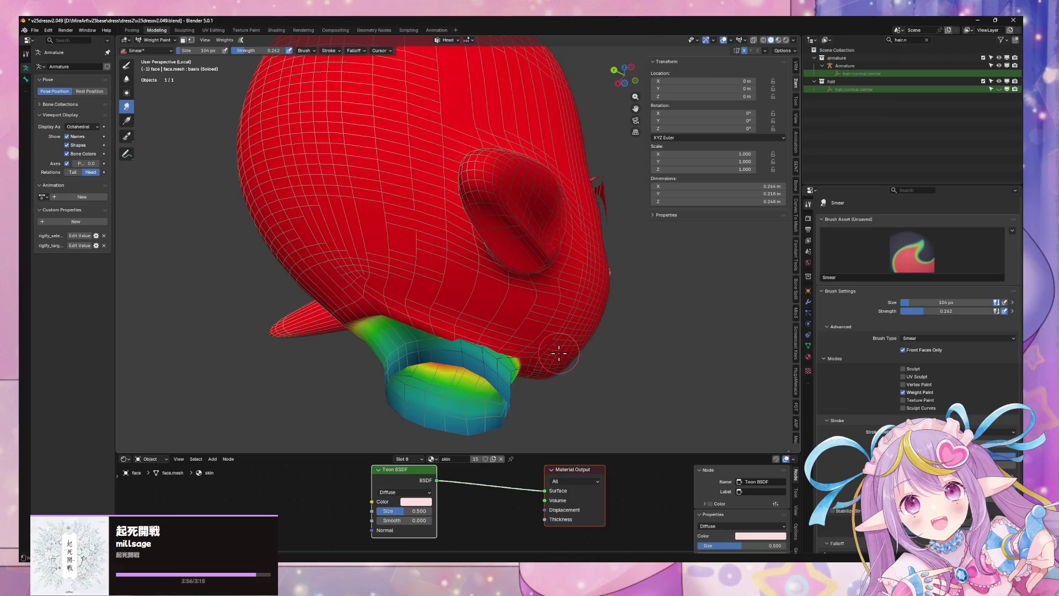
Select the seam-bounded face band in Edit Mode, then smear its Head weights from skull into neck.
{"action": "key", "text": "Tab"}
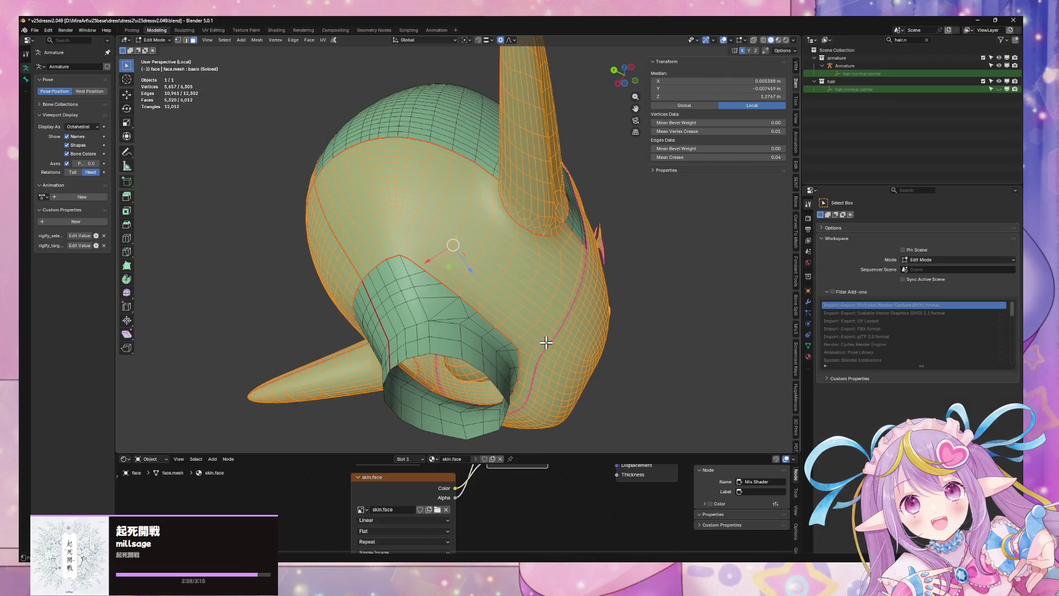
{"action": "key", "text": "shift+l"}
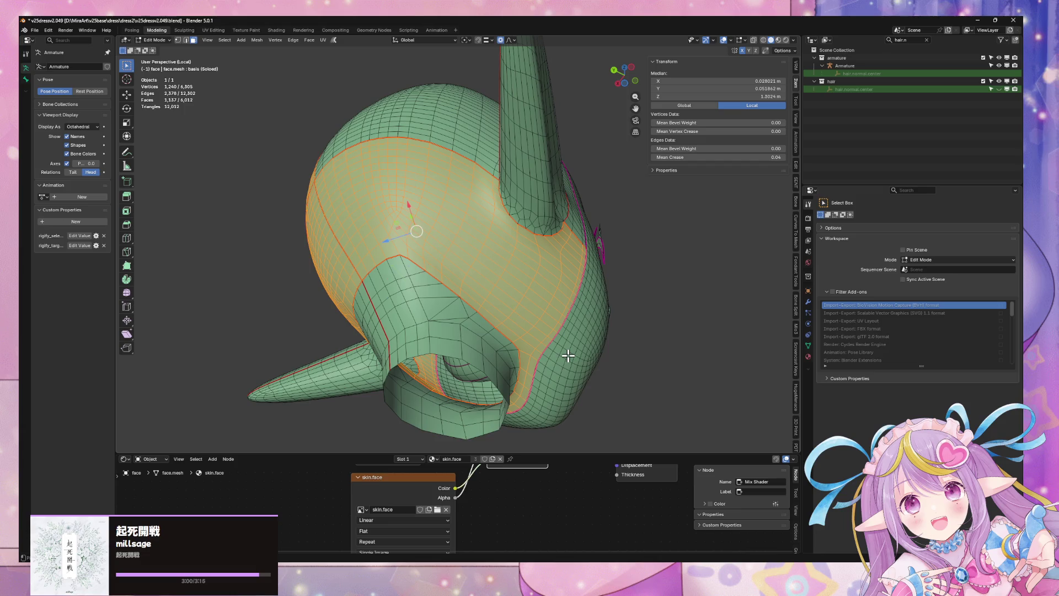
{"action": "key", "text": "l"}
{"action": "middle_click_drag", "start_coordinate": [568, 356], "coordinate": [491, 362]}
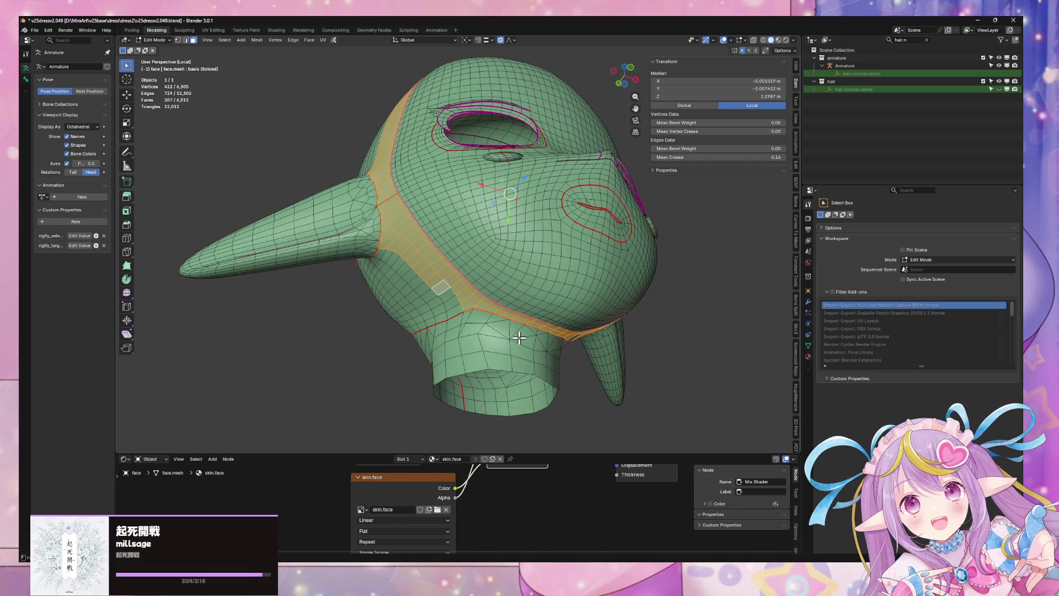
{"action": "mouse_move", "coordinate": [538, 338]}
{"action": "middle_mouse_down"}
{"action": "mouse_move", "coordinate": [526, 269]}
{"action": "mouse_move", "coordinate": [480, 323]}
{"action": "mouse_move", "coordinate": [610, 286]}
{"action": "mouse_move", "coordinate": [668, 287]}
{"action": "mouse_move", "coordinate": [588, 311]}
{"action": "mouse_move", "coordinate": [610, 334]}
{"action": "mouse_move", "coordinate": [584, 314]}
{"action": "mouse_move", "coordinate": [564, 344]}
{"action": "mouse_move", "coordinate": [362, 366]}
{"action": "mouse_move", "coordinate": [415, 328]}
{"action": "mouse_move", "coordinate": [433, 347]}
{"action": "mouse_move", "coordinate": [440, 387]}
{"action": "mouse_move", "coordinate": [585, 358]}
{"action": "mouse_move", "coordinate": [458, 386]}
{"action": "mouse_move", "coordinate": [309, 395]}
{"action": "mouse_move", "coordinate": [335, 386]}
{"action": "mouse_move", "coordinate": [260, 366]}
{"action": "mouse_move", "coordinate": [262, 386]}
{"action": "mouse_move", "coordinate": [390, 399]}
{"action": "mouse_move", "coordinate": [459, 387]}
{"action": "mouse_move", "coordinate": [493, 398]}
{"action": "mouse_move", "coordinate": [432, 408]}
{"action": "mouse_move", "coordinate": [352, 301]}
{"action": "middle_mouse_up"}
{"action": "key", "text": "ctrl+Tab"}
{"action": "key", "text": "Tab"}
{"action": "key", "text": "Tab"}
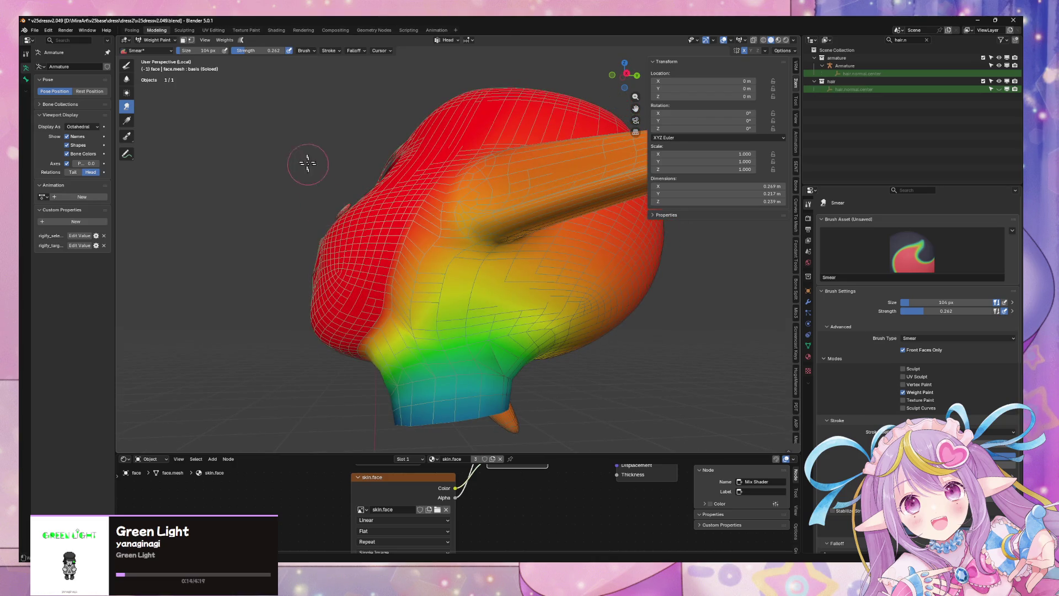
Paint a test stroke of full weight below the horn with the Paint brush, then undo it.
{"action": "left_click", "coordinate": [126, 66]}
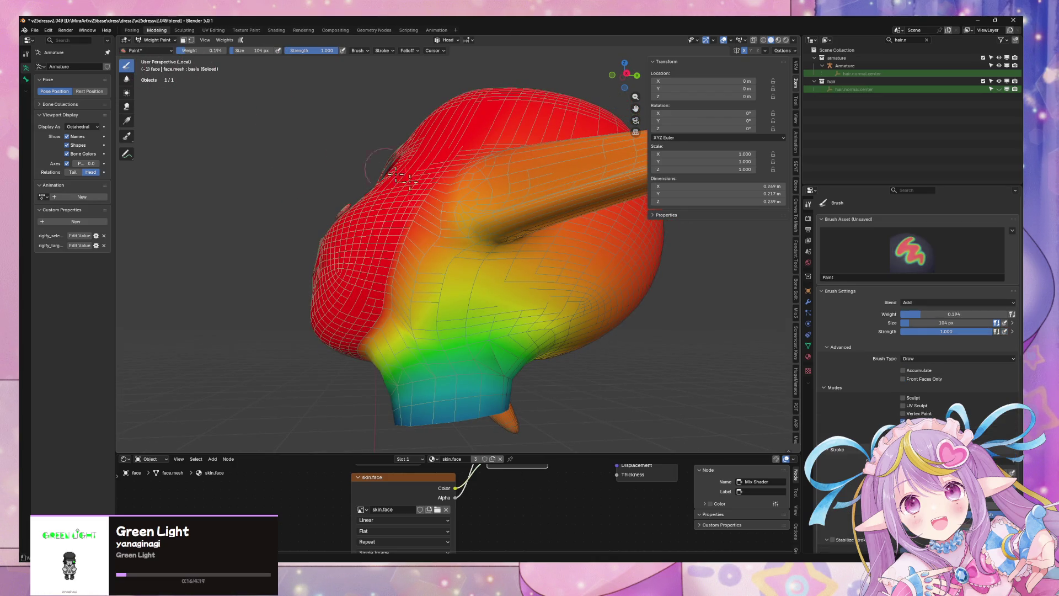
{"action": "mouse_move", "coordinate": [409, 249]}
{"action": "left_mouse_down"}
{"action": "mouse_move", "coordinate": [574, 251]}
{"action": "mouse_move", "coordinate": [425, 247]}
{"action": "left_mouse_up"}
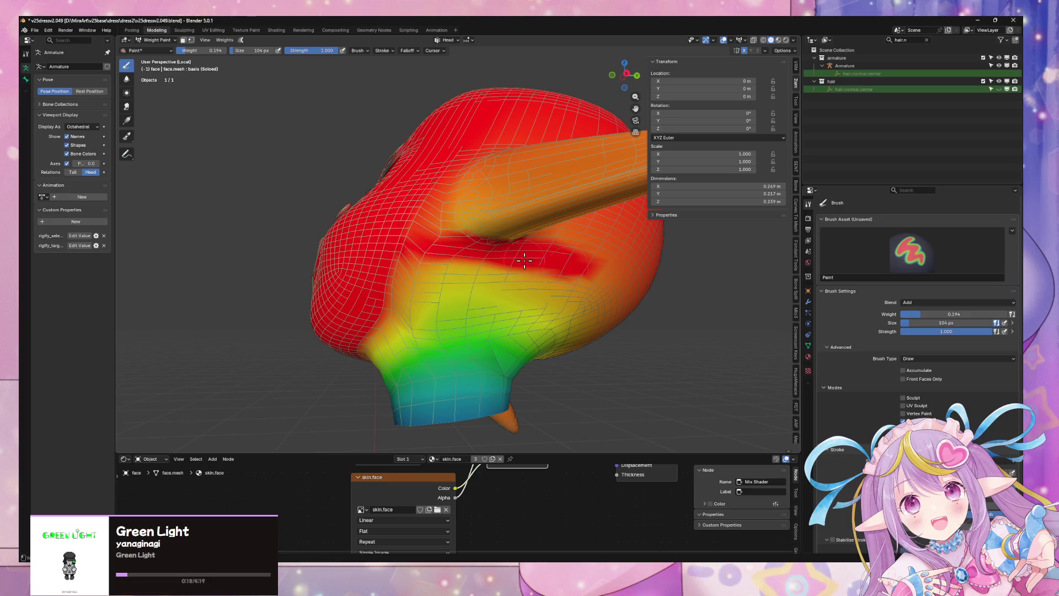
{"action": "key", "text": "ctrl+z"}
Drag a linear Head-weight gradient from the top of the head down to the neck.
{"action": "left_click", "coordinate": [127, 120]}
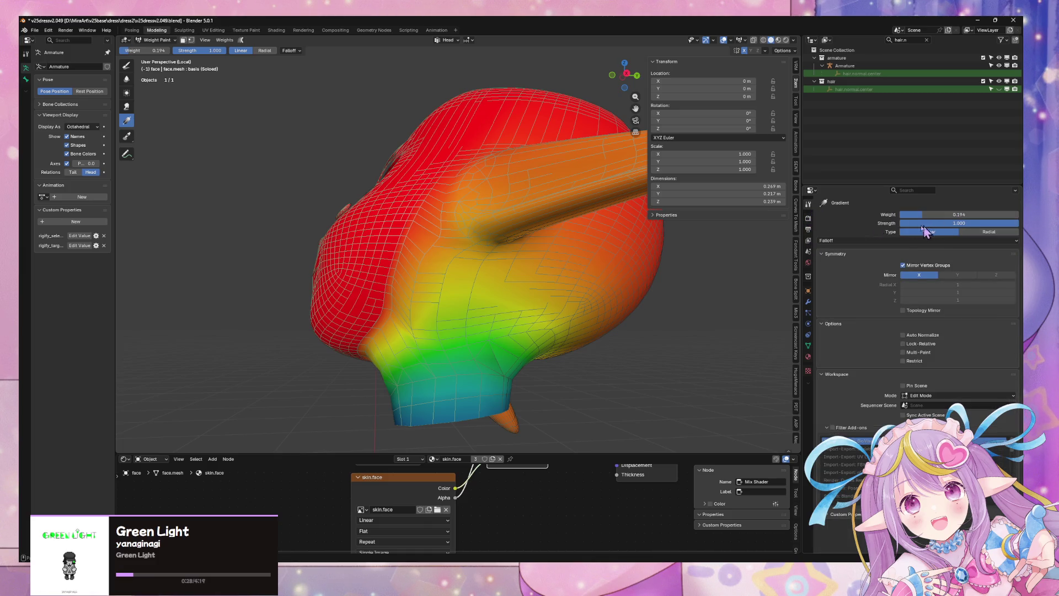
{"action": "mouse_move", "coordinate": [505, 211]}
{"action": "left_mouse_down"}
{"action": "mouse_move", "coordinate": [498, 239]}
{"action": "mouse_move", "coordinate": [515, 255]}
{"action": "mouse_move", "coordinate": [505, 220]}
{"action": "mouse_move", "coordinate": [524, 296]}
{"action": "mouse_move", "coordinate": [503, 310]}
{"action": "mouse_move", "coordinate": [522, 318]}
{"action": "mouse_move", "coordinate": [505, 322]}
{"action": "left_mouse_up"}
{"action": "mouse_move", "coordinate": [669, 286]}
{"action": "middle_mouse_down"}
{"action": "mouse_move", "coordinate": [541, 250]}
{"action": "mouse_move", "coordinate": [463, 164]}
{"action": "middle_mouse_up"}
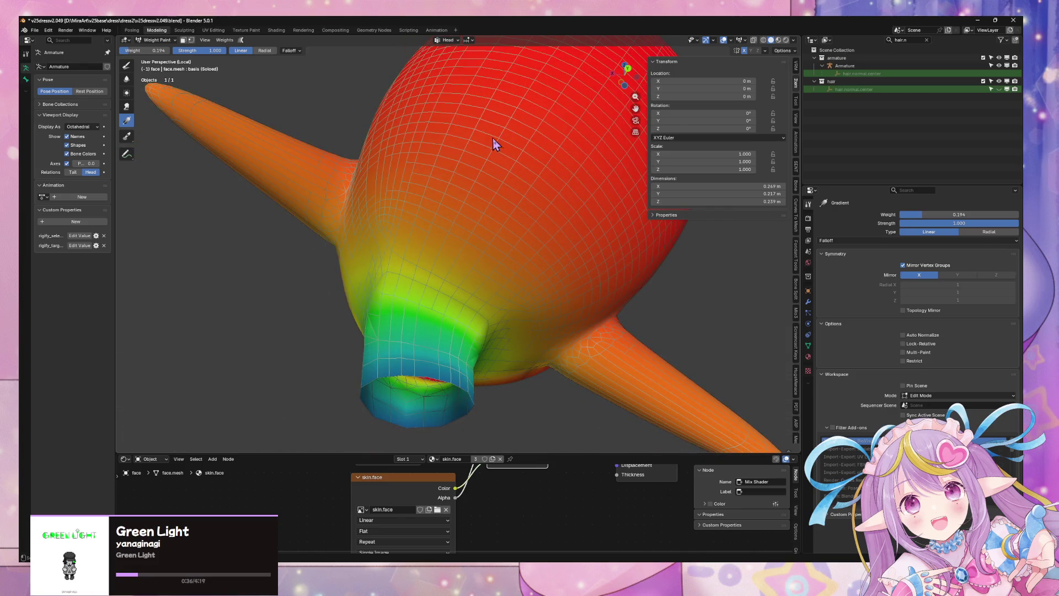
{"action": "scroll", "coordinate": [492, 139], "scroll_direction": "down", "scroll_amount": 4}
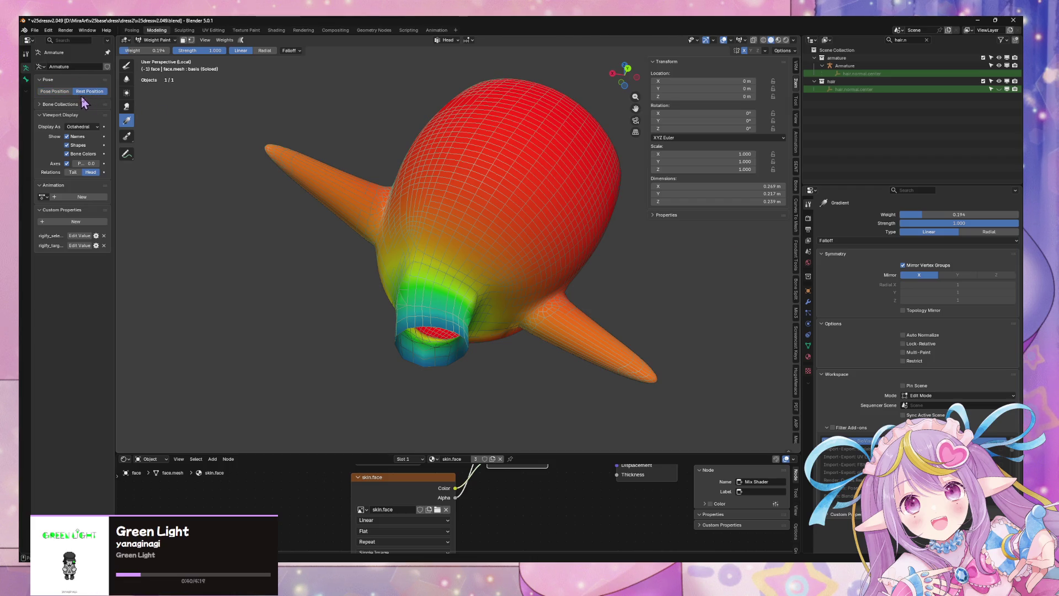
{"action": "left_click", "coordinate": [165, 43]}
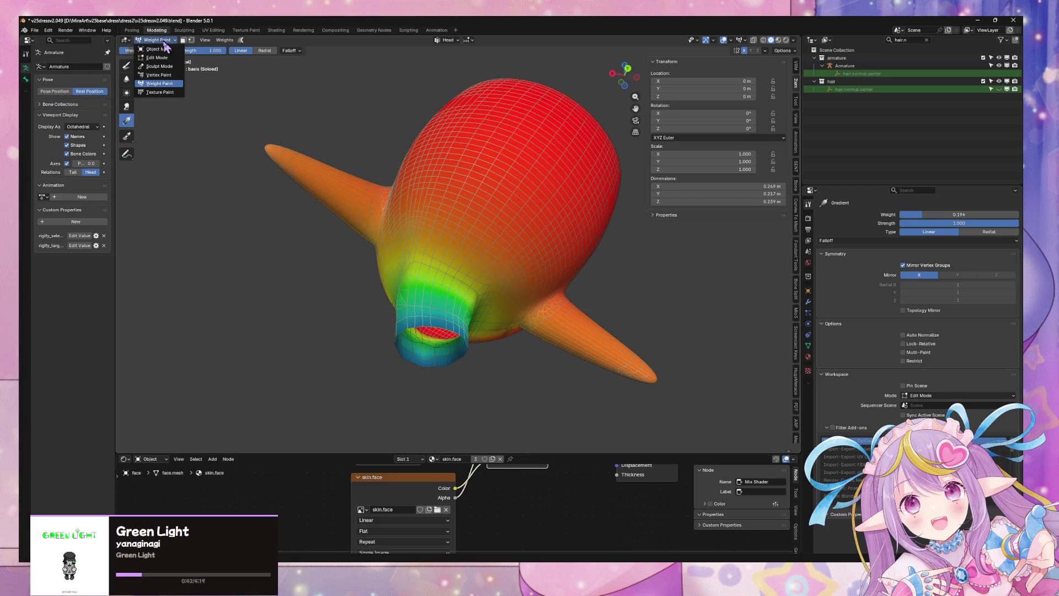
Return the face to Object Mode and leave local view to show the whole character.
{"action": "left_click", "coordinate": [154, 50]}
{"action": "mouse_move", "coordinate": [324, 146]}
{"action": "middle_mouse_down"}
{"action": "mouse_move", "coordinate": [506, 183]}
{"action": "mouse_move", "coordinate": [485, 172]}
{"action": "mouse_move", "coordinate": [497, 190]}
{"action": "middle_mouse_up"}
{"action": "key", "text": "Tab"}
{"action": "left_click", "coordinate": [156, 40]}
{"action": "left_click", "coordinate": [155, 51]}
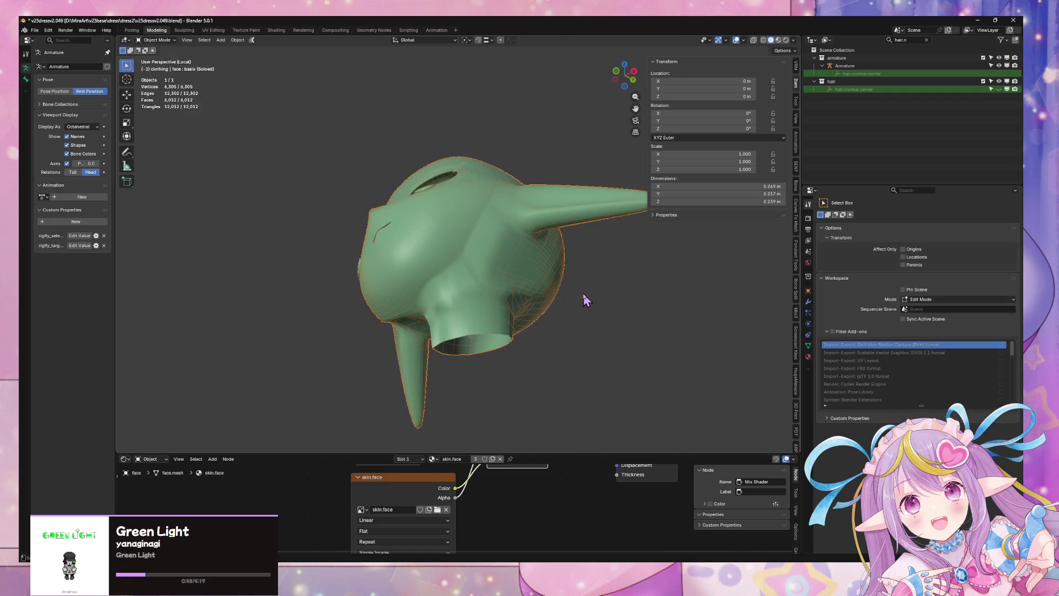
{"action": "key", "text": "KP_Divide"}
{"action": "middle_click_drag", "start_coordinate": [574, 303], "coordinate": [529, 343]}
Select the armature, enter Pose Mode and pick the Head bone to check the face bend.
{"action": "left_click", "coordinate": [515, 363]}
{"action": "key", "text": "Tab"}
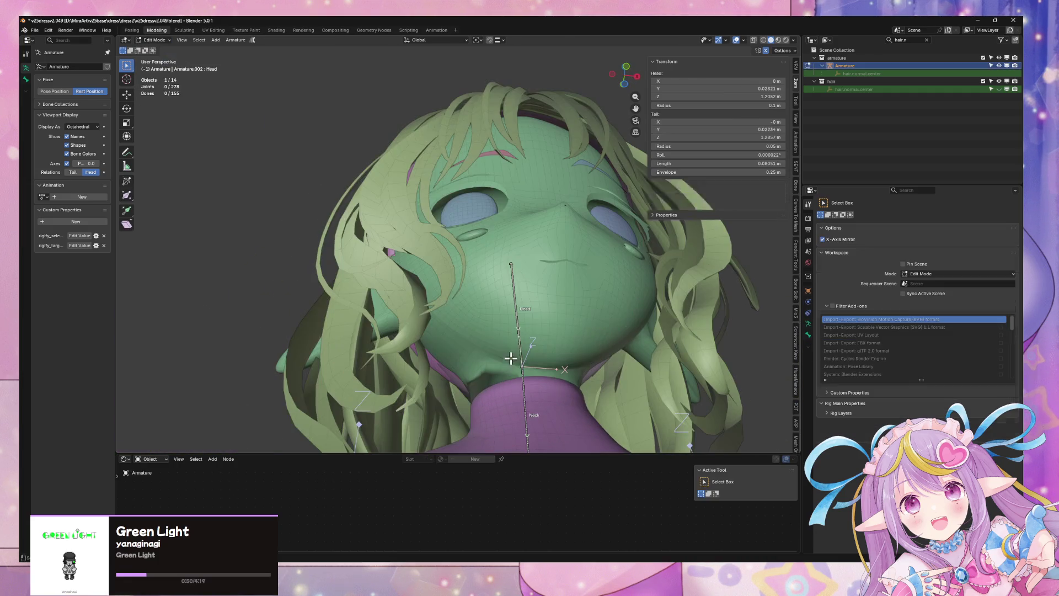
{"action": "left_click", "coordinate": [155, 40]}
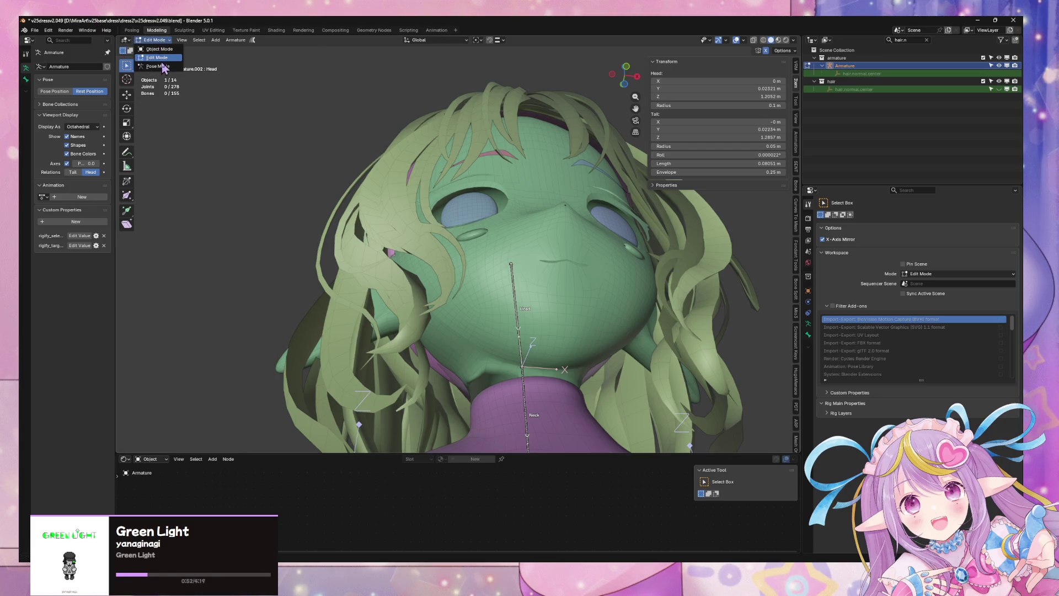
{"action": "left_click", "coordinate": [157, 66]}
{"action": "key", "text": "Tab"}
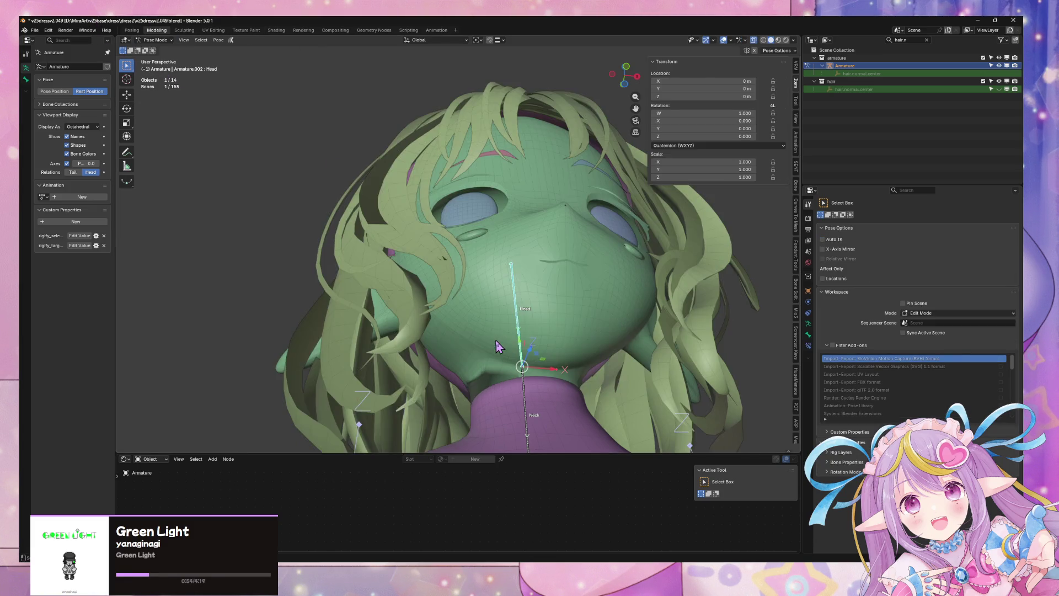
{"action": "left_click", "coordinate": [519, 320]}
{"action": "mouse_move", "coordinate": [516, 306]}
{"action": "middle_mouse_down"}
{"action": "mouse_move", "coordinate": [568, 296]}
{"action": "mouse_move", "coordinate": [513, 323]}
{"action": "mouse_move", "coordinate": [588, 359]}
{"action": "middle_mouse_up"}
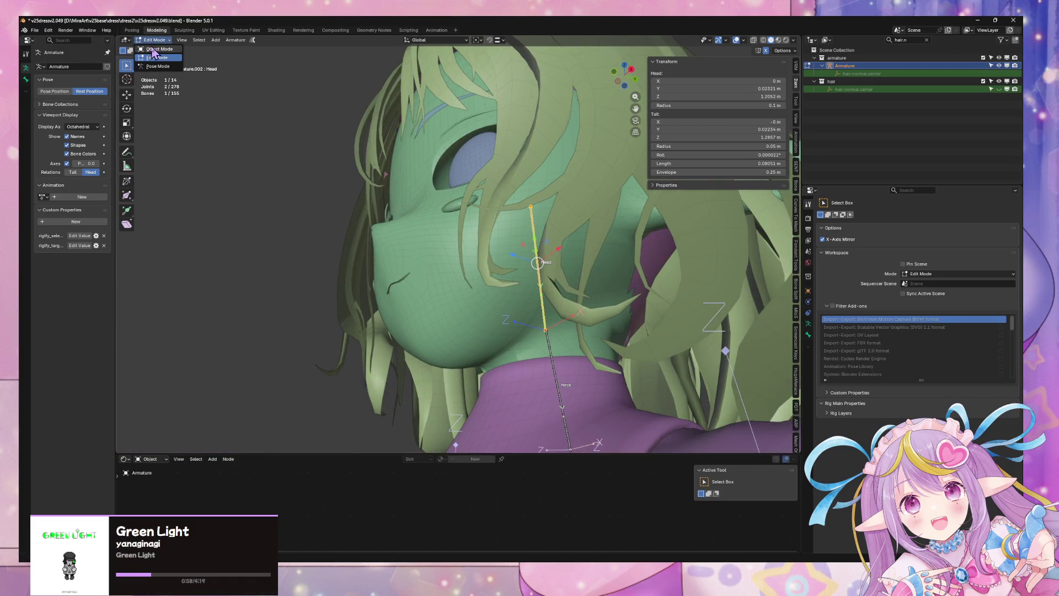
Back in Object Mode, select the hair and then the face mesh.
{"action": "key", "text": "Tab"}
{"action": "left_click", "coordinate": [527, 329]}
{"action": "left_click", "coordinate": [524, 357]}
{"action": "mouse_move", "coordinate": [524, 354]}
{"action": "middle_mouse_down"}
{"action": "mouse_move", "coordinate": [563, 309]}
{"action": "mouse_move", "coordinate": [592, 334]}
{"action": "mouse_move", "coordinate": [522, 288]}
{"action": "middle_mouse_up"}
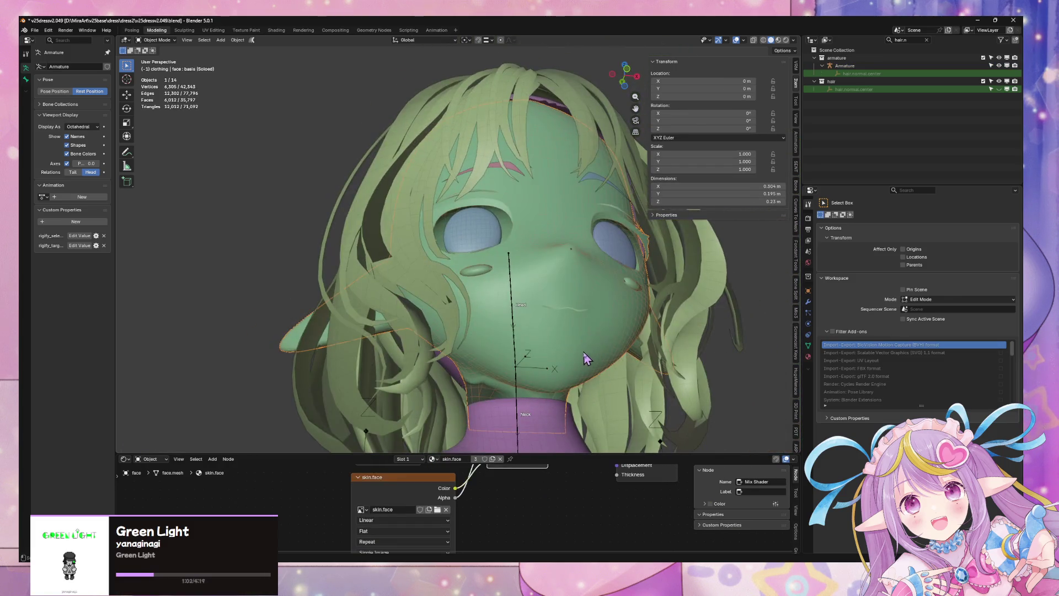
Apply a normals adjustment to the face mesh in Edit Mode.
{"action": "key", "text": "Tab"}
{"action": "key", "text": "alt+n"}
{"action": "left_click", "coordinate": [544, 376]}
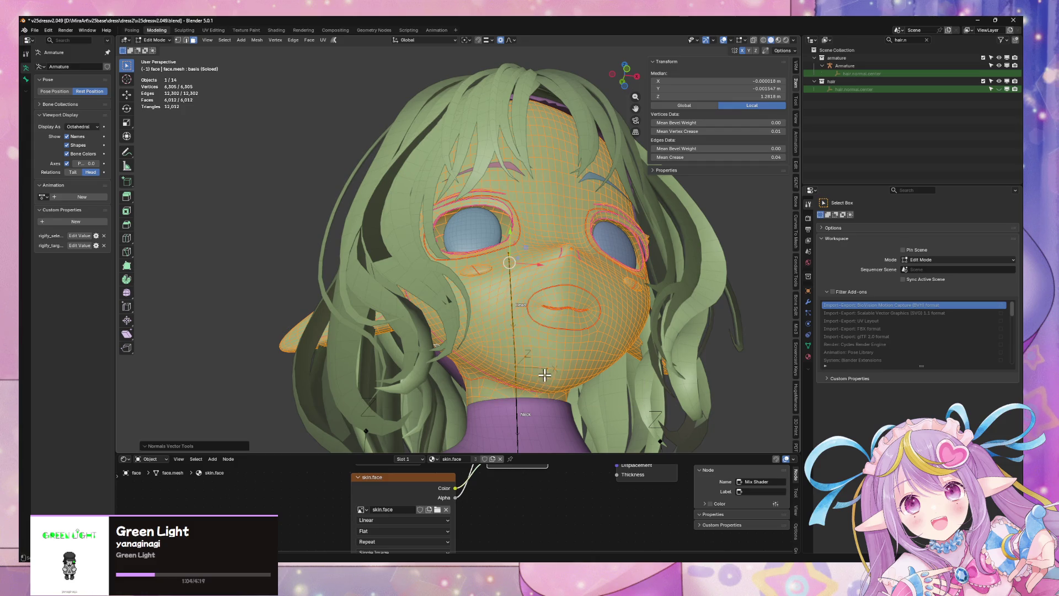
{"action": "mouse_move", "coordinate": [584, 358]}
{"action": "middle_mouse_down"}
{"action": "mouse_move", "coordinate": [515, 326]}
{"action": "mouse_move", "coordinate": [540, 329]}
{"action": "middle_mouse_up"}
{"action": "key", "text": "Tab"}
{"action": "key", "text": "Tab"}
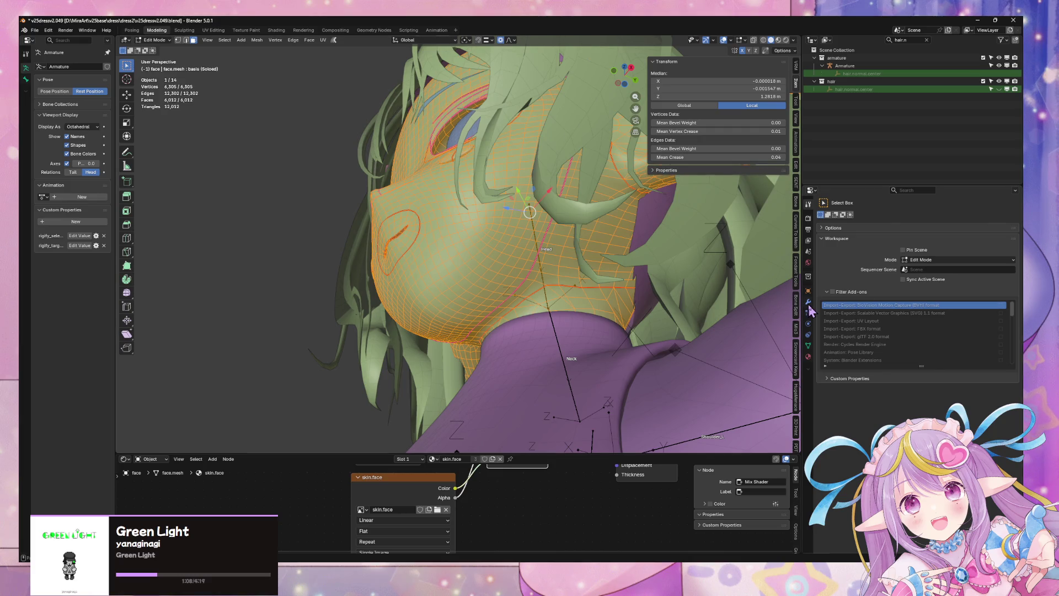
Delete the LaplacianSmoothNormals modifier so only Armature remains on the face.
{"action": "left_click", "coordinate": [808, 302]}
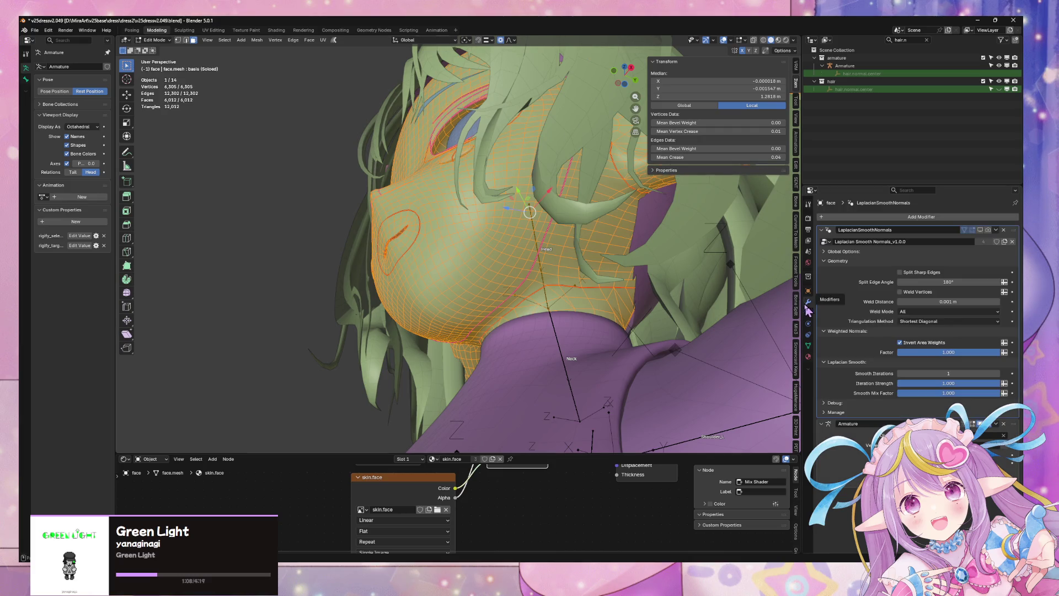
{"action": "left_click", "coordinate": [1003, 230]}
{"action": "mouse_move", "coordinate": [515, 284]}
{"action": "middle_mouse_down"}
{"action": "mouse_move", "coordinate": [607, 293]}
{"action": "mouse_move", "coordinate": [587, 306]}
{"action": "mouse_move", "coordinate": [189, 27]}
{"action": "middle_mouse_up"}
{"action": "key", "text": "Tab"}
Isolate the face mesh in local view, deselect all, and switch it to Weight Paint.
{"action": "left_click", "coordinate": [549, 302]}
{"action": "left_click", "coordinate": [587, 306]}
{"action": "key", "text": "KP_Divide"}
{"action": "key", "text": "Tab"}
{"action": "key", "text": "alt+a"}
{"action": "left_click", "coordinate": [156, 40]}
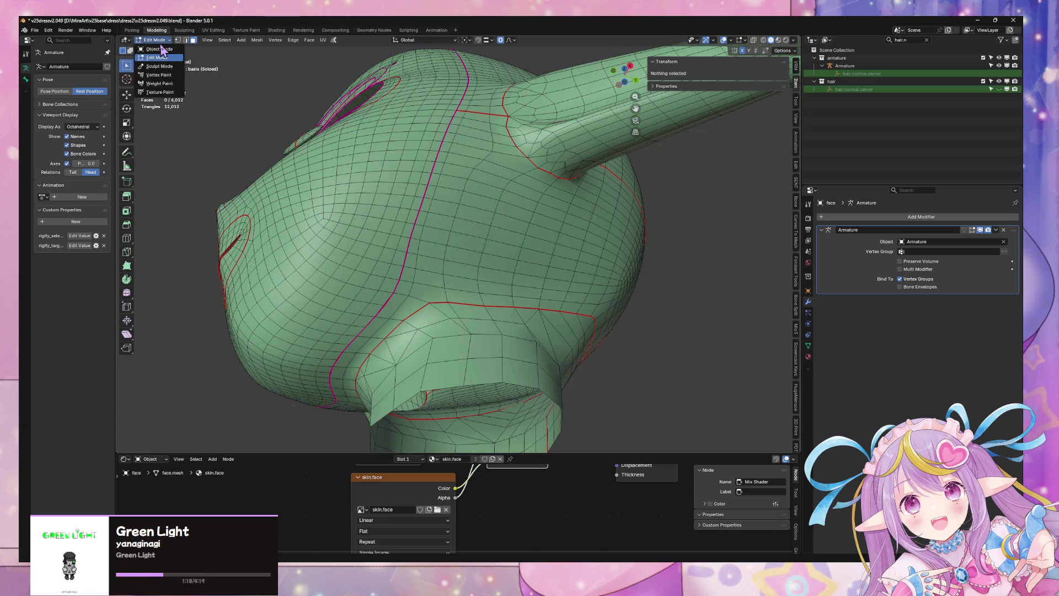
{"action": "left_click", "coordinate": [159, 83]}
{"action": "mouse_move", "coordinate": [482, 253]}
{"action": "middle_mouse_down"}
{"action": "mouse_move", "coordinate": [572, 244]}
{"action": "mouse_move", "coordinate": [449, 281]}
{"action": "middle_mouse_up"}
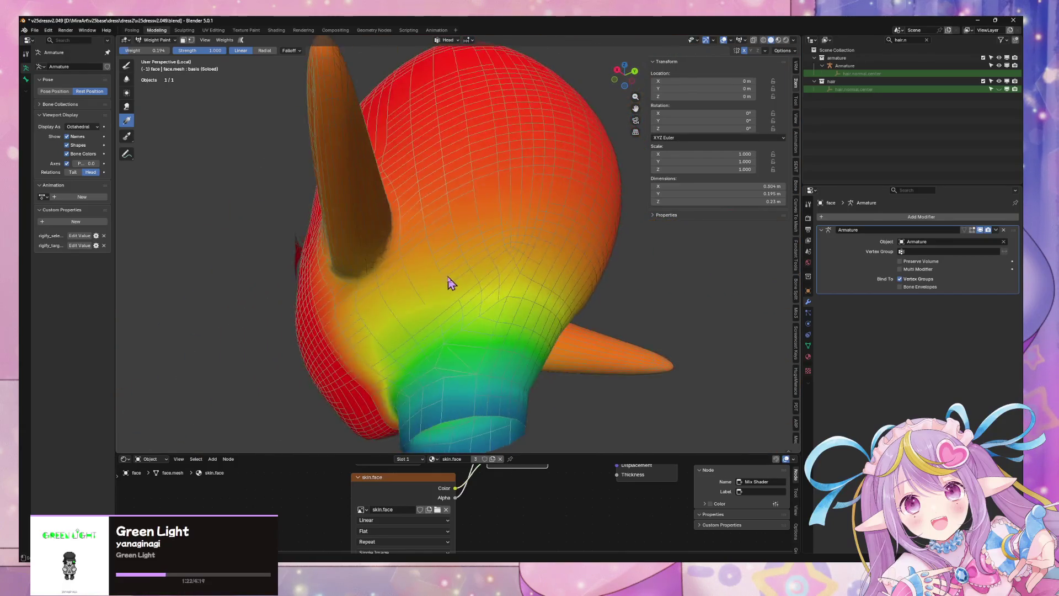
Draw Head-weight gradients down from the horn and, in Back view, down from the chin.
{"action": "key", "text": "Tab"}
{"action": "key", "text": "Tab"}
{"action": "middle_click_drag", "start_coordinate": [453, 241], "coordinate": [501, 277]}
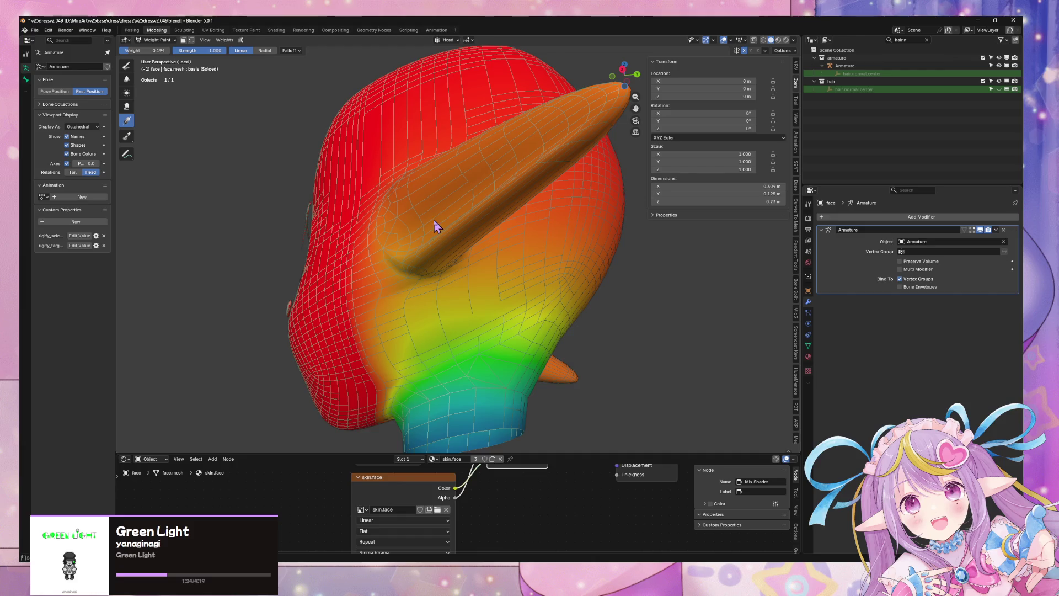
{"action": "left_click_drag", "start_coordinate": [450, 283], "coordinate": [461, 323]}
{"action": "mouse_move", "coordinate": [462, 323]}
{"action": "middle_mouse_down"}
{"action": "mouse_move", "coordinate": [530, 266]}
{"action": "mouse_move", "coordinate": [601, 264]}
{"action": "mouse_move", "coordinate": [536, 265]}
{"action": "mouse_move", "coordinate": [640, 177]}
{"action": "middle_mouse_up"}
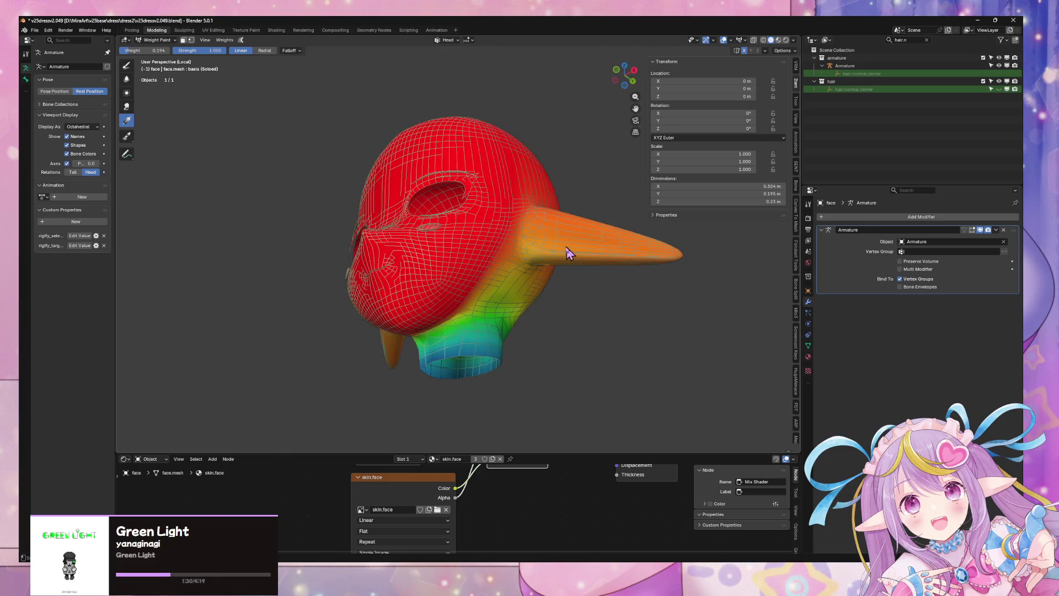
{"action": "middle_click_drag", "start_coordinate": [569, 254], "coordinate": [502, 238]}
{"action": "left_click", "coordinate": [633, 74]}
{"action": "left_click_drag", "start_coordinate": [456, 303], "coordinate": [457, 329]}
{"action": "mouse_move", "coordinate": [480, 293]}
{"action": "middle_mouse_down"}
{"action": "mouse_move", "coordinate": [604, 259]}
{"action": "mouse_move", "coordinate": [622, 216]}
{"action": "mouse_move", "coordinate": [614, 234]}
{"action": "mouse_move", "coordinate": [635, 225]}
{"action": "middle_mouse_up"}
Undo the chin gradient and redraw one across the jaw and ear in Right view.
{"action": "key", "text": "ctrl+z"}
{"action": "middle_click_drag", "start_coordinate": [552, 222], "coordinate": [496, 243]}
{"action": "scroll", "coordinate": [558, 236], "scroll_direction": "up", "scroll_amount": 1}
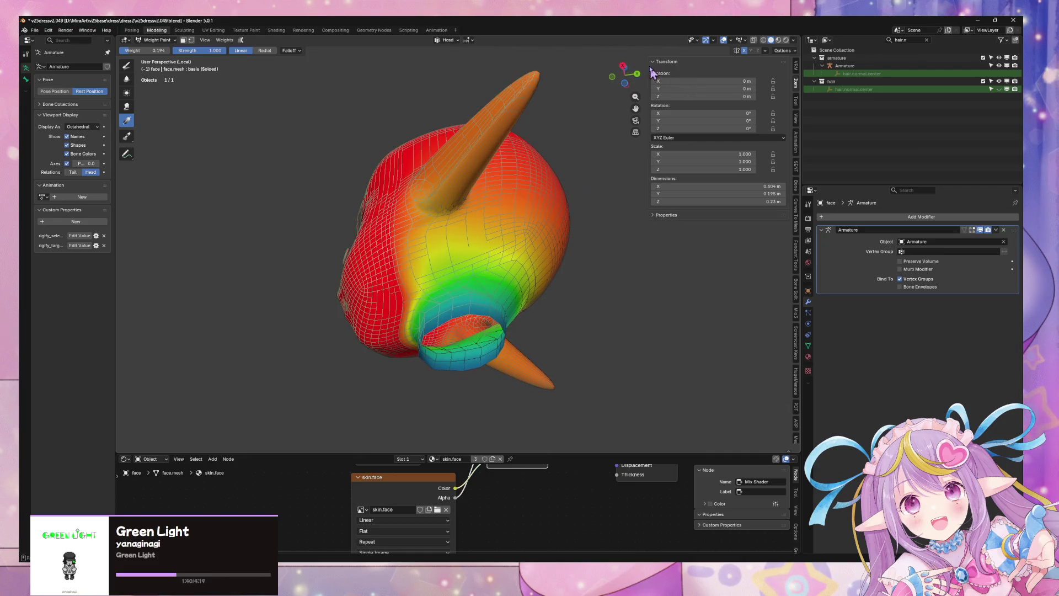
{"action": "left_click", "coordinate": [624, 84]}
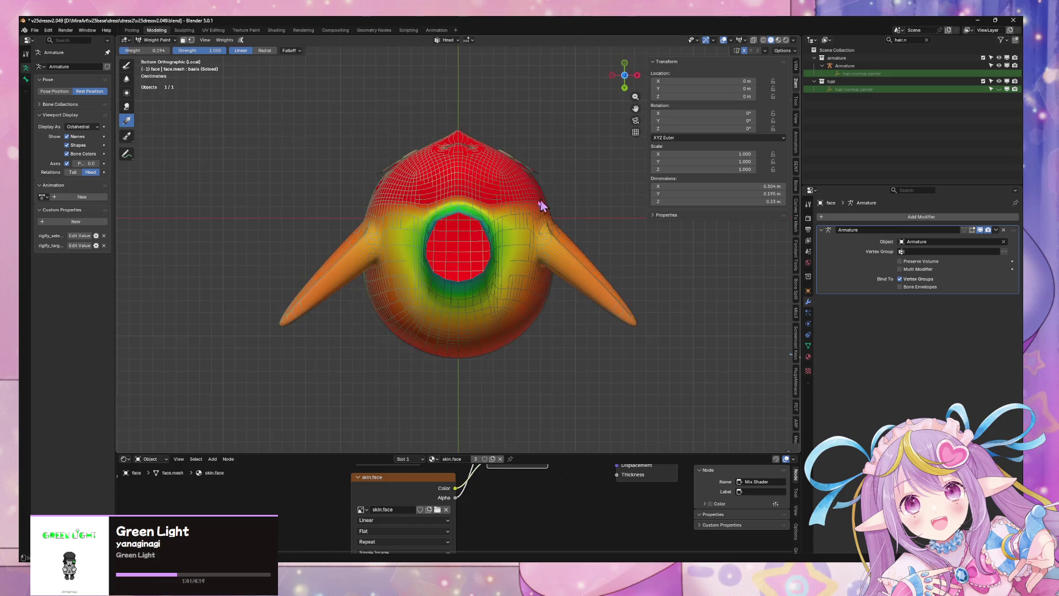
{"action": "left_click", "coordinate": [628, 77]}
{"action": "left_click", "coordinate": [635, 76]}
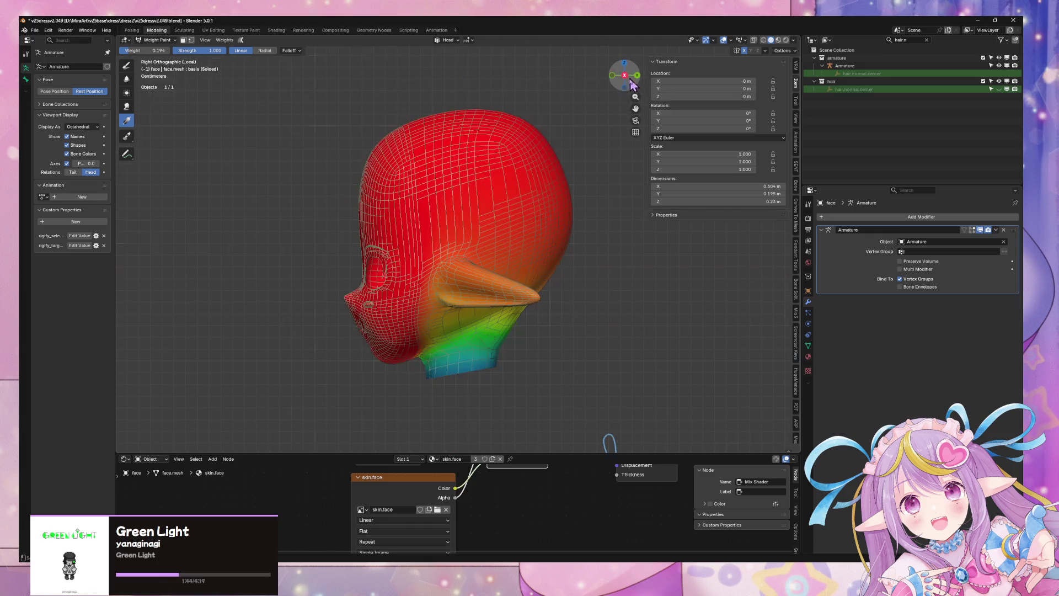
{"action": "left_click_drag", "start_coordinate": [466, 308], "coordinate": [496, 368]}
Switch the gradient falloff to Radial and drag a new gradient over the jaw and ear.
{"action": "left_click", "coordinate": [268, 51]}
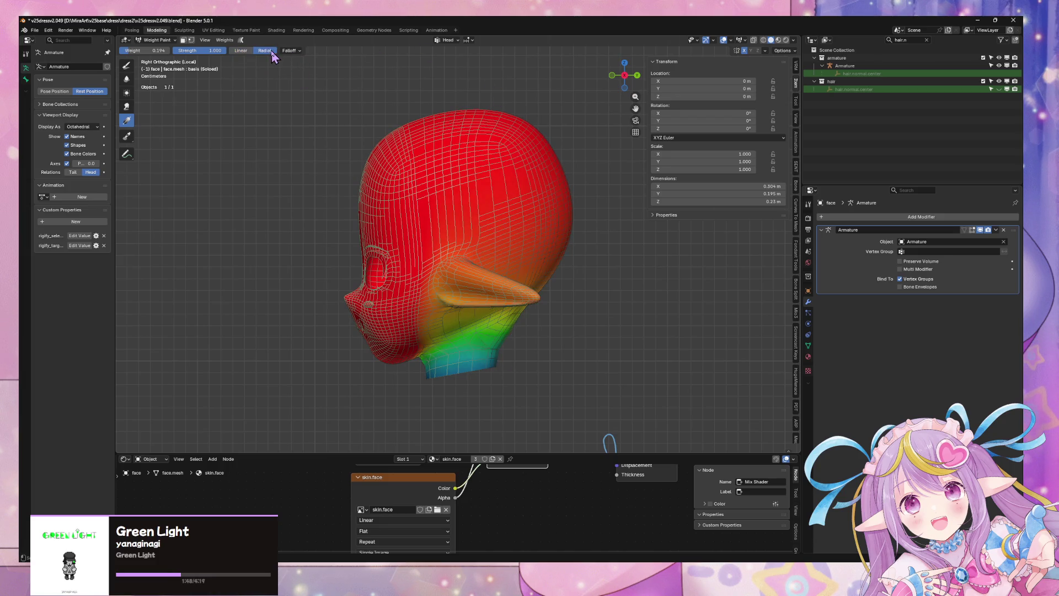
{"action": "left_click", "coordinate": [296, 51]}
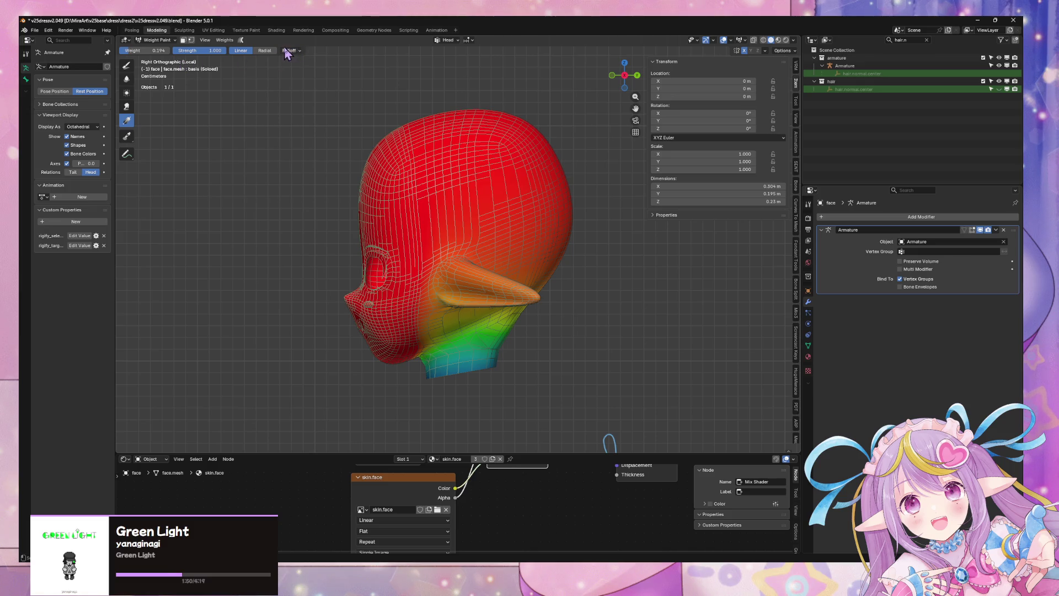
{"action": "left_click", "coordinate": [288, 51]}
{"action": "left_click", "coordinate": [783, 51]}
{"action": "mouse_move", "coordinate": [473, 323]}
{"action": "left_mouse_down"}
{"action": "mouse_move", "coordinate": [487, 346]}
{"action": "mouse_move", "coordinate": [466, 352]}
{"action": "mouse_move", "coordinate": [473, 358]}
{"action": "left_mouse_up"}
{"action": "mouse_move", "coordinate": [473, 358]}
{"action": "middle_mouse_down"}
{"action": "mouse_move", "coordinate": [557, 276]}
{"action": "mouse_move", "coordinate": [636, 272]}
{"action": "mouse_move", "coordinate": [571, 265]}
{"action": "mouse_move", "coordinate": [473, 303]}
{"action": "mouse_move", "coordinate": [477, 326]}
{"action": "mouse_move", "coordinate": [563, 304]}
{"action": "mouse_move", "coordinate": [561, 290]}
{"action": "mouse_move", "coordinate": [499, 309]}
{"action": "mouse_move", "coordinate": [522, 291]}
{"action": "mouse_move", "coordinate": [550, 296]}
{"action": "mouse_move", "coordinate": [562, 345]}
{"action": "mouse_move", "coordinate": [550, 307]}
{"action": "mouse_move", "coordinate": [594, 295]}
{"action": "mouse_move", "coordinate": [739, 310]}
{"action": "mouse_move", "coordinate": [719, 319]}
{"action": "mouse_move", "coordinate": [580, 160]}
{"action": "middle_mouse_up"}
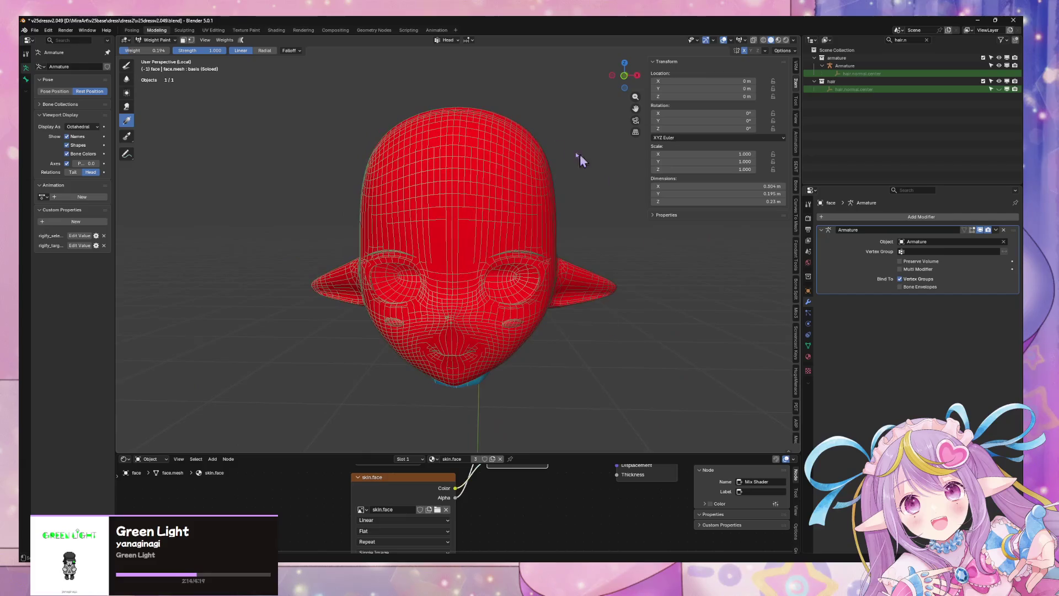
{"action": "left_click", "coordinate": [157, 39]}
Leave local view to show the whole model and put the armature into Pose Mode.
{"action": "left_click", "coordinate": [152, 48]}
{"action": "mouse_move", "coordinate": [574, 338]}
{"action": "middle_mouse_down"}
{"action": "mouse_move", "coordinate": [560, 324]}
{"action": "mouse_move", "coordinate": [534, 353]}
{"action": "middle_mouse_up"}
{"action": "key", "text": "KP_Divide"}
{"action": "left_click", "coordinate": [536, 284]}
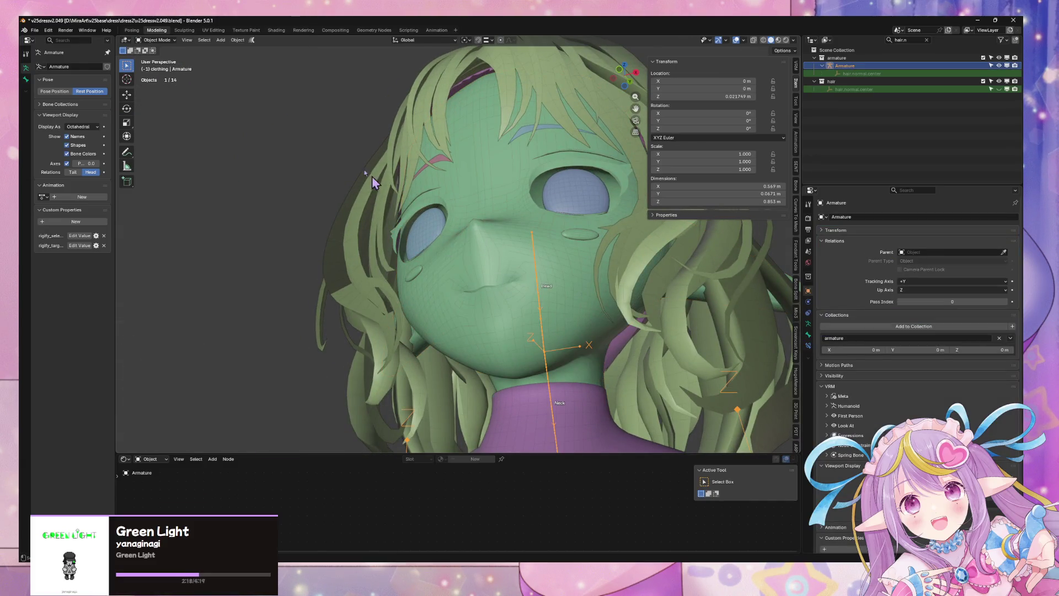
{"action": "left_click", "coordinate": [158, 67]}
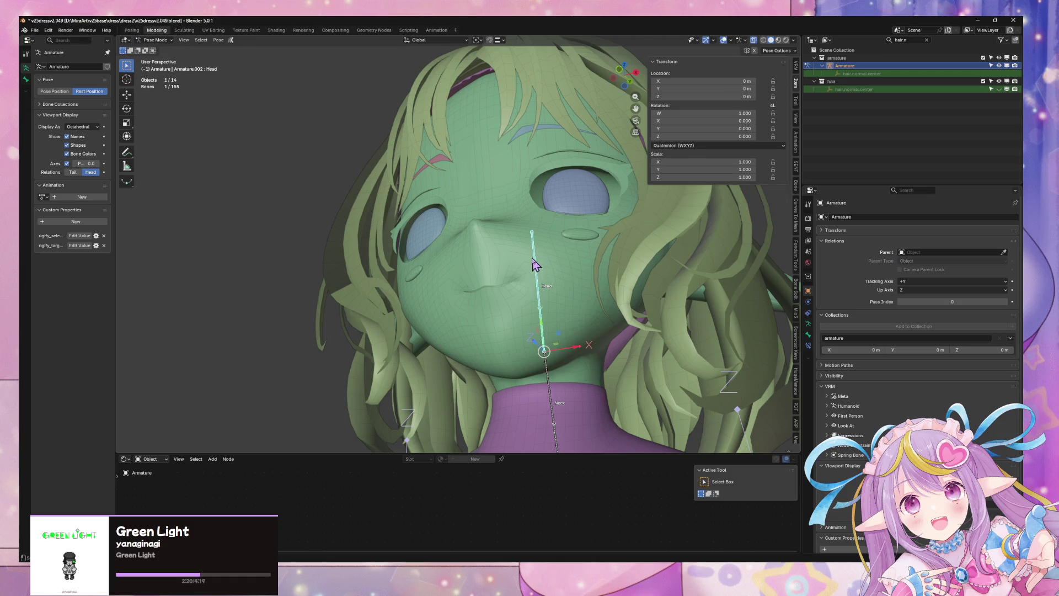
Try bone rotations about Y and X, then confirm a Y-axis rotation of the neck.
{"action": "key", "text": "y"}
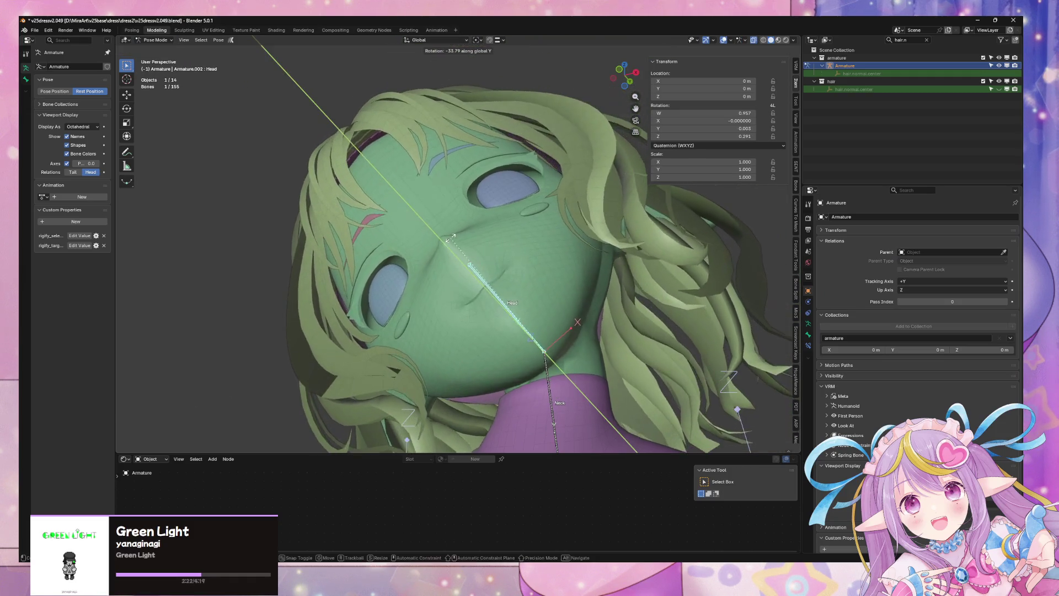
{"action": "key", "text": "Escape"}
{"action": "mouse_move", "coordinate": [503, 248]}
{"action": "middle_mouse_down"}
{"action": "mouse_move", "coordinate": [540, 245]}
{"action": "mouse_move", "coordinate": [529, 237]}
{"action": "middle_mouse_up"}
{"action": "key", "text": "r"}
{"action": "key", "text": "y"}
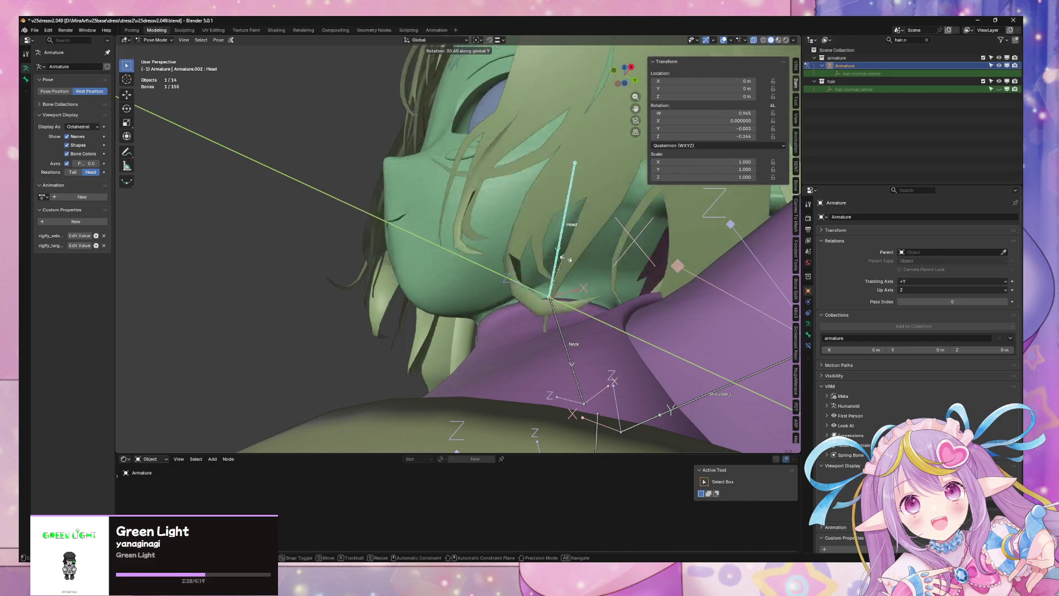
{"action": "key", "text": "x"}
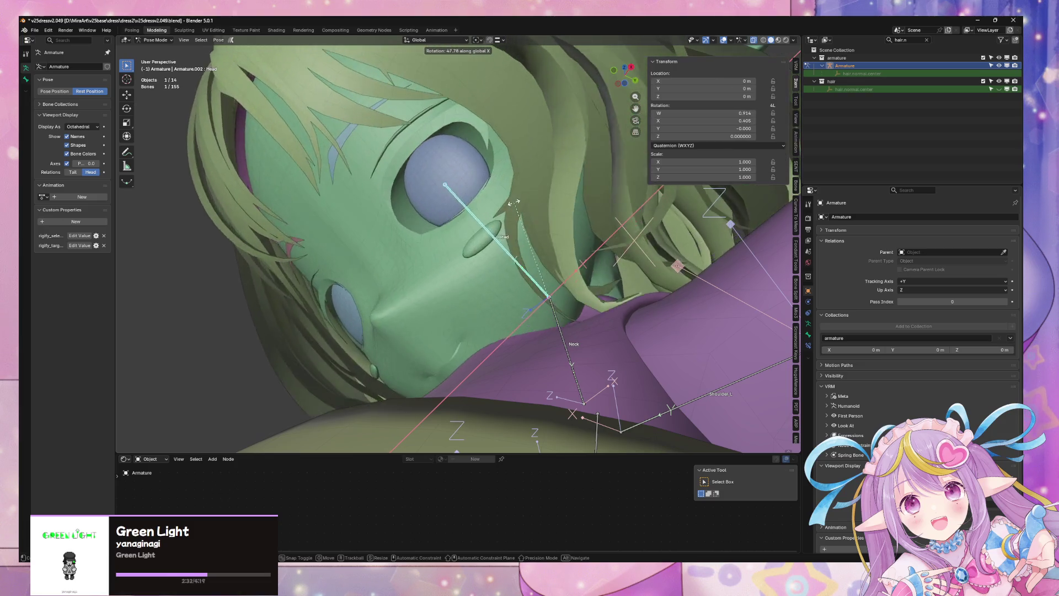
{"action": "middle_click_drag", "start_coordinate": [551, 203], "coordinate": [623, 297]}
{"action": "key", "text": "y"}
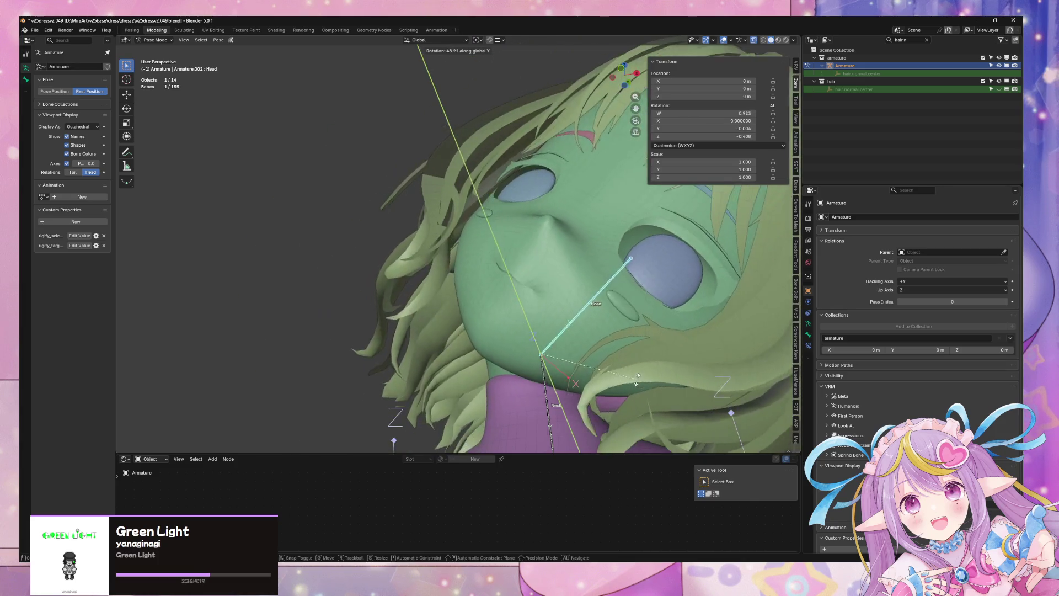
{"action": "key", "text": "Escape"}
{"action": "scroll", "coordinate": [540, 385], "scroll_direction": "down", "scroll_amount": 2}
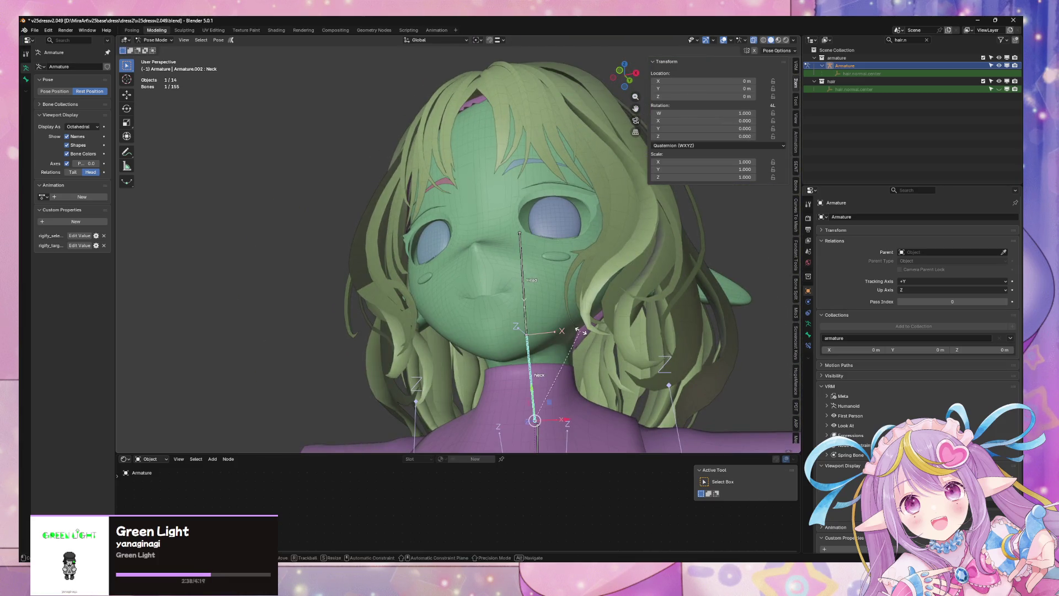
{"action": "key", "text": "y"}
{"action": "left_click", "coordinate": [527, 284]}
Rotate the Head bone 28.9° about Y and inspect the neck from below.
{"action": "left_click", "coordinate": [463, 309]}
{"action": "key", "text": "r"}
{"action": "key", "text": "y"}
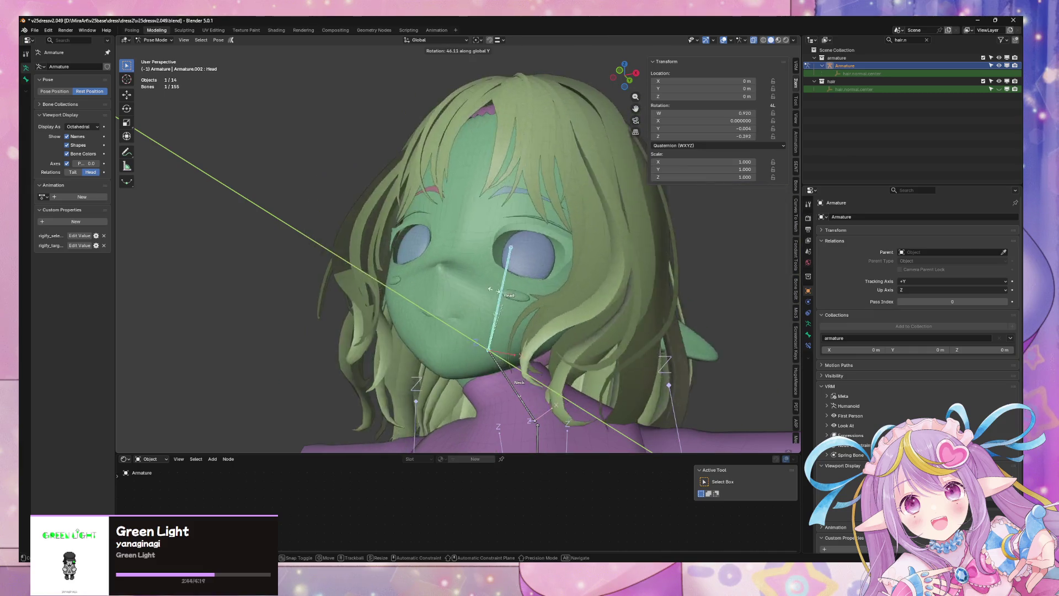
{"action": "left_click", "coordinate": [489, 284]}
{"action": "mouse_move", "coordinate": [489, 284]}
{"action": "middle_mouse_down"}
{"action": "mouse_move", "coordinate": [572, 308]}
{"action": "mouse_move", "coordinate": [539, 284]}
{"action": "mouse_move", "coordinate": [488, 353]}
{"action": "middle_mouse_up"}
{"action": "scroll", "coordinate": [486, 356], "scroll_direction": "up", "scroll_amount": 3}
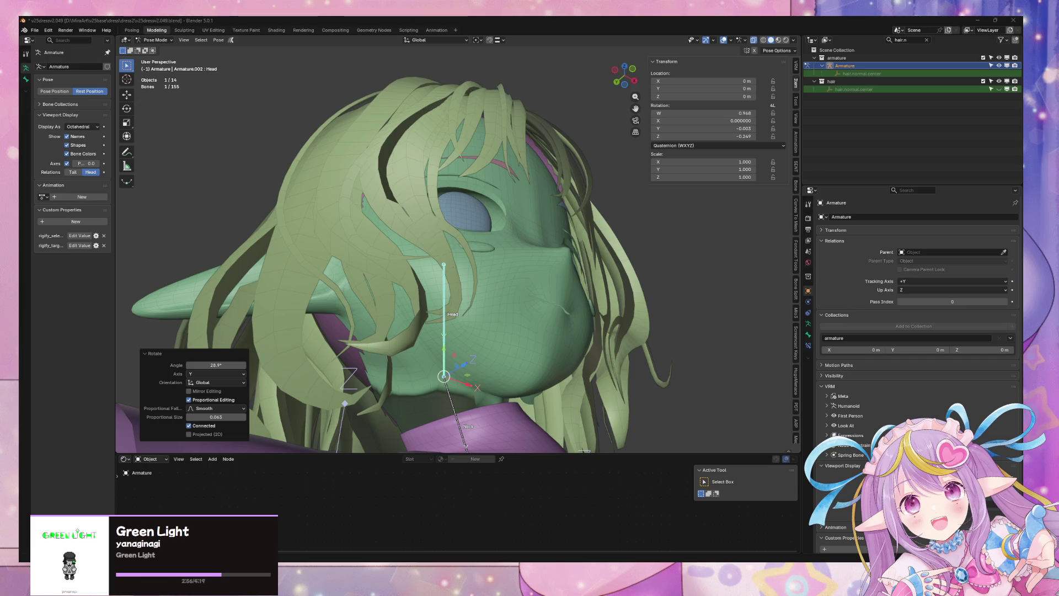
{"action": "mouse_move", "coordinate": [226, 243]}
{"action": "middle_mouse_down"}
{"action": "mouse_move", "coordinate": [462, 353]}
{"action": "mouse_move", "coordinate": [442, 331]}
{"action": "mouse_move", "coordinate": [378, 316]}
{"action": "mouse_move", "coordinate": [396, 321]}
{"action": "middle_mouse_up"}
Deselect the Head bone and return to Object Mode with the face mesh selected.
{"action": "left_click", "coordinate": [413, 323]}
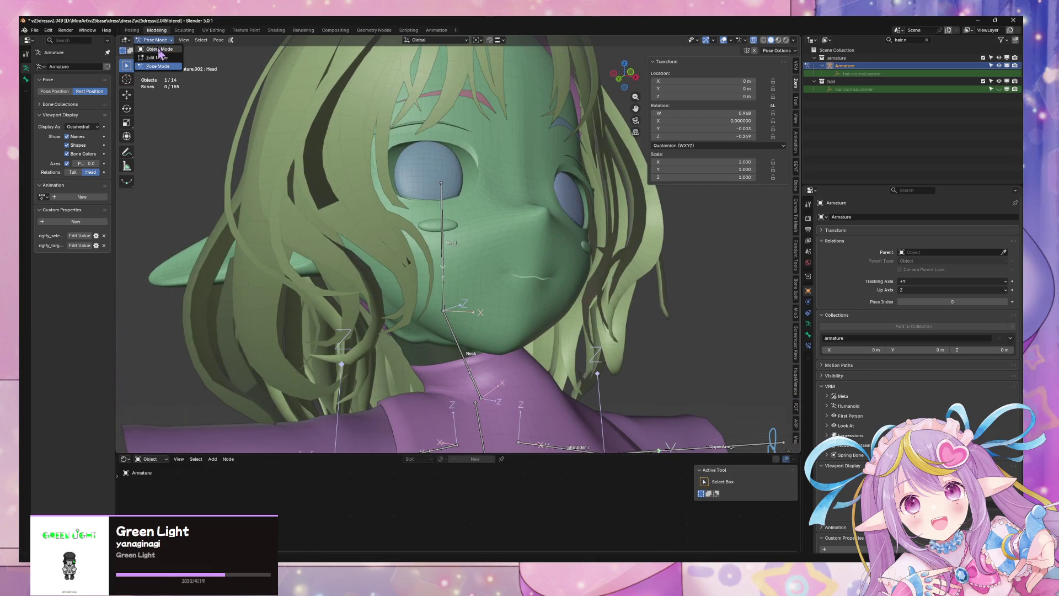
{"action": "left_click", "coordinate": [159, 49]}
{"action": "left_click", "coordinate": [433, 346]}
Select all face vertices in Edit Mode, reset their custom normal vectors, then exit to Object Mode.
{"action": "key", "text": "Tab"}
{"action": "mouse_move", "coordinate": [434, 346]}
{"action": "middle_mouse_down"}
{"action": "mouse_move", "coordinate": [420, 358]}
{"action": "mouse_move", "coordinate": [496, 355]}
{"action": "mouse_move", "coordinate": [448, 352]}
{"action": "middle_mouse_up"}
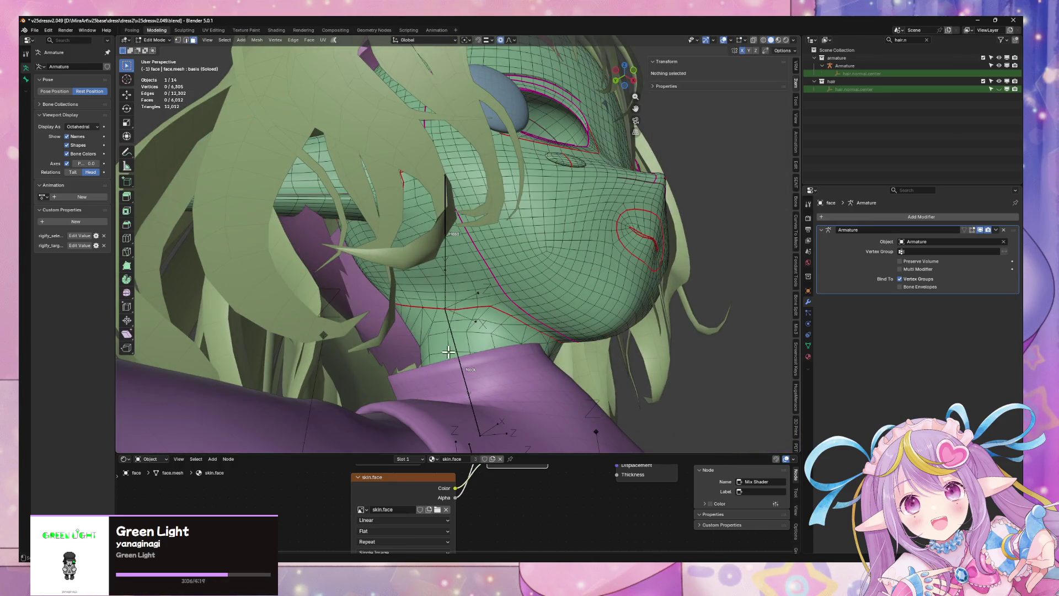
{"action": "key", "text": "a"}
{"action": "key", "text": "alt+n"}
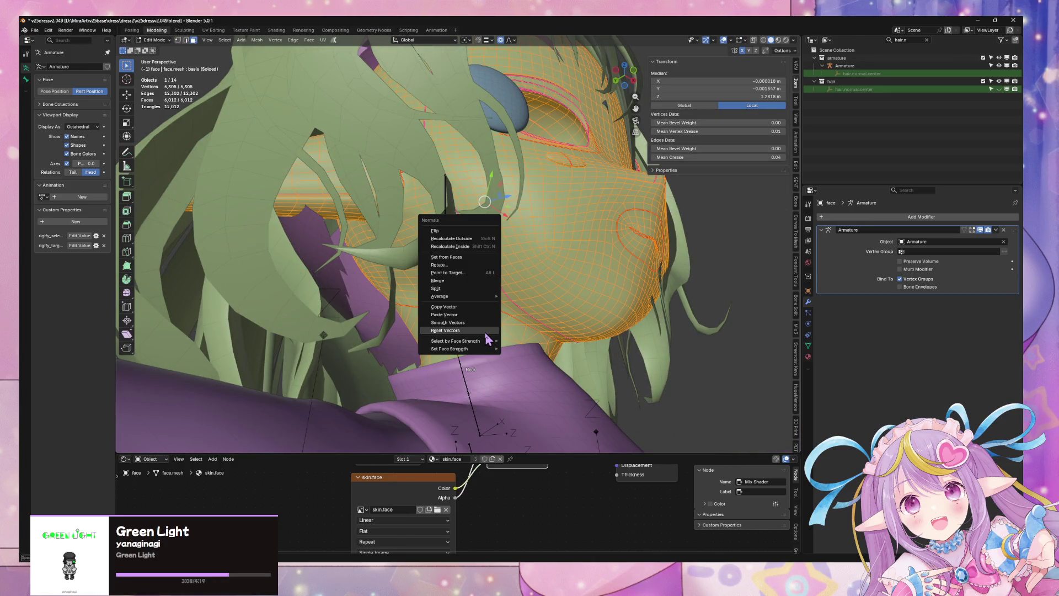
{"action": "left_click", "coordinate": [486, 331]}
{"action": "key", "text": "alt+n"}
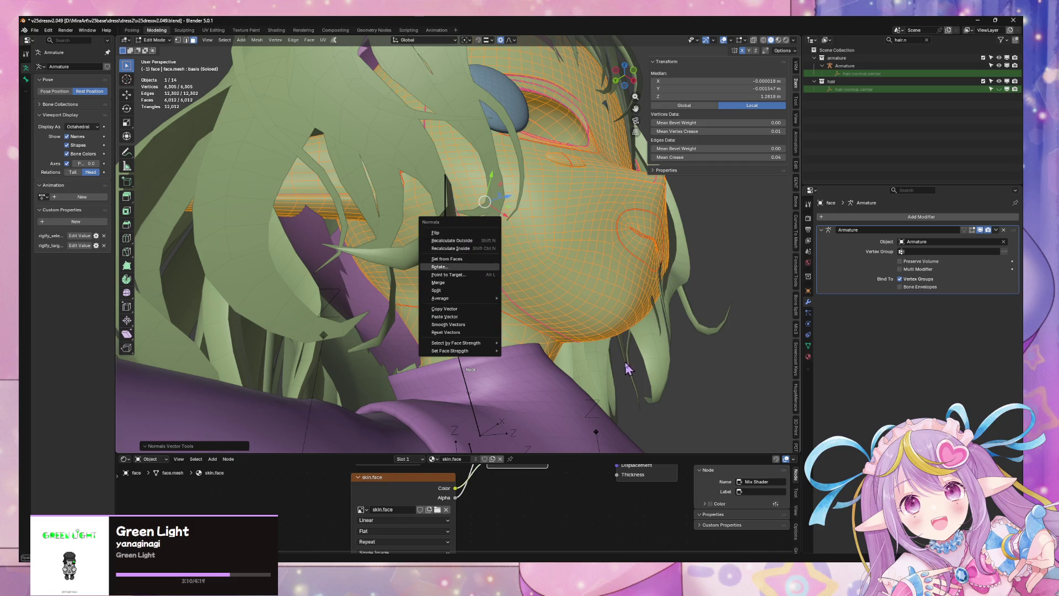
{"action": "mouse_move", "coordinate": [627, 355]}
{"action": "middle_mouse_down"}
{"action": "mouse_move", "coordinate": [561, 343]}
{"action": "mouse_move", "coordinate": [499, 375]}
{"action": "mouse_move", "coordinate": [459, 369]}
{"action": "mouse_move", "coordinate": [531, 359]}
{"action": "mouse_move", "coordinate": [437, 280]}
{"action": "middle_mouse_up"}
{"action": "key", "text": "Tab"}
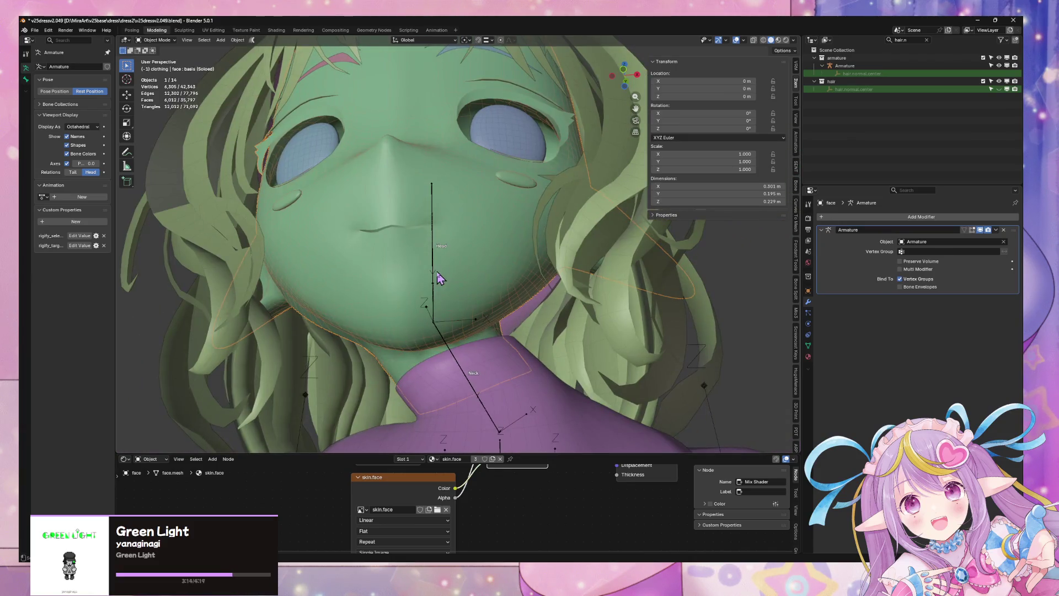
Tilt the Head bone -27.2° about X in Pose Mode, then deselect it and pick the face mesh.
{"action": "left_click", "coordinate": [437, 284]}
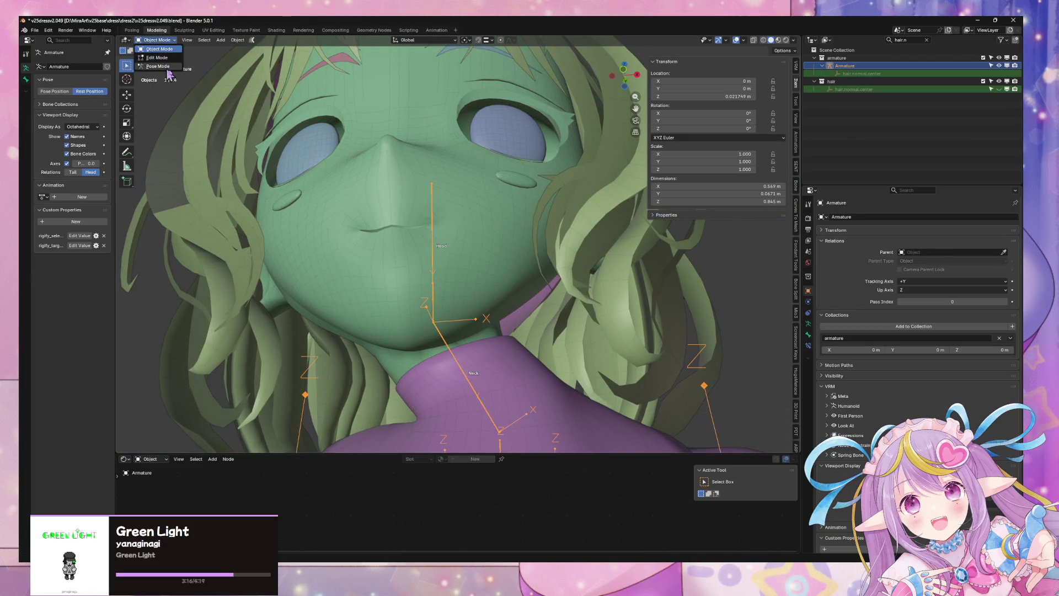
{"action": "left_click", "coordinate": [163, 66]}
{"action": "key", "text": "x"}
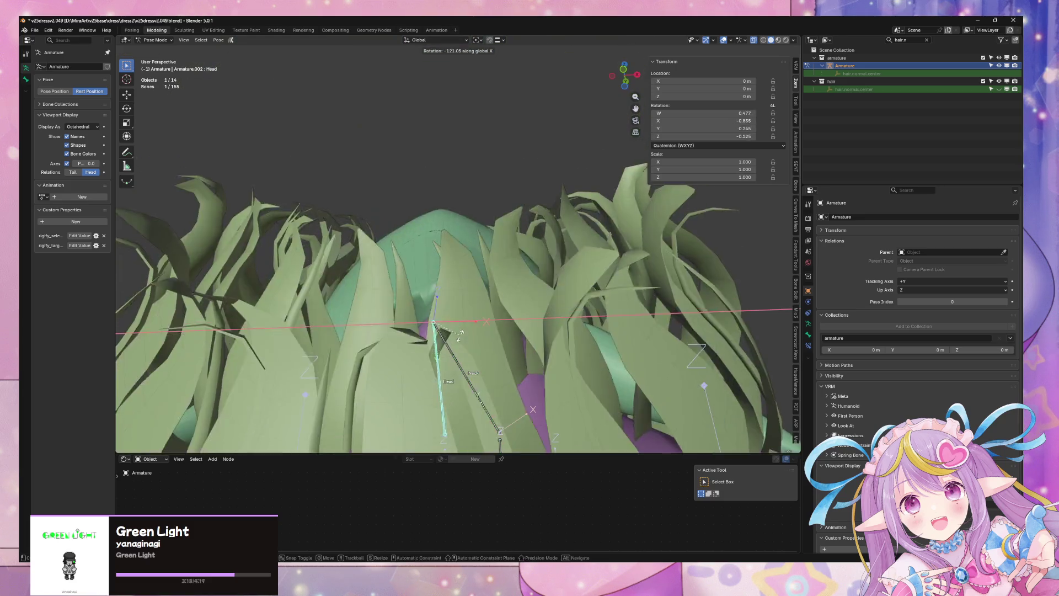
{"action": "left_click", "coordinate": [457, 284]}
{"action": "mouse_move", "coordinate": [457, 284]}
{"action": "middle_mouse_down"}
{"action": "mouse_move", "coordinate": [524, 292]}
{"action": "mouse_move", "coordinate": [534, 314]}
{"action": "mouse_move", "coordinate": [463, 331]}
{"action": "mouse_move", "coordinate": [477, 338]}
{"action": "middle_mouse_up"}
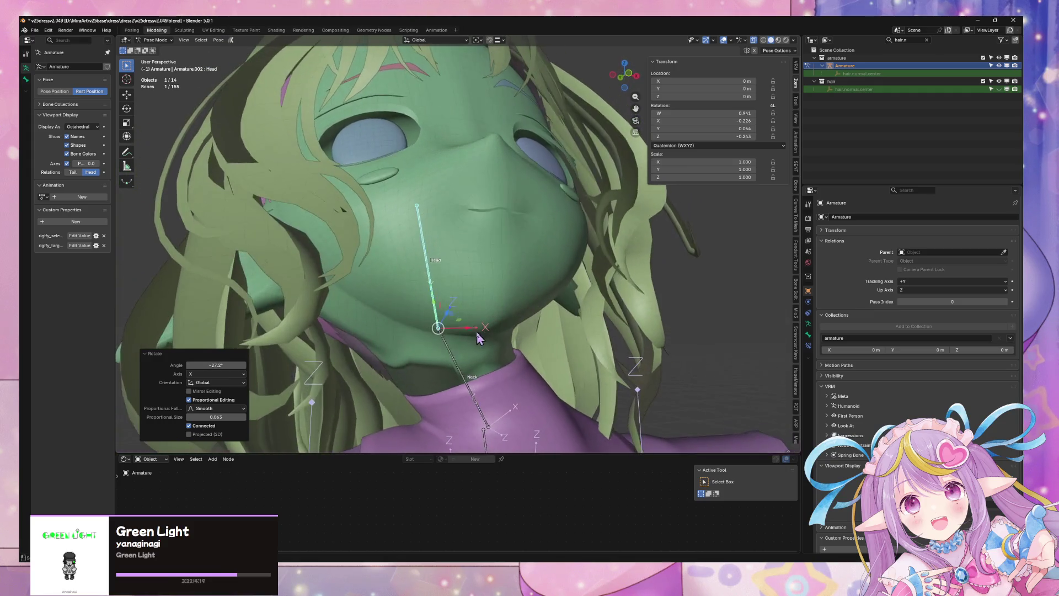
{"action": "left_click", "coordinate": [433, 358]}
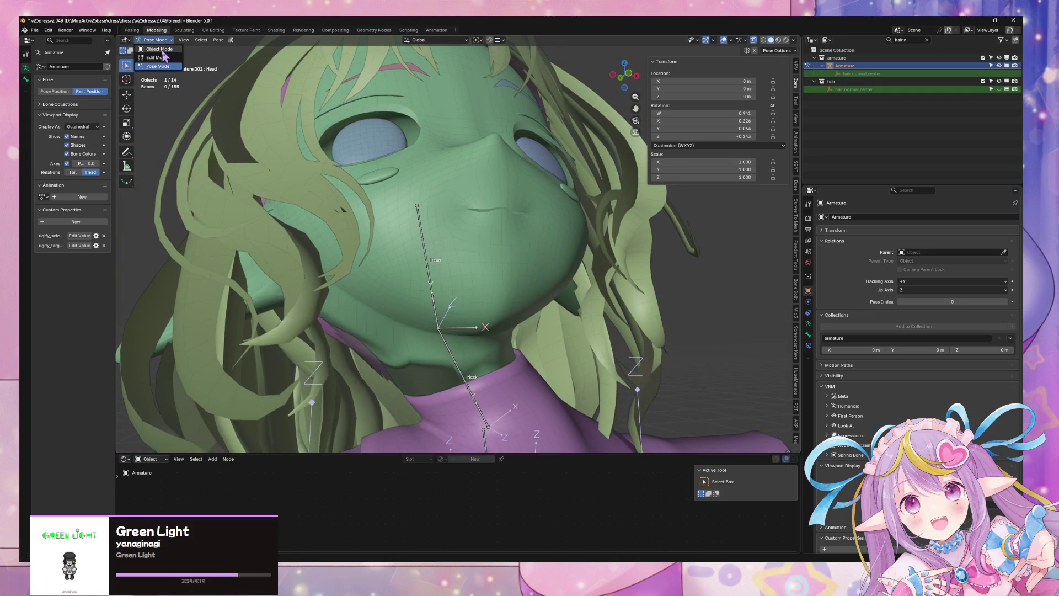
{"action": "left_click", "coordinate": [162, 50]}
{"action": "left_click", "coordinate": [400, 327]}
Reset the face's custom normal vectors in Edit Mode, then return to Object Mode and select the armature.
{"action": "key", "text": "Tab"}
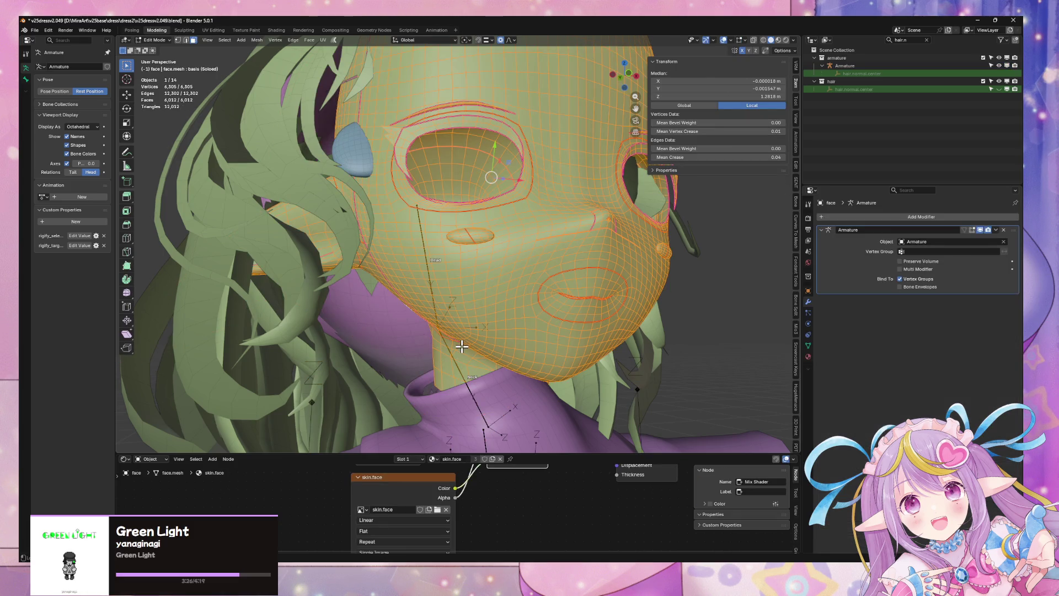
{"action": "key", "text": "alt+n"}
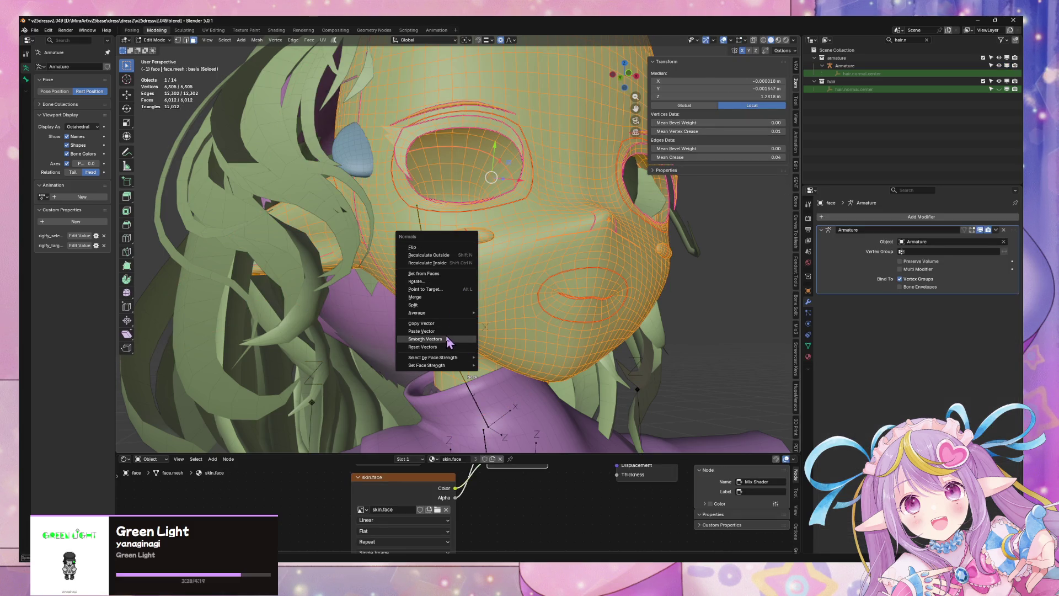
{"action": "left_click", "coordinate": [445, 348]}
{"action": "key", "text": "alt+n"}
{"action": "left_click", "coordinate": [465, 344]}
{"action": "key", "text": "Tab"}
{"action": "mouse_move", "coordinate": [466, 337]}
{"action": "middle_mouse_down"}
{"action": "mouse_move", "coordinate": [484, 302]}
{"action": "mouse_move", "coordinate": [503, 293]}
{"action": "mouse_move", "coordinate": [475, 324]}
{"action": "mouse_move", "coordinate": [416, 347]}
{"action": "mouse_move", "coordinate": [428, 302]}
{"action": "mouse_move", "coordinate": [465, 359]}
{"action": "mouse_move", "coordinate": [465, 331]}
{"action": "mouse_move", "coordinate": [466, 353]}
{"action": "middle_mouse_up"}
{"action": "scroll", "coordinate": [445, 331], "scroll_direction": "down", "scroll_amount": 6}
{"action": "scroll", "coordinate": [422, 333], "scroll_direction": "up", "scroll_amount": 5}
{"action": "left_click", "coordinate": [466, 353]}
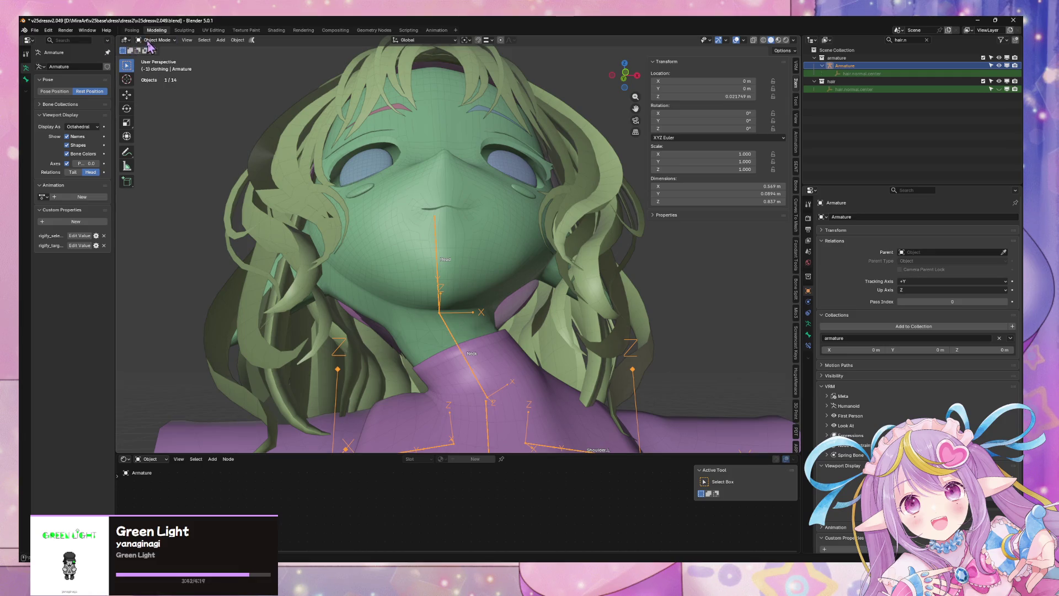
Clear the Neck and Head bone rotations with Alt+R to restore their rest pose.
{"action": "key", "text": "ctrl+Tab"}
{"action": "key", "text": "alt+r"}
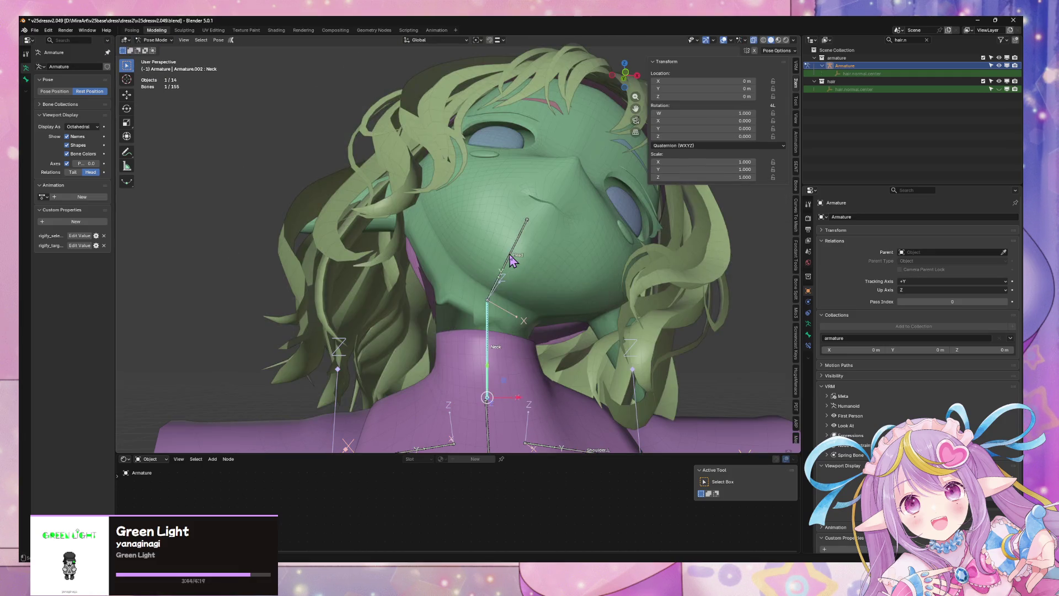
{"action": "key", "text": "alt+r"}
{"action": "key", "text": "Tab"}
{"action": "scroll", "coordinate": [501, 298], "scroll_direction": "down", "scroll_amount": 5}
{"action": "mouse_move", "coordinate": [501, 298]}
{"action": "middle_mouse_down"}
{"action": "mouse_move", "coordinate": [485, 295]}
{"action": "mouse_move", "coordinate": [558, 293]}
{"action": "mouse_move", "coordinate": [553, 276]}
{"action": "mouse_move", "coordinate": [493, 291]}
{"action": "middle_mouse_up"}
{"action": "key", "text": "Tab"}
Trial-rotate UpperLeg_L around X against the skirt, cancelling the rotation.
{"action": "middle_click_drag", "start_coordinate": [584, 305], "coordinate": [610, 303]}
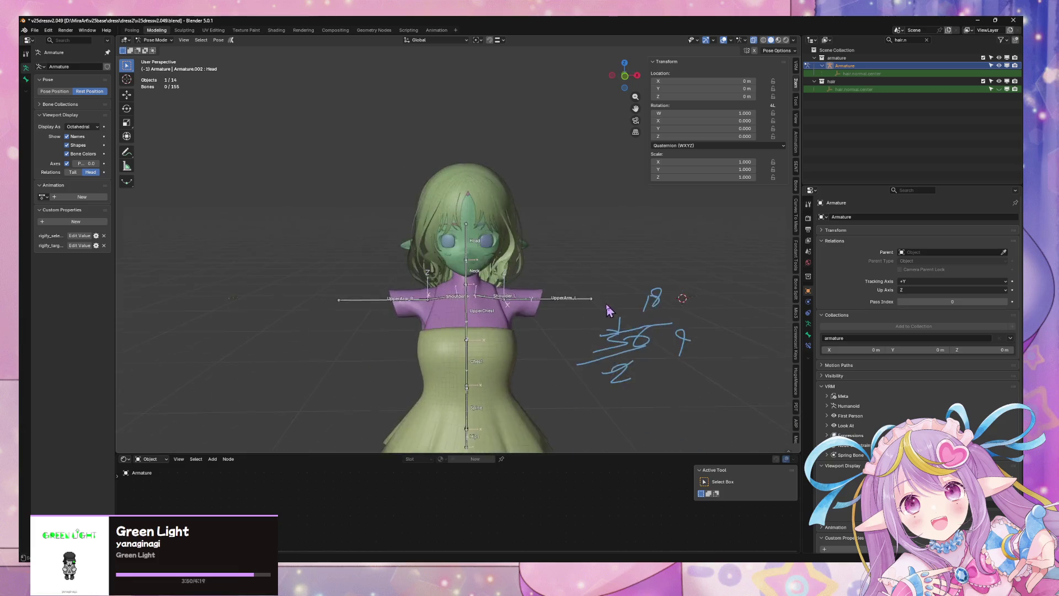
{"action": "scroll", "coordinate": [610, 303], "scroll_direction": "down", "scroll_amount": 3}
{"action": "middle_click_drag", "start_coordinate": [552, 328], "coordinate": [513, 261], "text": "shift"}
{"action": "scroll", "coordinate": [513, 265], "scroll_direction": "up", "scroll_amount": 4}
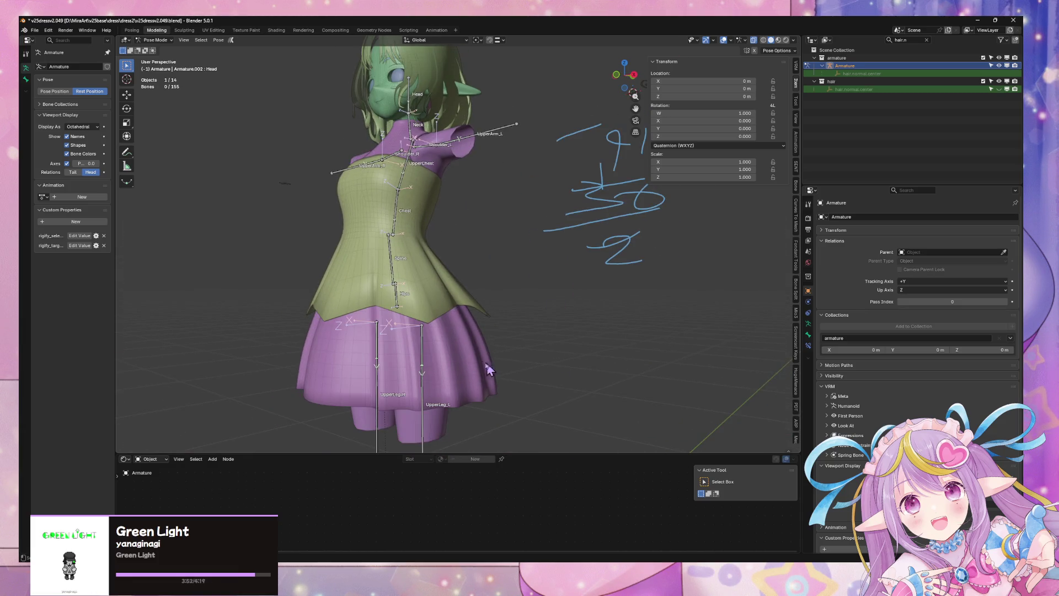
{"action": "left_click", "coordinate": [418, 344]}
{"action": "key", "text": "r"}
{"action": "key", "text": "x"}
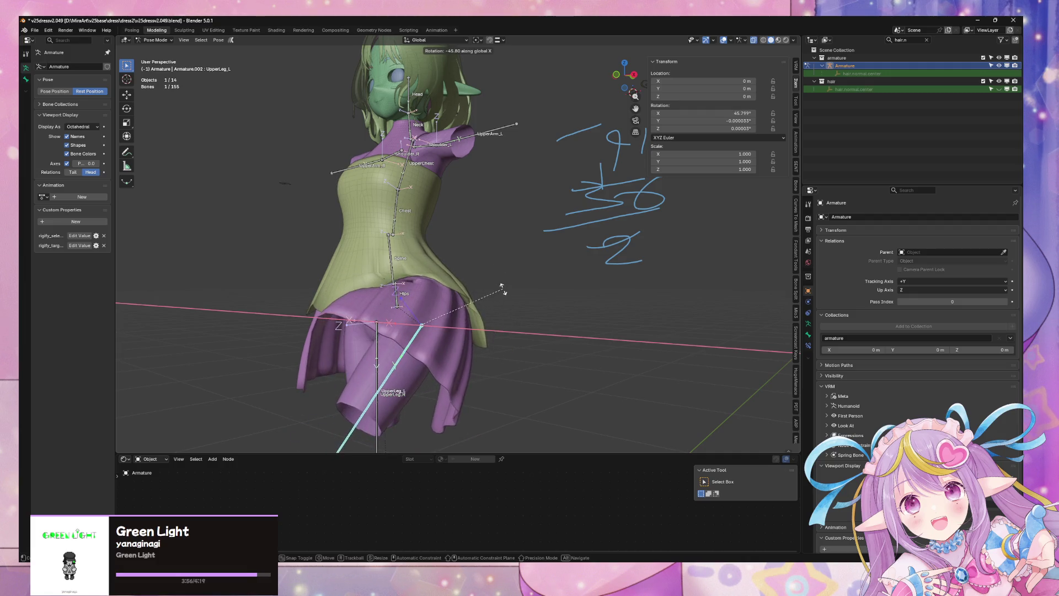
{"action": "right_click", "coordinate": [336, 240]}
{"action": "middle_click_drag", "start_coordinate": [336, 239], "coordinate": [401, 332]}
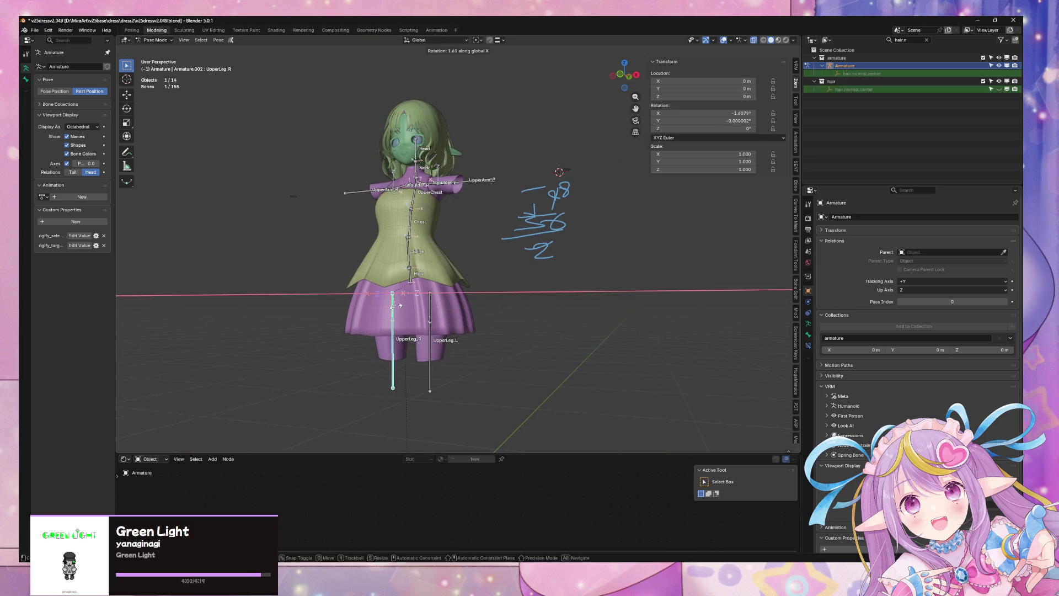
{"action": "right_click", "coordinate": [412, 324]}
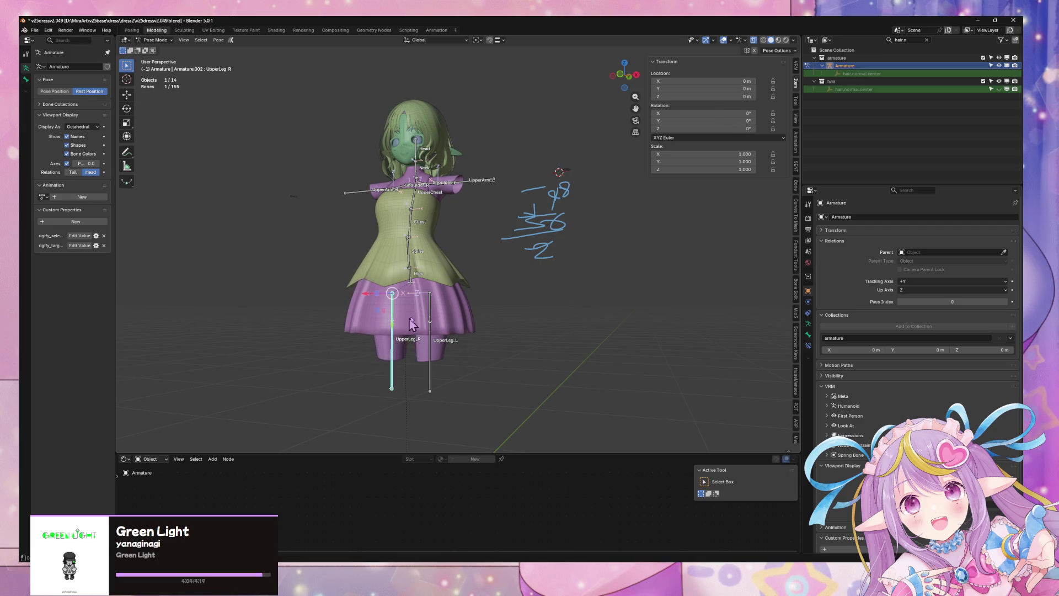
Test Y- and X-axis leg rotations, cancel them, return to Object Mode and select the dress.
{"action": "middle_click_drag", "start_coordinate": [462, 310], "coordinate": [441, 298]}
{"action": "key", "text": "r"}
{"action": "key", "text": "y"}
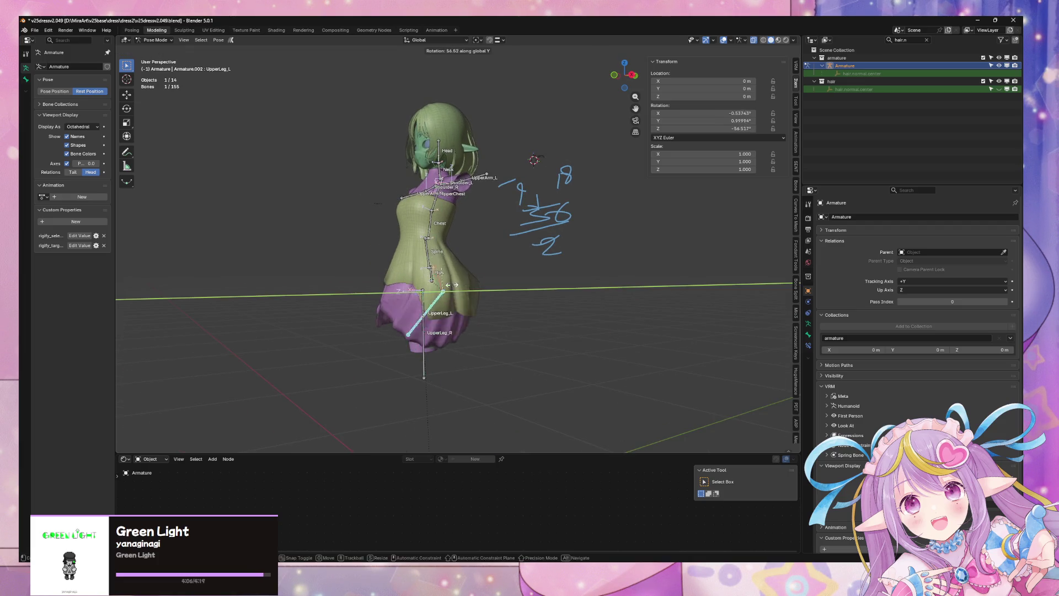
{"action": "right_click", "coordinate": [442, 259]}
{"action": "key", "text": "x"}
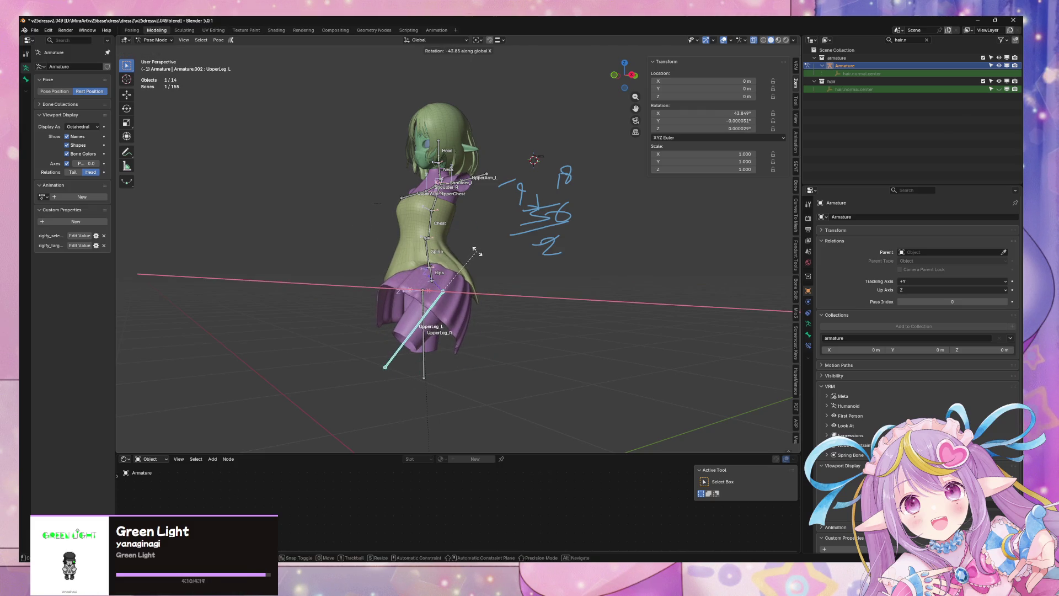
{"action": "middle_click_drag", "start_coordinate": [477, 254], "coordinate": [479, 257]}
{"action": "key", "text": "y"}
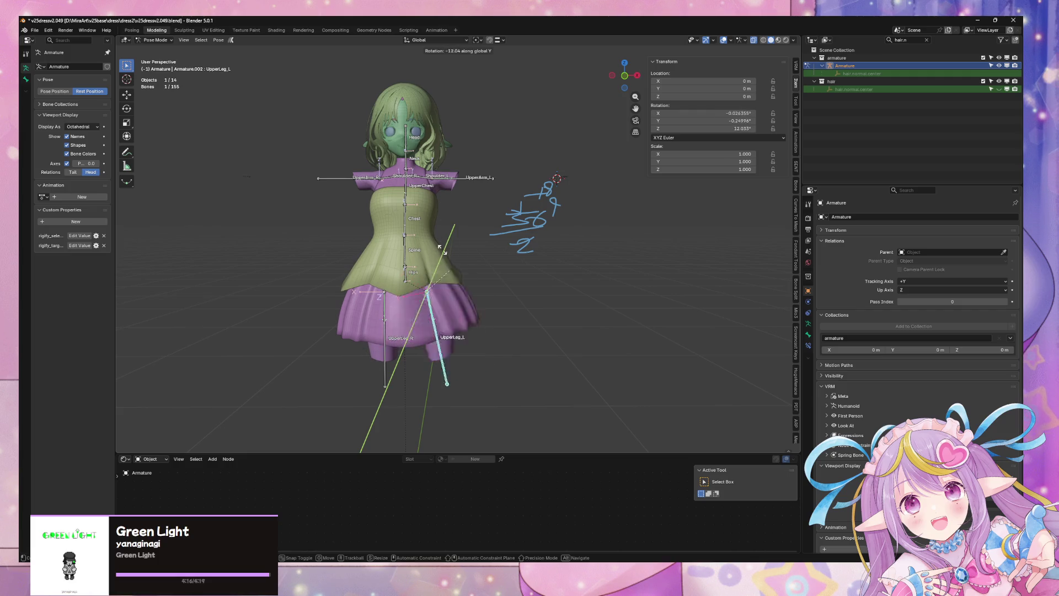
{"action": "key", "text": "Escape"}
{"action": "mouse_move", "coordinate": [444, 242]}
{"action": "middle_mouse_down"}
{"action": "mouse_move", "coordinate": [474, 243]}
{"action": "mouse_move", "coordinate": [452, 235]}
{"action": "mouse_move", "coordinate": [450, 268]}
{"action": "mouse_move", "coordinate": [436, 270]}
{"action": "mouse_move", "coordinate": [499, 307]}
{"action": "mouse_move", "coordinate": [459, 261]}
{"action": "mouse_move", "coordinate": [468, 293]}
{"action": "mouse_move", "coordinate": [487, 308]}
{"action": "mouse_move", "coordinate": [471, 327]}
{"action": "mouse_move", "coordinate": [463, 287]}
{"action": "mouse_move", "coordinate": [436, 265]}
{"action": "mouse_move", "coordinate": [507, 330]}
{"action": "mouse_move", "coordinate": [485, 281]}
{"action": "mouse_move", "coordinate": [480, 289]}
{"action": "mouse_move", "coordinate": [526, 320]}
{"action": "mouse_move", "coordinate": [558, 328]}
{"action": "mouse_move", "coordinate": [265, 303]}
{"action": "mouse_move", "coordinate": [469, 310]}
{"action": "middle_mouse_up"}
{"action": "scroll", "coordinate": [472, 300], "scroll_direction": "up", "scroll_amount": 4}
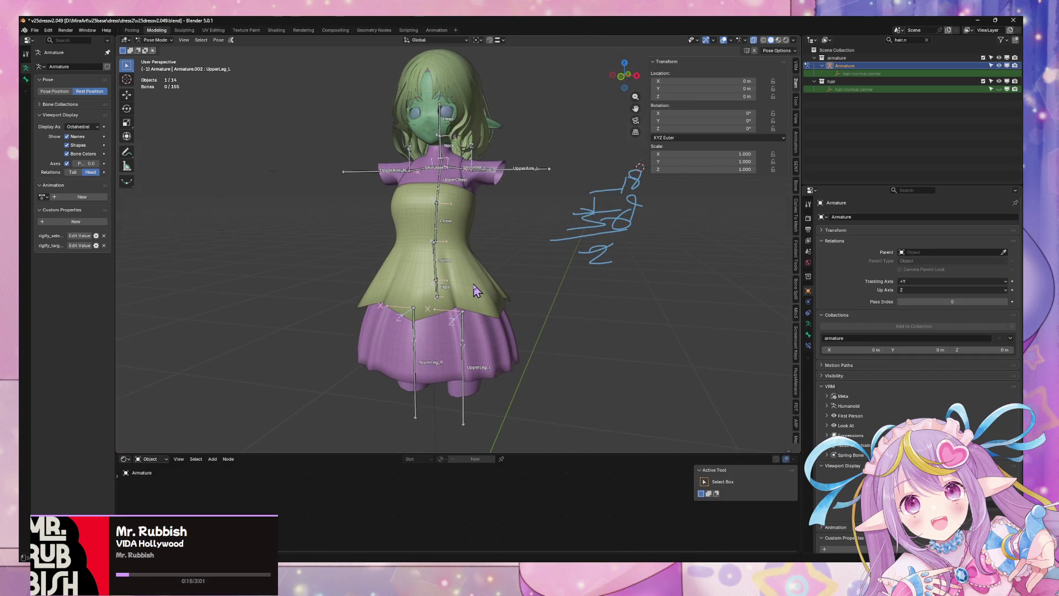
{"action": "left_click", "coordinate": [159, 49]}
{"action": "left_click", "coordinate": [488, 308]}
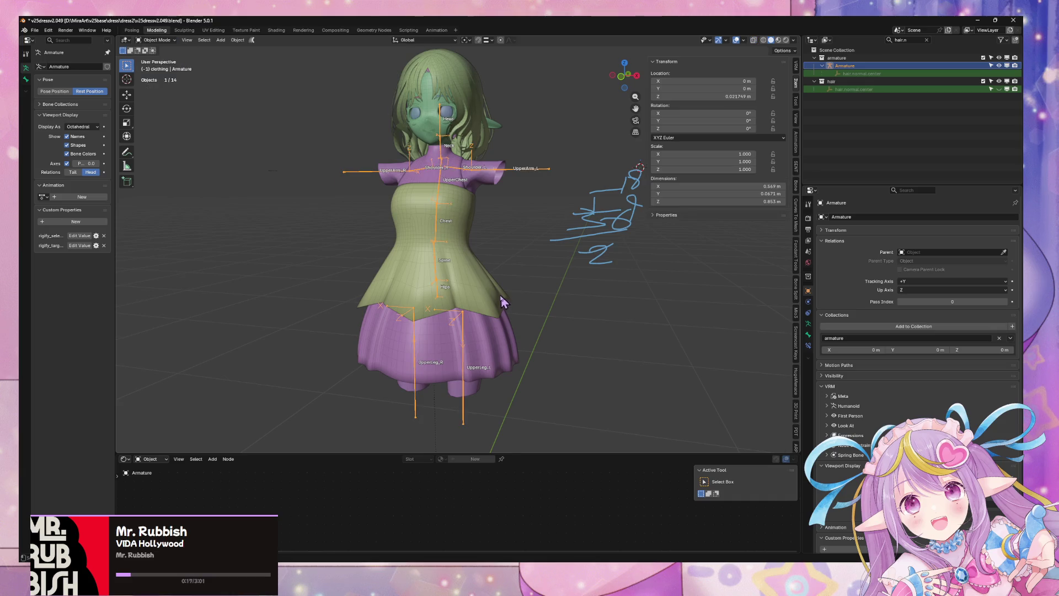
Enter Edit Mode on dress.base in front view with X-ray enabled.
{"action": "key", "text": "Tab"}
{"action": "mouse_move", "coordinate": [497, 298]}
{"action": "middle_mouse_down"}
{"action": "mouse_move", "coordinate": [508, 338]}
{"action": "mouse_move", "coordinate": [567, 310]}
{"action": "mouse_move", "coordinate": [560, 303]}
{"action": "middle_mouse_up"}
{"action": "key", "text": "Tab"}
{"action": "left_click", "coordinate": [509, 338]}
{"action": "key", "text": "Tab"}
{"action": "left_click", "coordinate": [626, 76]}
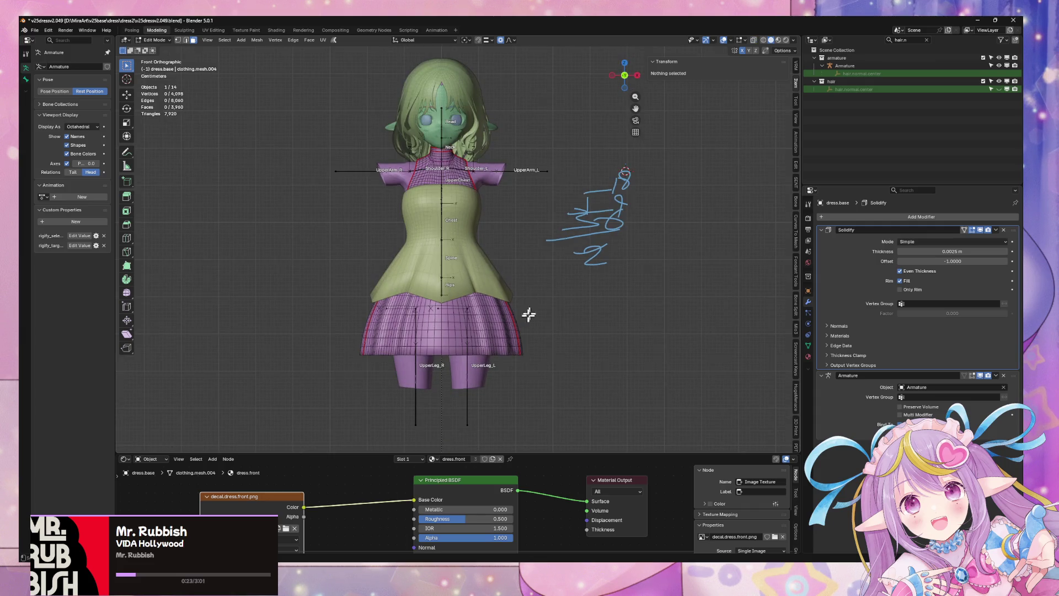
{"action": "key", "text": "alt+z"}
Select the skirt's bottom edge loop and scale it inward with proportional falloff.
{"action": "mouse_move", "coordinate": [577, 387]}
{"action": "left_mouse_down"}
{"action": "mouse_move", "coordinate": [298, 293]}
{"action": "mouse_move", "coordinate": [297, 274]}
{"action": "left_mouse_up"}
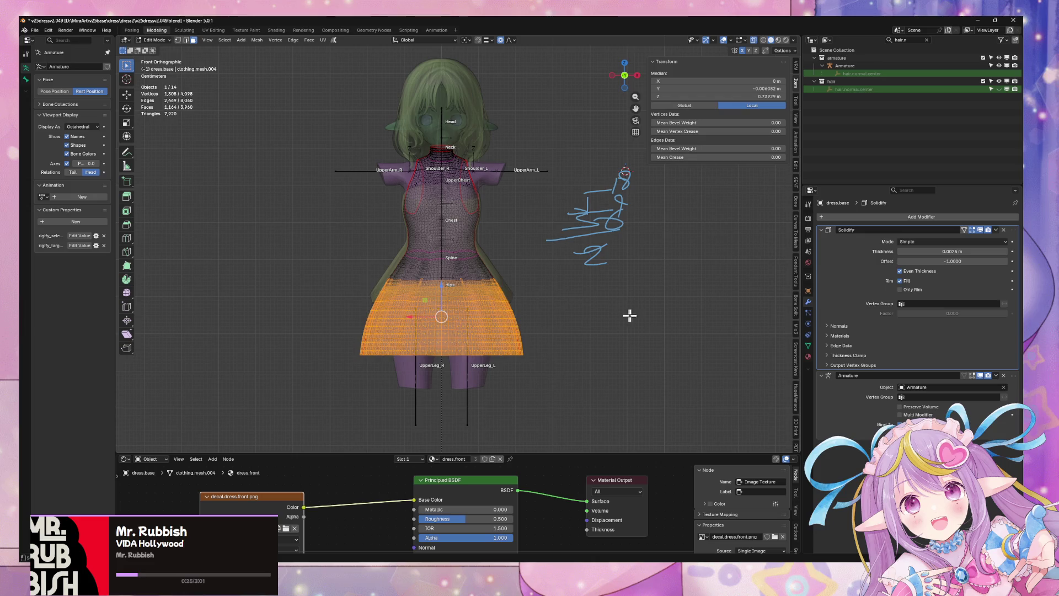
{"action": "left_click_drag", "start_coordinate": [601, 407], "coordinate": [318, 270]}
{"action": "key", "text": "2"}
{"action": "left_click", "coordinate": [450, 355], "text": "alt"}
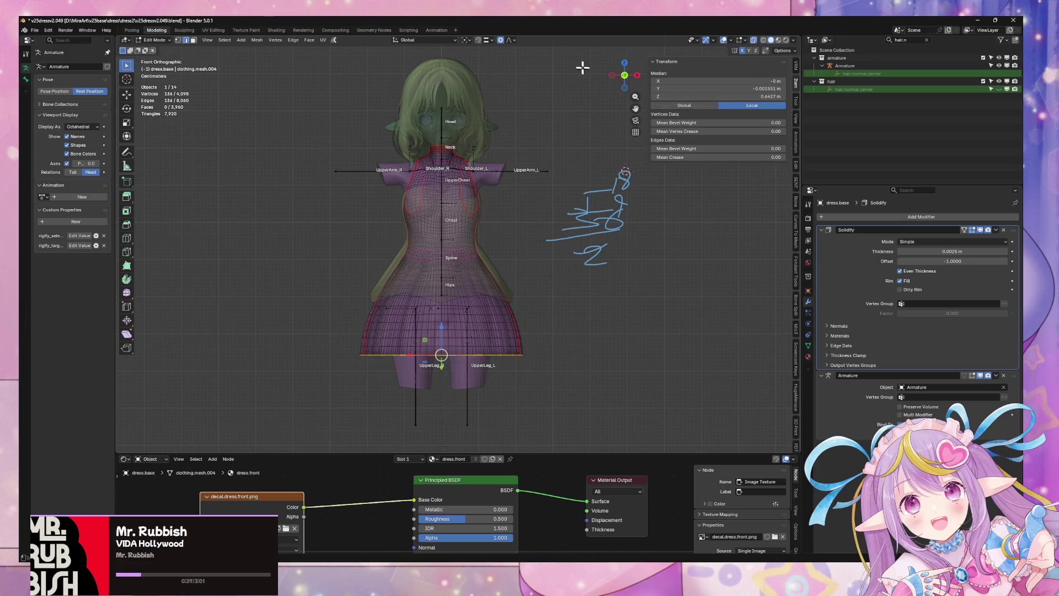
{"action": "key", "text": "s"}
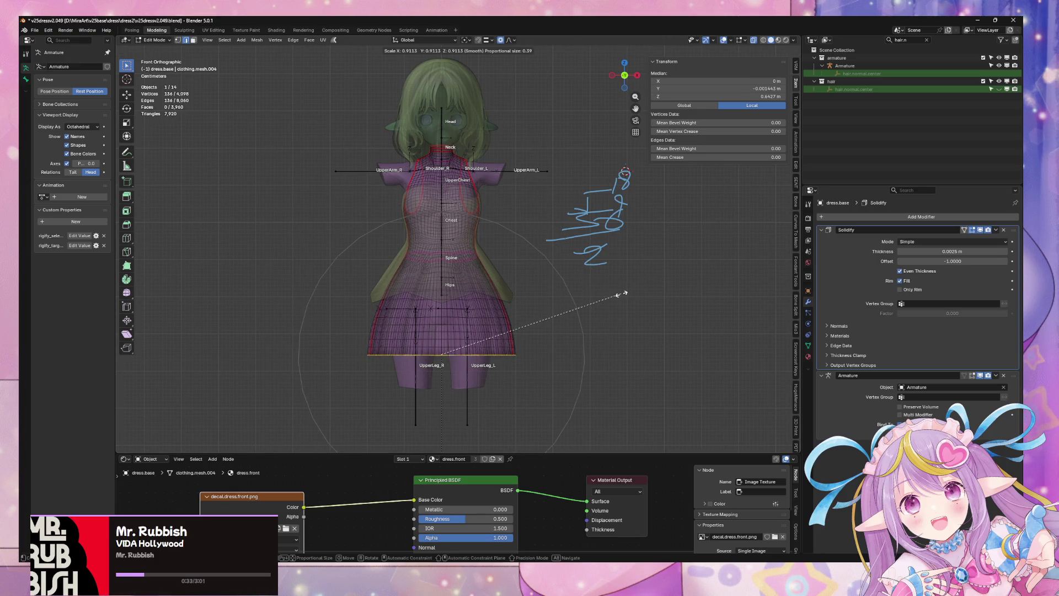
{"action": "left_click", "coordinate": [620, 294]}
Squash the hem along Z and move it slightly upward.
{"action": "key", "text": "s"}
{"action": "key", "text": "z"}
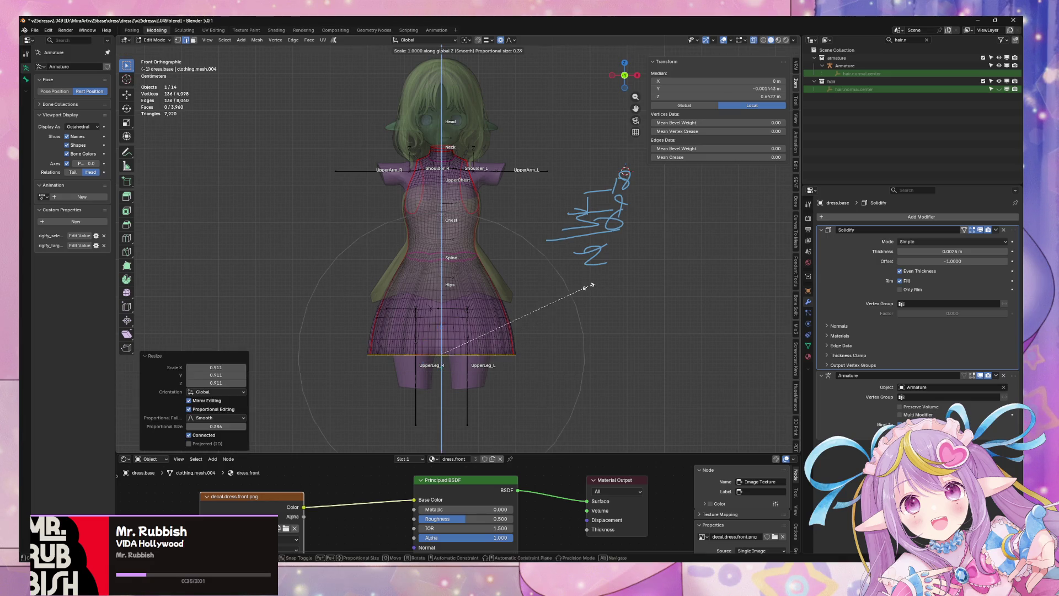
{"action": "left_click", "coordinate": [544, 251]}
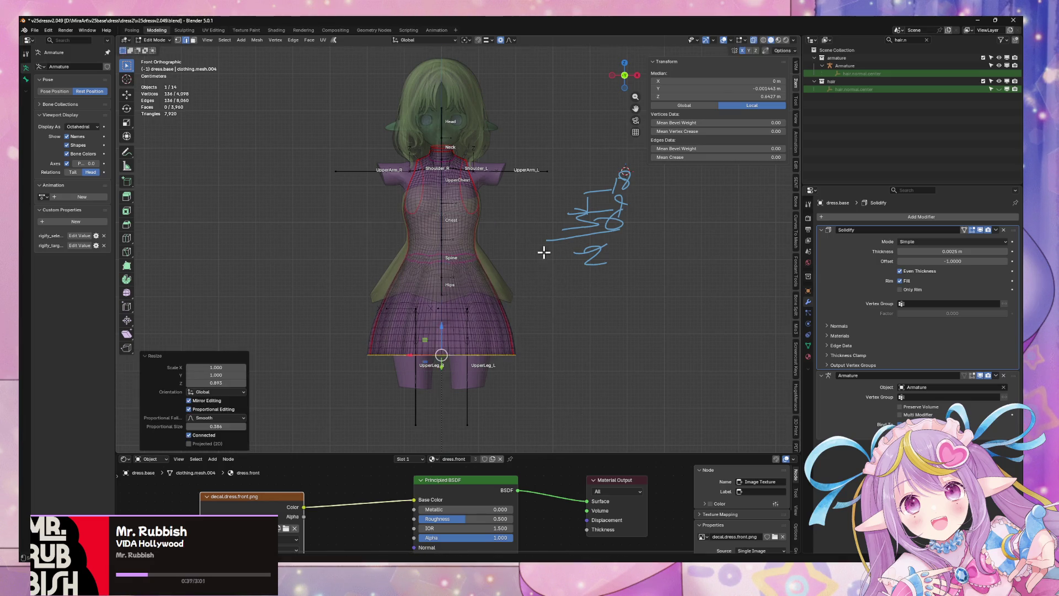
{"action": "key", "text": "g"}
{"action": "key", "text": "z"}
{"action": "left_click", "coordinate": [542, 236]}
Give the hem two more small scale adjustments, then leave Edit Mode and select the outer dress.
{"action": "key", "text": "s"}
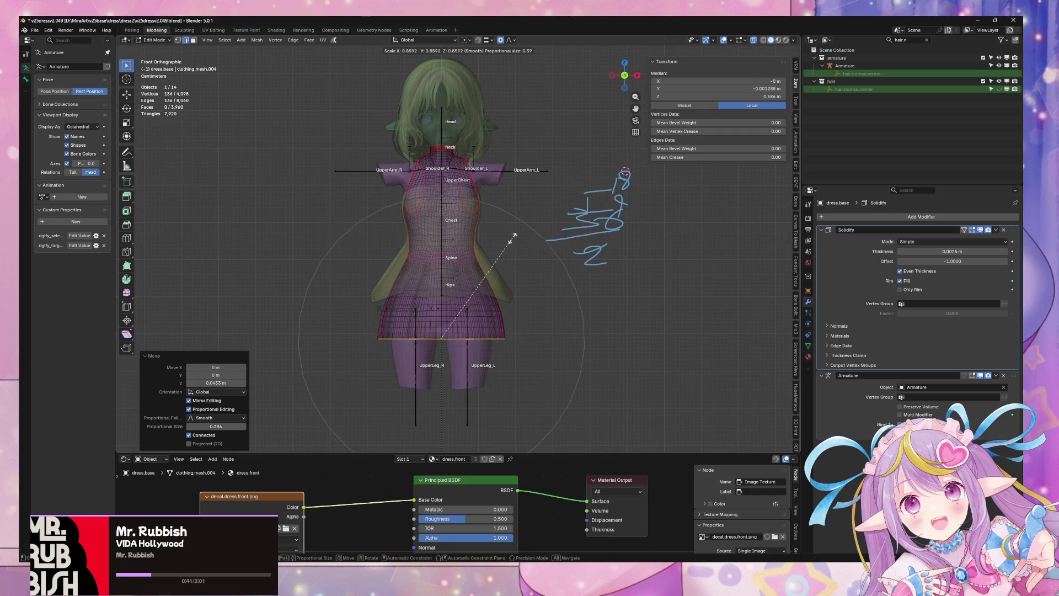
{"action": "left_click", "coordinate": [519, 237]}
{"action": "mouse_move", "coordinate": [543, 248]}
{"action": "middle_mouse_down"}
{"action": "mouse_move", "coordinate": [455, 191]}
{"action": "mouse_move", "coordinate": [539, 208]}
{"action": "mouse_move", "coordinate": [529, 229]}
{"action": "mouse_move", "coordinate": [558, 286]}
{"action": "mouse_move", "coordinate": [627, 260]}
{"action": "mouse_move", "coordinate": [525, 274]}
{"action": "middle_mouse_up"}
{"action": "key", "text": "s"}
{"action": "left_click", "coordinate": [551, 291]}
{"action": "key", "text": "Tab"}
{"action": "left_click", "coordinate": [532, 247]}
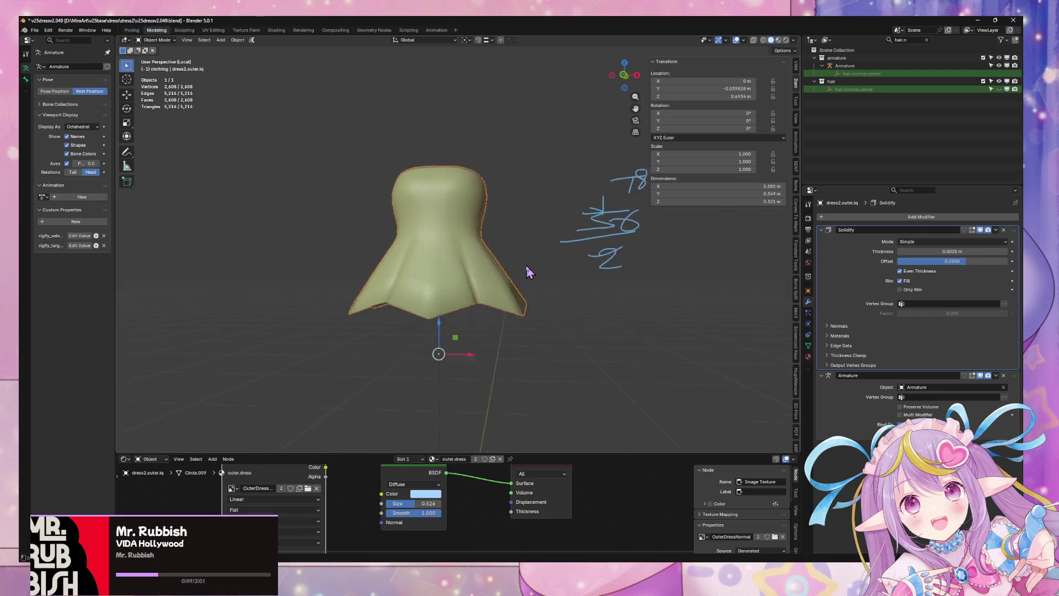
Switch the Outliner to View Layer, clear its filter and hide dress2.outer.lq.
{"action": "left_click", "coordinate": [826, 39]}
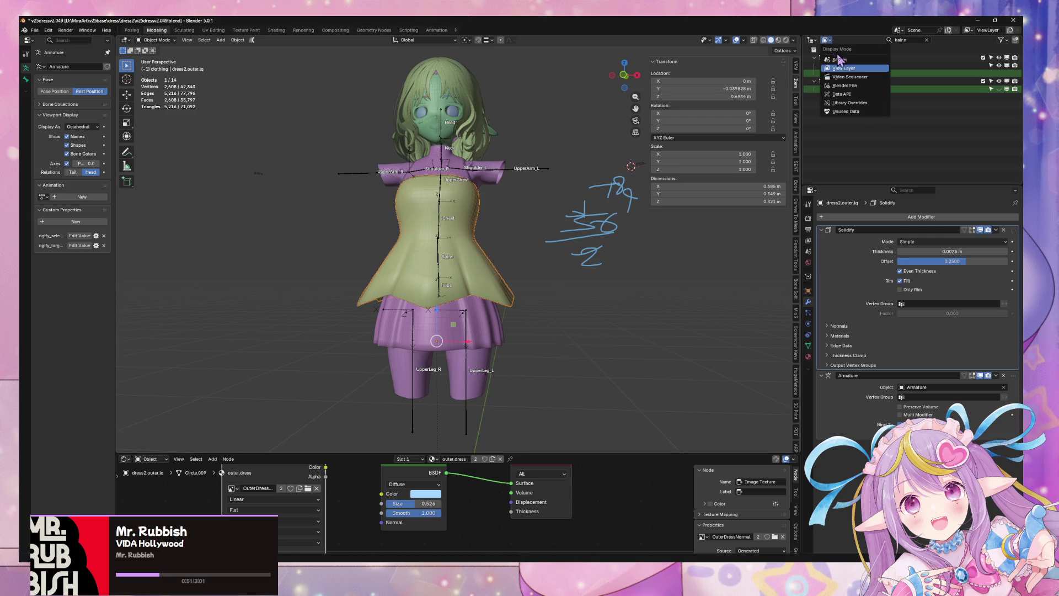
{"action": "left_click", "coordinate": [845, 69]}
{"action": "mouse_move", "coordinate": [493, 264]}
{"action": "middle_mouse_down"}
{"action": "mouse_move", "coordinate": [687, 260]}
{"action": "mouse_move", "coordinate": [551, 276]}
{"action": "middle_mouse_up"}
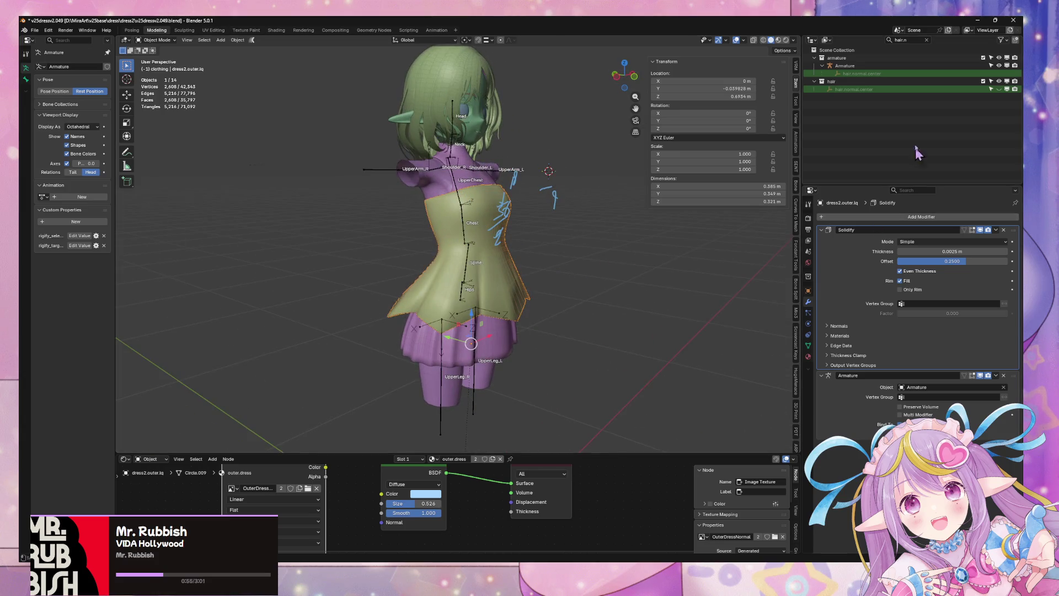
{"action": "left_click", "coordinate": [927, 40]}
{"action": "scroll", "coordinate": [937, 137], "scroll_direction": "down", "scroll_amount": 10}
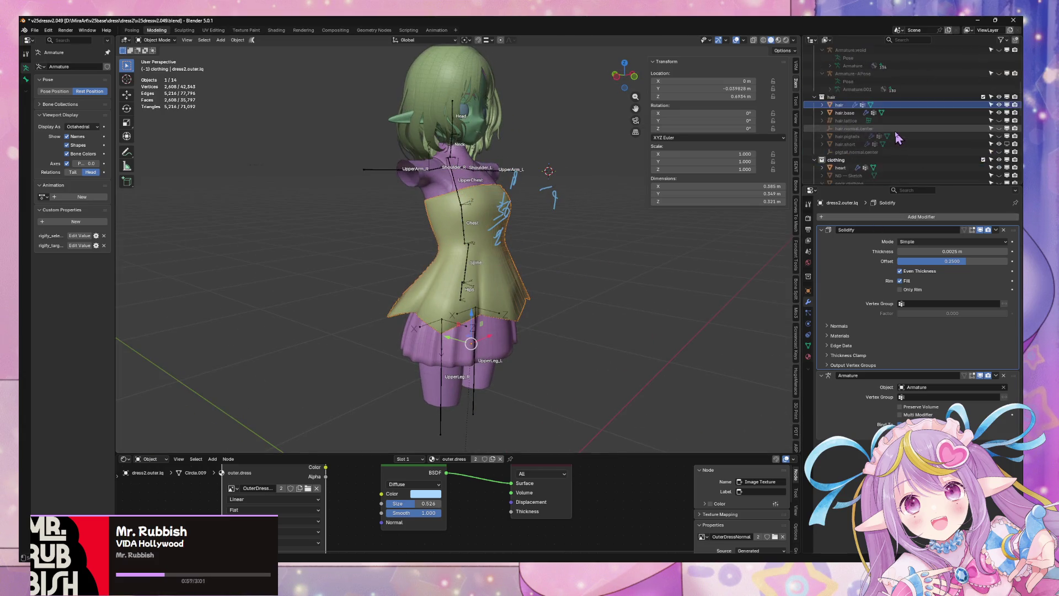
{"action": "left_click", "coordinate": [999, 167]}
{"action": "mouse_move", "coordinate": [573, 171]}
{"action": "middle_mouse_down"}
{"action": "mouse_move", "coordinate": [540, 166]}
{"action": "mouse_move", "coordinate": [653, 167]}
{"action": "mouse_move", "coordinate": [532, 160]}
{"action": "mouse_move", "coordinate": [521, 147]}
{"action": "mouse_move", "coordinate": [465, 159]}
{"action": "mouse_move", "coordinate": [528, 167]}
{"action": "mouse_move", "coordinate": [593, 204]}
{"action": "mouse_move", "coordinate": [481, 243]}
{"action": "middle_mouse_up"}
{"action": "scroll", "coordinate": [637, 182], "scroll_direction": "up", "scroll_amount": 5}
{"action": "scroll", "coordinate": [637, 182], "scroll_direction": "down", "scroll_amount": 4}
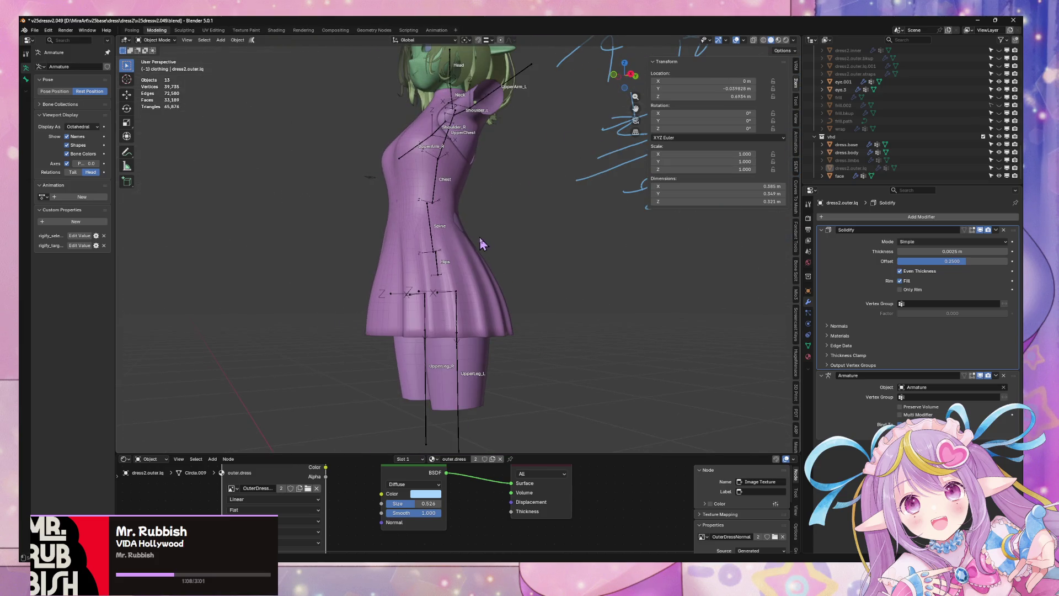
Scale the dress.base waist to 1.061 with proportional falloff, then unhide the outer dress.
{"action": "left_click", "coordinate": [448, 243]}
{"action": "key", "text": "Tab"}
{"action": "middle_click_drag", "start_coordinate": [534, 184], "coordinate": [449, 222]}
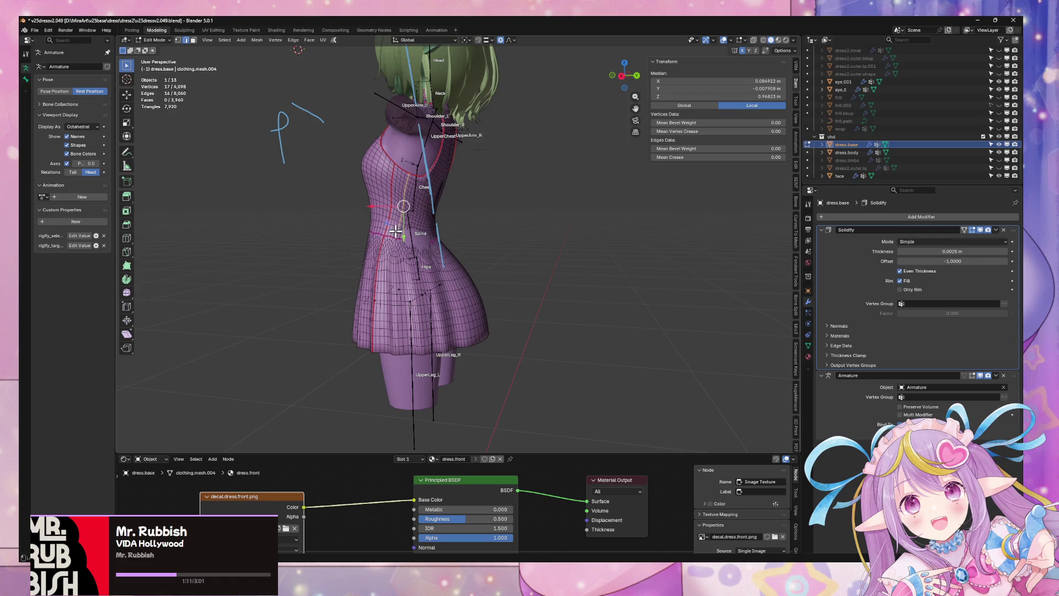
{"action": "key", "text": "s"}
{"action": "scroll", "coordinate": [541, 200], "scroll_direction": "up", "scroll_amount": 6}
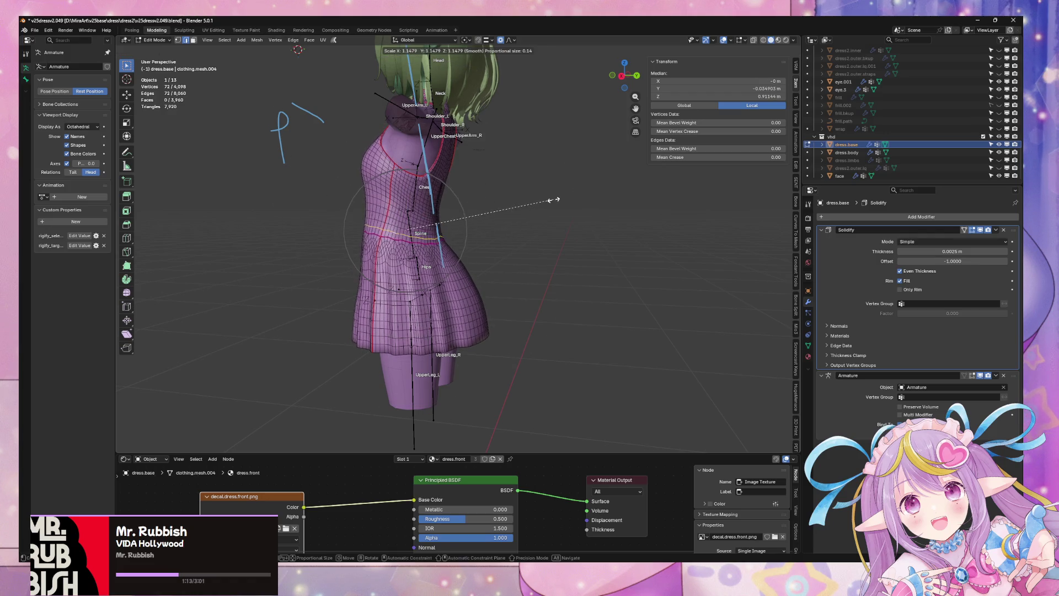
{"action": "left_click", "coordinate": [538, 195]}
{"action": "mouse_move", "coordinate": [539, 194]}
{"action": "middle_mouse_down"}
{"action": "mouse_move", "coordinate": [648, 203]}
{"action": "mouse_move", "coordinate": [698, 144]}
{"action": "mouse_move", "coordinate": [621, 266]}
{"action": "middle_mouse_up"}
{"action": "key", "text": "Tab"}
{"action": "left_click", "coordinate": [619, 265]}
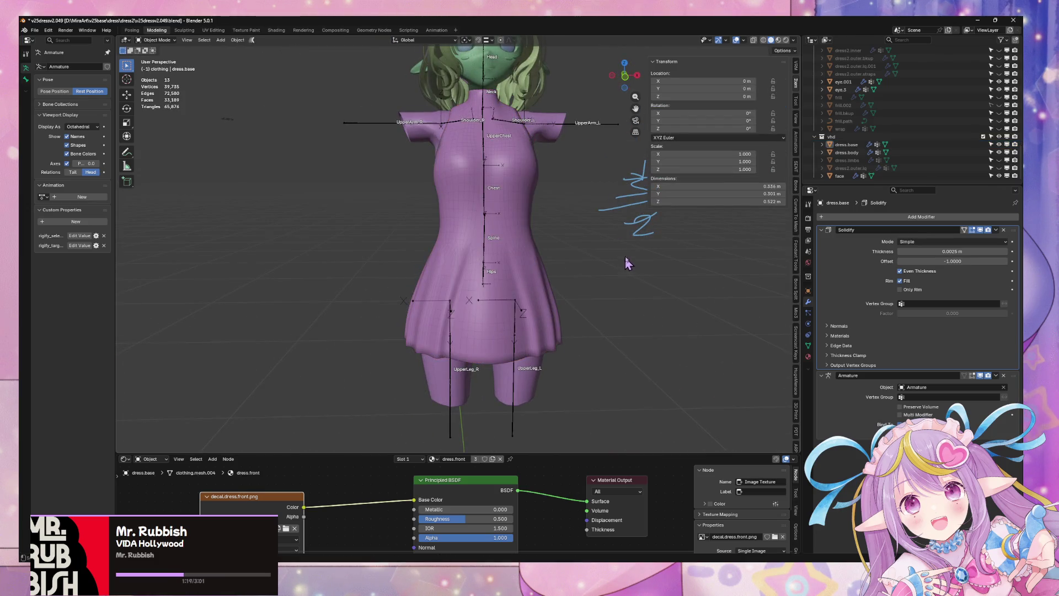
{"action": "left_click", "coordinate": [999, 168]}
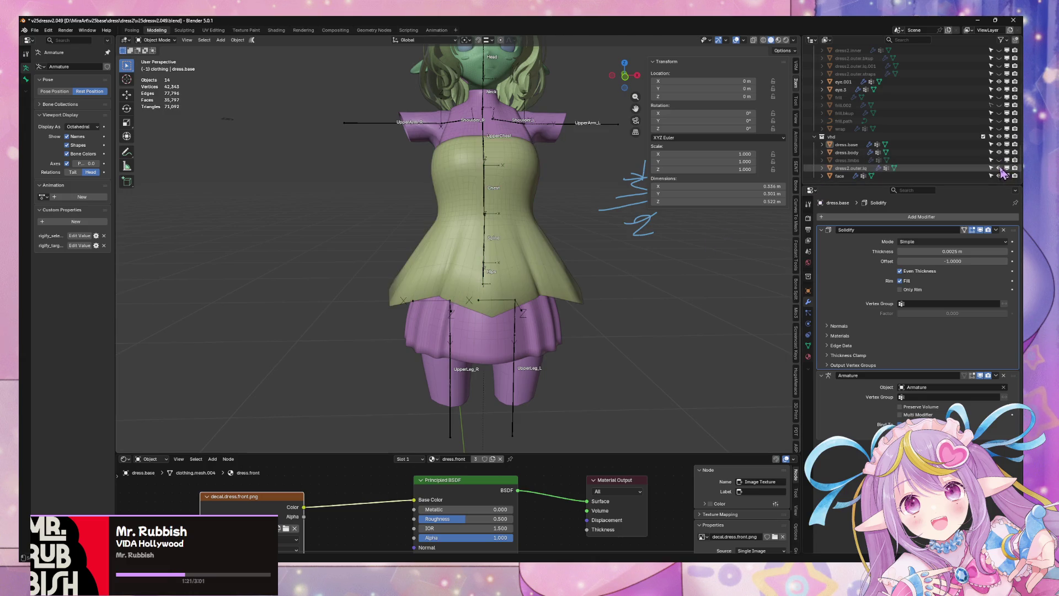
Shrink a waist edge loop of dress2.outer.lq with proportional falloff.
{"action": "left_click", "coordinate": [527, 284]}
{"action": "key", "text": "Tab"}
{"action": "left_click", "coordinate": [545, 267], "text": "alt"}
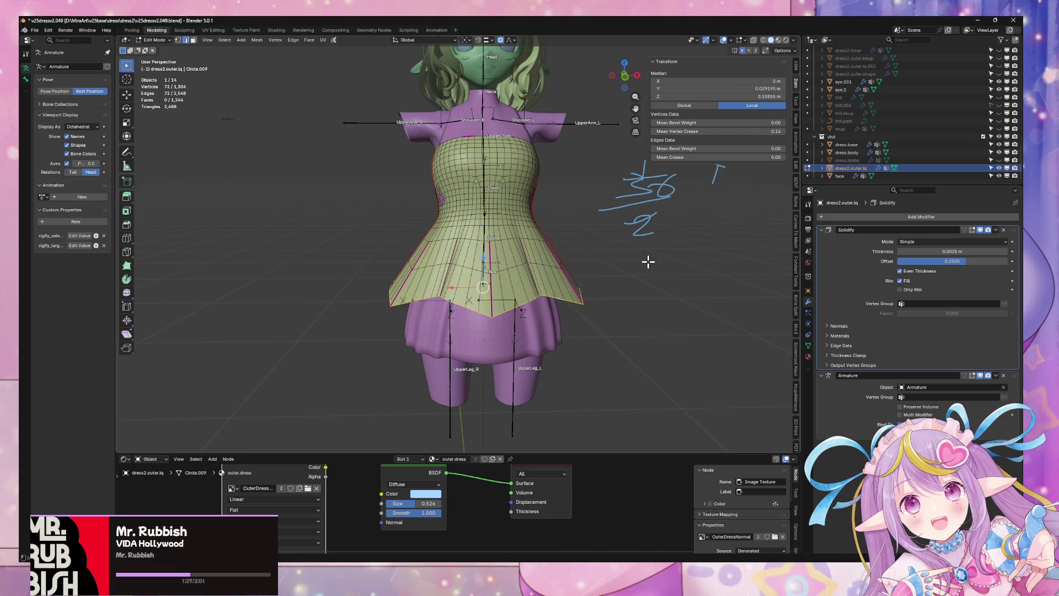
{"action": "key", "text": "s"}
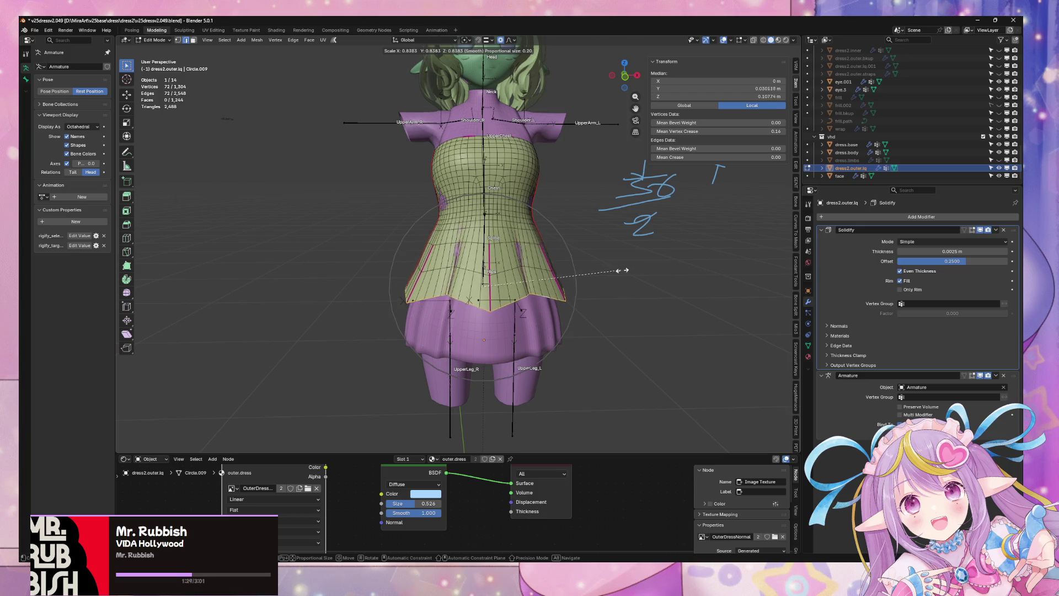
{"action": "left_click", "coordinate": [625, 269]}
{"action": "middle_click_drag", "start_coordinate": [625, 270], "coordinate": [604, 265]}
Slightly enlarge another outer-dress loop, settling near 1.02, and leave Edit Mode.
{"action": "left_click", "coordinate": [498, 212], "text": "alt"}
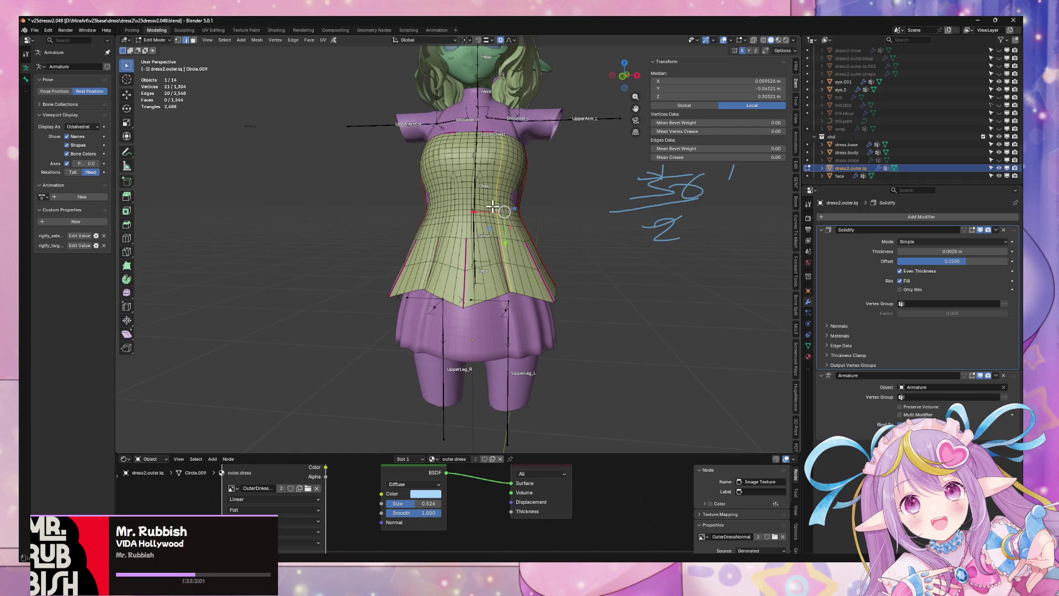
{"action": "key", "text": "s"}
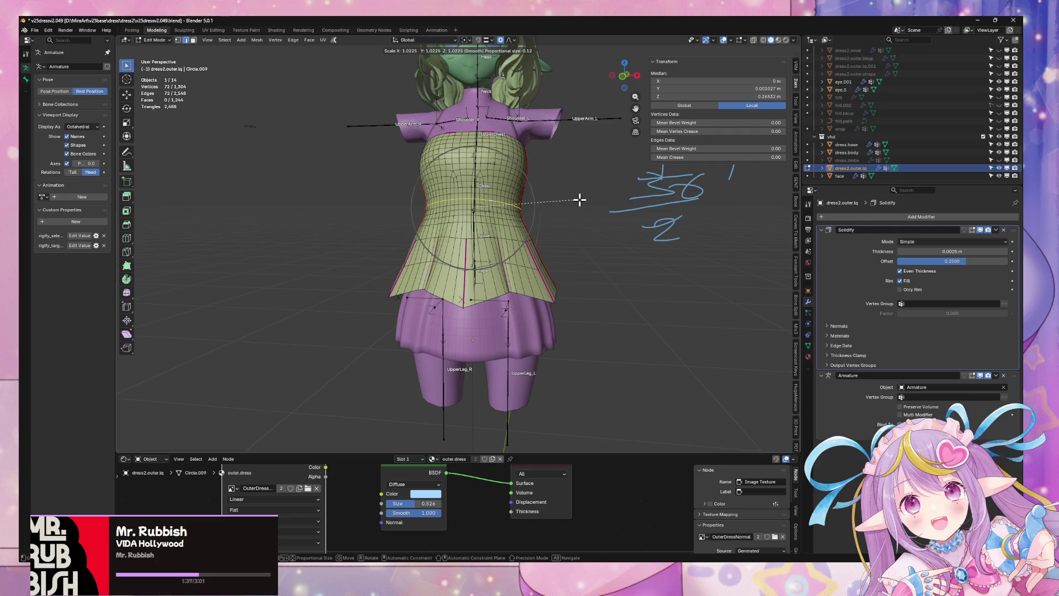
{"action": "left_click", "coordinate": [579, 199]}
{"action": "key", "text": "Tab"}
{"action": "mouse_move", "coordinate": [622, 293]}
{"action": "middle_mouse_down"}
{"action": "mouse_move", "coordinate": [608, 276]}
{"action": "mouse_move", "coordinate": [551, 297]}
{"action": "mouse_move", "coordinate": [801, 245]}
{"action": "mouse_move", "coordinate": [338, 309]}
{"action": "mouse_move", "coordinate": [616, 276]}
{"action": "mouse_move", "coordinate": [568, 243]}
{"action": "mouse_move", "coordinate": [538, 201]}
{"action": "mouse_move", "coordinate": [468, 229]}
{"action": "mouse_move", "coordinate": [364, 234]}
{"action": "mouse_move", "coordinate": [560, 263]}
{"action": "mouse_move", "coordinate": [638, 223]}
{"action": "middle_mouse_up"}
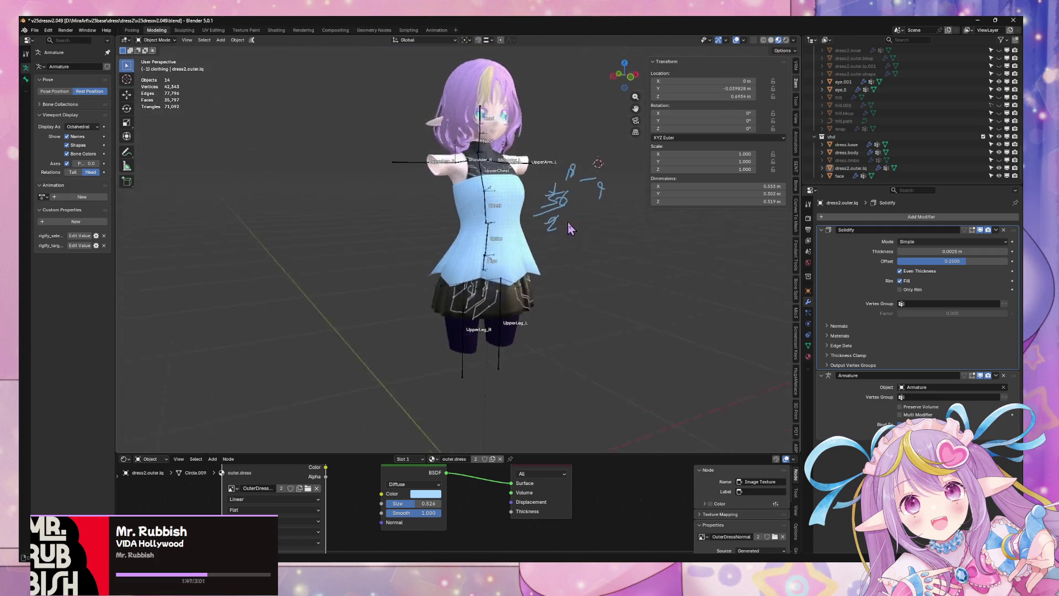
Enter Edit Mode on the outer dress, cancel a scale, and return to Object Mode.
{"action": "mouse_move", "coordinate": [642, 220]}
{"action": "middle_mouse_down"}
{"action": "mouse_move", "coordinate": [292, 198]}
{"action": "mouse_move", "coordinate": [551, 232]}
{"action": "middle_mouse_up"}
{"action": "scroll", "coordinate": [556, 252], "scroll_direction": "up", "scroll_amount": 5}
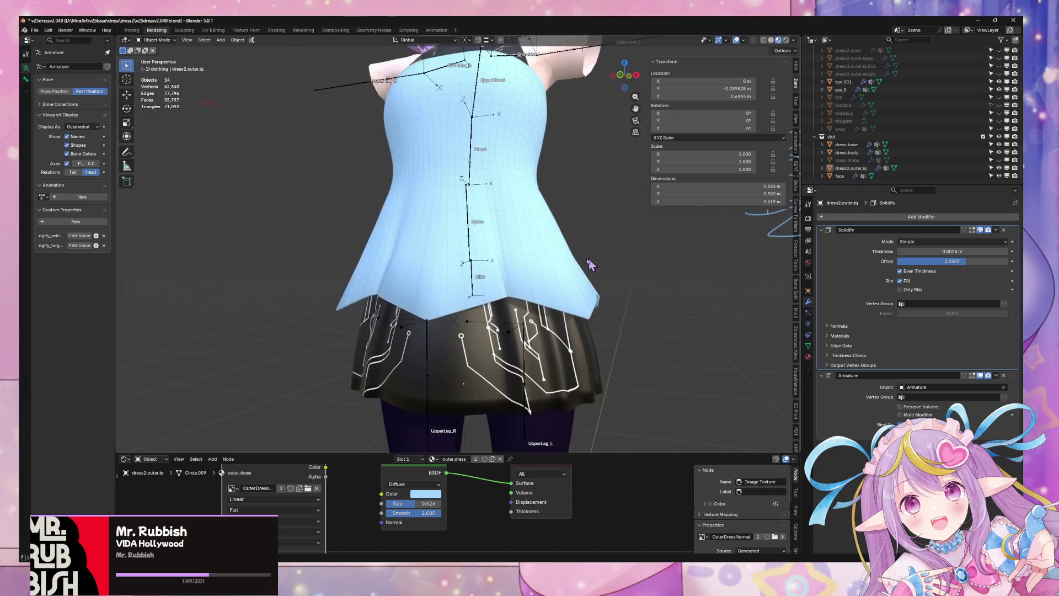
{"action": "key", "text": "Tab"}
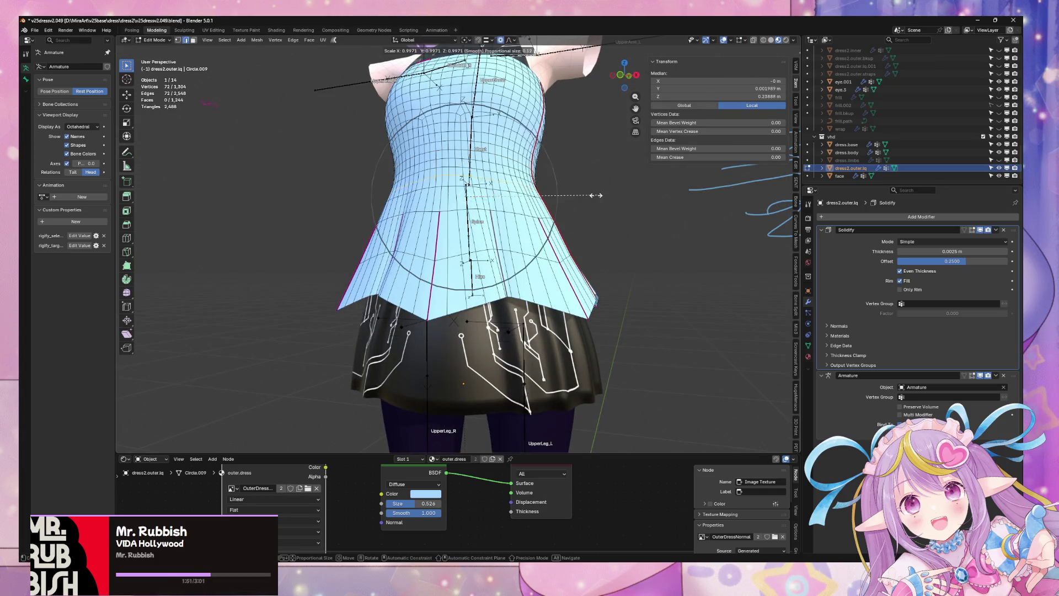
{"action": "key", "text": "Escape"}
{"action": "key", "text": "Tab"}
{"action": "scroll", "coordinate": [558, 208], "scroll_direction": "down", "scroll_amount": 5}
Select the character's face mesh and enter Edit Mode on it.
{"action": "scroll", "coordinate": [558, 208], "scroll_direction": "up", "scroll_amount": 6}
{"action": "mouse_move", "coordinate": [557, 208]}
{"action": "middle_mouse_down"}
{"action": "mouse_move", "coordinate": [513, 264]}
{"action": "mouse_move", "coordinate": [520, 183]}
{"action": "middle_mouse_up"}
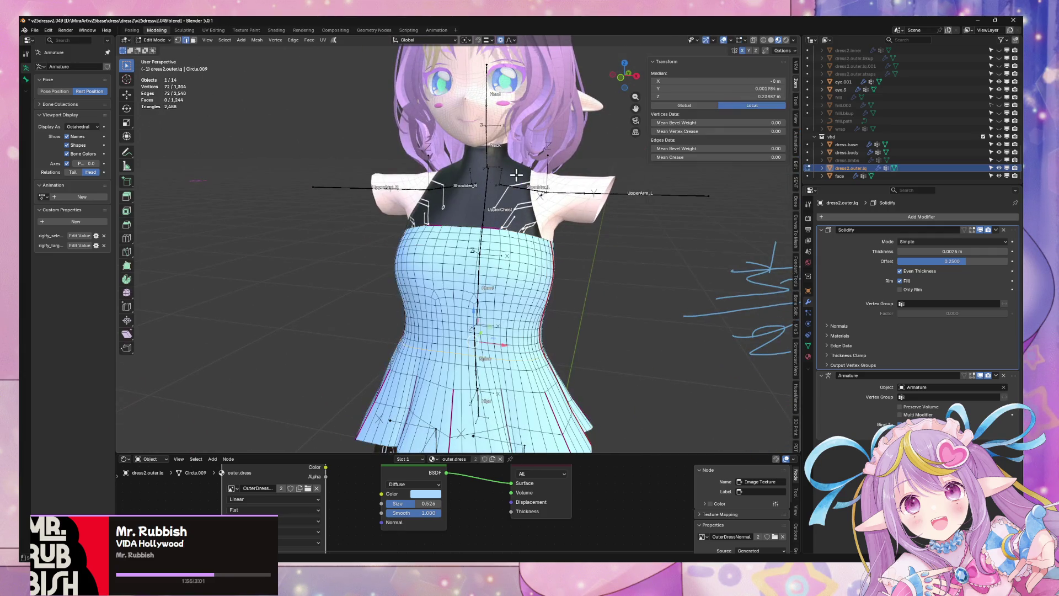
{"action": "mouse_move", "coordinate": [495, 154]}
{"action": "middle_mouse_down"}
{"action": "mouse_move", "coordinate": [485, 207]}
{"action": "mouse_move", "coordinate": [496, 213]}
{"action": "mouse_move", "coordinate": [479, 225]}
{"action": "middle_mouse_up"}
{"action": "left_click", "coordinate": [486, 207]}
{"action": "key", "text": "Tab"}
Select the seam-bounded neck piece with Ctrl+L and separate it into face.001.
{"action": "left_click", "coordinate": [506, 245]}
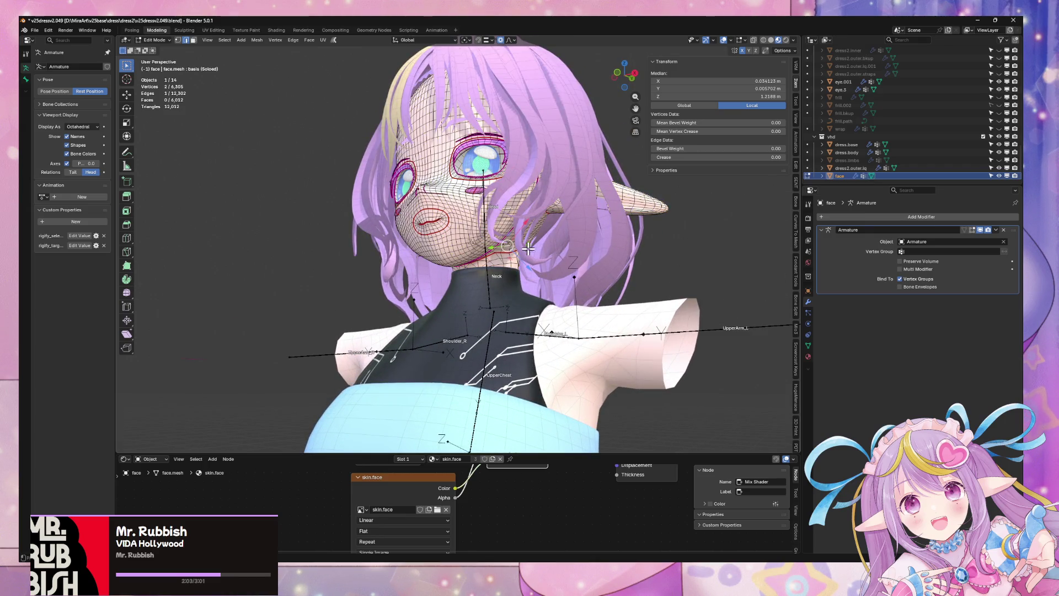
{"action": "key", "text": "ctrl+l"}
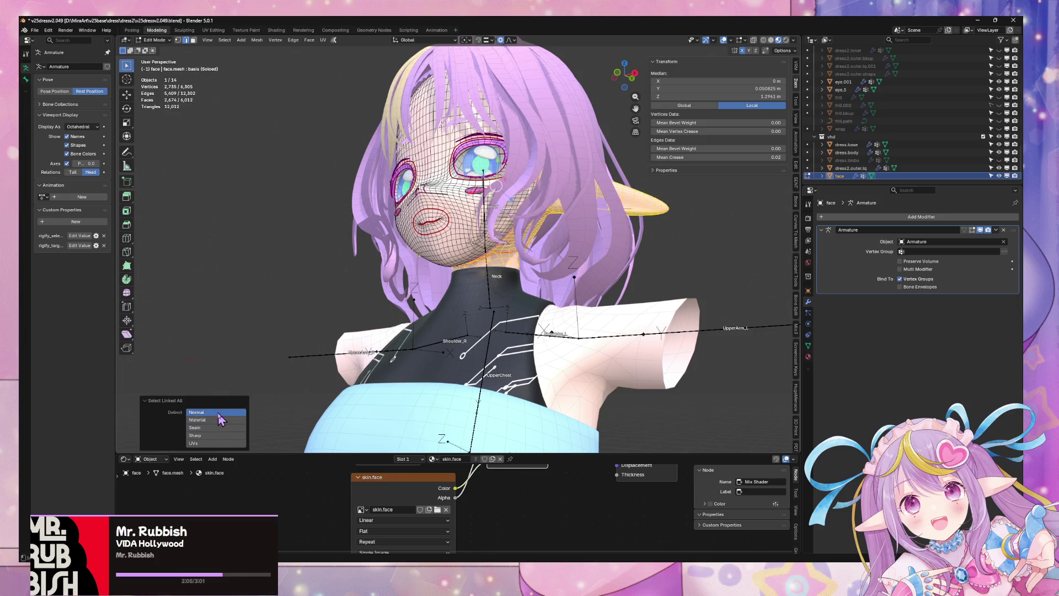
{"action": "left_click", "coordinate": [648, 246]}
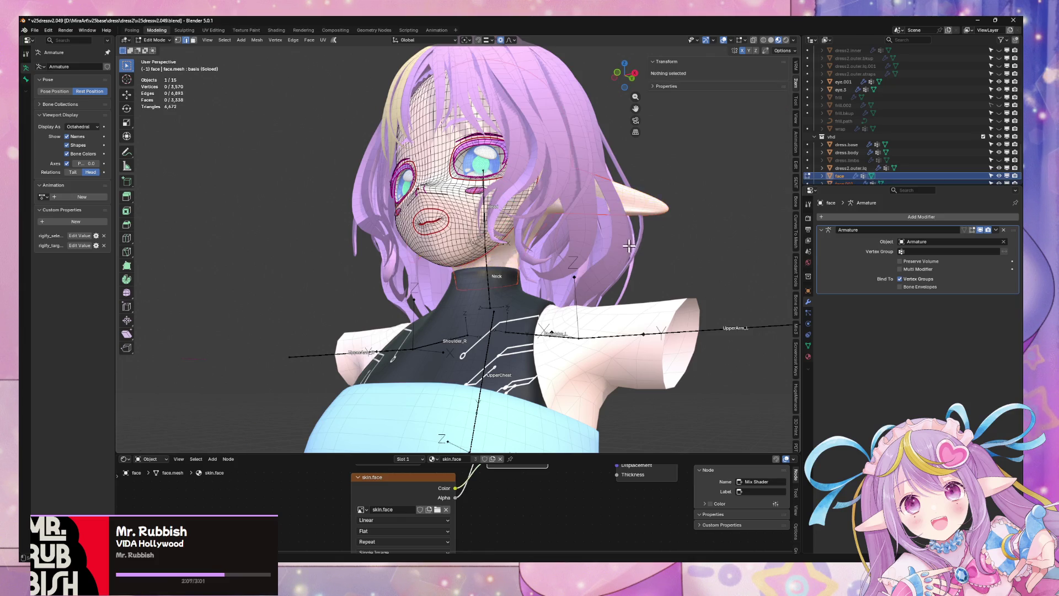
{"action": "key", "text": "Tab"}
Inspect the neck-to-head edge of face.001 in Edit Mode, then select dress.base.
{"action": "scroll", "coordinate": [513, 287], "scroll_direction": "up", "scroll_amount": 3}
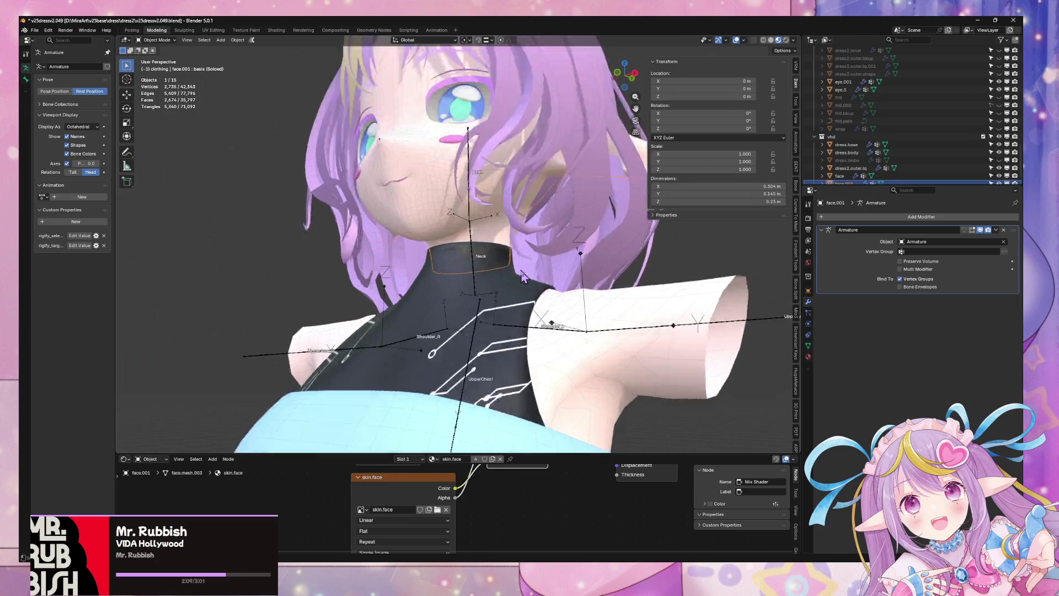
{"action": "key", "text": "Tab"}
{"action": "mouse_move", "coordinate": [517, 248]}
{"action": "middle_mouse_down"}
{"action": "mouse_move", "coordinate": [551, 245]}
{"action": "mouse_move", "coordinate": [516, 249]}
{"action": "middle_mouse_up"}
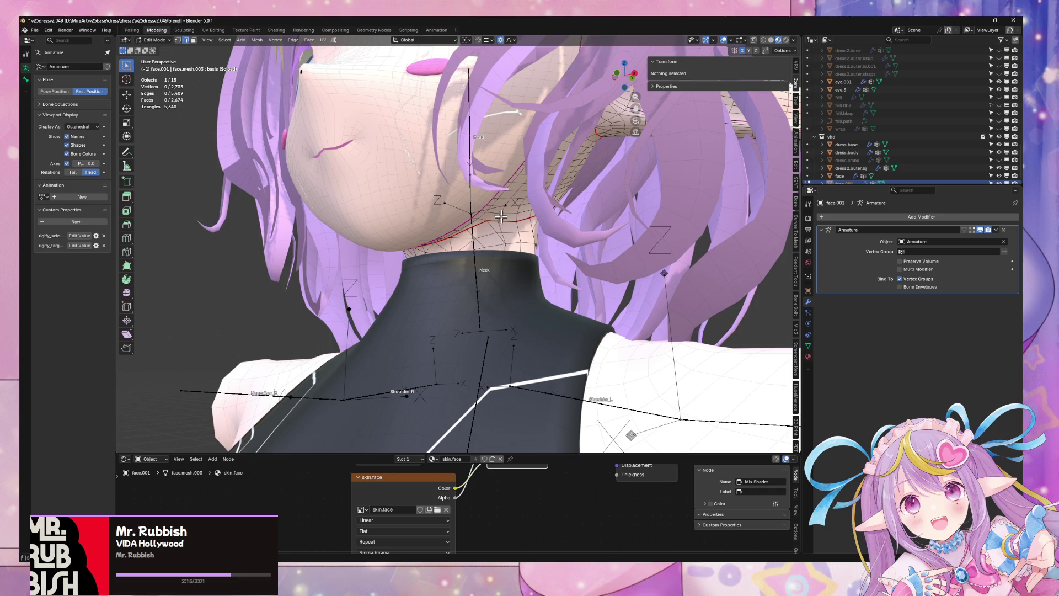
{"action": "left_click", "coordinate": [502, 215]}
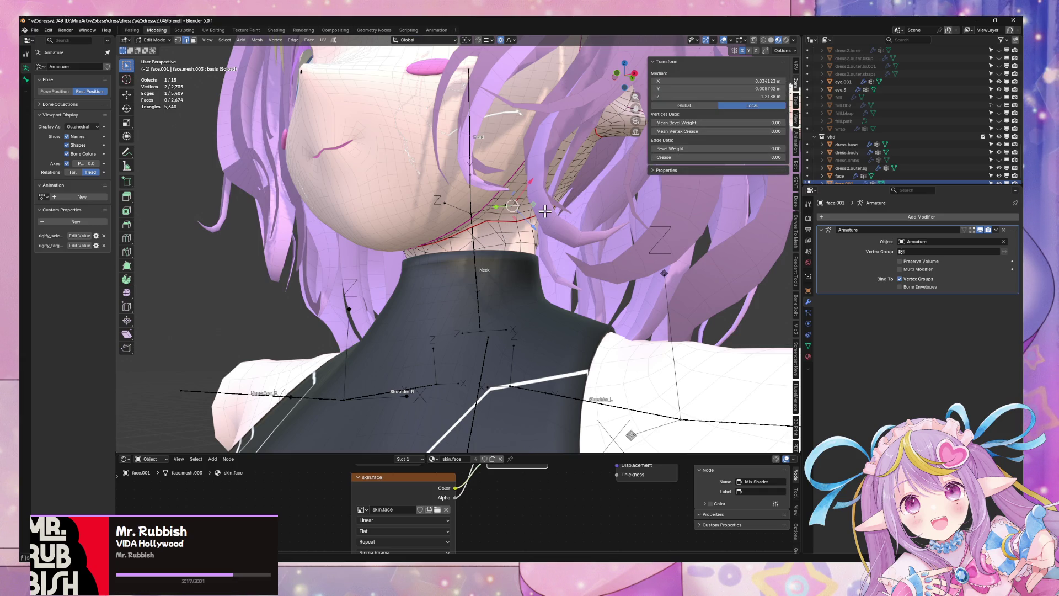
{"action": "scroll", "coordinate": [545, 211], "scroll_direction": "down", "scroll_amount": 5}
{"action": "mouse_move", "coordinate": [545, 211]}
{"action": "middle_mouse_down"}
{"action": "mouse_move", "coordinate": [596, 231]}
{"action": "mouse_move", "coordinate": [557, 248]}
{"action": "mouse_move", "coordinate": [521, 290]}
{"action": "mouse_move", "coordinate": [448, 239]}
{"action": "mouse_move", "coordinate": [331, 83]}
{"action": "mouse_move", "coordinate": [463, 298]}
{"action": "mouse_move", "coordinate": [552, 397]}
{"action": "mouse_move", "coordinate": [488, 266]}
{"action": "mouse_move", "coordinate": [568, 240]}
{"action": "mouse_move", "coordinate": [594, 254]}
{"action": "middle_mouse_up"}
{"action": "key", "text": "Tab"}
{"action": "left_click", "coordinate": [521, 291]}
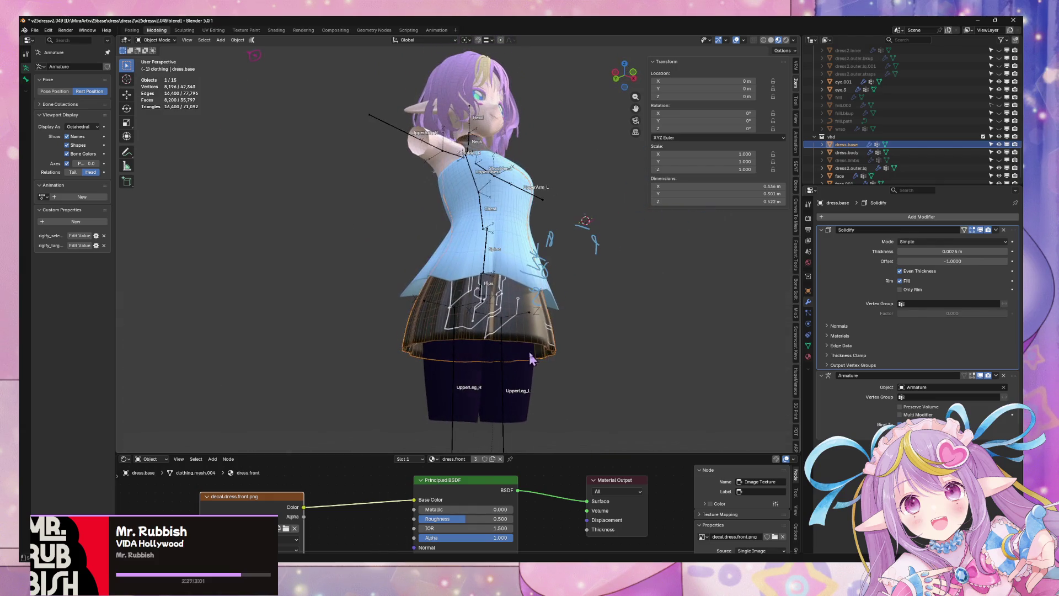
View dress.base from the front, leave Edit Mode, deselect it, orbit around, and switch to Solid shading.
{"action": "key", "text": "Tab"}
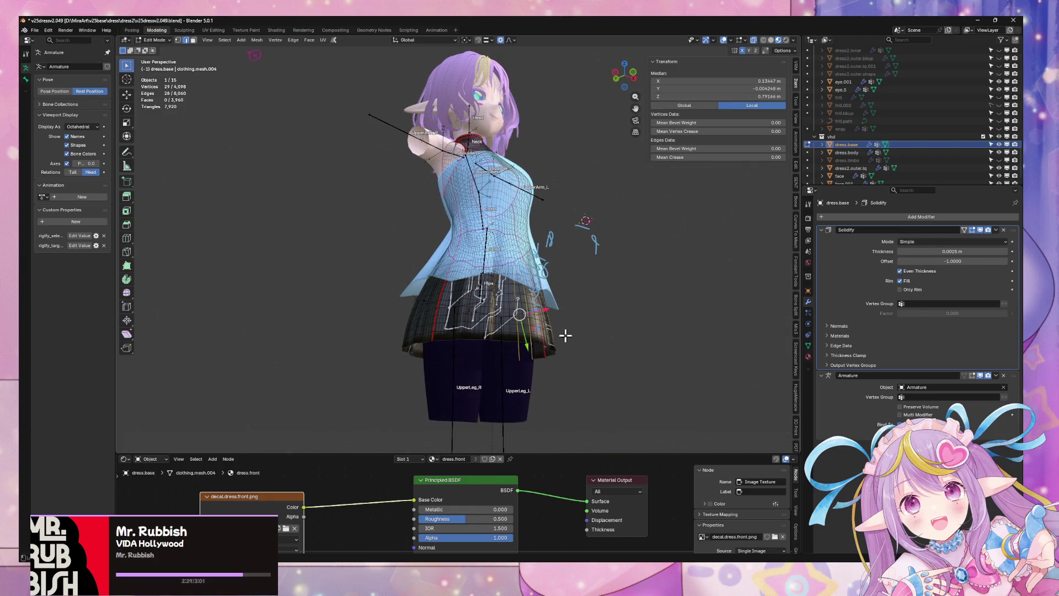
{"action": "key", "text": "KP_1"}
{"action": "key", "text": "Tab"}
{"action": "scroll", "coordinate": [579, 305], "scroll_direction": "down", "scroll_amount": 4}
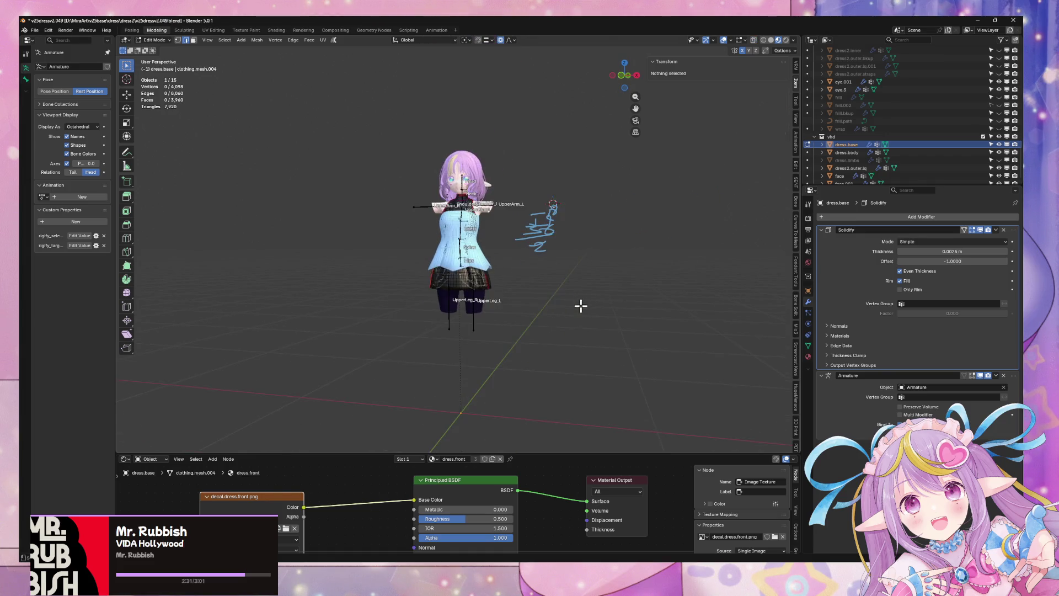
{"action": "left_click", "coordinate": [540, 298]}
{"action": "scroll", "coordinate": [556, 328], "scroll_direction": "up", "scroll_amount": 3}
{"action": "mouse_move", "coordinate": [539, 297]}
{"action": "middle_mouse_down"}
{"action": "mouse_move", "coordinate": [556, 328]}
{"action": "mouse_move", "coordinate": [510, 267]}
{"action": "mouse_move", "coordinate": [494, 282]}
{"action": "mouse_move", "coordinate": [336, 320]}
{"action": "mouse_move", "coordinate": [472, 277]}
{"action": "mouse_move", "coordinate": [506, 281]}
{"action": "mouse_move", "coordinate": [589, 327]}
{"action": "middle_mouse_up"}
{"action": "scroll", "coordinate": [469, 276], "scroll_direction": "up", "scroll_amount": 4}
{"action": "scroll", "coordinate": [507, 282], "scroll_direction": "down", "scroll_amount": 5}
{"action": "left_click", "coordinate": [772, 42]}
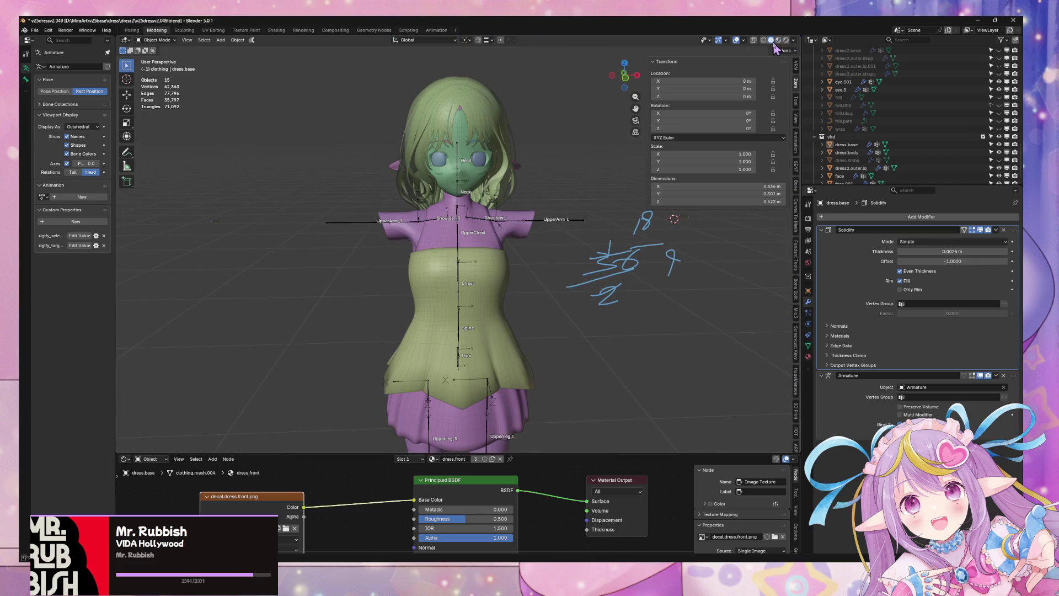
Restore Material Preview shading and compare the model against the Warudo preview window.
{"action": "mouse_move", "coordinate": [505, 217]}
{"action": "middle_mouse_down"}
{"action": "mouse_move", "coordinate": [637, 186]}
{"action": "mouse_move", "coordinate": [487, 206]}
{"action": "mouse_move", "coordinate": [587, 222]}
{"action": "mouse_move", "coordinate": [607, 166]}
{"action": "mouse_move", "coordinate": [648, 113]}
{"action": "middle_mouse_up"}
{"action": "left_click", "coordinate": [778, 40]}
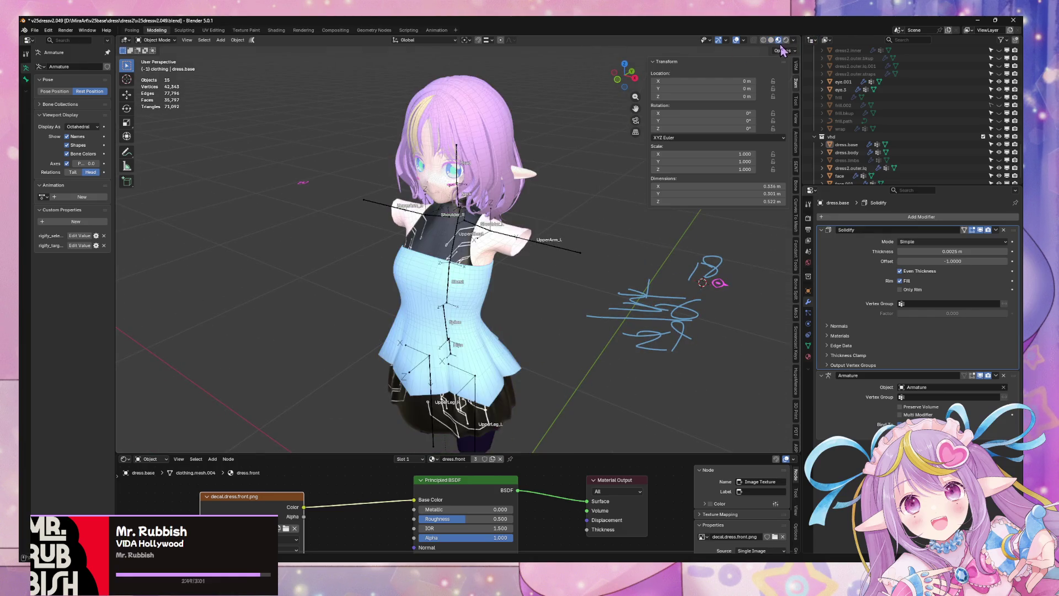
{"action": "scroll", "coordinate": [568, 188], "scroll_direction": "down", "scroll_amount": 3}
{"action": "mouse_move", "coordinate": [568, 187]}
{"action": "middle_mouse_down"}
{"action": "mouse_move", "coordinate": [558, 203]}
{"action": "mouse_move", "coordinate": [562, 264]}
{"action": "middle_mouse_up"}
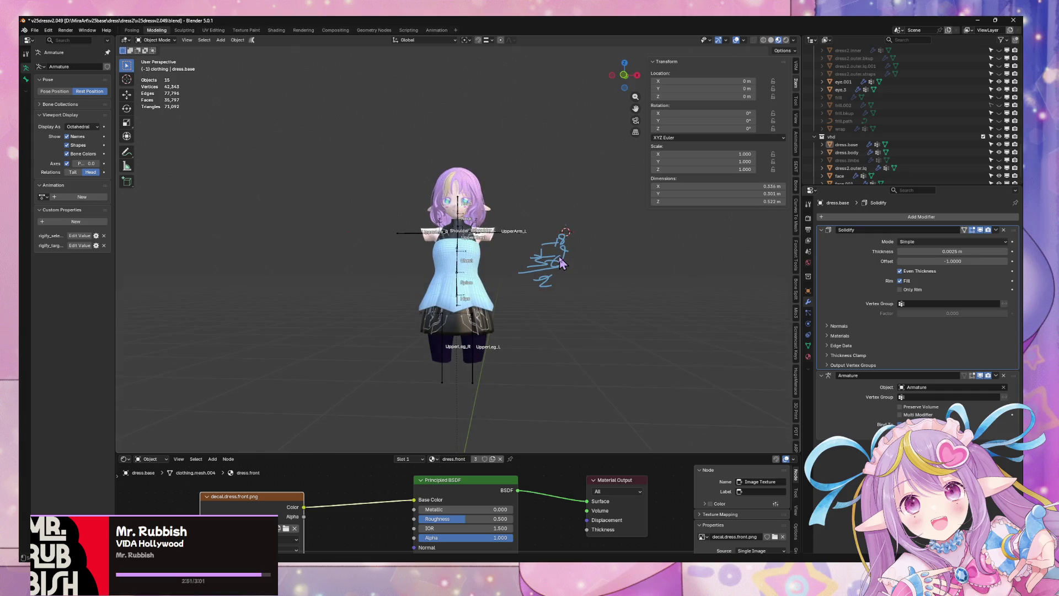
{"action": "key", "text": "alt+Tab"}
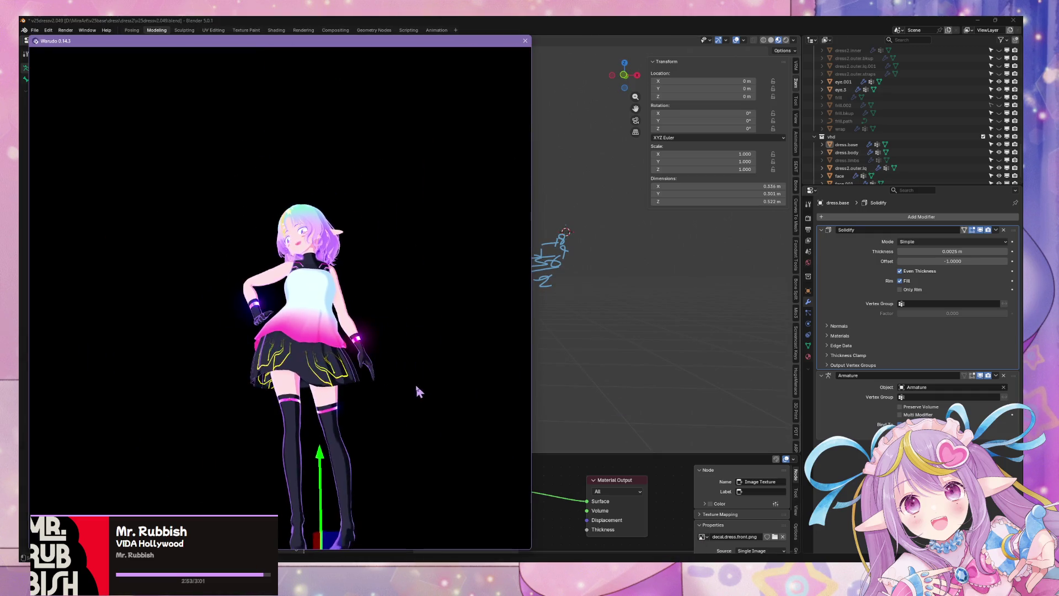
{"action": "left_click", "coordinate": [626, 362]}
Check the skirt from below, toggling the dress's Edit Mode, then make dress.body active.
{"action": "scroll", "coordinate": [493, 365], "scroll_direction": "up", "scroll_amount": 5}
{"action": "mouse_move", "coordinate": [492, 365]}
{"action": "middle_mouse_down"}
{"action": "mouse_move", "coordinate": [515, 355]}
{"action": "mouse_move", "coordinate": [462, 321]}
{"action": "mouse_move", "coordinate": [496, 333]}
{"action": "mouse_move", "coordinate": [486, 358]}
{"action": "mouse_move", "coordinate": [492, 392]}
{"action": "middle_mouse_up"}
{"action": "scroll", "coordinate": [479, 416], "scroll_direction": "down", "scroll_amount": 5}
{"action": "key", "text": "Tab"}
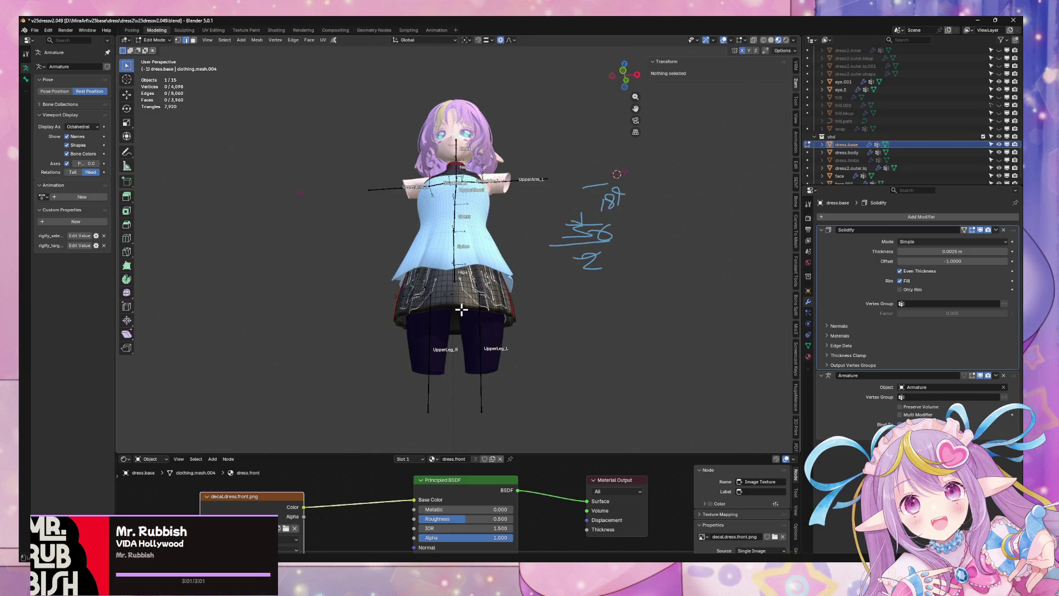
{"action": "scroll", "coordinate": [472, 283], "scroll_direction": "up", "scroll_amount": 3}
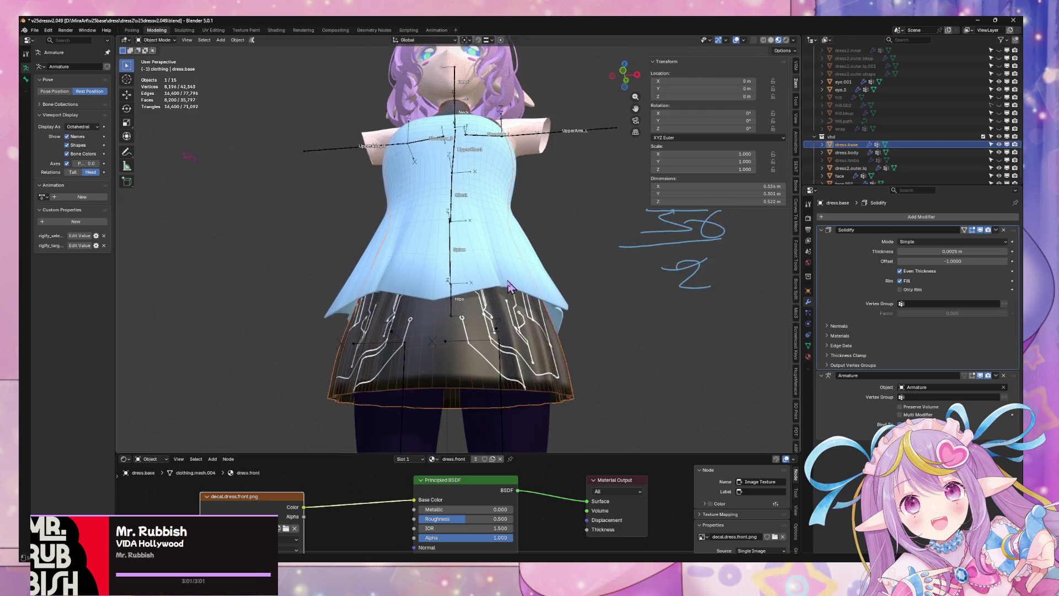
{"action": "key", "text": "Tab"}
{"action": "left_click", "coordinate": [501, 190]}
{"action": "scroll", "coordinate": [502, 191], "scroll_direction": "up", "scroll_amount": 3}
{"action": "left_click", "coordinate": [502, 190]}
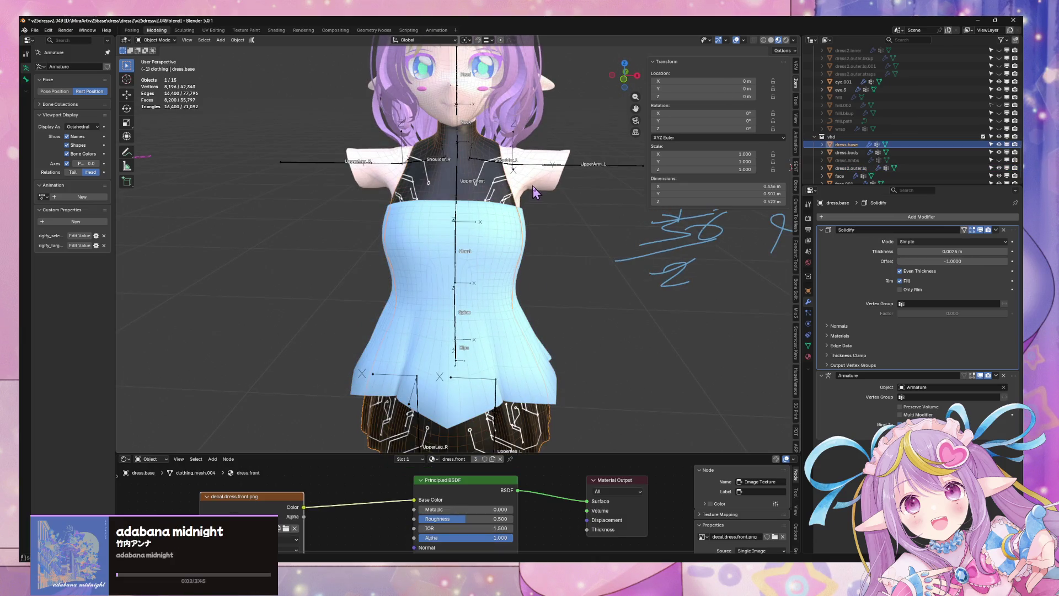
Select the head mesh and zoom in close on where the neck meets the shoulders.
{"action": "scroll", "coordinate": [857, 173], "scroll_direction": "down", "scroll_amount": 1}
{"action": "left_click", "coordinate": [848, 177]}
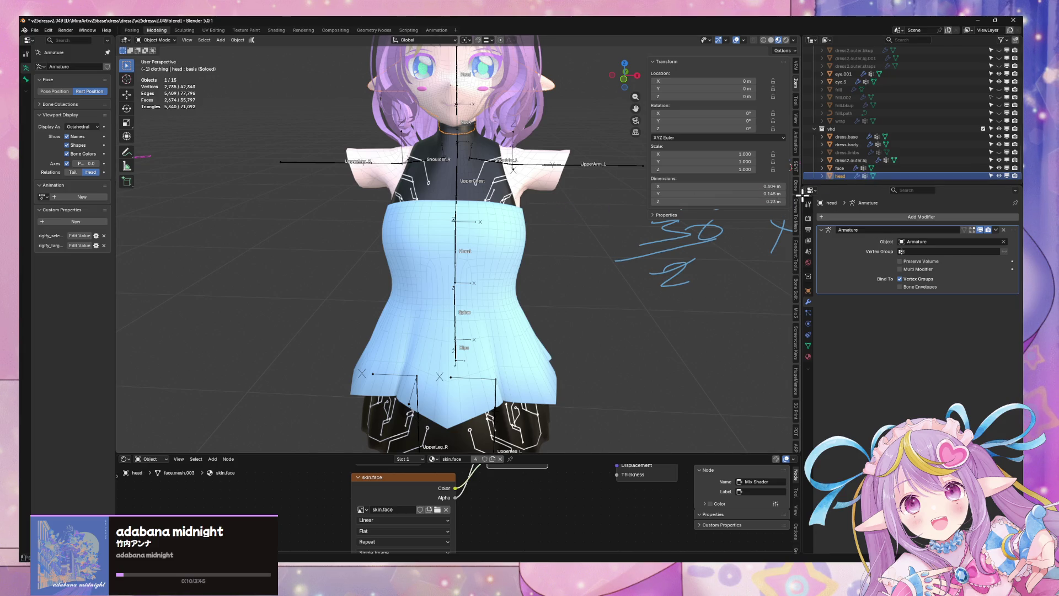
{"action": "mouse_move", "coordinate": [567, 187]}
{"action": "middle_mouse_down"}
{"action": "mouse_move", "coordinate": [522, 182]}
{"action": "mouse_move", "coordinate": [531, 218]}
{"action": "middle_mouse_up"}
{"action": "scroll", "coordinate": [531, 217], "scroll_direction": "up", "scroll_amount": 5}
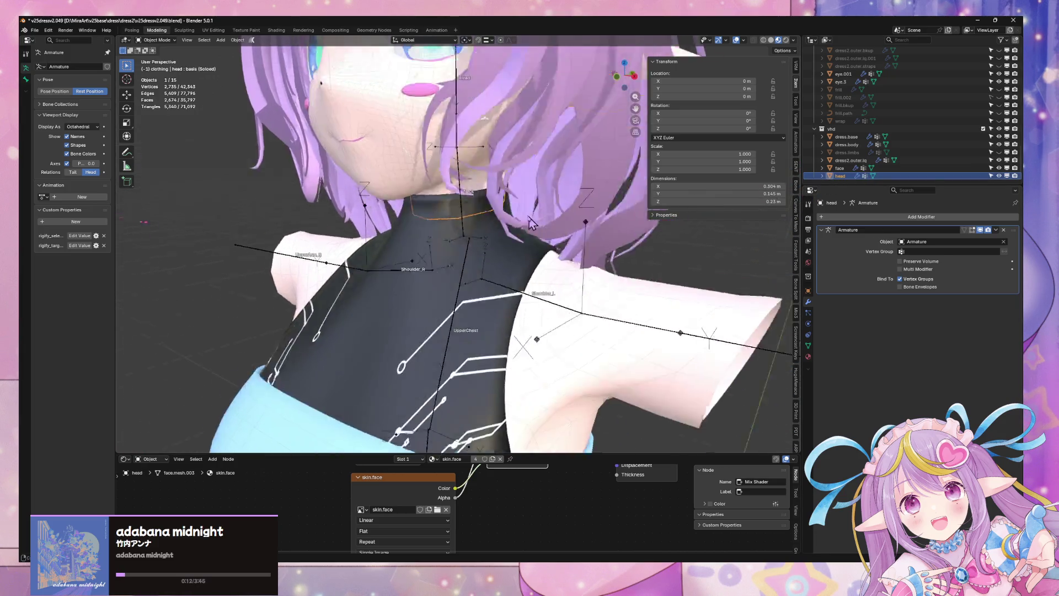
{"action": "scroll", "coordinate": [460, 179], "scroll_direction": "down", "scroll_amount": 2}
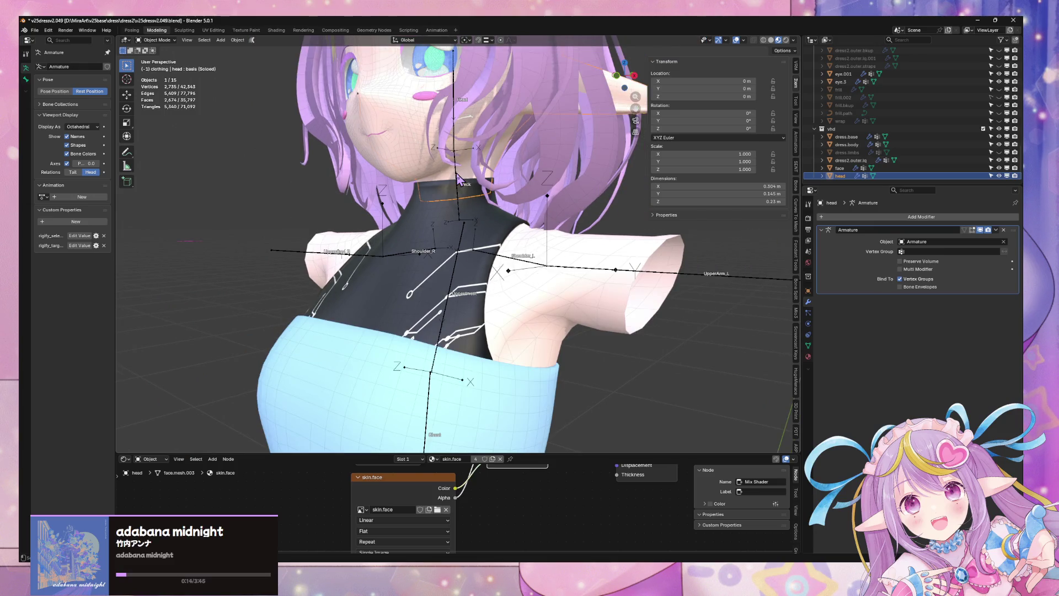
Isolate dress.base in local view, inspect it from back and front, then add the armature to the selection.
{"action": "left_click", "coordinate": [457, 177]}
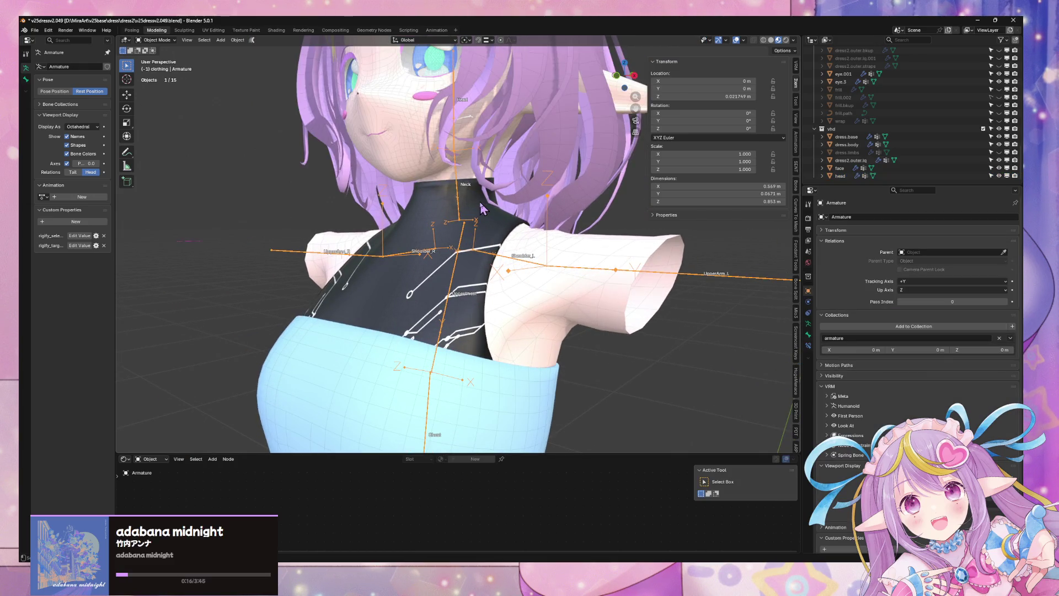
{"action": "left_click", "coordinate": [479, 201]}
{"action": "scroll", "coordinate": [477, 201], "scroll_direction": "down", "scroll_amount": 3}
{"action": "key", "text": "KP_Divide"}
{"action": "key", "text": "KP_Divide"}
{"action": "mouse_move", "coordinate": [479, 200]}
{"action": "middle_mouse_down"}
{"action": "mouse_move", "coordinate": [674, 249]}
{"action": "mouse_move", "coordinate": [498, 161]}
{"action": "mouse_move", "coordinate": [436, 208]}
{"action": "mouse_move", "coordinate": [441, 187]}
{"action": "mouse_move", "coordinate": [458, 182]}
{"action": "mouse_move", "coordinate": [694, 182]}
{"action": "mouse_move", "coordinate": [510, 179]}
{"action": "mouse_move", "coordinate": [501, 213]}
{"action": "mouse_move", "coordinate": [500, 200]}
{"action": "mouse_move", "coordinate": [463, 195]}
{"action": "mouse_move", "coordinate": [496, 197]}
{"action": "mouse_move", "coordinate": [430, 185]}
{"action": "mouse_move", "coordinate": [529, 190]}
{"action": "mouse_move", "coordinate": [408, 185]}
{"action": "mouse_move", "coordinate": [543, 288]}
{"action": "mouse_move", "coordinate": [551, 231]}
{"action": "mouse_move", "coordinate": [598, 203]}
{"action": "mouse_move", "coordinate": [671, 224]}
{"action": "mouse_move", "coordinate": [567, 242]}
{"action": "mouse_move", "coordinate": [710, 226]}
{"action": "mouse_move", "coordinate": [609, 237]}
{"action": "mouse_move", "coordinate": [553, 225]}
{"action": "mouse_move", "coordinate": [537, 286]}
{"action": "mouse_move", "coordinate": [474, 189]}
{"action": "middle_mouse_up"}
{"action": "scroll", "coordinate": [550, 187], "scroll_direction": "up", "scroll_amount": 3}
{"action": "left_click", "coordinate": [443, 159], "text": "shift"}
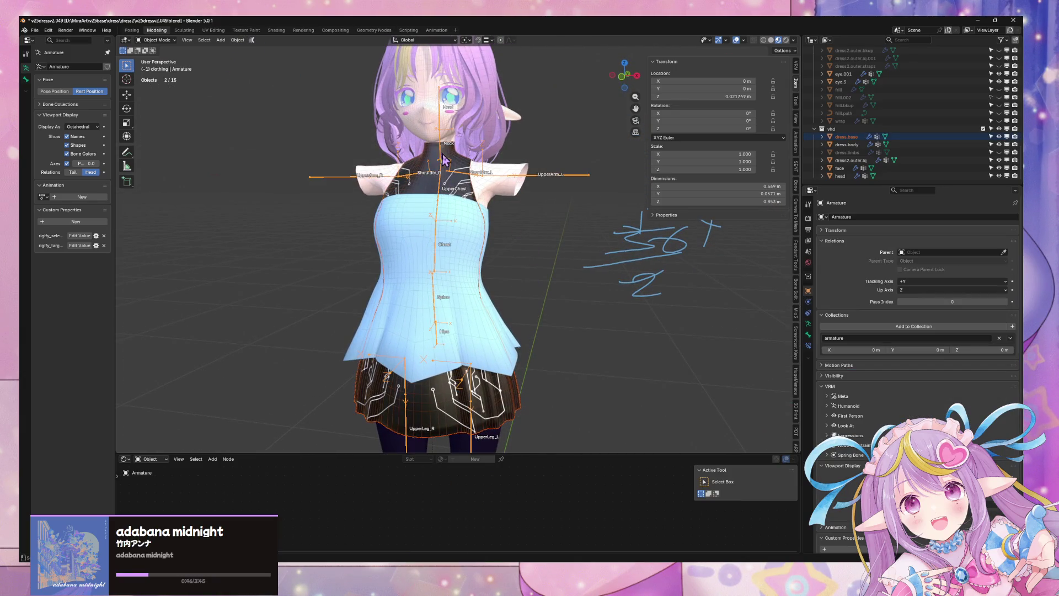
Isolate the dress and armature for a three-quarter look, then restore the full character.
{"action": "key", "text": "KP_Divide"}
{"action": "mouse_move", "coordinate": [526, 224]}
{"action": "middle_mouse_down"}
{"action": "mouse_move", "coordinate": [524, 205]}
{"action": "mouse_move", "coordinate": [617, 192]}
{"action": "middle_mouse_up"}
{"action": "key", "text": "KP_Divide"}
{"action": "mouse_move", "coordinate": [567, 217]}
{"action": "middle_mouse_down"}
{"action": "mouse_move", "coordinate": [573, 281]}
{"action": "mouse_move", "coordinate": [630, 249]}
{"action": "mouse_move", "coordinate": [585, 287]}
{"action": "middle_mouse_up"}
In dress2.outer.lq's Edit Mode, select the skirt hem and edge loops to read their vertex weights.
{"action": "left_click", "coordinate": [542, 331]}
{"action": "key", "text": "Tab"}
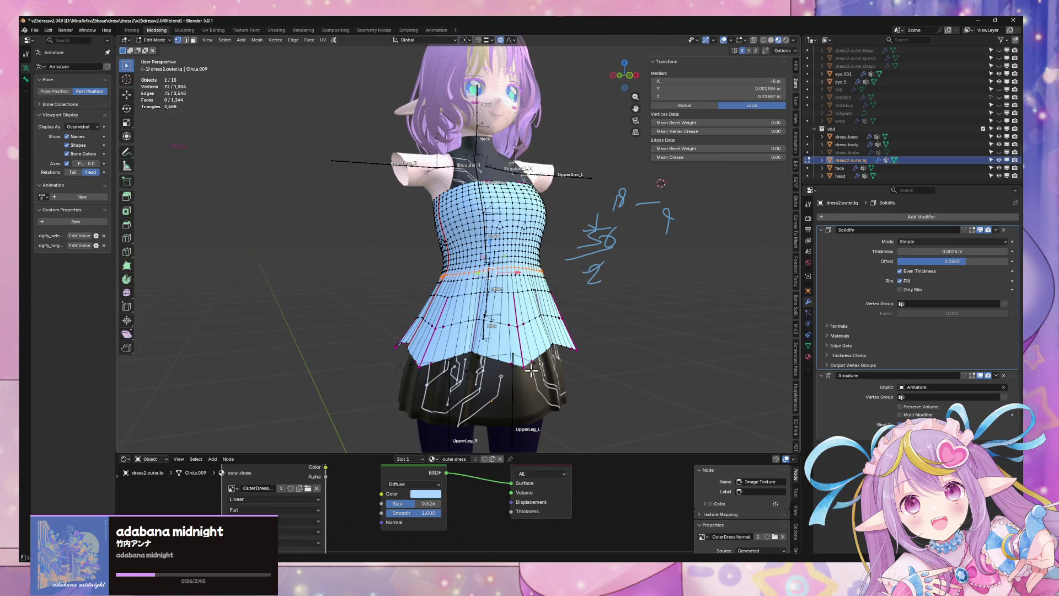
{"action": "left_click", "coordinate": [523, 367], "text": "alt"}
{"action": "middle_click_drag", "start_coordinate": [555, 330], "coordinate": [520, 335]}
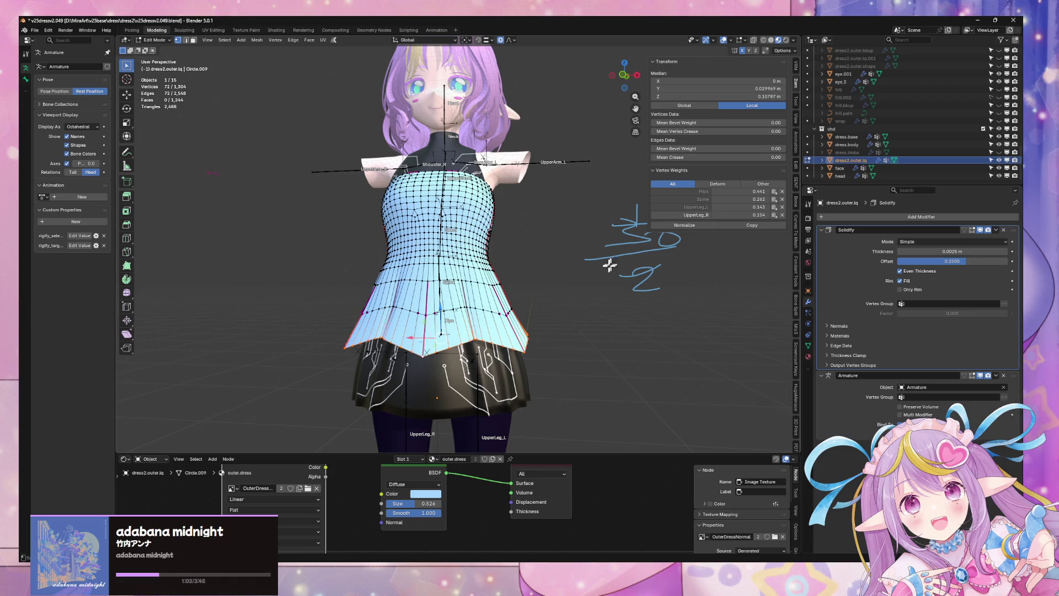
{"action": "middle_click_drag", "start_coordinate": [609, 264], "coordinate": [598, 246]}
{"action": "scroll", "coordinate": [597, 245], "scroll_direction": "up", "scroll_amount": 3}
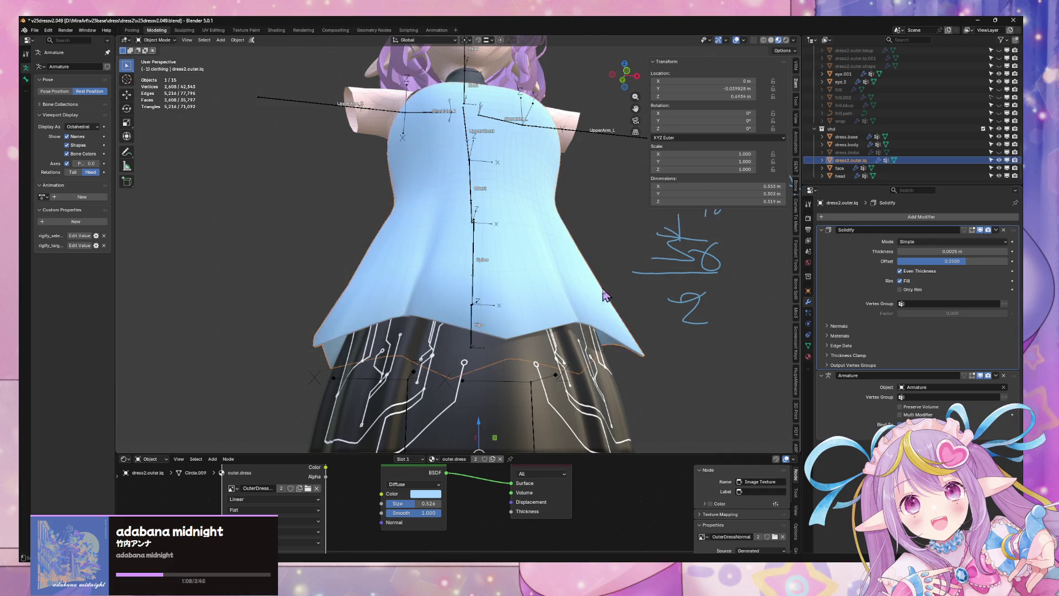
{"action": "left_click", "coordinate": [620, 280]}
{"action": "mouse_move", "coordinate": [640, 293]}
{"action": "middle_mouse_down"}
{"action": "mouse_move", "coordinate": [714, 316]}
{"action": "mouse_move", "coordinate": [543, 348]}
{"action": "middle_mouse_up"}
{"action": "key", "text": "2"}
{"action": "left_click", "coordinate": [543, 347], "text": "alt"}
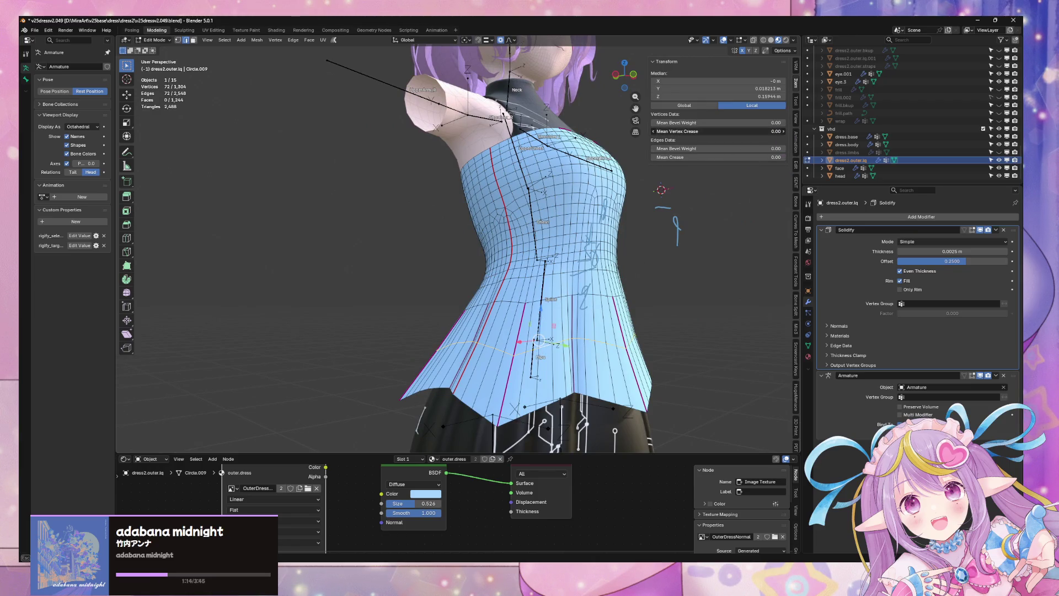
{"action": "key", "text": "Tab"}
Return to a close front view of the torso and select the hair object.
{"action": "mouse_move", "coordinate": [688, 322]}
{"action": "middle_mouse_down"}
{"action": "mouse_move", "coordinate": [499, 307]}
{"action": "mouse_move", "coordinate": [683, 286]}
{"action": "mouse_move", "coordinate": [719, 301]}
{"action": "mouse_move", "coordinate": [603, 261]}
{"action": "middle_mouse_up"}
{"action": "mouse_move", "coordinate": [480, 243]}
{"action": "middle_mouse_down"}
{"action": "mouse_move", "coordinate": [552, 248]}
{"action": "mouse_move", "coordinate": [581, 264]}
{"action": "mouse_move", "coordinate": [502, 172]}
{"action": "middle_mouse_up"}
{"action": "scroll", "coordinate": [552, 248], "scroll_direction": "up", "scroll_amount": 5}
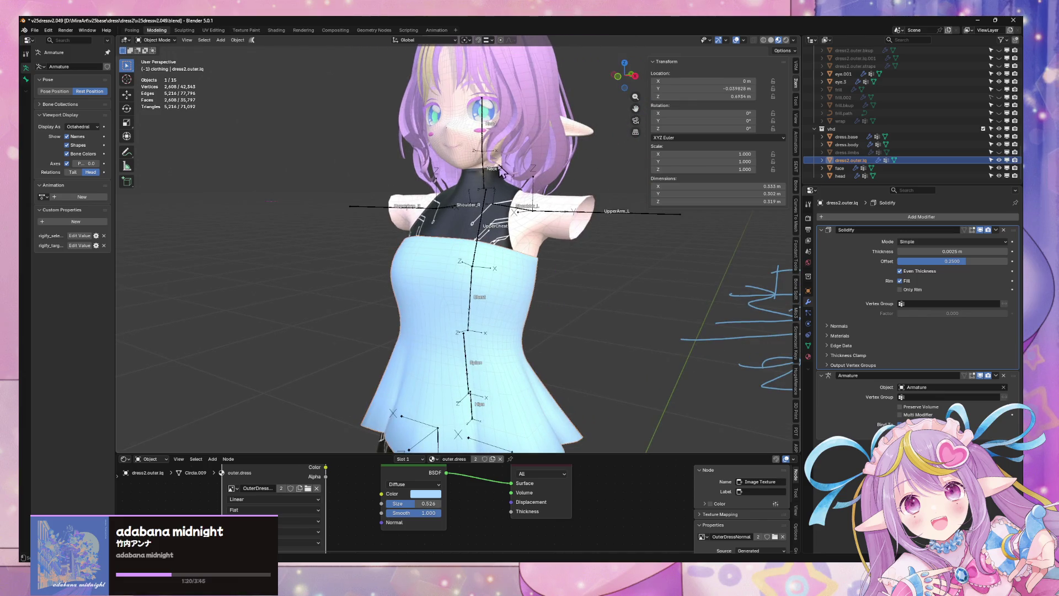
{"action": "left_click", "coordinate": [499, 171]}
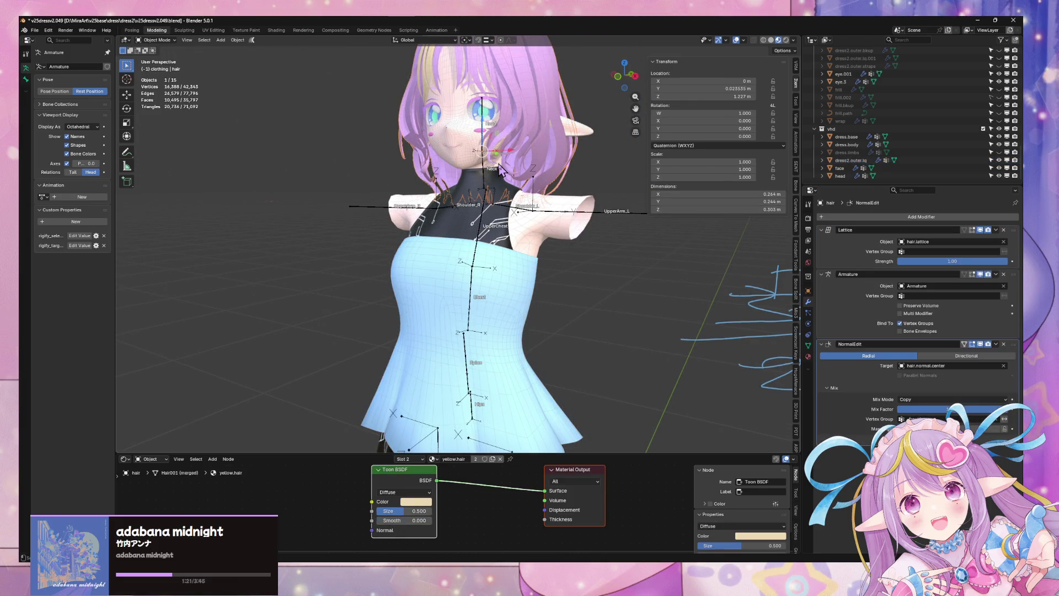
Select the hair, dress.base, dress.body and outer dress, and briefly isolate them in local view.
{"action": "left_click", "coordinate": [500, 196]}
{"action": "left_click", "coordinate": [513, 200]}
{"action": "left_click", "coordinate": [496, 166]}
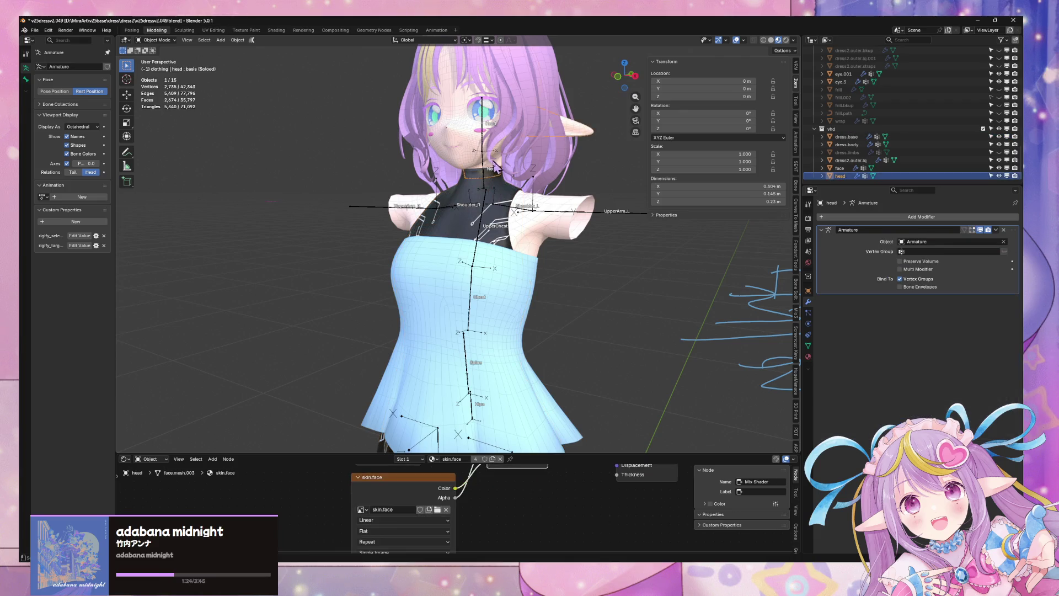
{"action": "left_click", "coordinate": [503, 192]}
{"action": "left_click", "coordinate": [505, 185], "text": "shift"}
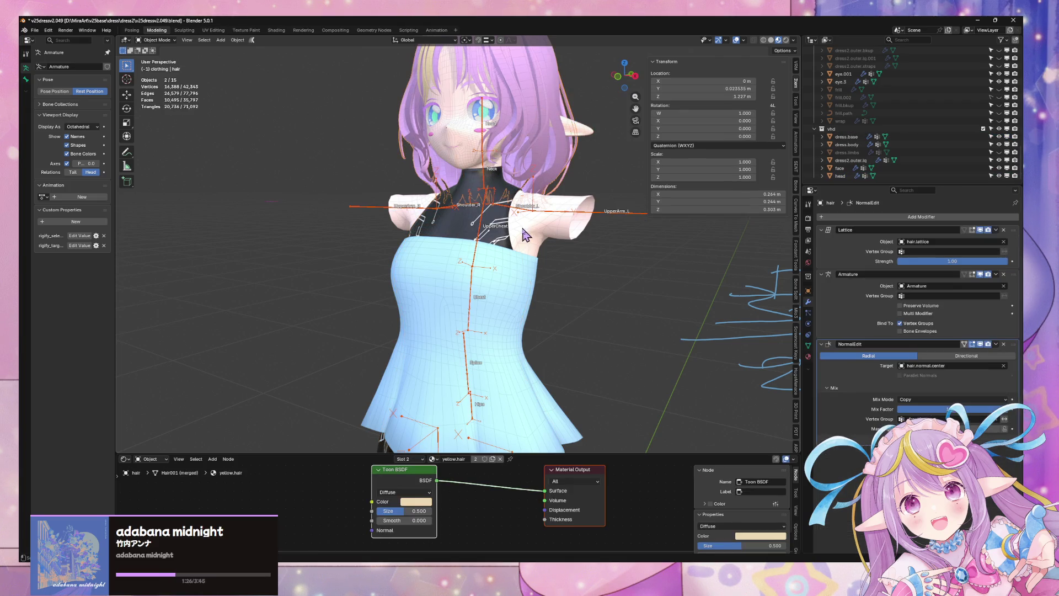
{"action": "left_click", "coordinate": [499, 185], "text": "shift"}
{"action": "left_click", "coordinate": [503, 190], "text": "shift"}
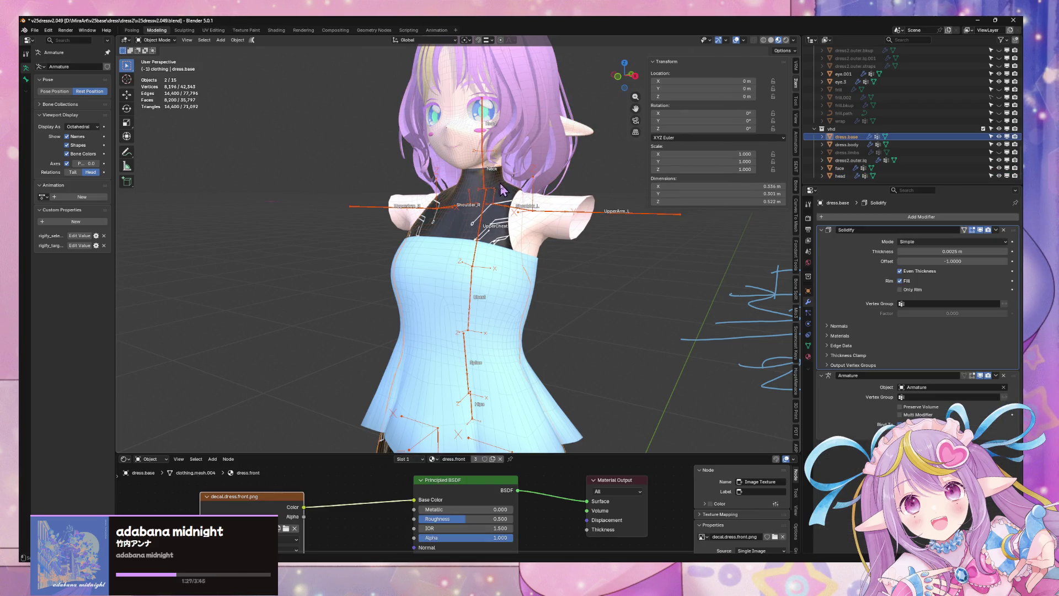
{"action": "left_click", "coordinate": [520, 240], "text": "shift"}
{"action": "scroll", "coordinate": [515, 297], "scroll_direction": "down", "scroll_amount": 3}
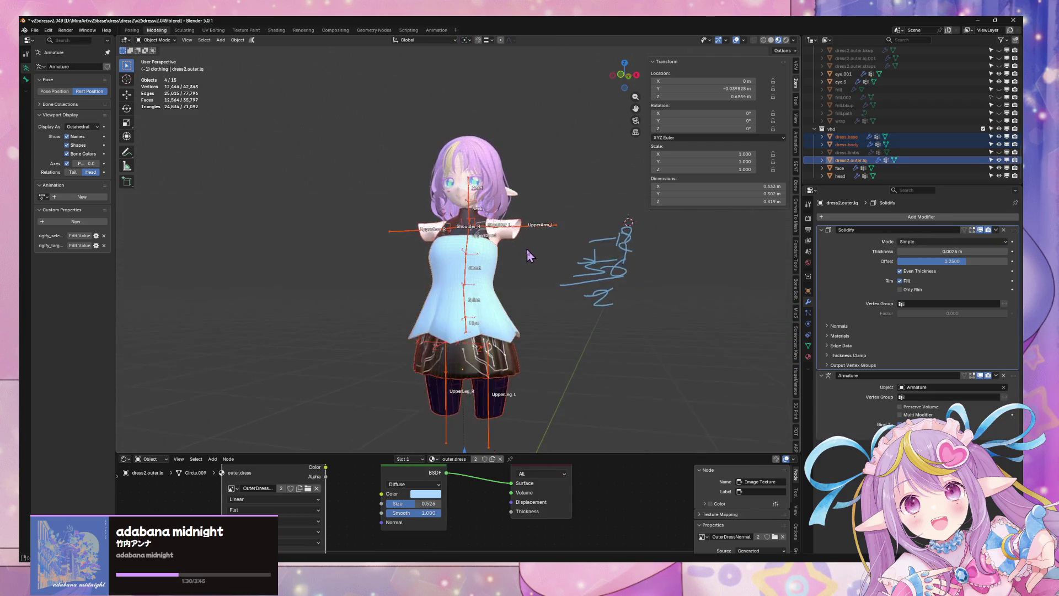
{"action": "left_click", "coordinate": [524, 245], "text": "shift"}
{"action": "key", "text": "KP_Divide"}
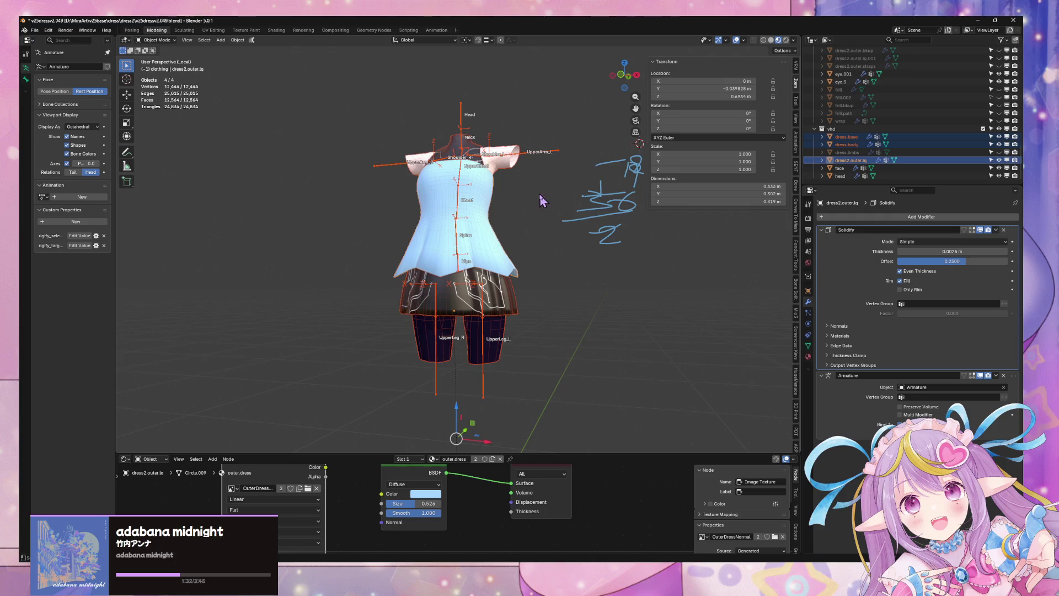
{"action": "middle_click_drag", "start_coordinate": [542, 201], "coordinate": [524, 209]}
{"action": "key", "text": "KP_Divide"}
Isolate the head mesh in Edit Mode and select the ring of faces around the neck.
{"action": "scroll", "coordinate": [508, 168], "scroll_direction": "up", "scroll_amount": 5}
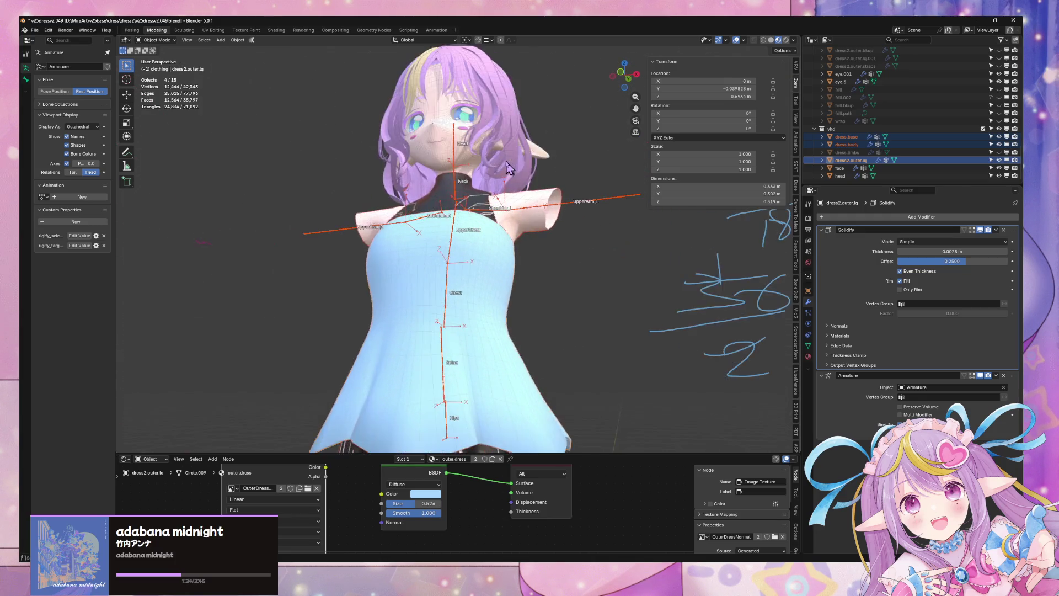
{"action": "scroll", "coordinate": [485, 167], "scroll_direction": "up", "scroll_amount": 2}
{"action": "left_click", "coordinate": [475, 148]}
{"action": "mouse_move", "coordinate": [474, 148]}
{"action": "middle_mouse_down"}
{"action": "mouse_move", "coordinate": [493, 204]}
{"action": "mouse_move", "coordinate": [456, 177]}
{"action": "mouse_move", "coordinate": [490, 195]}
{"action": "mouse_move", "coordinate": [464, 200]}
{"action": "middle_mouse_up"}
{"action": "key", "text": "KP_Divide"}
{"action": "key", "text": "Tab"}
{"action": "key", "text": "3"}
{"action": "left_click", "coordinate": [452, 173], "text": "alt"}
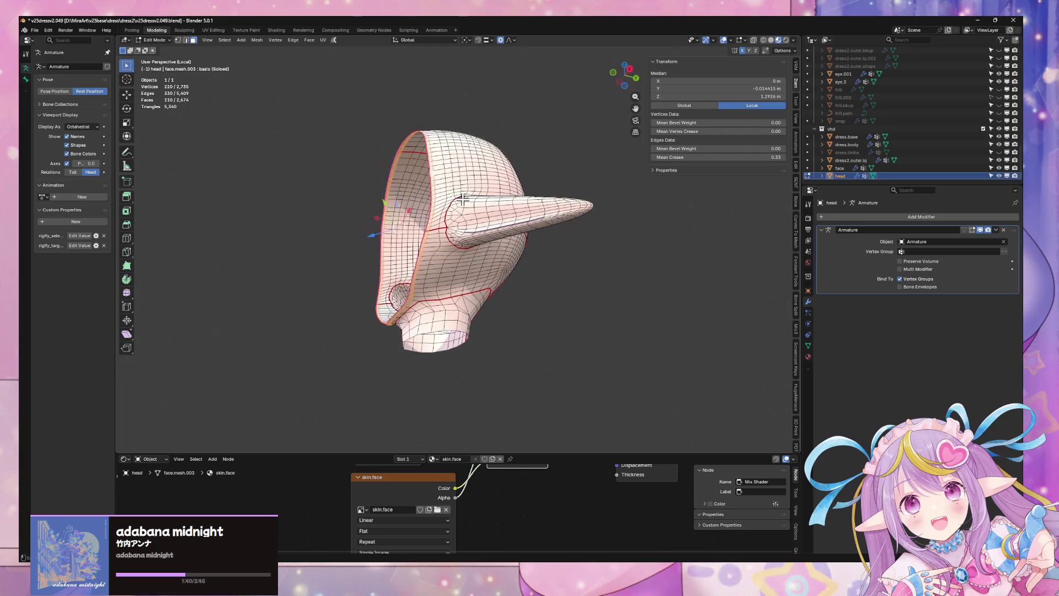
{"action": "left_click", "coordinate": [443, 282], "text": "shift"}
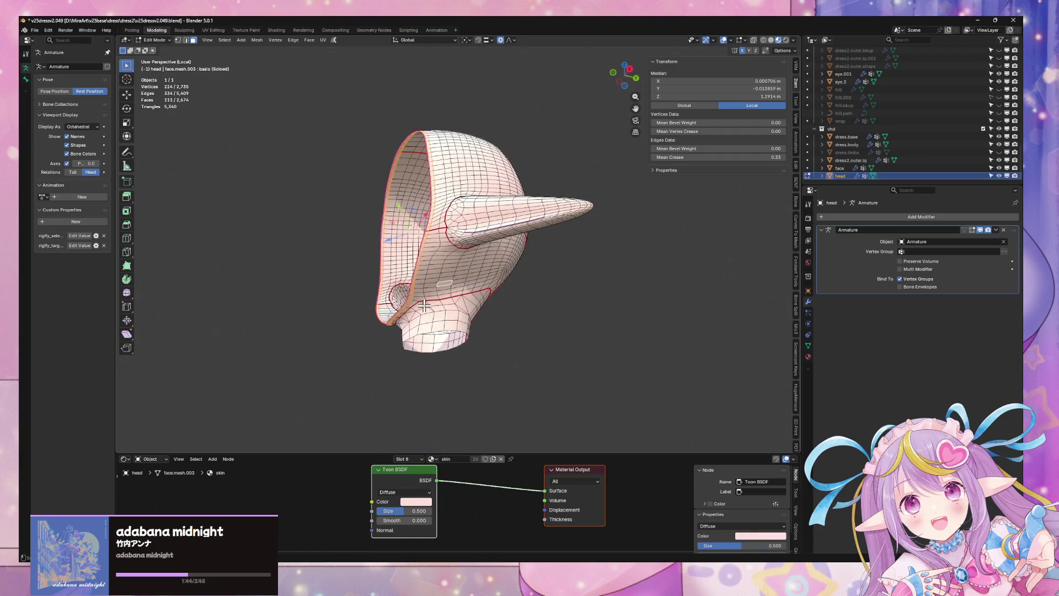
{"action": "key", "text": "3"}
{"action": "left_click", "coordinate": [426, 318], "text": "alt"}
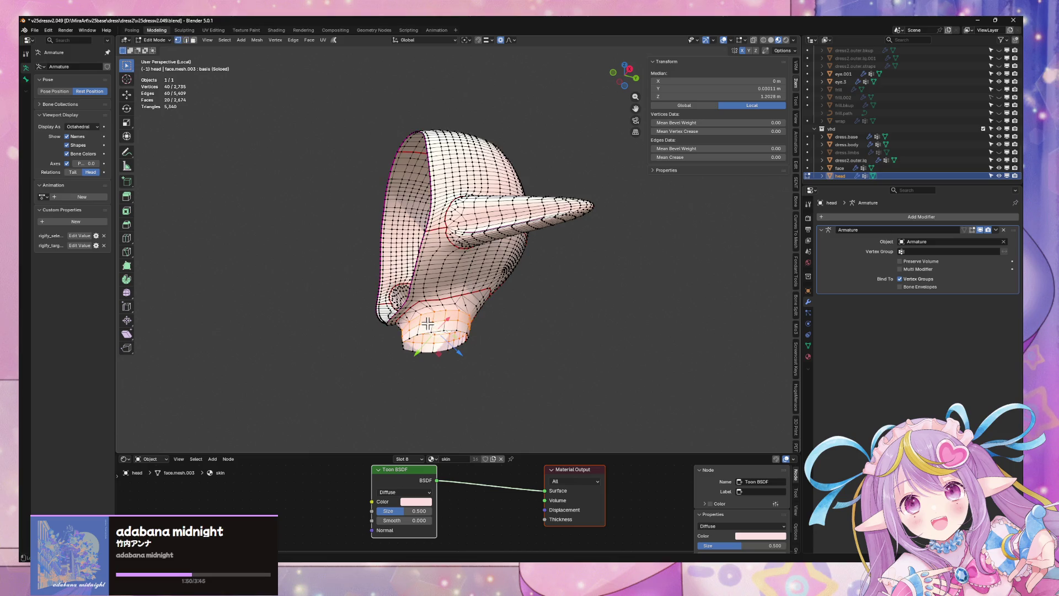
Mark the neck loop as a seam, select the linked region delimited by Seam, and exit local view.
{"action": "mouse_move", "coordinate": [470, 272]}
{"action": "middle_mouse_down"}
{"action": "mouse_move", "coordinate": [397, 287]}
{"action": "mouse_move", "coordinate": [464, 309]}
{"action": "mouse_move", "coordinate": [452, 248]}
{"action": "mouse_move", "coordinate": [425, 198]}
{"action": "mouse_move", "coordinate": [473, 212]}
{"action": "mouse_move", "coordinate": [441, 237]}
{"action": "middle_mouse_up"}
{"action": "key", "text": "ctrl+e"}
{"action": "left_click", "coordinate": [487, 306]}
{"action": "key", "text": "ctrl+l"}
{"action": "key", "text": "ctrl+l"}
{"action": "left_click", "coordinate": [202, 428]}
{"action": "mouse_move", "coordinate": [326, 390]}
{"action": "middle_mouse_down"}
{"action": "mouse_move", "coordinate": [463, 349]}
{"action": "mouse_move", "coordinate": [587, 366]}
{"action": "mouse_move", "coordinate": [581, 378]}
{"action": "mouse_move", "coordinate": [411, 371]}
{"action": "mouse_move", "coordinate": [329, 333]}
{"action": "mouse_move", "coordinate": [326, 364]}
{"action": "mouse_move", "coordinate": [470, 379]}
{"action": "mouse_move", "coordinate": [445, 373]}
{"action": "mouse_move", "coordinate": [452, 327]}
{"action": "middle_mouse_up"}
{"action": "key", "text": "Tab"}
{"action": "key", "text": "KP_Divide"}
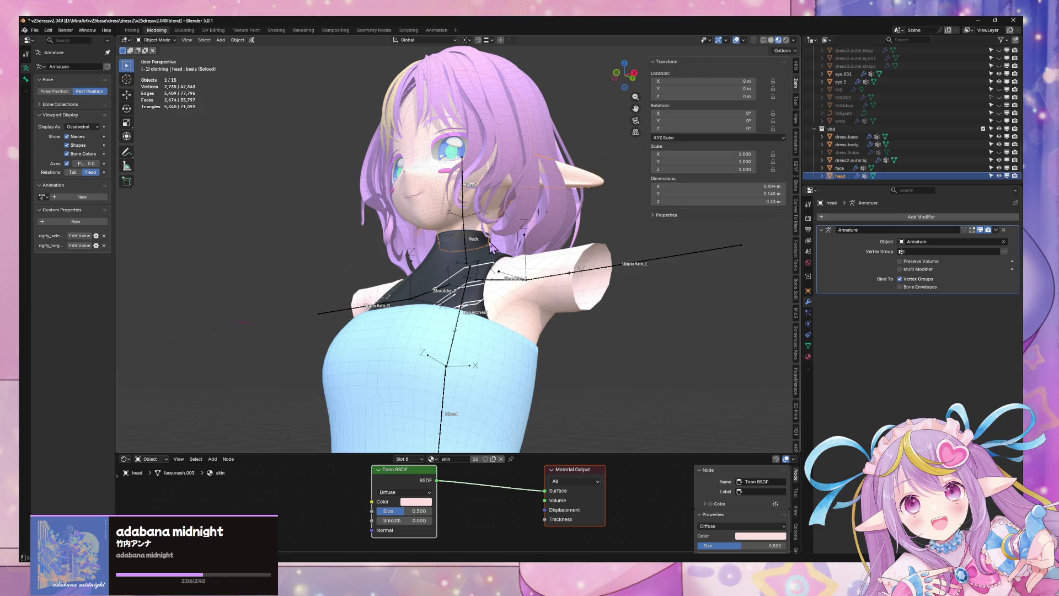
Select the dress meshes, then make the armature active and toggle it in and out of Edit Mode.
{"action": "left_click", "coordinate": [488, 259], "text": "shift"}
{"action": "left_click", "coordinate": [510, 276], "text": "shift"}
{"action": "left_click", "coordinate": [499, 350], "text": "shift"}
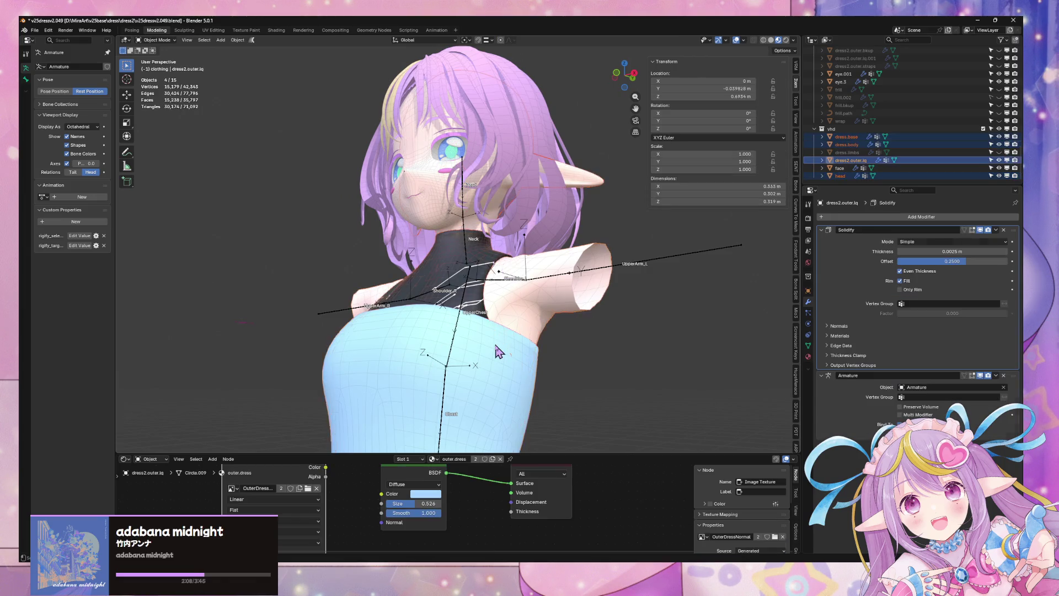
{"action": "scroll", "coordinate": [501, 342], "scroll_direction": "down", "scroll_amount": 3}
{"action": "mouse_move", "coordinate": [503, 335]}
{"action": "middle_mouse_down"}
{"action": "mouse_move", "coordinate": [509, 411]}
{"action": "mouse_move", "coordinate": [519, 351]}
{"action": "middle_mouse_up"}
{"action": "key", "text": "g"}
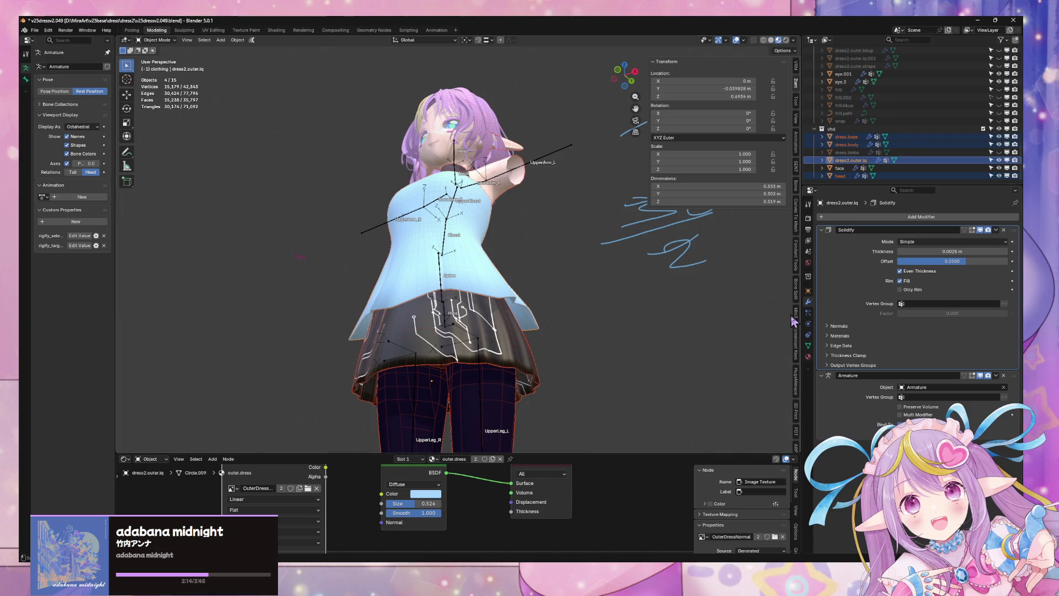
{"action": "left_click", "coordinate": [543, 164]}
{"action": "key", "text": "Tab"}
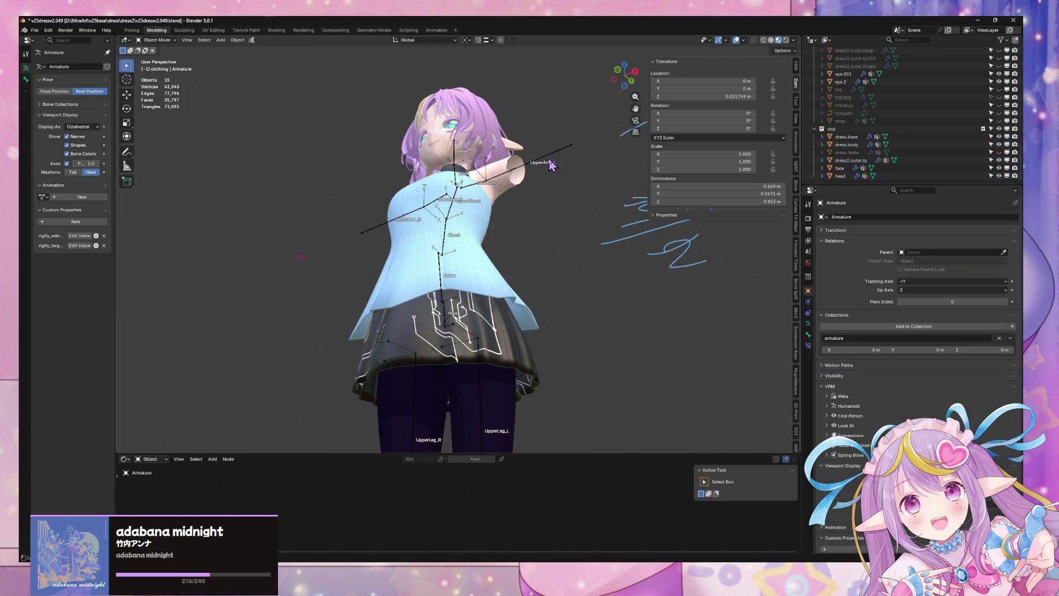
{"action": "key", "text": "Tab"}
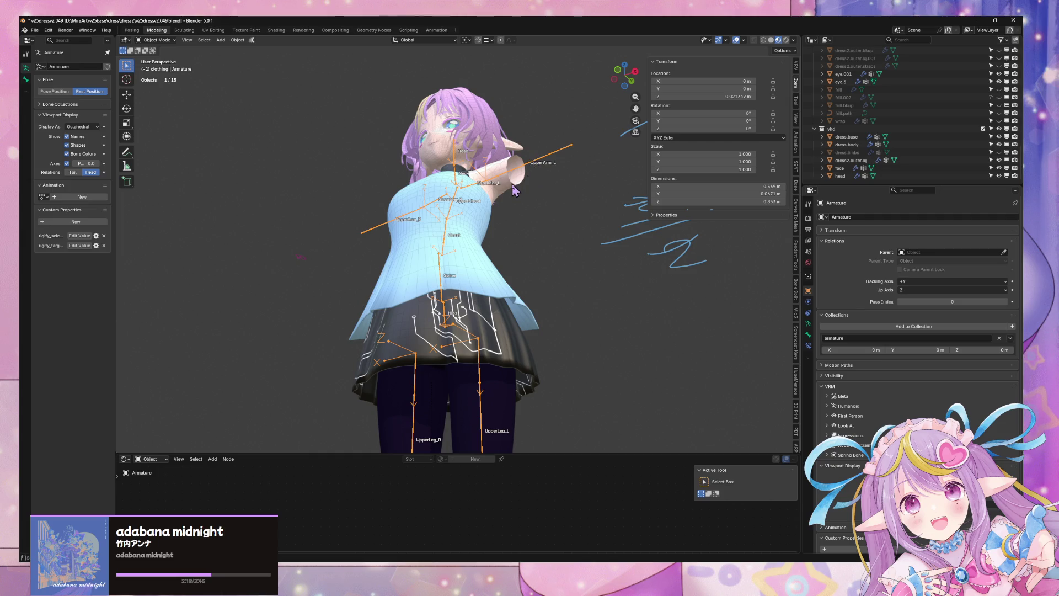
Put dress.body, dress2.outer.lq, head and active dress.base into Edit Mode together and grow the selection.
{"action": "left_click", "coordinate": [481, 219], "text": "shift"}
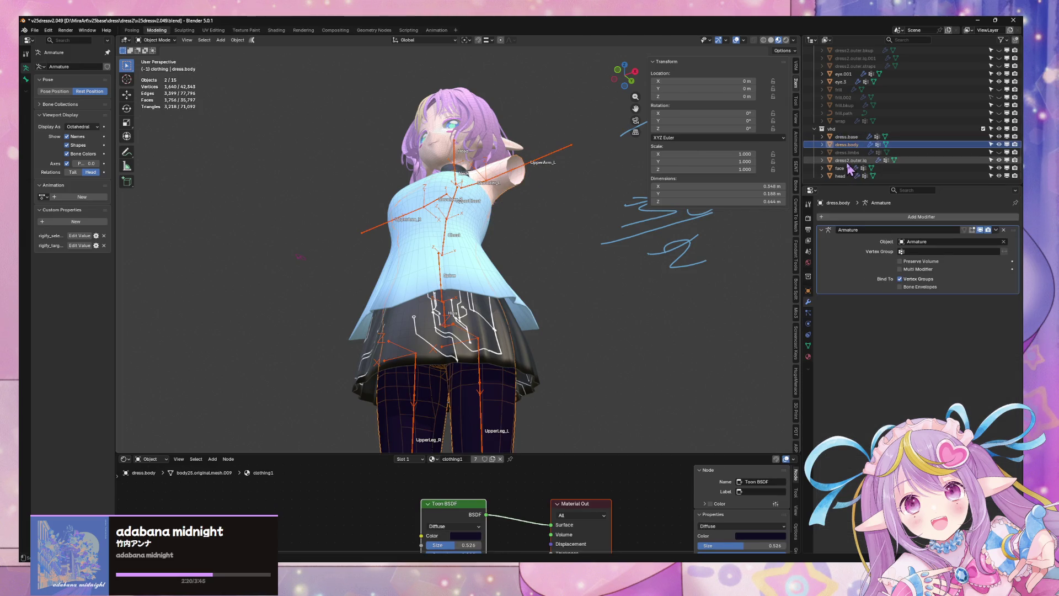
{"action": "left_click", "coordinate": [850, 160], "text": "ctrl"}
{"action": "left_click", "coordinate": [840, 175], "text": "ctrl"}
{"action": "left_click", "coordinate": [850, 138], "text": "ctrl"}
{"action": "key", "text": "Tab"}
{"action": "mouse_move", "coordinate": [543, 200]}
{"action": "middle_mouse_down"}
{"action": "mouse_move", "coordinate": [574, 224]}
{"action": "mouse_move", "coordinate": [563, 190]}
{"action": "mouse_move", "coordinate": [520, 171]}
{"action": "mouse_move", "coordinate": [499, 180]}
{"action": "mouse_move", "coordinate": [503, 153]}
{"action": "mouse_move", "coordinate": [419, 130]}
{"action": "mouse_move", "coordinate": [551, 154]}
{"action": "middle_mouse_up"}
{"action": "key", "text": "l"}
{"action": "scroll", "coordinate": [798, 404], "scroll_direction": "down", "scroll_amount": 5}
{"action": "left_click", "coordinate": [798, 397]}
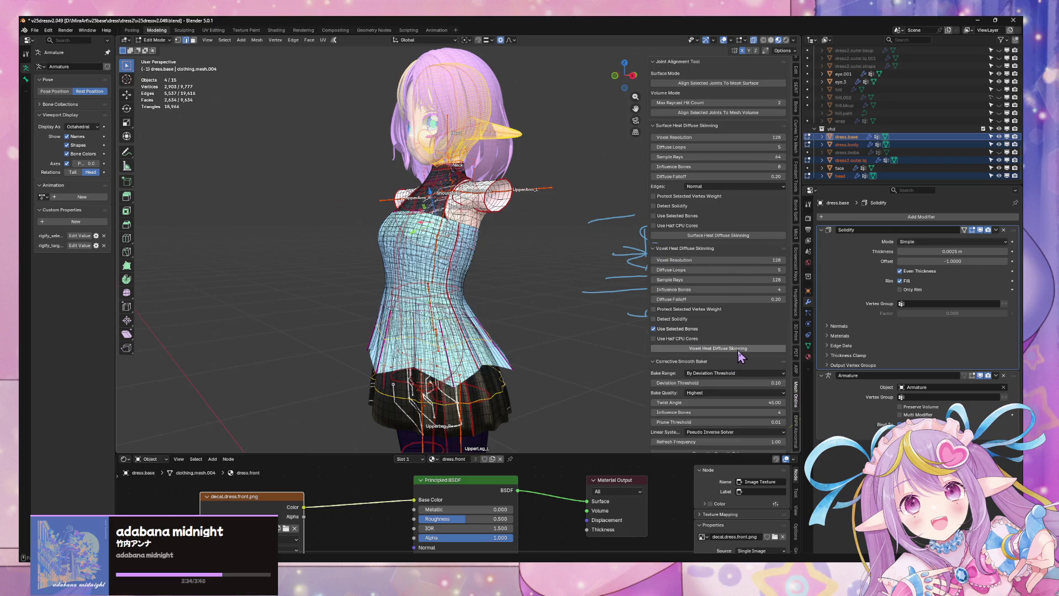
Back in Object Mode, set Voxel Resolution to 64 and run Voxel Heat Diffuse Skinning.
{"action": "key", "text": "Tab"}
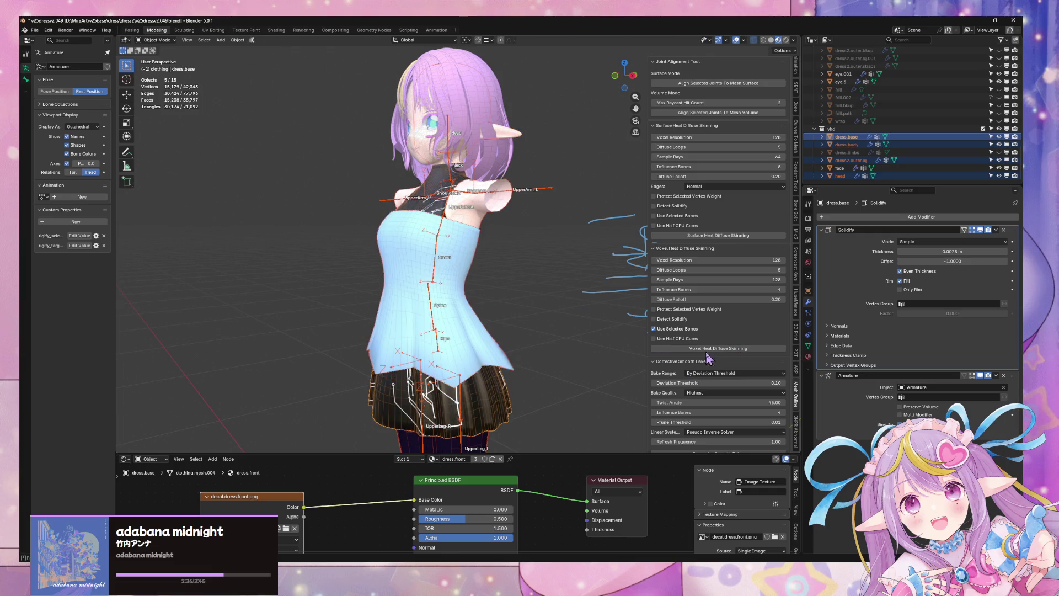
{"action": "key", "text": "KP_1"}
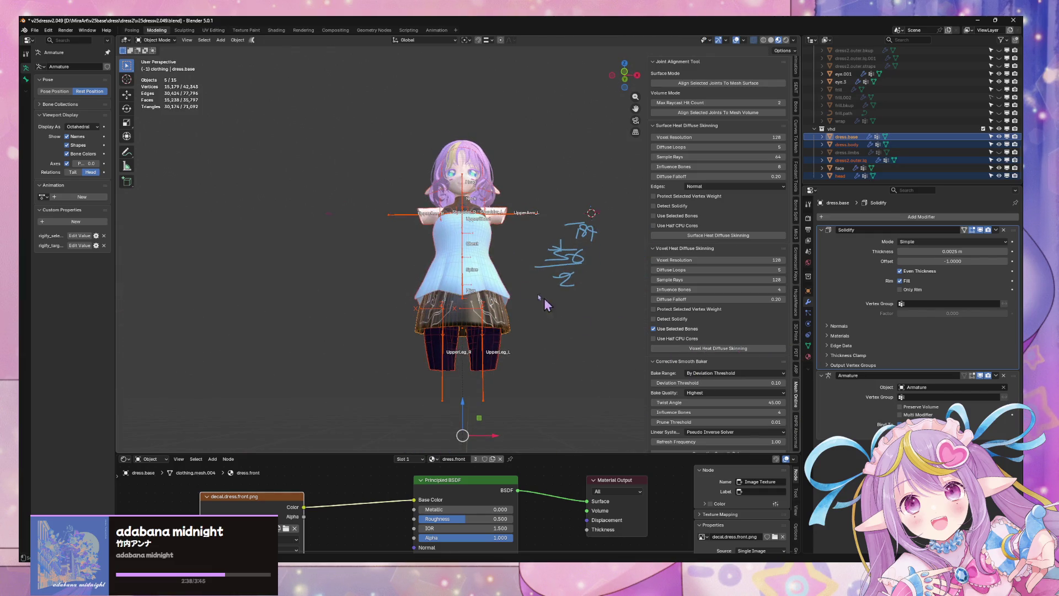
{"action": "mouse_move", "coordinate": [527, 281]}
{"action": "middle_mouse_down"}
{"action": "mouse_move", "coordinate": [557, 259]}
{"action": "mouse_move", "coordinate": [518, 243]}
{"action": "mouse_move", "coordinate": [542, 261]}
{"action": "middle_mouse_up"}
{"action": "left_click", "coordinate": [773, 261]}
{"action": "type", "text": "64"}
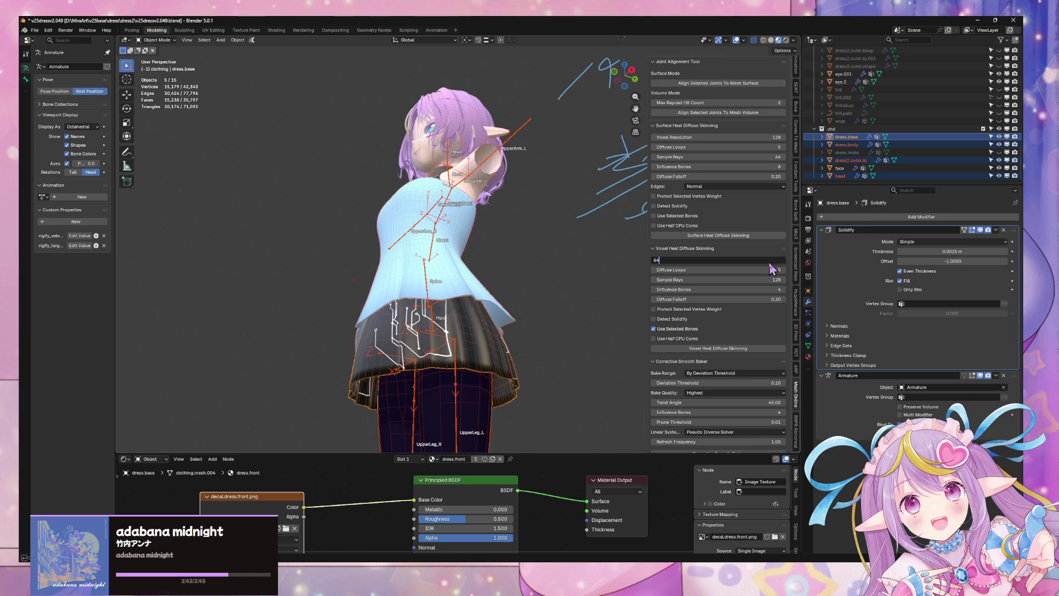
{"action": "key", "text": "Return"}
{"action": "middle_click_drag", "start_coordinate": [551, 259], "coordinate": [486, 257]}
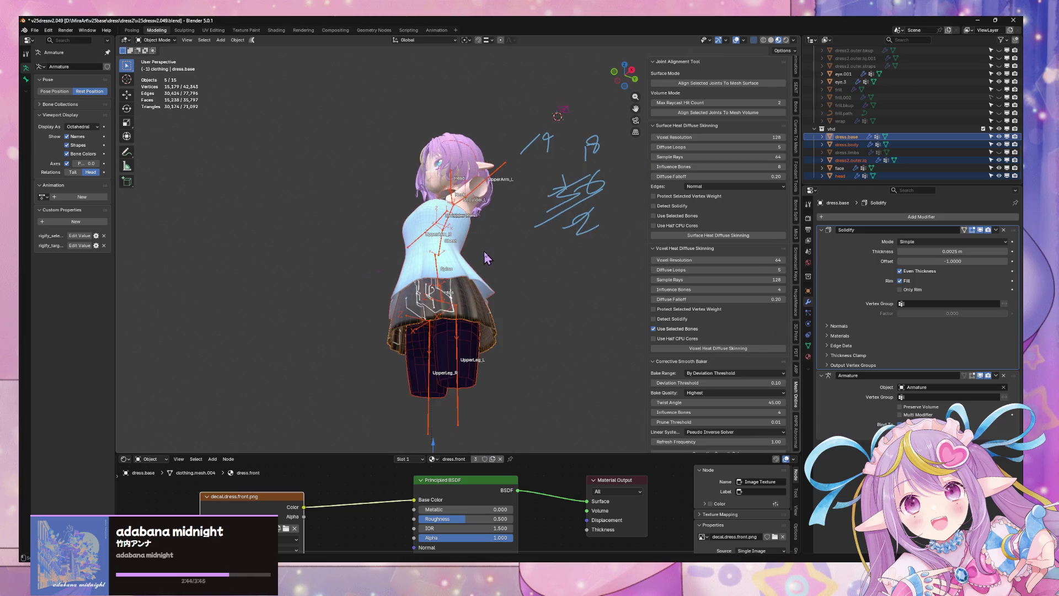
{"action": "left_click", "coordinate": [735, 349]}
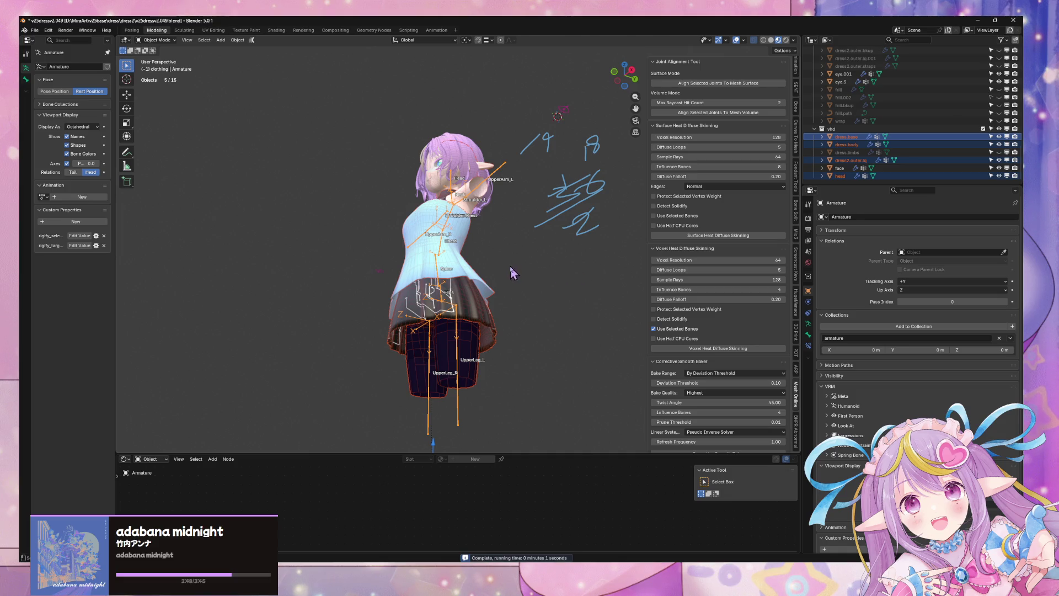
Rerun the skinning, then try Corrective Smooth Baker twice, which errors over a missing modifier.
{"action": "middle_click_drag", "start_coordinate": [512, 273], "coordinate": [624, 310]}
{"action": "scroll", "coordinate": [725, 380], "scroll_direction": "down", "scroll_amount": 1}
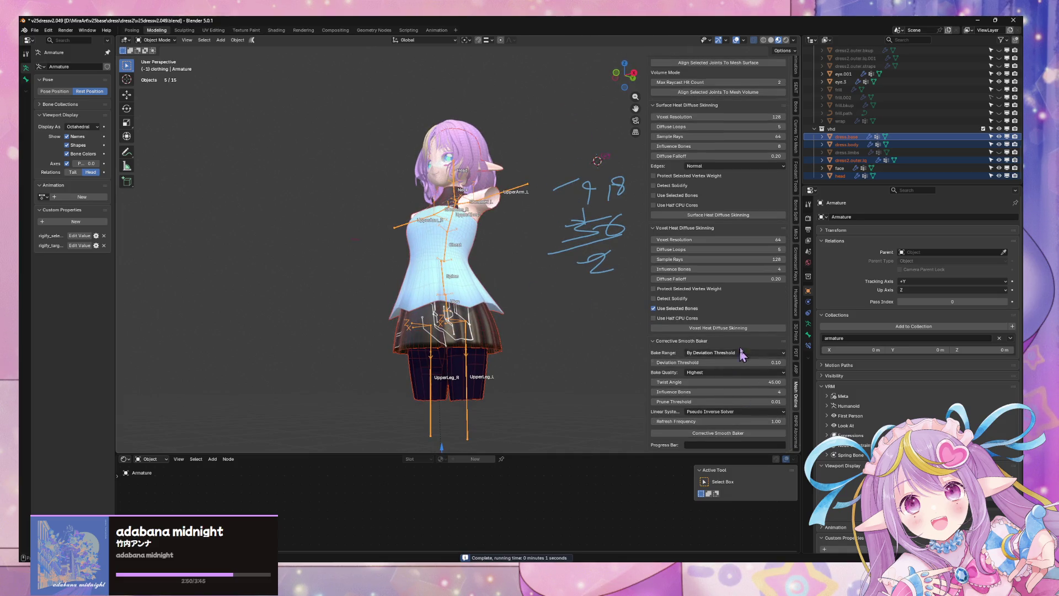
{"action": "middle_click_drag", "start_coordinate": [442, 282], "coordinate": [529, 293]}
{"action": "left_click", "coordinate": [726, 328]}
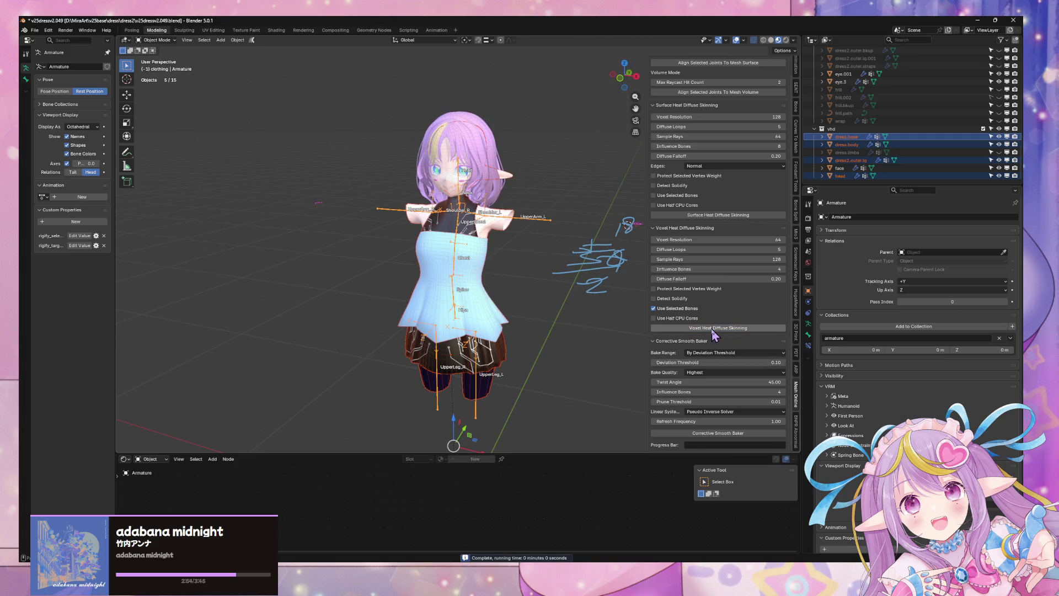
{"action": "left_click", "coordinate": [720, 433]}
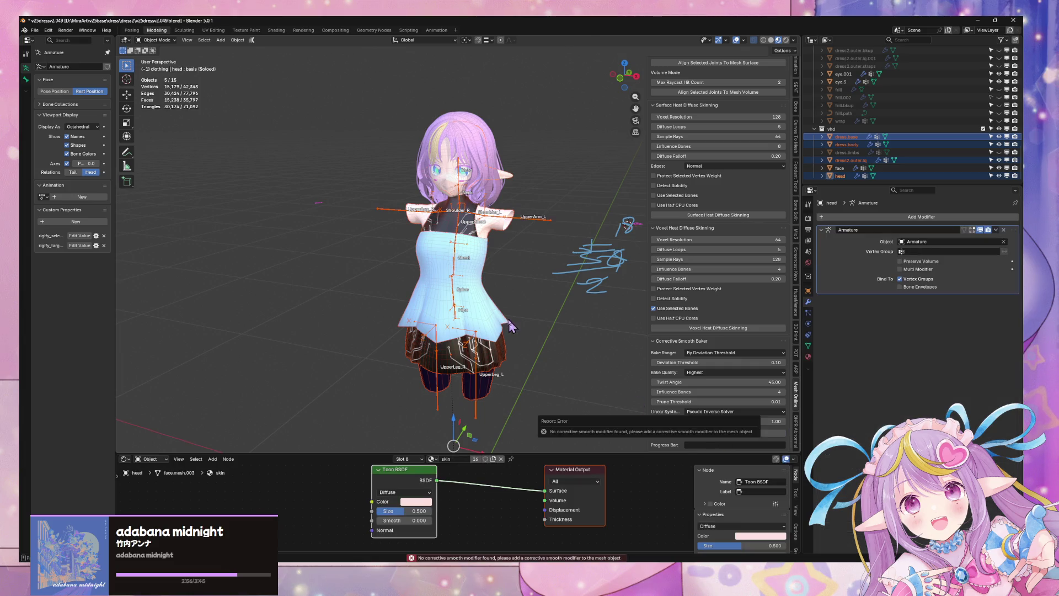
{"action": "left_click", "coordinate": [729, 434]}
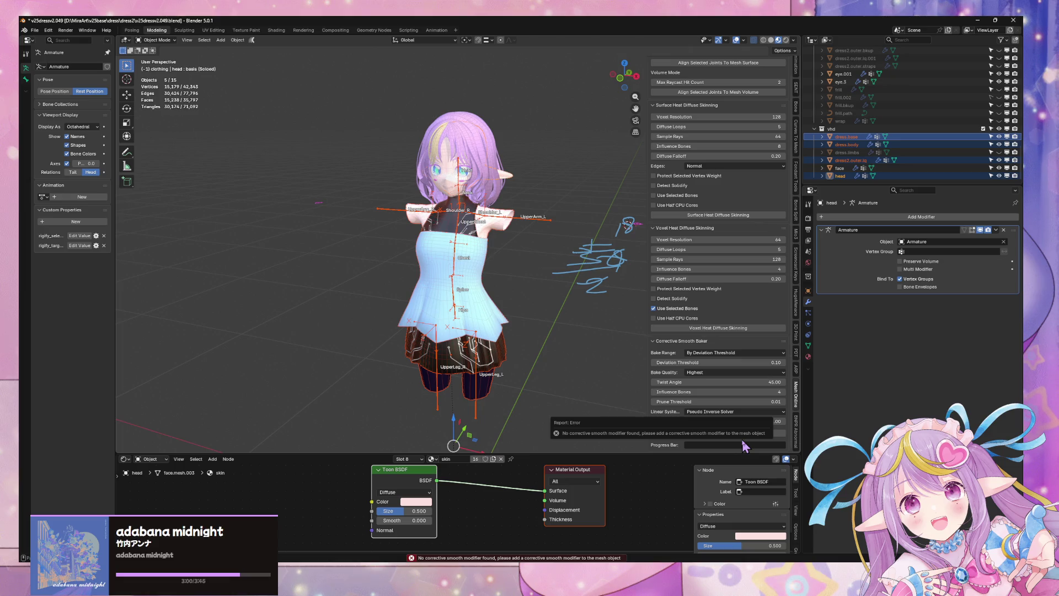
{"action": "middle_click_drag", "start_coordinate": [523, 305], "coordinate": [531, 294]}
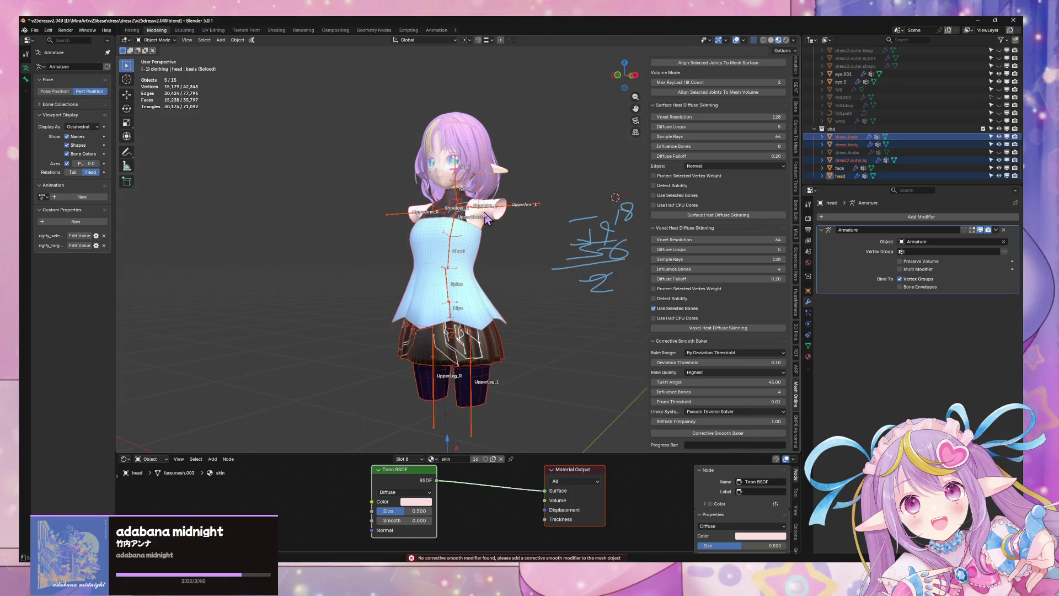
In local view, add a Corrective Smooth modifier to dress2.outer.lq and move it to the stack's top.
{"action": "key", "text": "KP_Divide"}
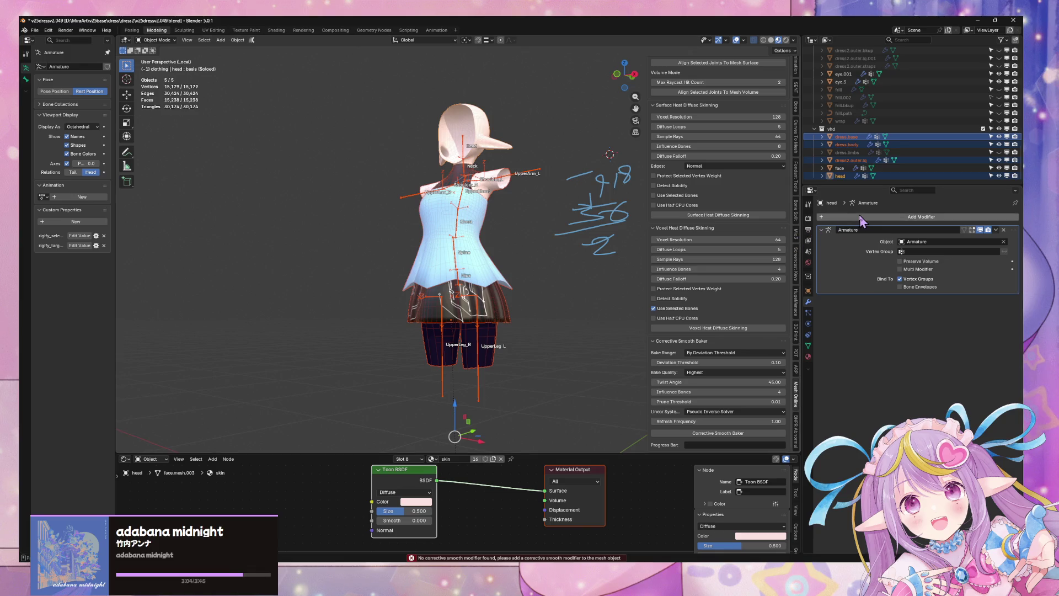
{"action": "left_click", "coordinate": [484, 251]}
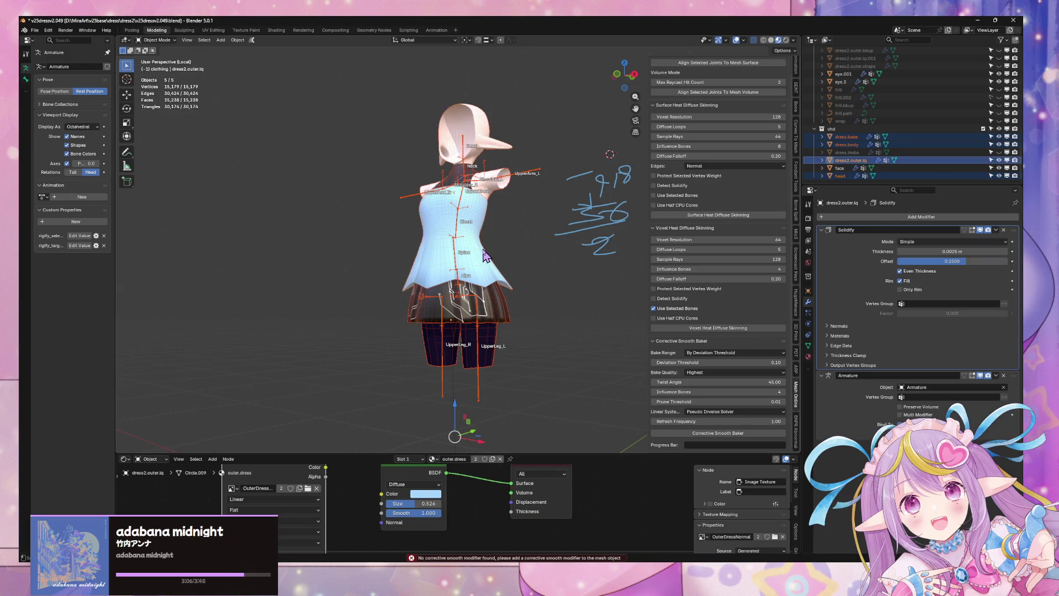
{"action": "left_click", "coordinate": [908, 216]}
{"action": "key", "text": "Escape"}
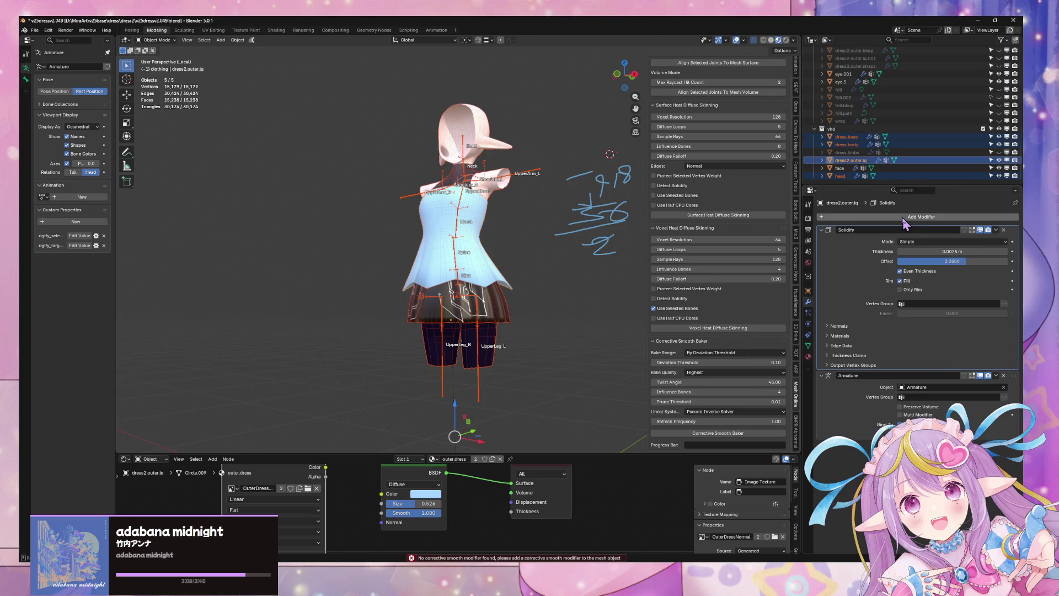
{"action": "left_click", "coordinate": [904, 220]}
{"action": "mouse_move", "coordinate": [902, 224]}
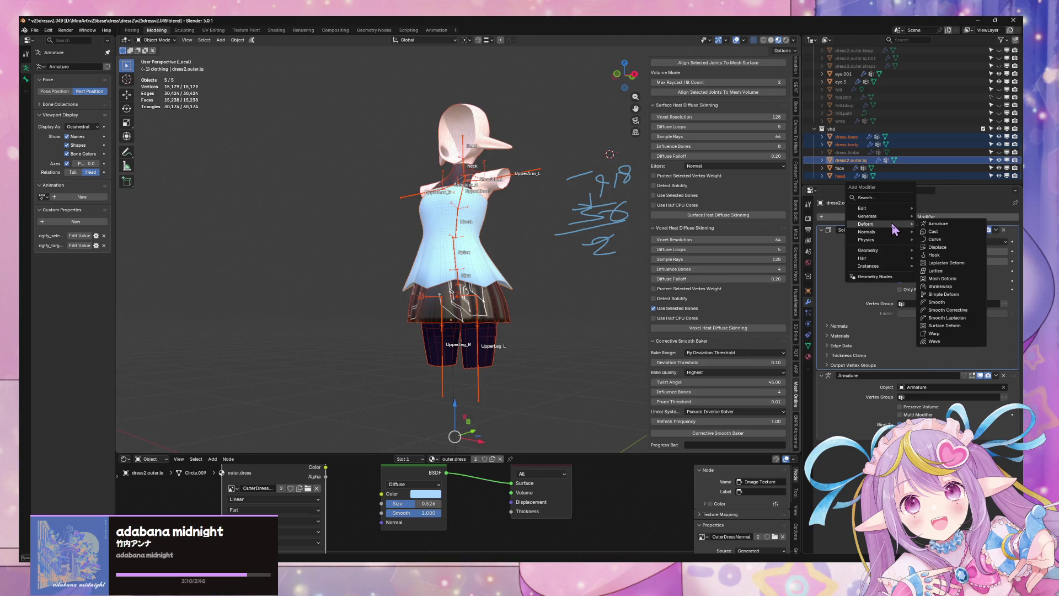
{"action": "left_click", "coordinate": [966, 312]}
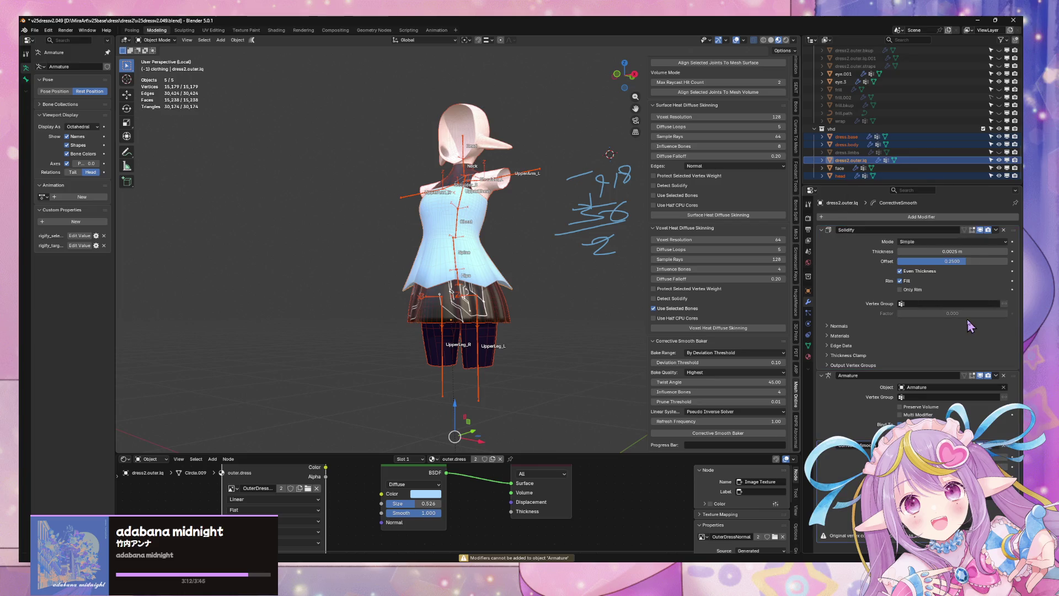
{"action": "left_click_drag", "start_coordinate": [1014, 451], "coordinate": [1011, 359]}
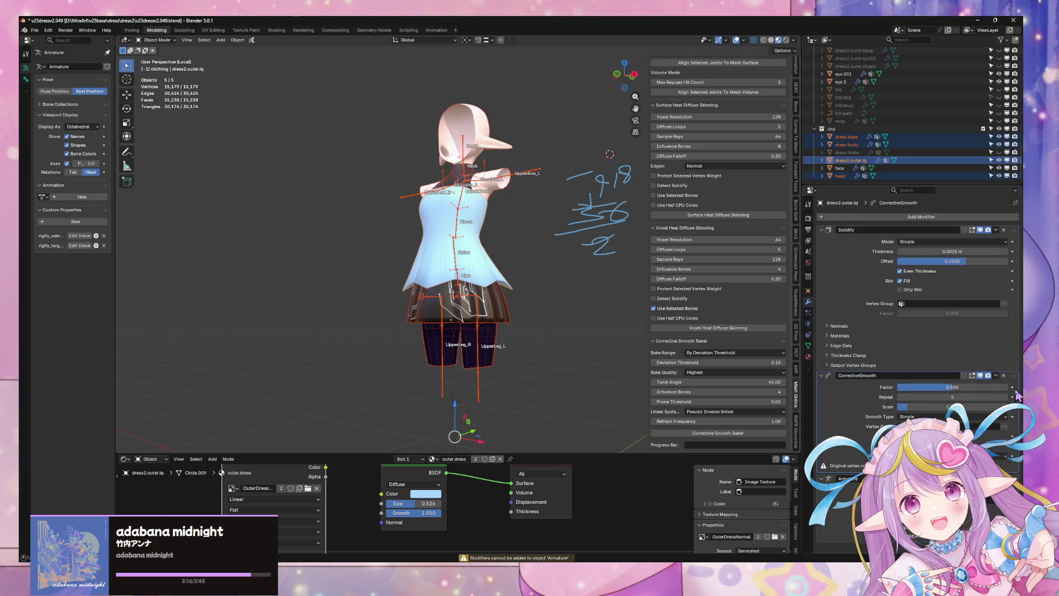
{"action": "left_click_drag", "start_coordinate": [1015, 379], "coordinate": [1013, 231]}
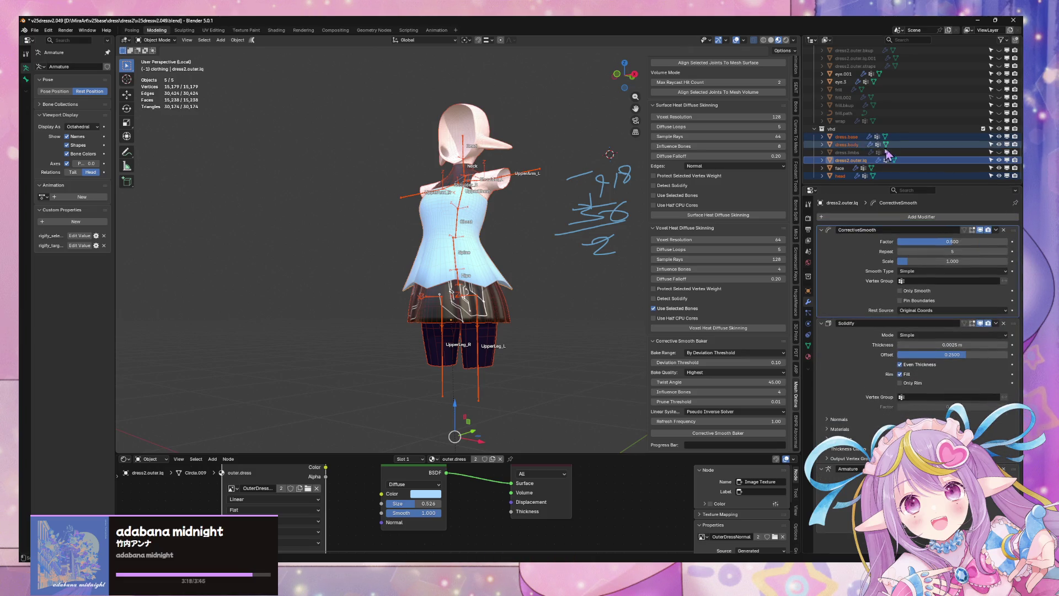
Add Corrective Smooth to dress.body and move dress.base's CorrectiveSmooth to the top of its stack.
{"action": "left_click", "coordinate": [846, 145]}
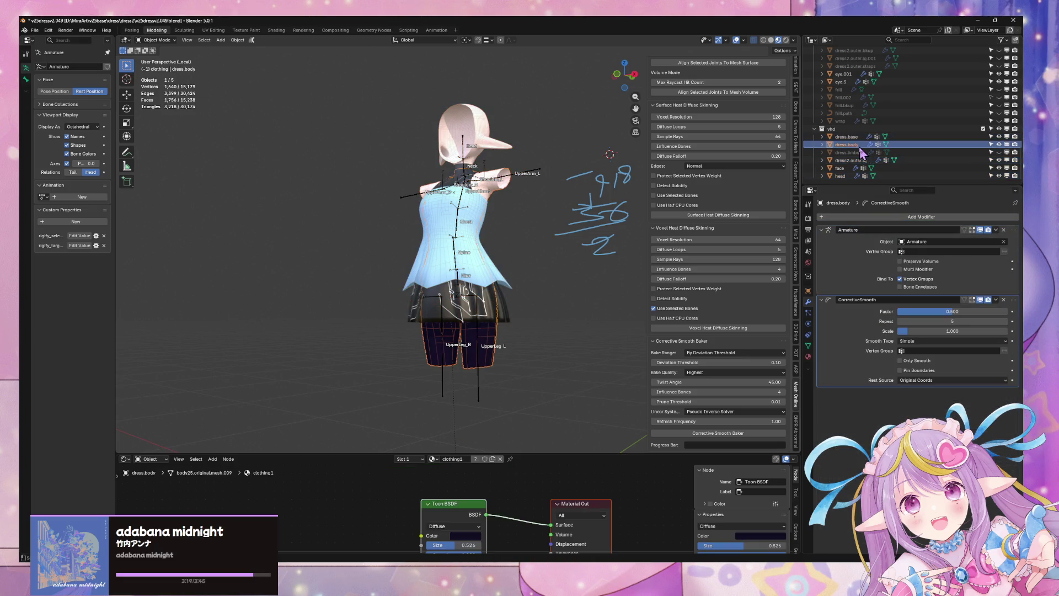
{"action": "left_click", "coordinate": [951, 219]}
{"action": "mouse_move", "coordinate": [952, 226]}
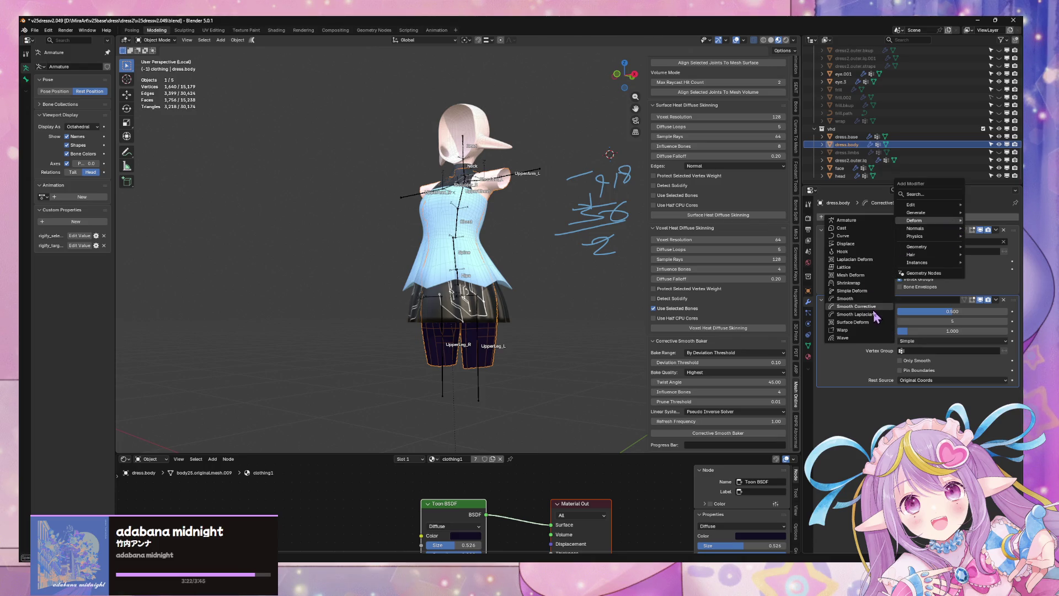
{"action": "left_click", "coordinate": [871, 307]}
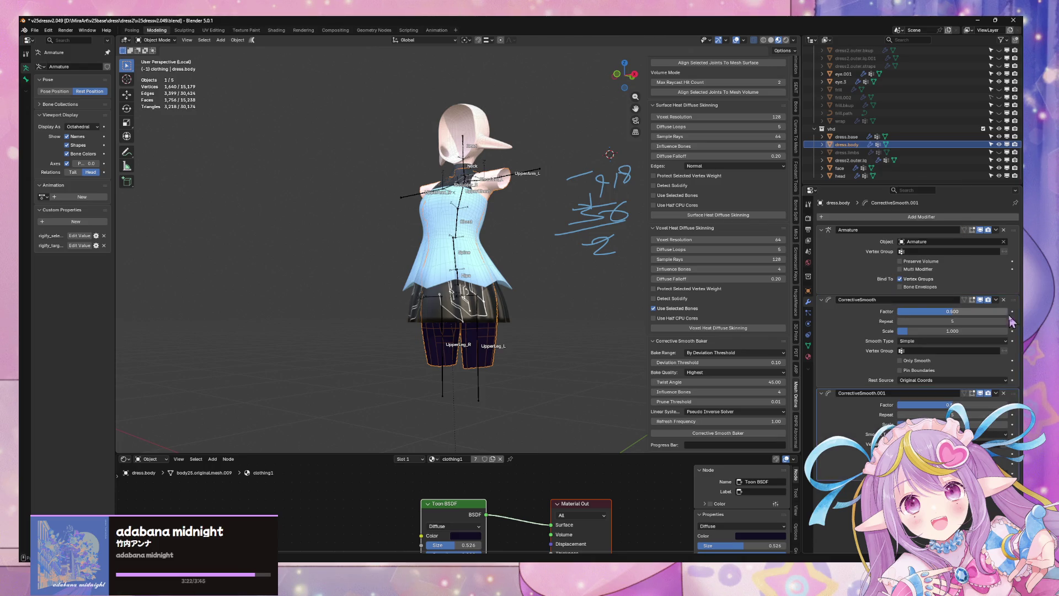
{"action": "left_click", "coordinate": [846, 136]}
{"action": "left_click_drag", "start_coordinate": [1015, 444], "coordinate": [1015, 230]}
Move the head's CorrectiveSmooth modifier above its Armature modifier.
{"action": "left_click", "coordinate": [854, 145]}
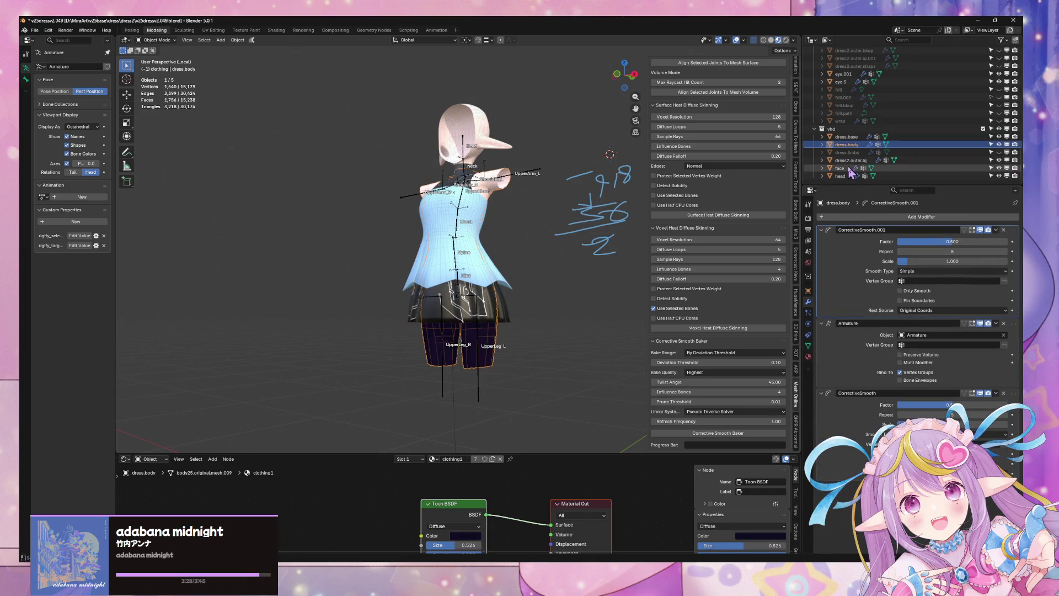
{"action": "left_click", "coordinate": [849, 161]}
{"action": "left_click", "coordinate": [849, 168]}
{"action": "left_click", "coordinate": [842, 175]}
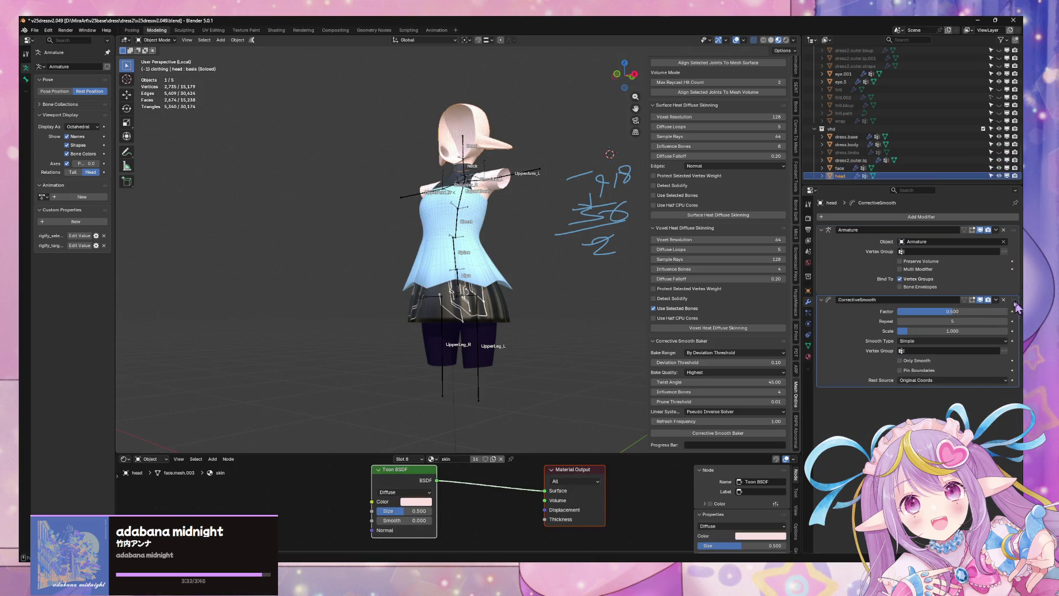
{"action": "left_click_drag", "start_coordinate": [1014, 302], "coordinate": [637, 203]}
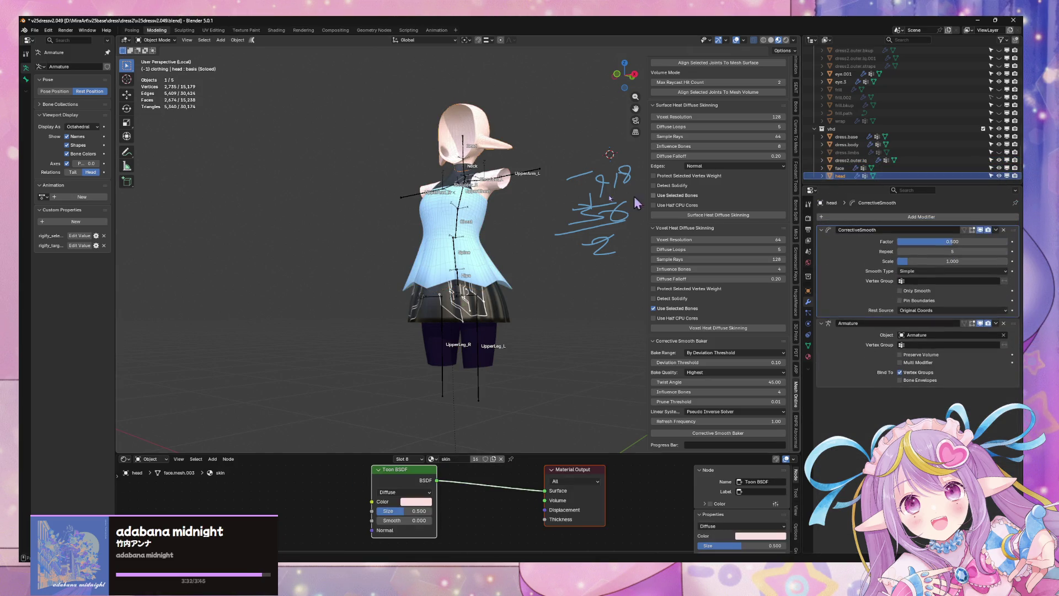
Select the meshes from face through dress.base, then add the armature as the active object.
{"action": "left_click", "coordinate": [850, 168]}
{"action": "left_click", "coordinate": [846, 137], "text": "shift"}
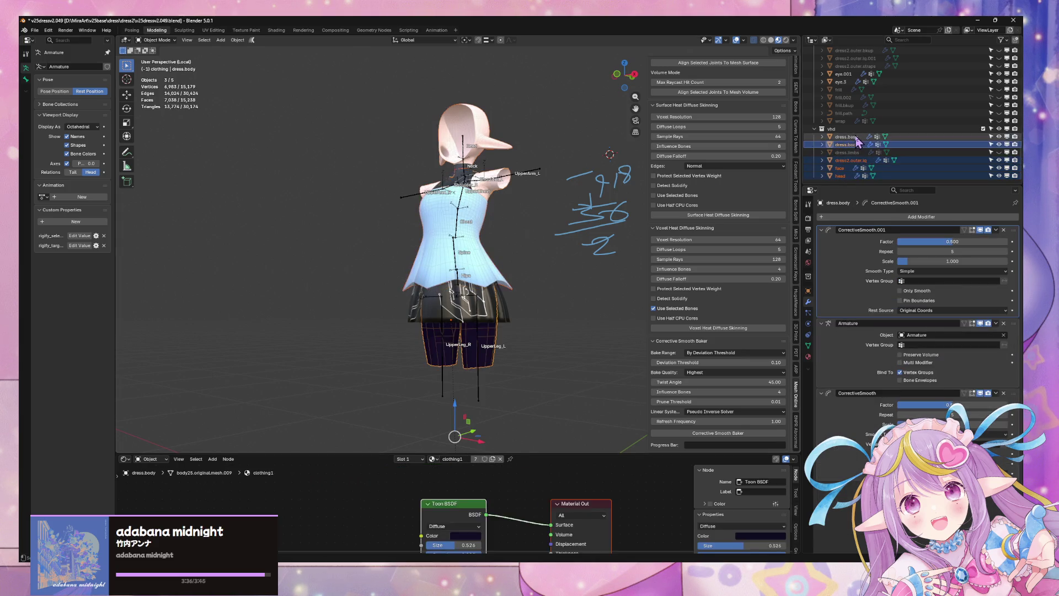
{"action": "key", "text": "Tab"}
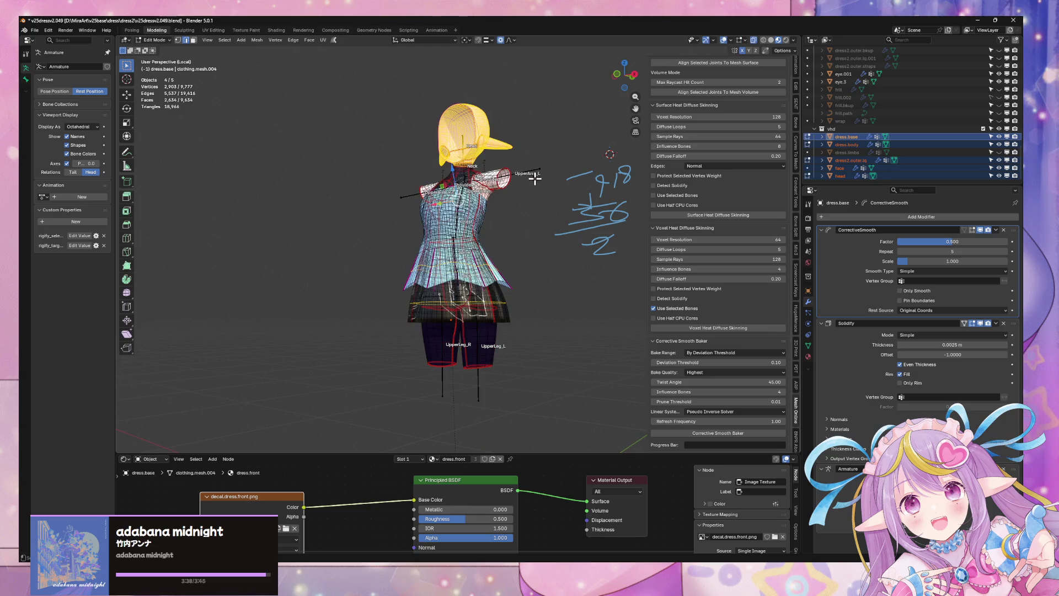
{"action": "key", "text": "Tab"}
{"action": "left_click", "coordinate": [533, 176], "text": "shift"}
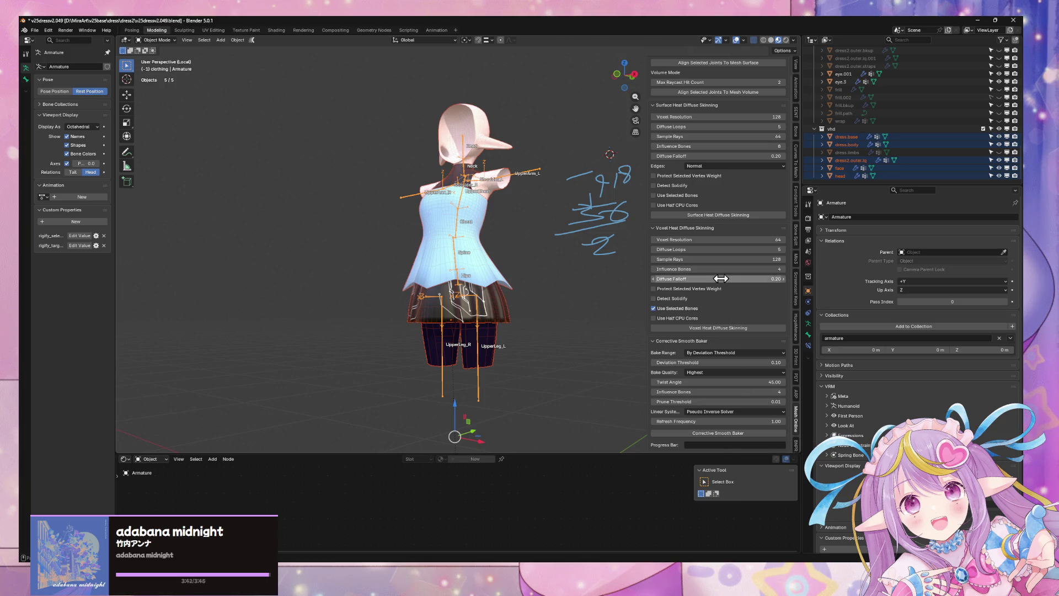
Run Corrective Smooth Baker and let it process all 465 twisting bones.
{"action": "left_click", "coordinate": [720, 433]}
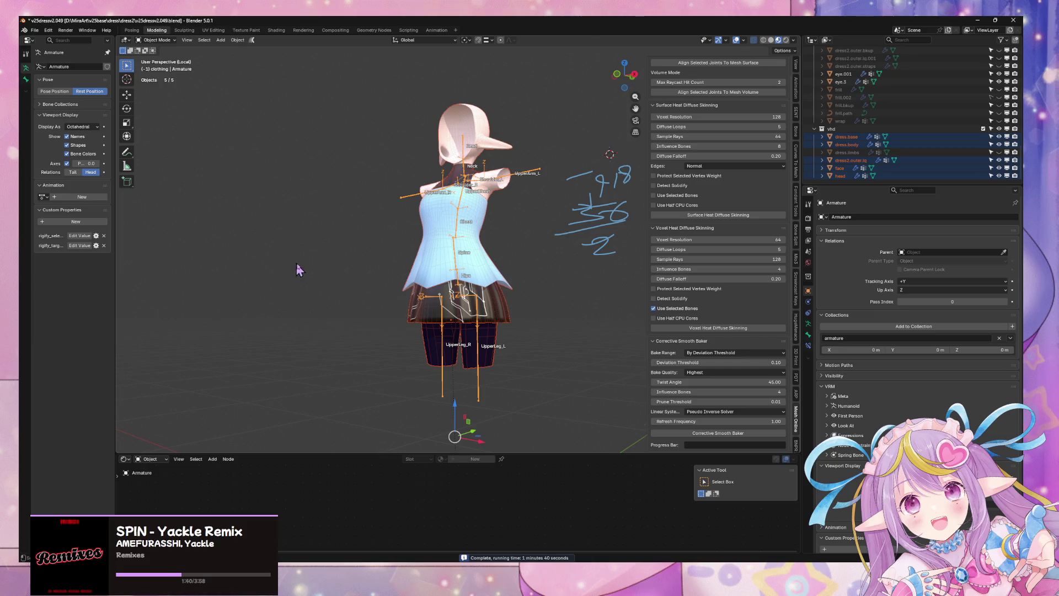
Switch the armature to Pose Mode and test-rotate Shoulder_L on Y and Z, then cancel.
{"action": "key", "text": "KP_Decimal"}
{"action": "left_click", "coordinate": [164, 40]}
{"action": "left_click", "coordinate": [159, 67]}
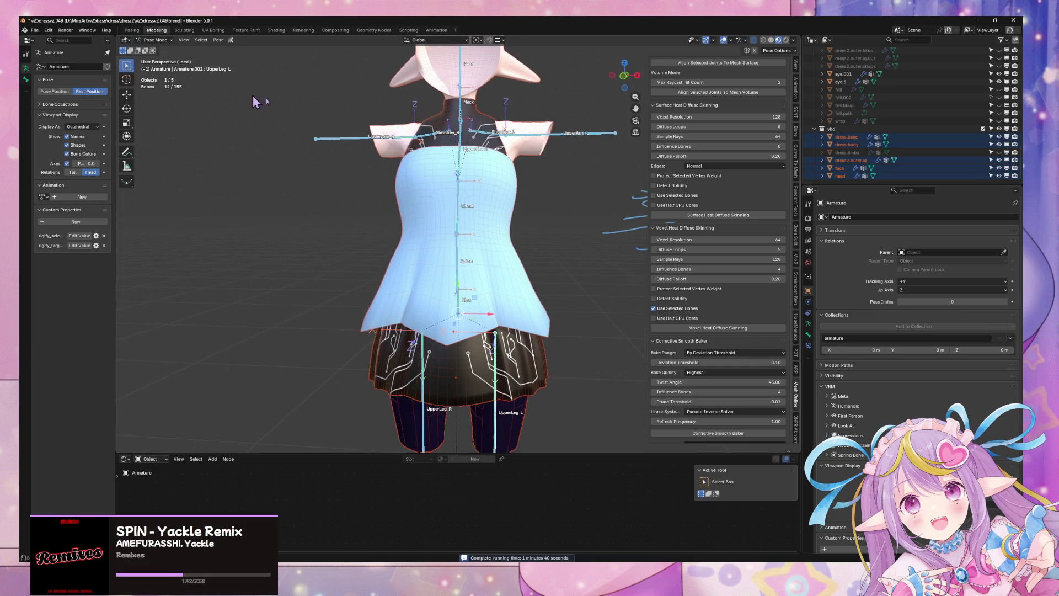
{"action": "left_click", "coordinate": [505, 137]}
{"action": "key", "text": "r"}
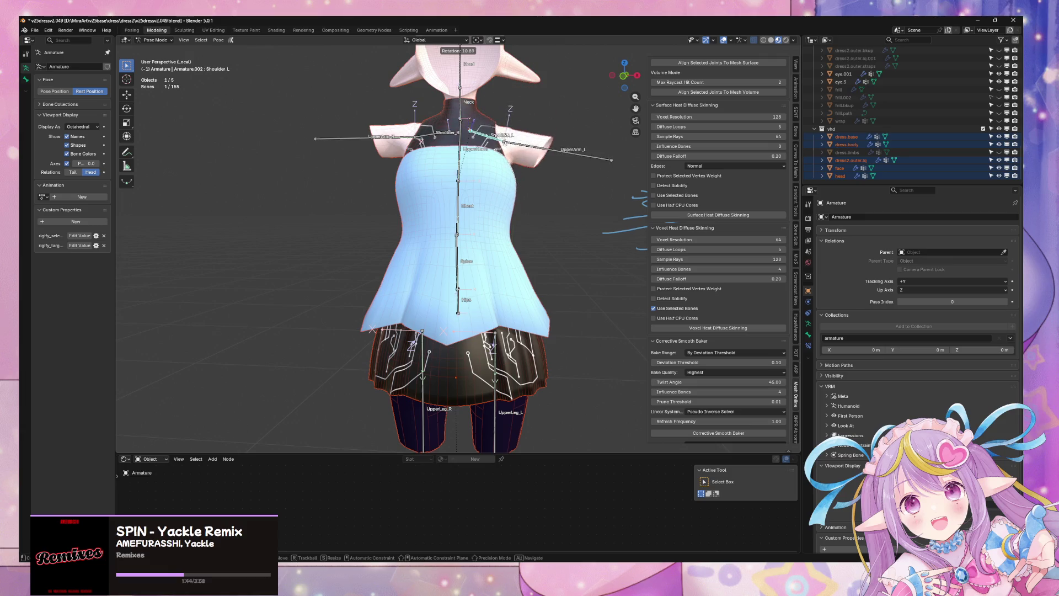
{"action": "middle_click_drag", "start_coordinate": [551, 221], "coordinate": [508, 248], "text": "alt"}
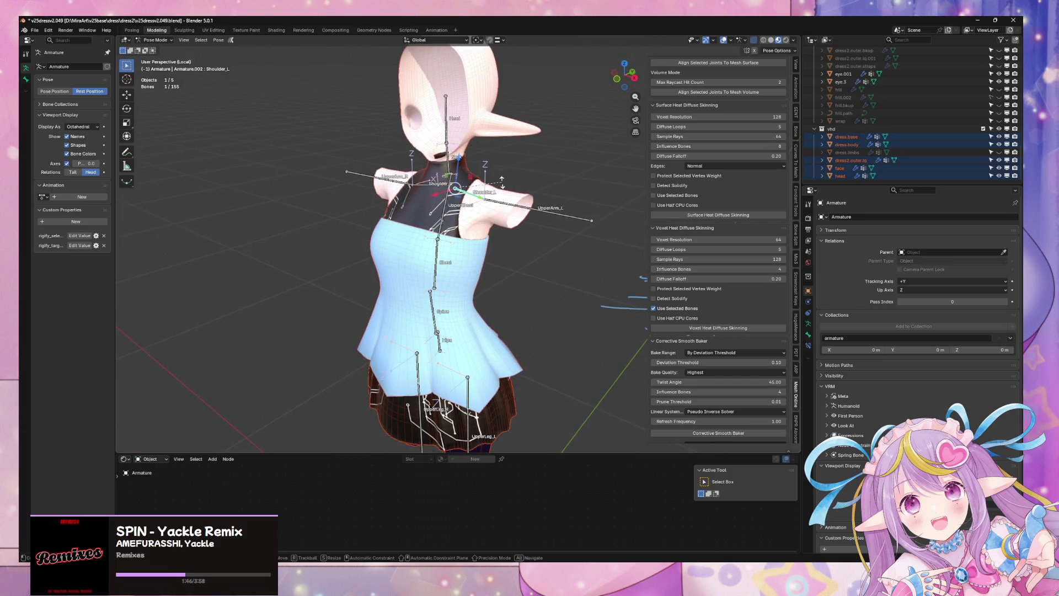
{"action": "key", "text": "y"}
{"action": "key", "text": "z"}
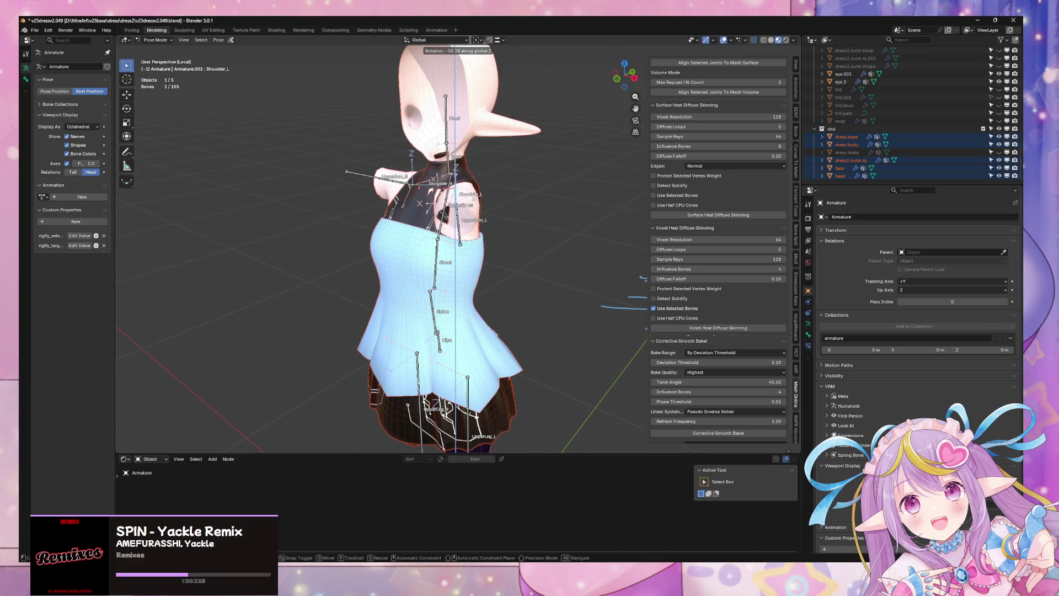
{"action": "key", "text": "Escape"}
Test-rotate the Chest and UpperChest bones, trying Y and X axis locks.
{"action": "key", "text": "r"}
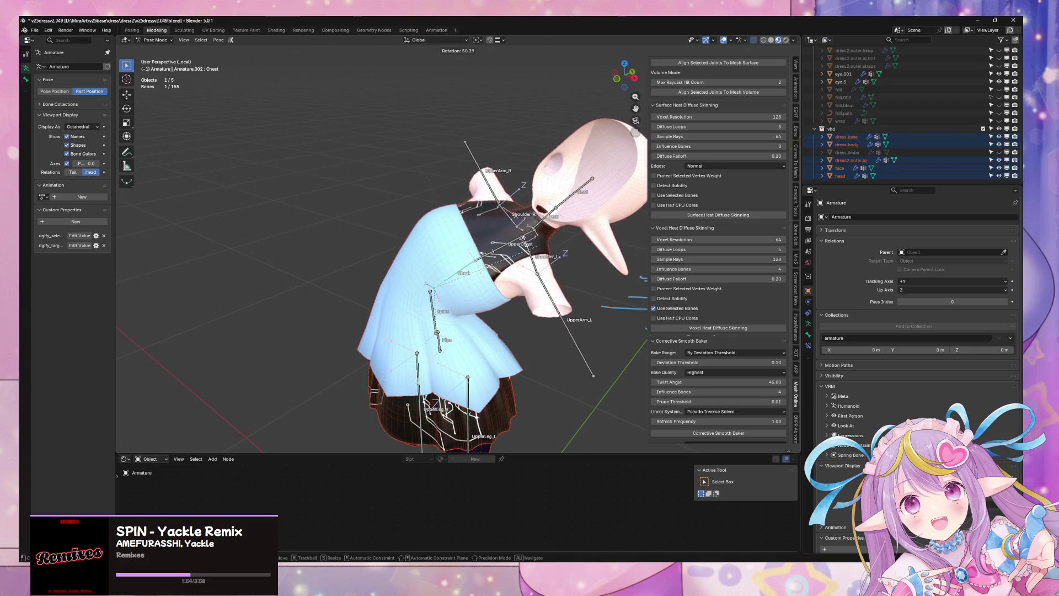
{"action": "key", "text": "Escape"}
{"action": "left_click", "coordinate": [444, 225]}
{"action": "key", "text": "r"}
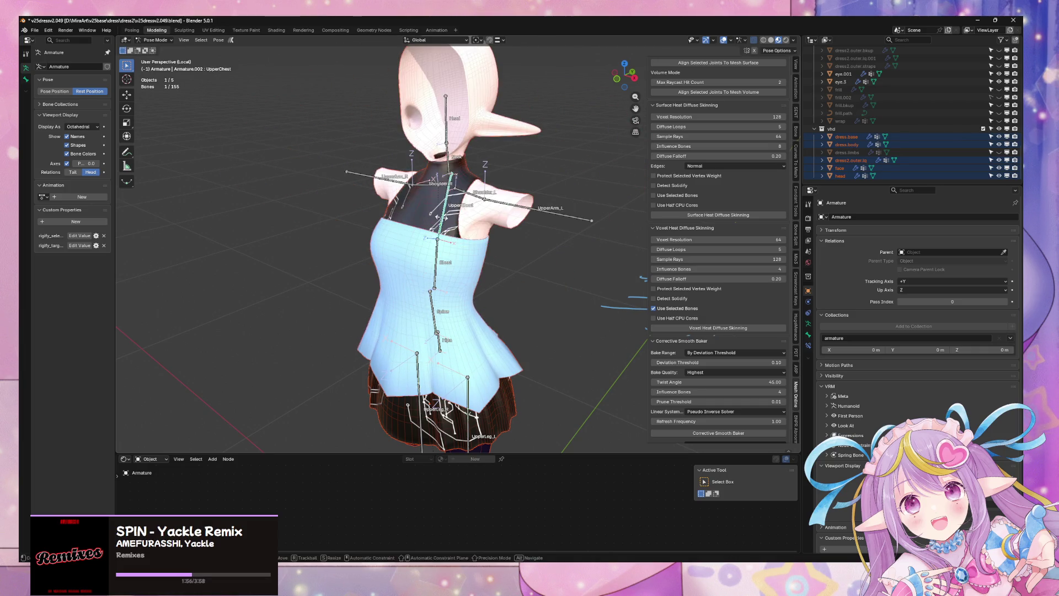
{"action": "key", "text": "y"}
{"action": "middle_click_drag", "start_coordinate": [405, 190], "coordinate": [458, 188], "text": "alt"}
{"action": "scroll", "coordinate": [458, 188], "scroll_direction": "up", "scroll_amount": 3, "text": "alt"}
{"action": "key", "text": "x"}
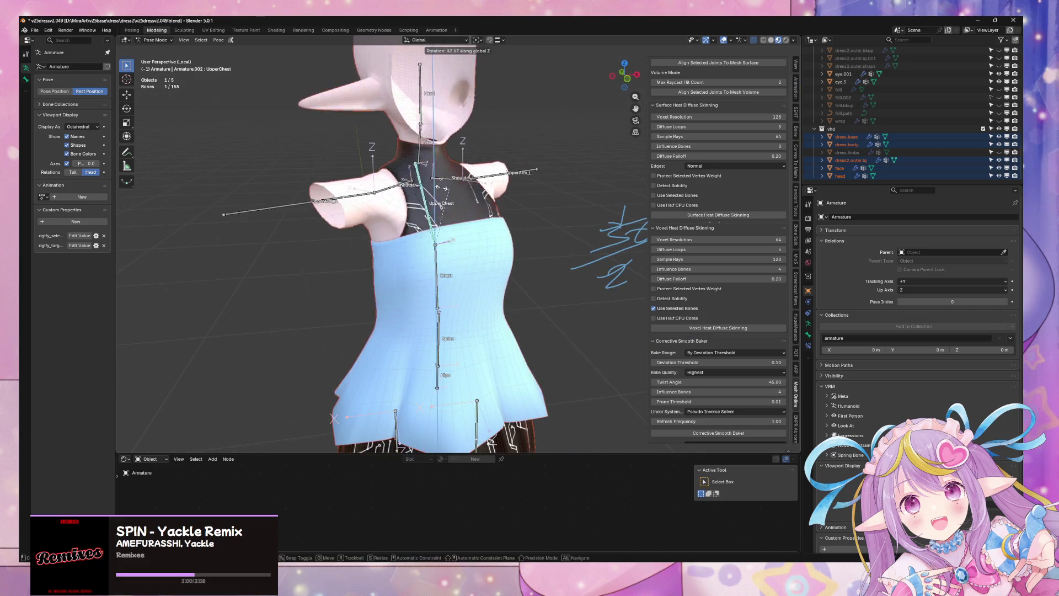
{"action": "left_click", "coordinate": [495, 243]}
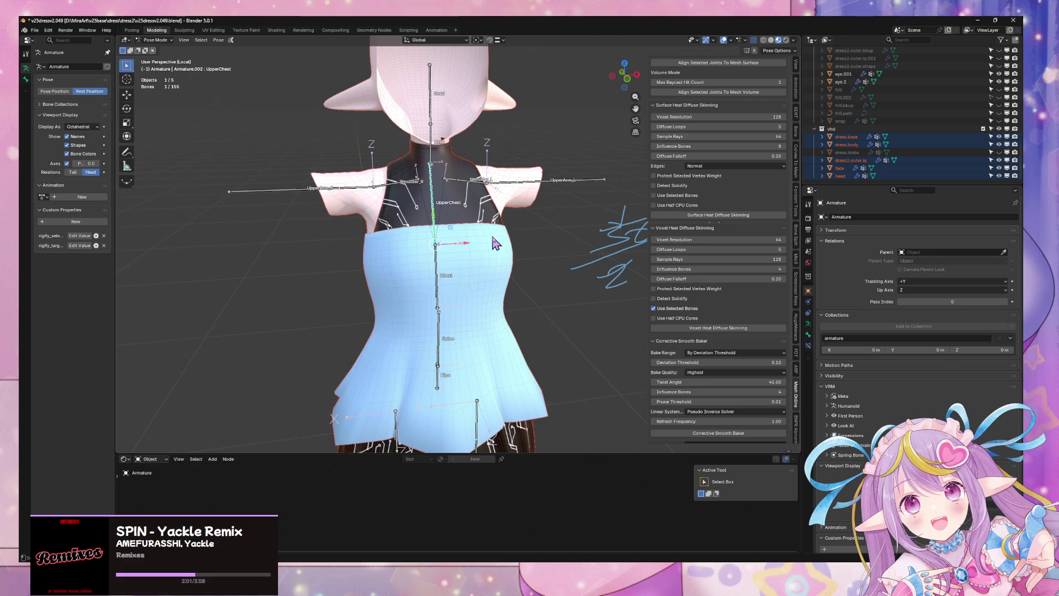
Bend Shoulder_L and the upper body around Z to check the dress deformation.
{"action": "left_click", "coordinate": [476, 182]}
{"action": "key", "text": "r"}
{"action": "key", "text": "z"}
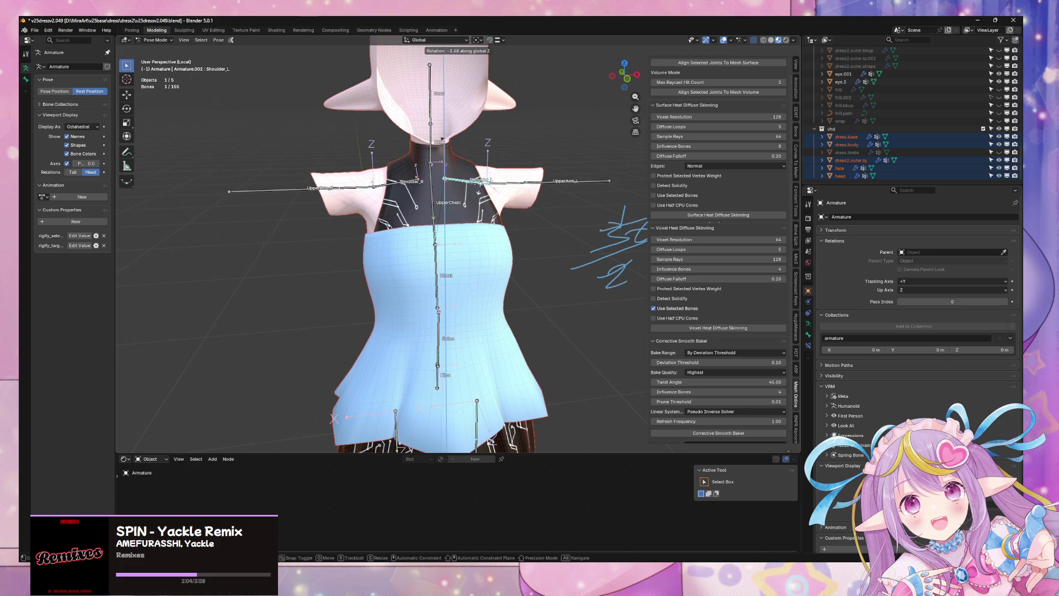
{"action": "left_click", "coordinate": [484, 272]}
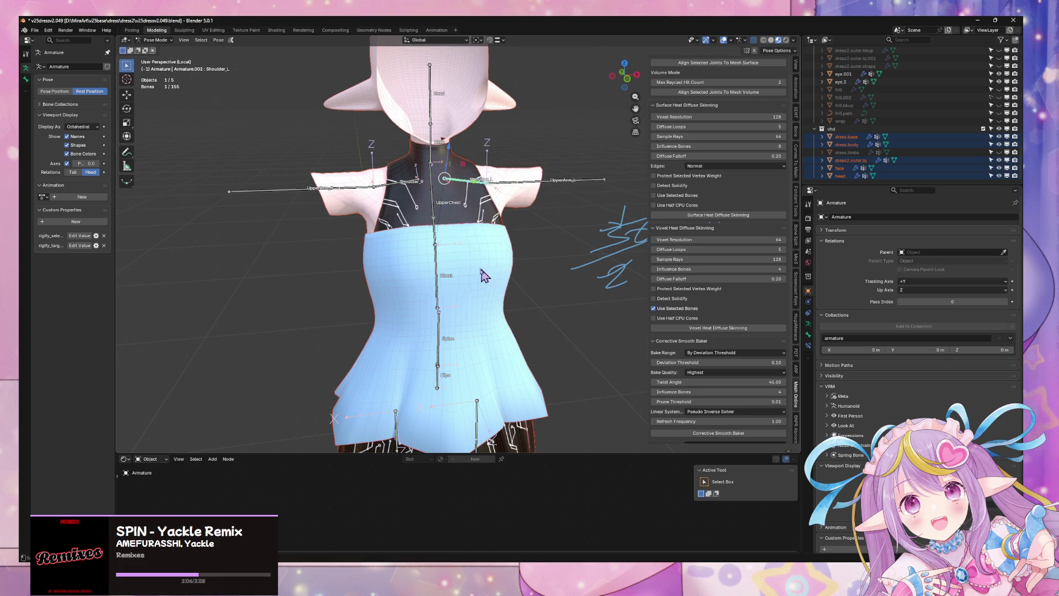
{"action": "middle_click_drag", "start_coordinate": [485, 272], "coordinate": [429, 275]}
{"action": "key", "text": "r"}
{"action": "key", "text": "z"}
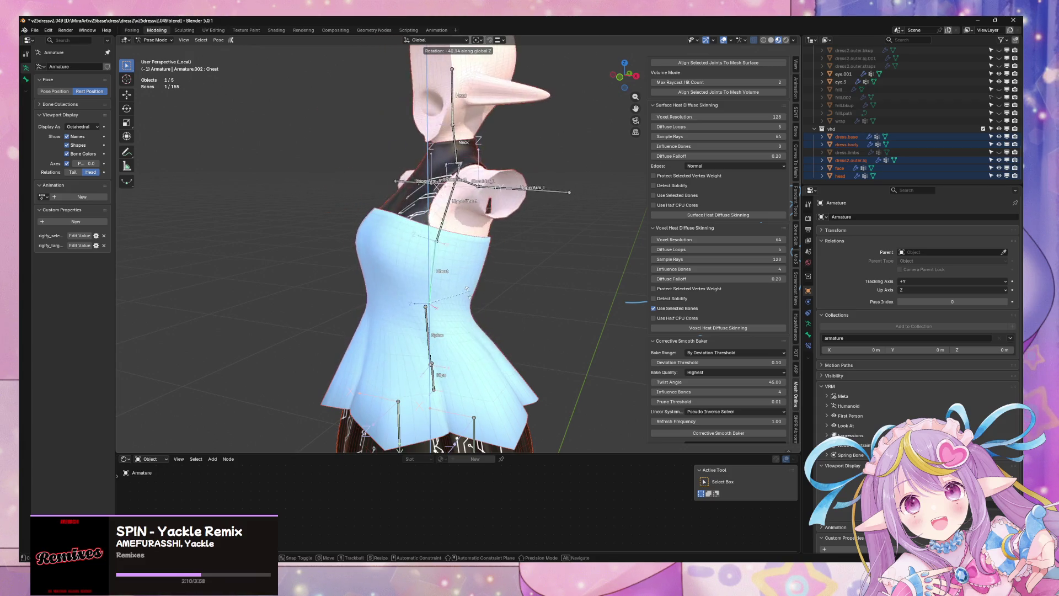
{"action": "left_click", "coordinate": [453, 218]}
Zoom out to the whole body and start rotating UpperLeg_L locked to X.
{"action": "middle_click_drag", "start_coordinate": [453, 218], "coordinate": [435, 309]}
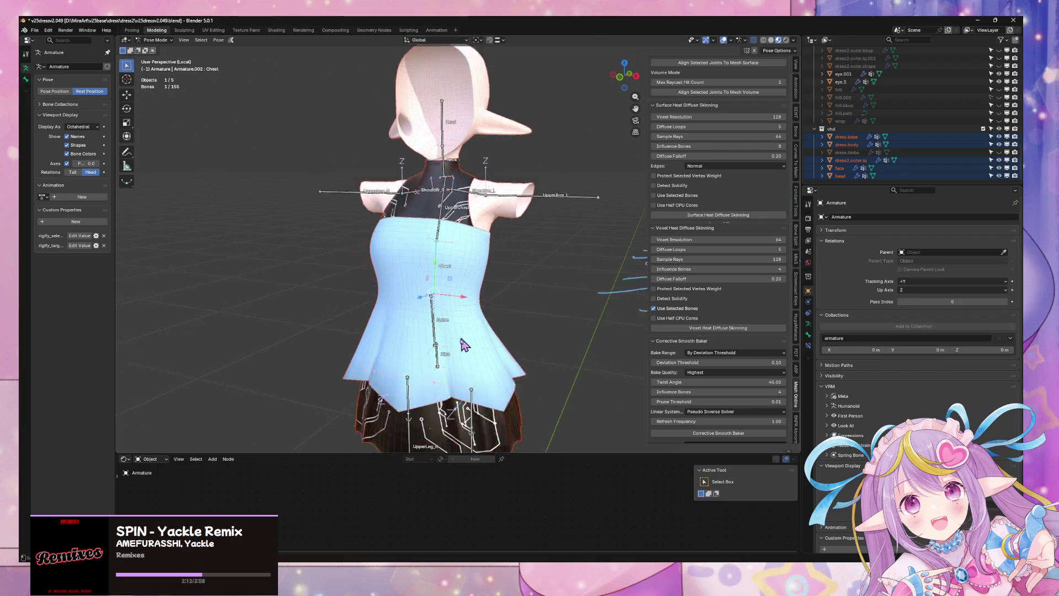
{"action": "scroll", "coordinate": [430, 317], "scroll_direction": "down", "scroll_amount": 3}
{"action": "left_click", "coordinate": [430, 315]}
{"action": "key", "text": "r"}
{"action": "key", "text": "x"}
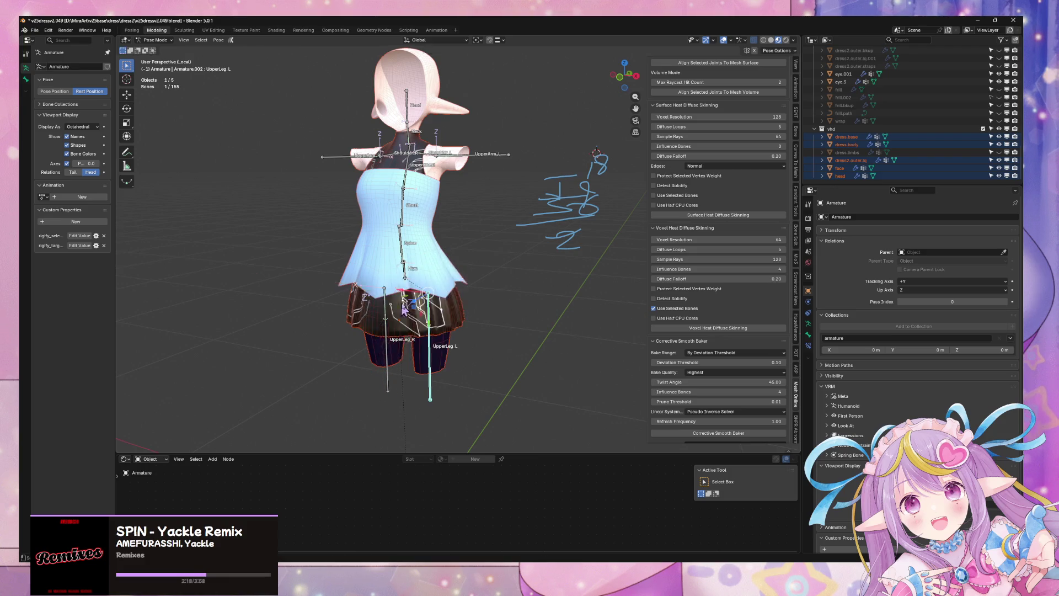
Test UpperLeg_L on Y, cancel, then rotate UpperLeg_R trying X, Y and Z locks.
{"action": "middle_click_drag", "start_coordinate": [382, 301], "coordinate": [430, 292], "text": "alt"}
{"action": "key", "text": "y"}
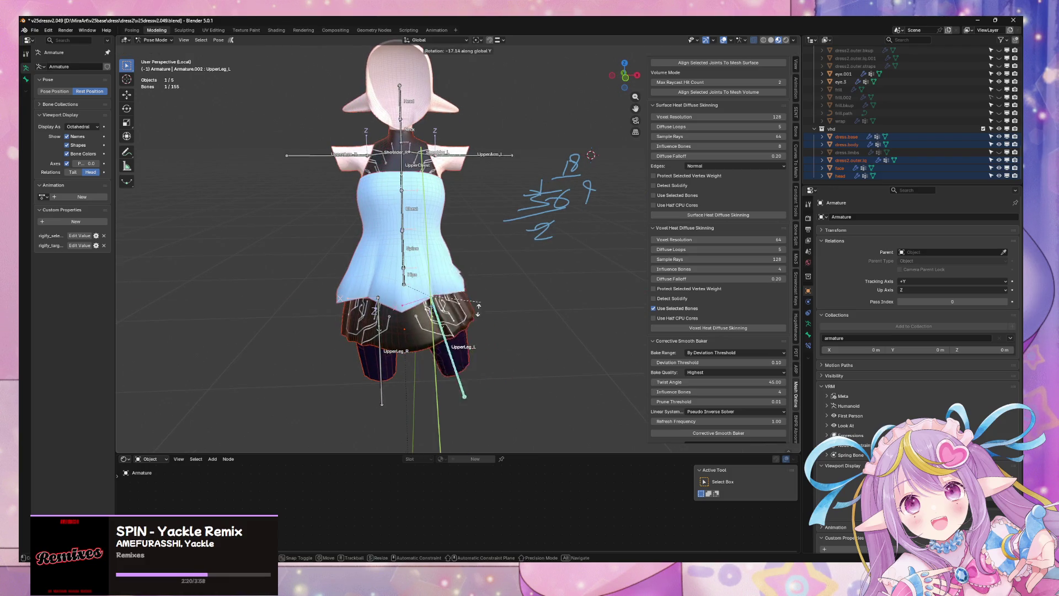
{"action": "right_click", "coordinate": [483, 313]}
{"action": "left_click", "coordinate": [380, 331]}
{"action": "key", "text": "r"}
{"action": "key", "text": "x"}
{"action": "key", "text": "y"}
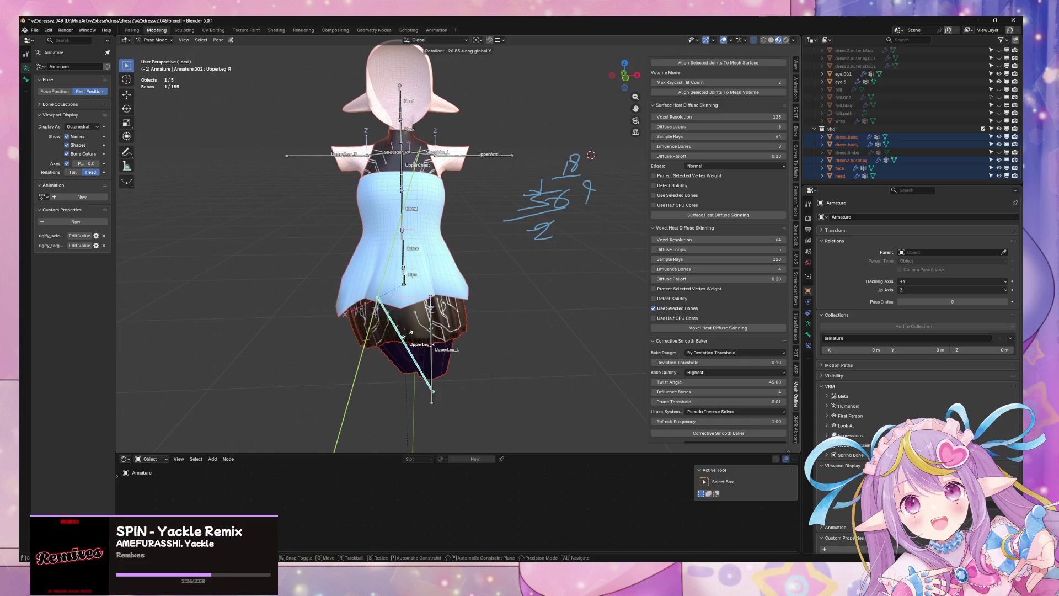
{"action": "mouse_move", "coordinate": [381, 333]}
{"action": "middle_mouse_down", "text": "alt"}
{"action": "mouse_move", "coordinate": [401, 268]}
{"action": "mouse_move", "coordinate": [442, 246]}
{"action": "middle_mouse_up", "text": "alt"}
{"action": "key", "text": "z"}
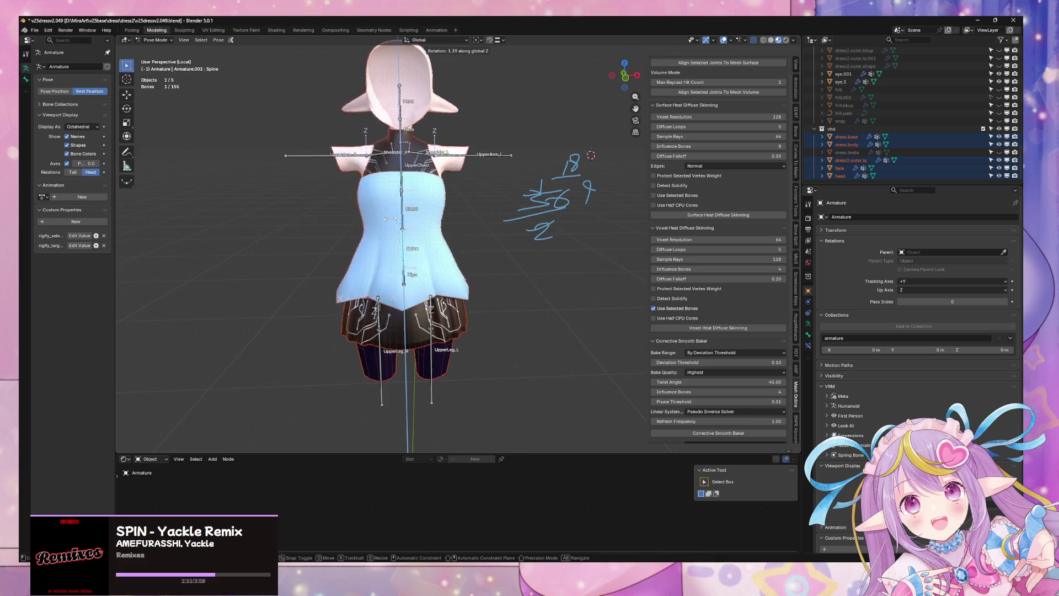
Test-rotate the Chest bone on Y/Z and the UpperChest on Z, cancelling each.
{"action": "mouse_move", "coordinate": [346, 216]}
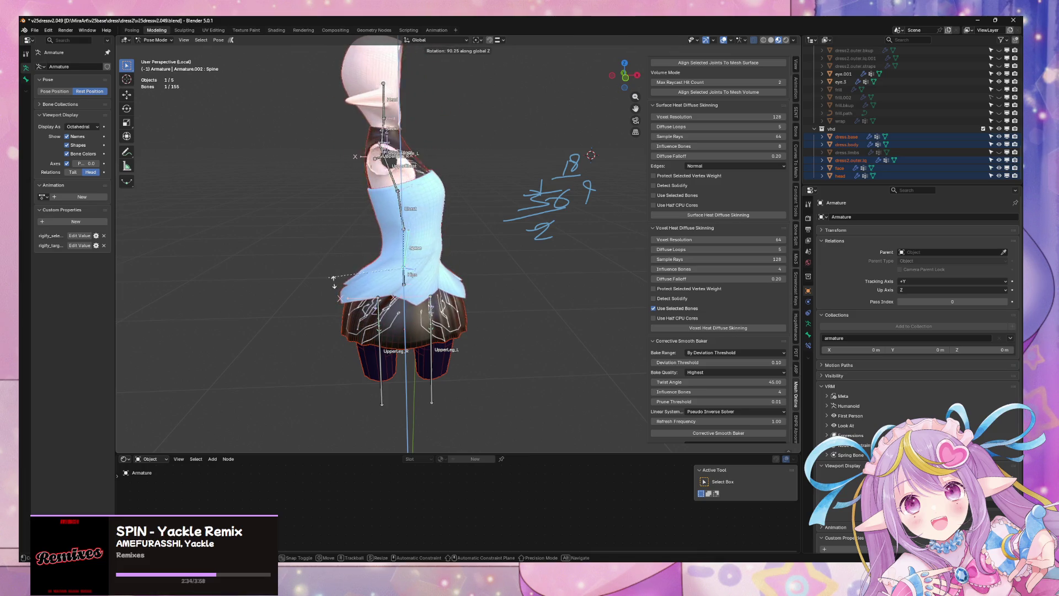
{"action": "left_click", "coordinate": [392, 212]}
{"action": "left_click", "coordinate": [392, 211]}
{"action": "key", "text": "r"}
{"action": "key", "text": "y"}
{"action": "key", "text": "z"}
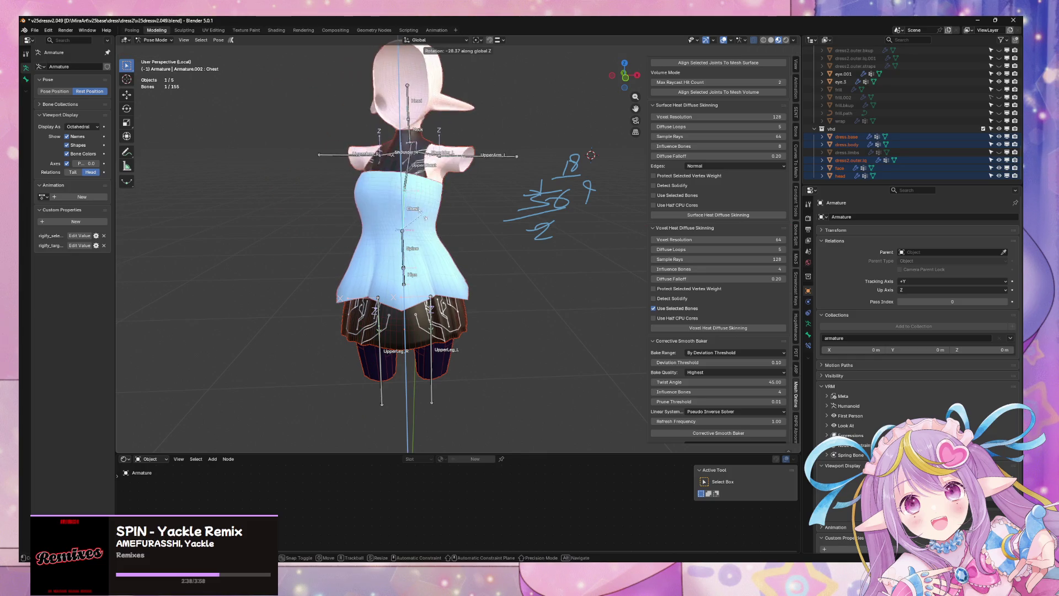
{"action": "key", "text": "Escape"}
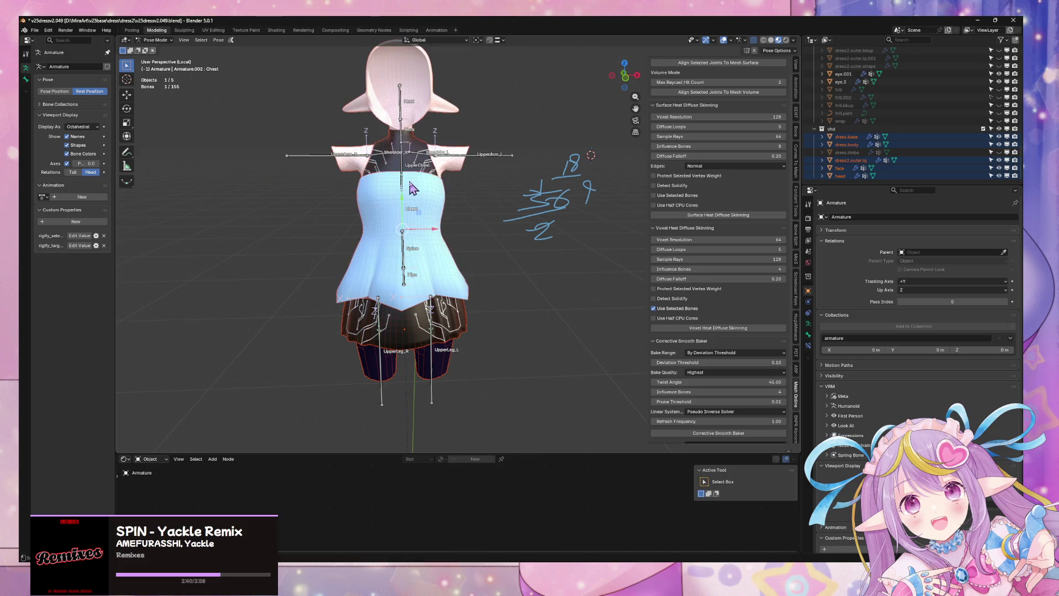
{"action": "key", "text": "r"}
{"action": "key", "text": "z"}
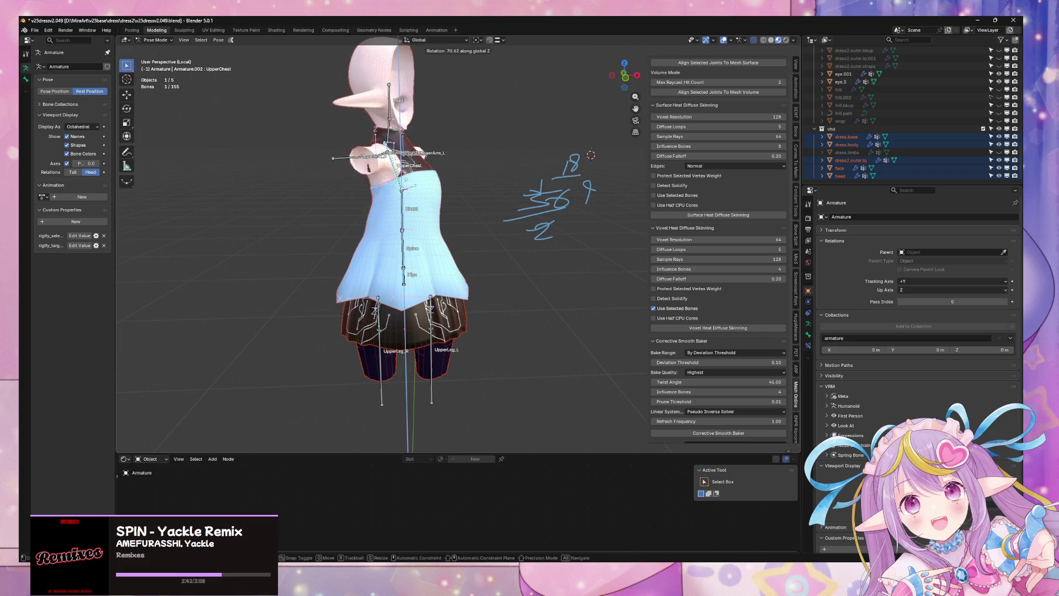
{"action": "key", "text": "z"}
{"action": "key", "text": "z"}
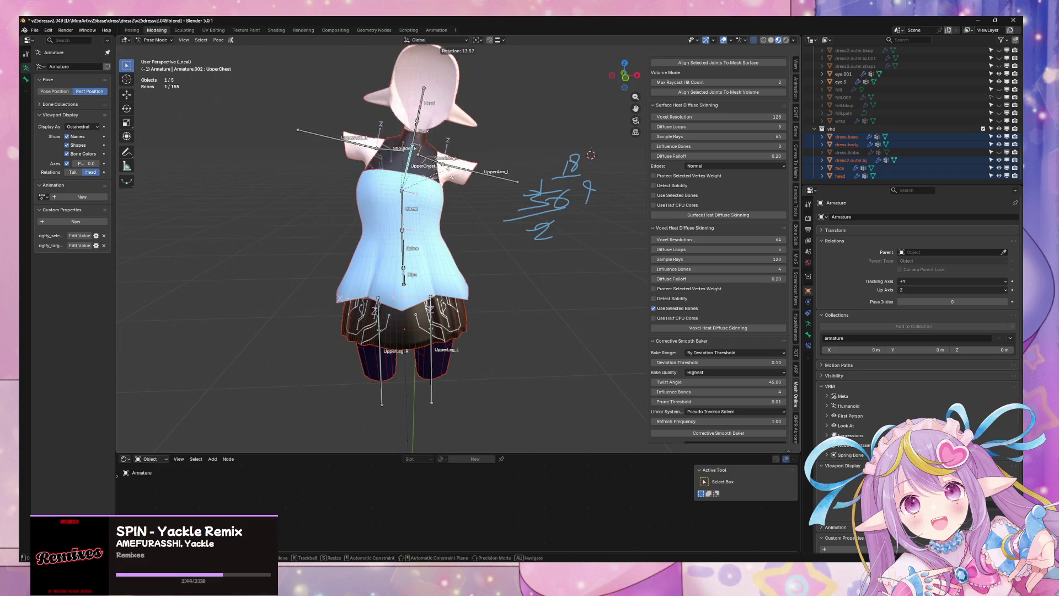
{"action": "key", "text": "Escape"}
Rotate the Chest bone once more from a side view, then return the armature to Object Mode.
{"action": "left_click", "coordinate": [407, 205]}
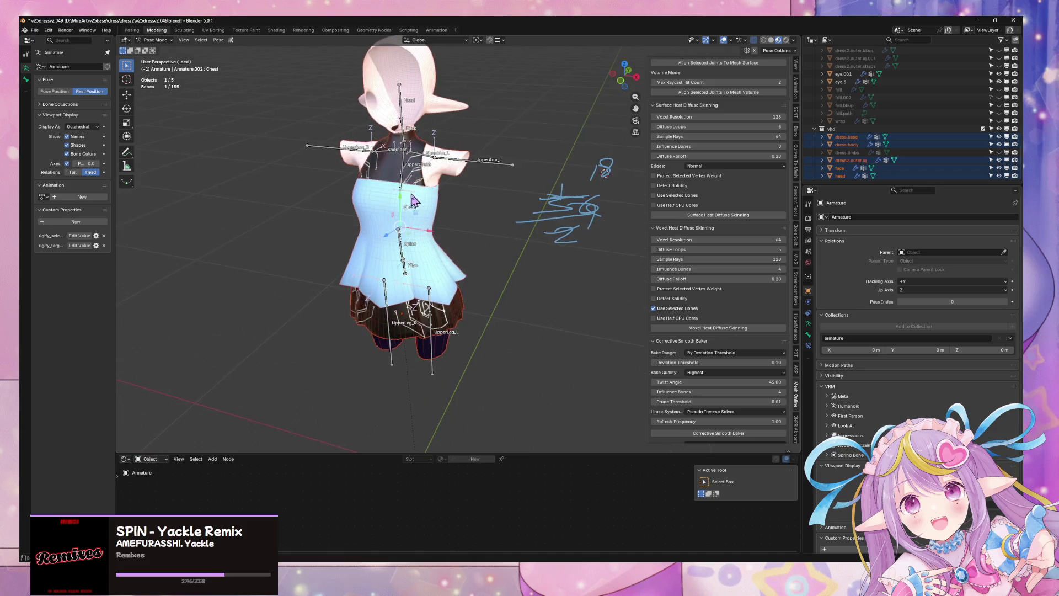
{"action": "middle_click_drag", "start_coordinate": [407, 205], "coordinate": [422, 237]}
{"action": "scroll", "coordinate": [424, 278], "scroll_direction": "up", "scroll_amount": 5}
{"action": "key", "text": "r"}
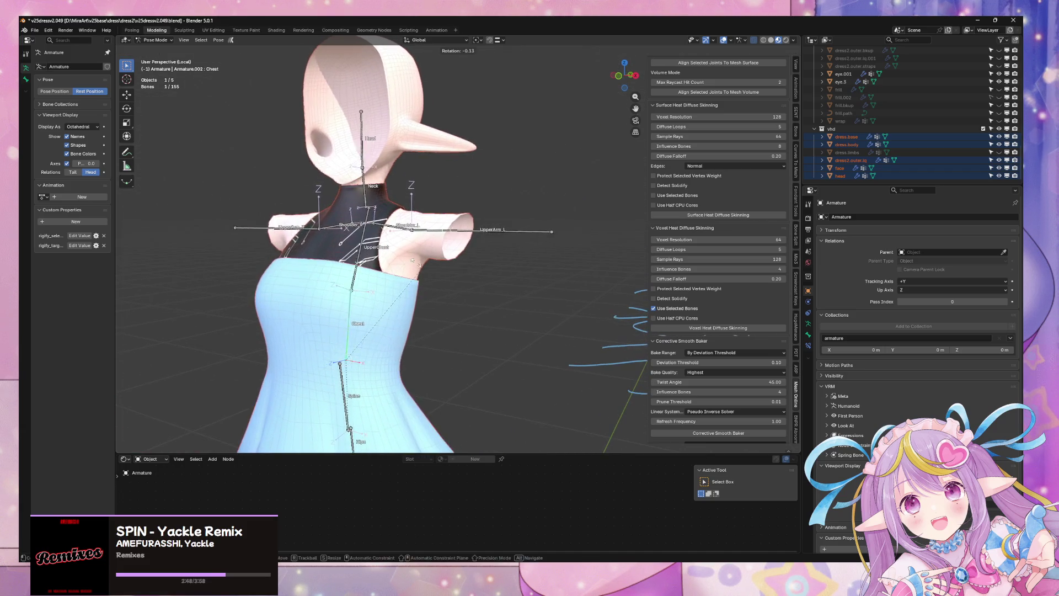
{"action": "key", "text": "Escape"}
{"action": "middle_click_drag", "start_coordinate": [410, 268], "coordinate": [444, 270]}
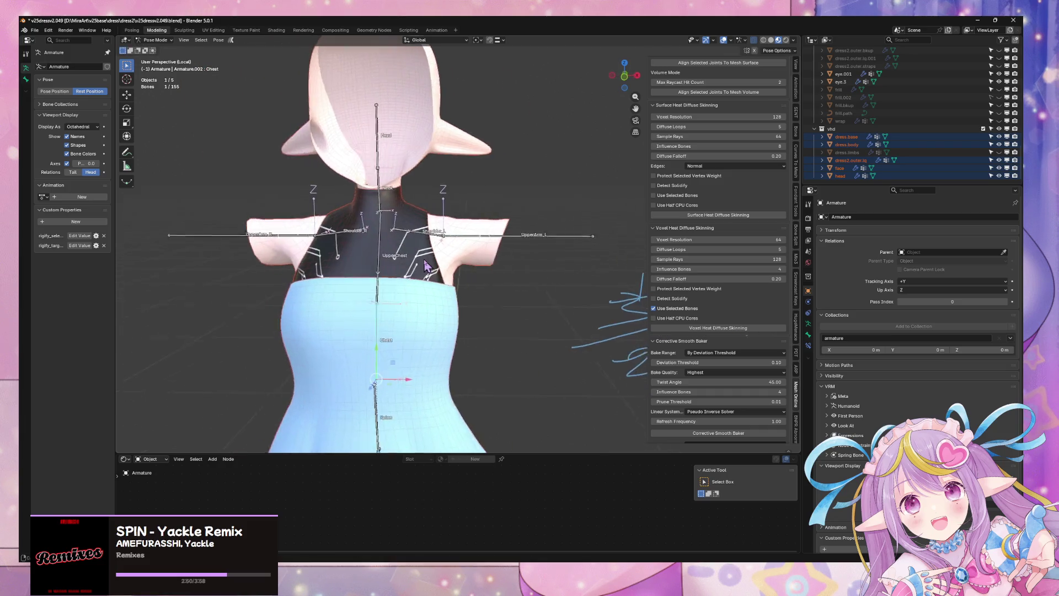
{"action": "left_click", "coordinate": [158, 40]}
{"action": "left_click", "coordinate": [157, 45]}
{"action": "mouse_move", "coordinate": [330, 270]}
{"action": "middle_mouse_down"}
{"action": "mouse_move", "coordinate": [386, 274]}
{"action": "mouse_move", "coordinate": [419, 259]}
{"action": "middle_mouse_up"}
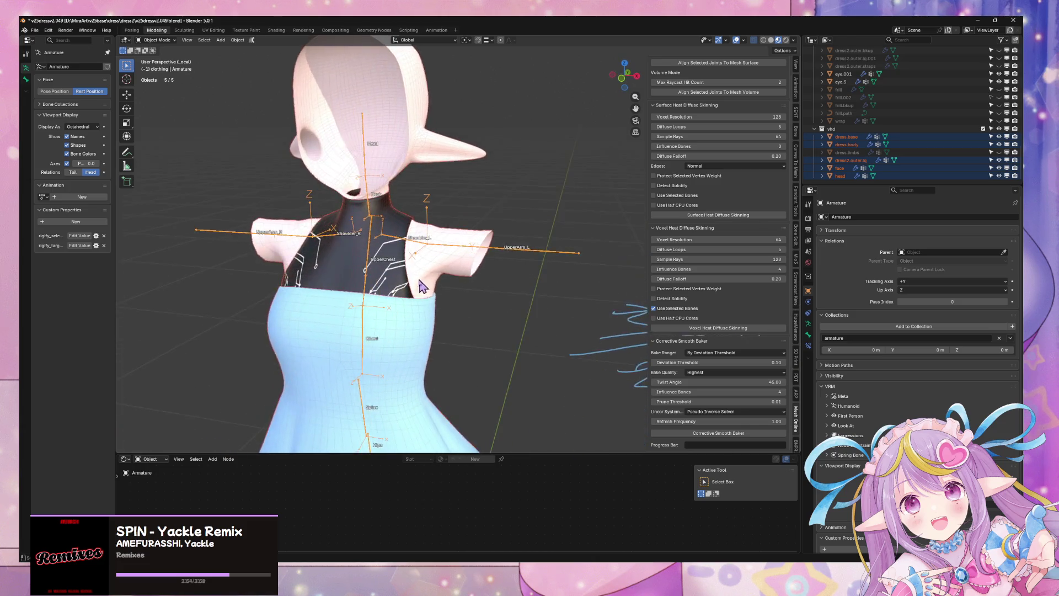
Enter Edit Mode on dress.base, select the chest face loop and add a new vertex group.
{"action": "scroll", "coordinate": [436, 248], "scroll_direction": "up", "scroll_amount": 4}
{"action": "left_click", "coordinate": [429, 233]}
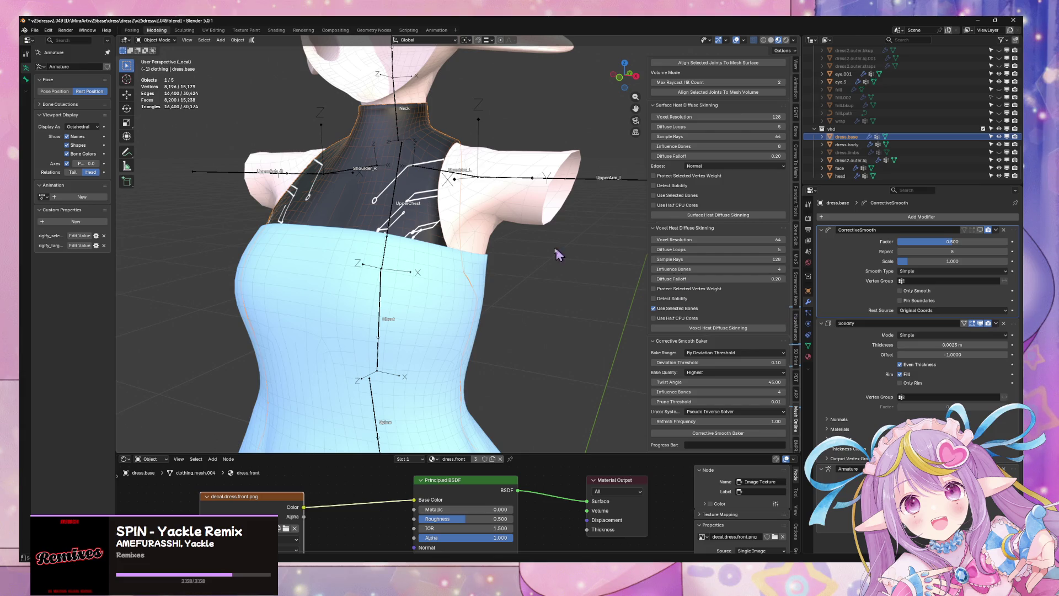
{"action": "key", "text": "Tab"}
{"action": "middle_click_drag", "start_coordinate": [515, 236], "coordinate": [548, 226]}
{"action": "scroll", "coordinate": [553, 230], "scroll_direction": "down", "scroll_amount": 3}
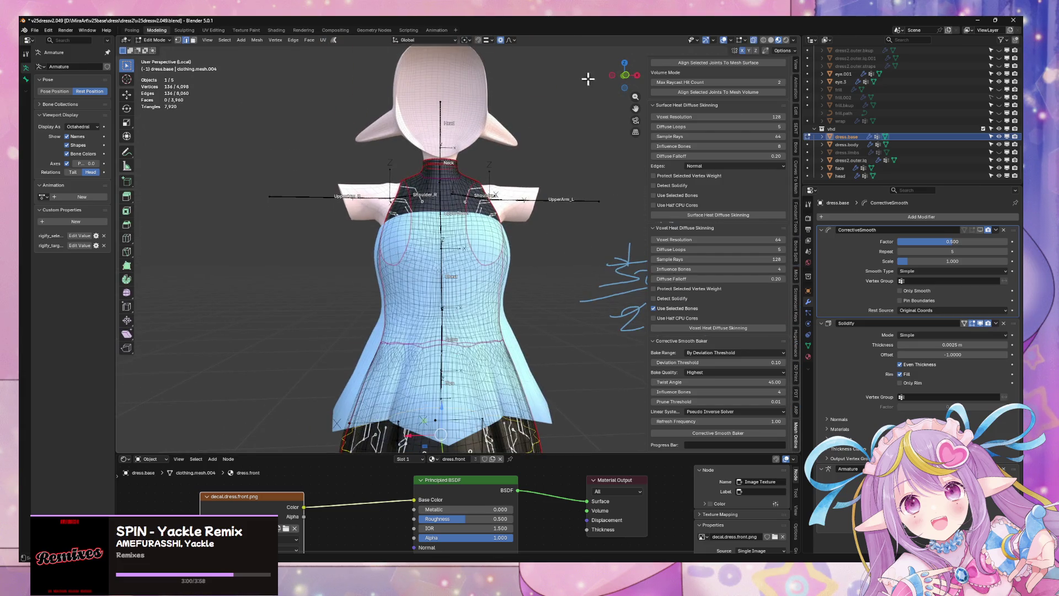
{"action": "left_click", "coordinate": [624, 75]}
{"action": "key", "text": "3"}
{"action": "left_click", "coordinate": [421, 311], "text": "alt"}
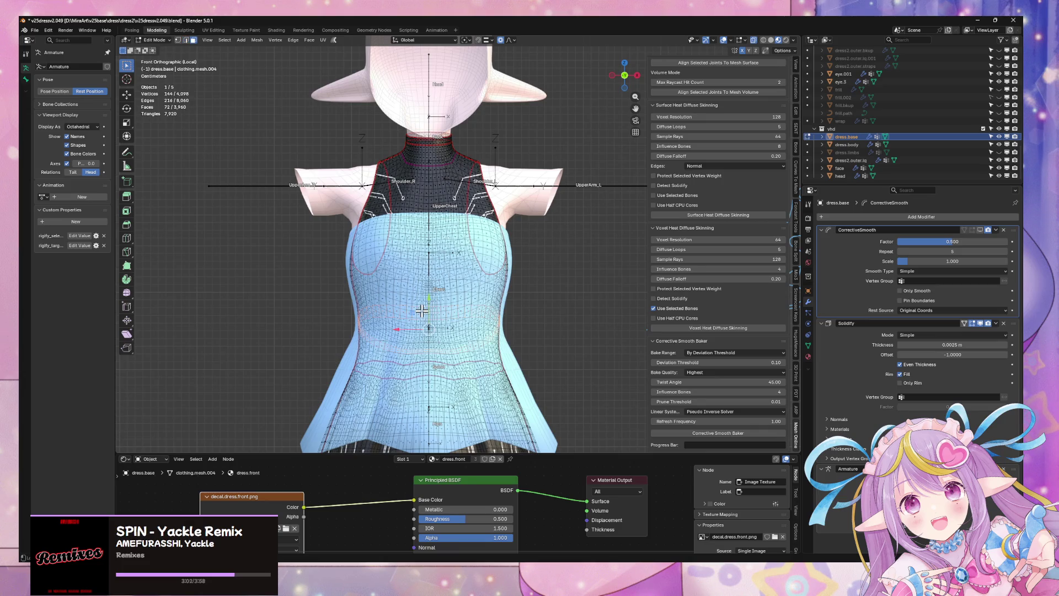
{"action": "left_click", "coordinate": [807, 346]}
{"action": "left_click", "coordinate": [1012, 241]}
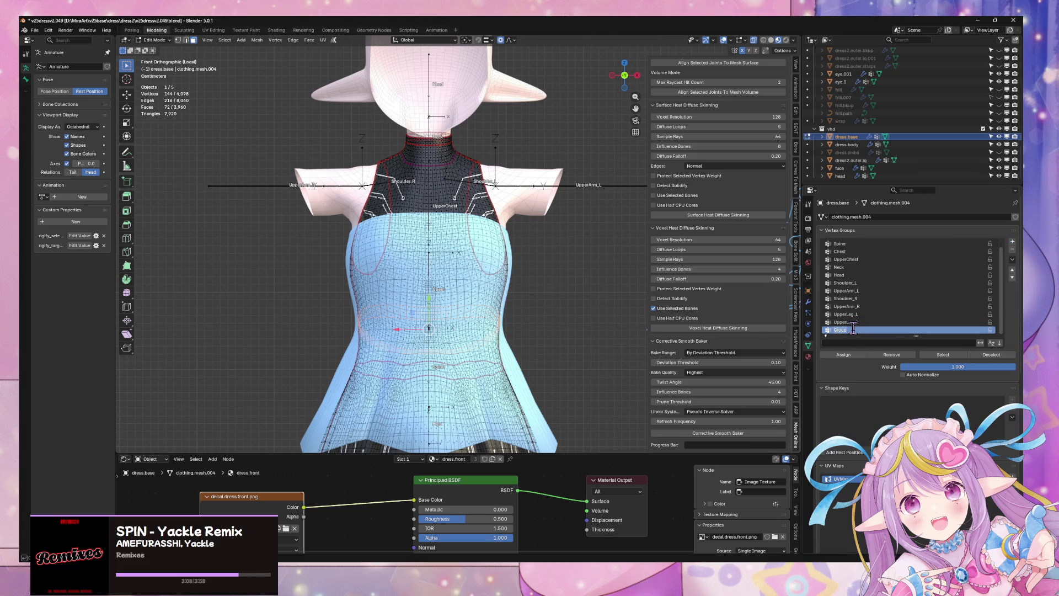
Select the waist edge loop of the dress and mark it as a seam.
{"action": "mouse_move", "coordinate": [555, 307]}
{"action": "middle_mouse_down"}
{"action": "mouse_move", "coordinate": [501, 303]}
{"action": "mouse_move", "coordinate": [478, 313]}
{"action": "middle_mouse_up"}
{"action": "key", "text": "2"}
{"action": "left_click", "coordinate": [330, 333], "text": "alt"}
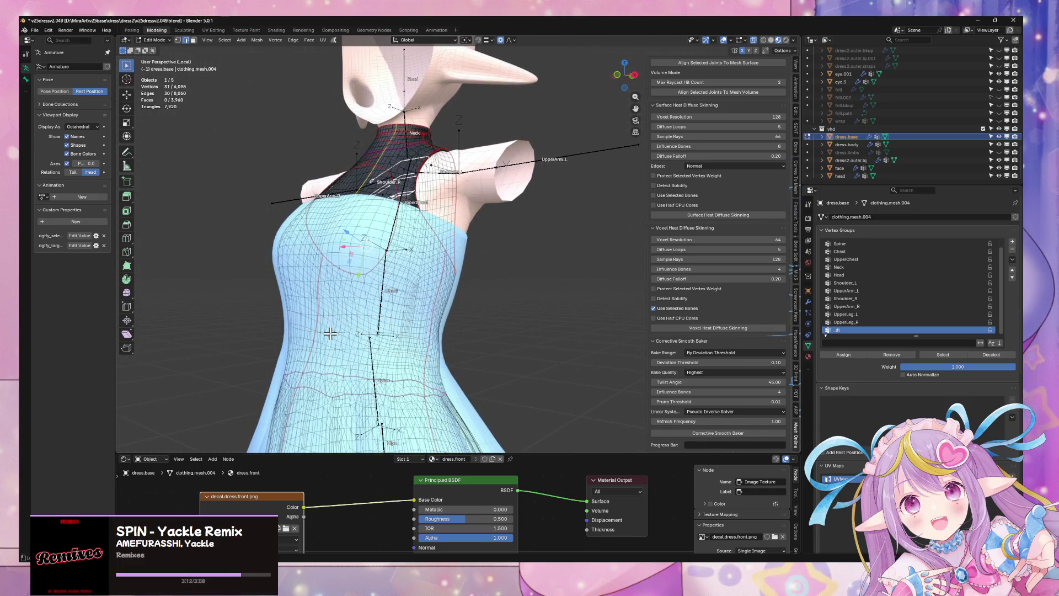
{"action": "left_click", "coordinate": [333, 331], "text": "alt"}
{"action": "key", "text": "ctrl+e"}
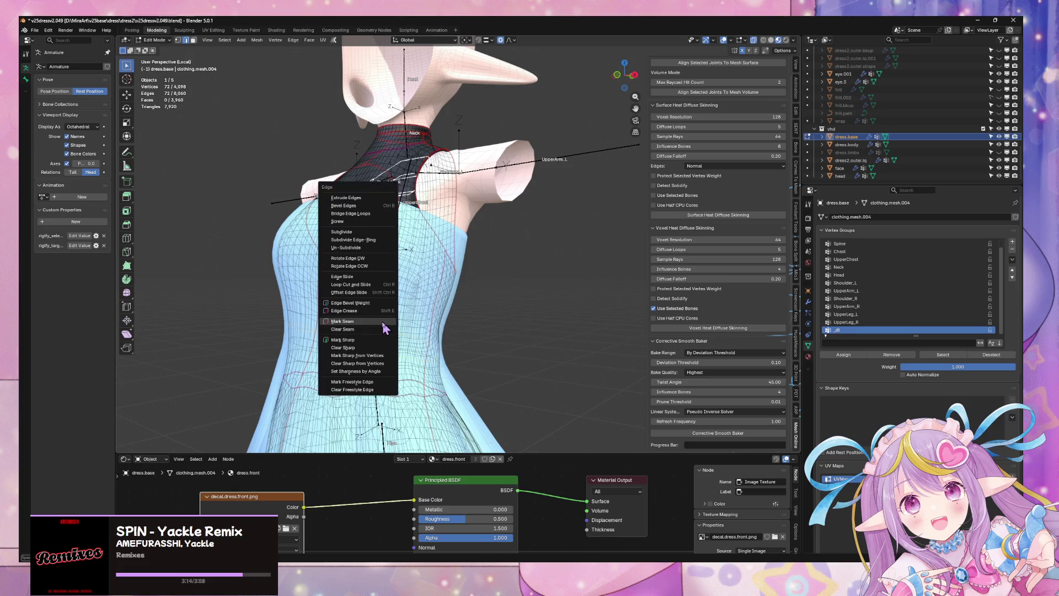
{"action": "left_click", "coordinate": [382, 323]}
Select the neck edge loop for seaming and box-select the upper bodice faces.
{"action": "middle_click_drag", "start_coordinate": [413, 294], "coordinate": [450, 295]}
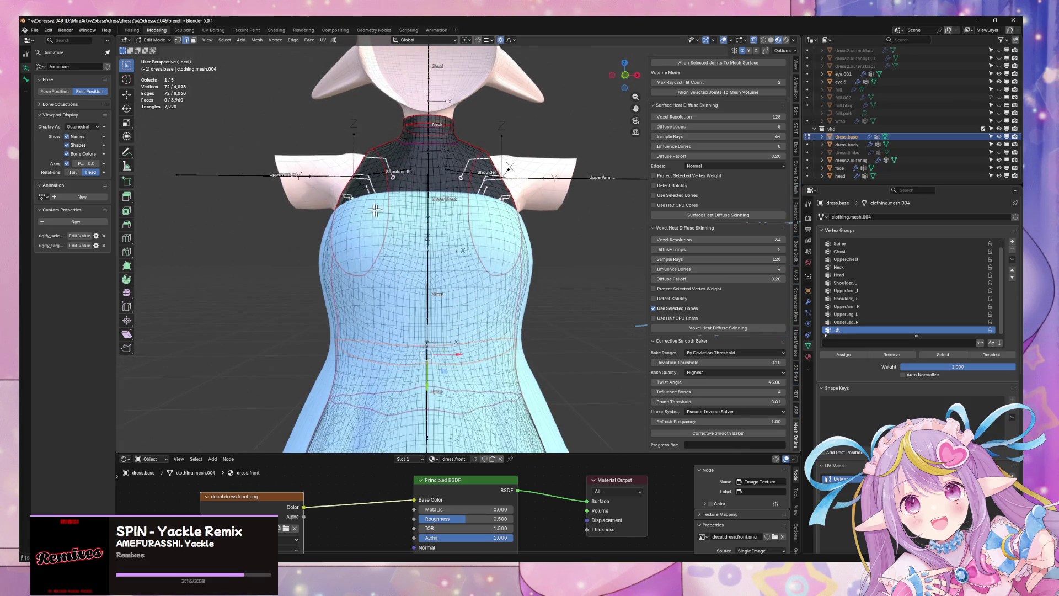
{"action": "key", "text": "l"}
{"action": "mouse_move", "coordinate": [602, 299]}
{"action": "left_mouse_down"}
{"action": "mouse_move", "coordinate": [287, 163]}
{"action": "mouse_move", "coordinate": [248, 113]}
{"action": "left_mouse_up"}
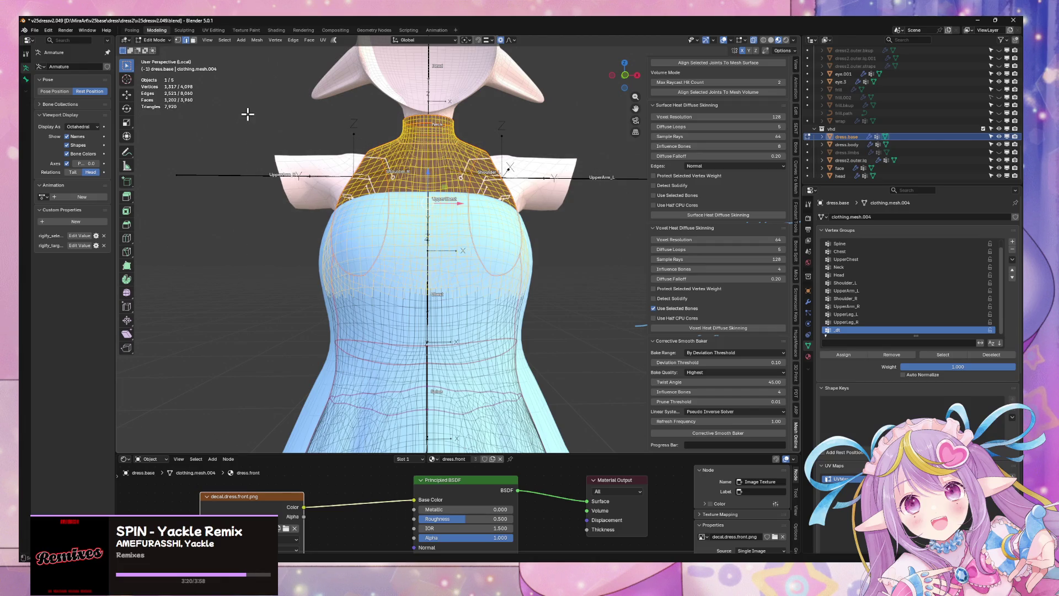
{"action": "middle_click_drag", "start_coordinate": [367, 165], "coordinate": [420, 167]}
{"action": "left_click", "coordinate": [627, 80]}
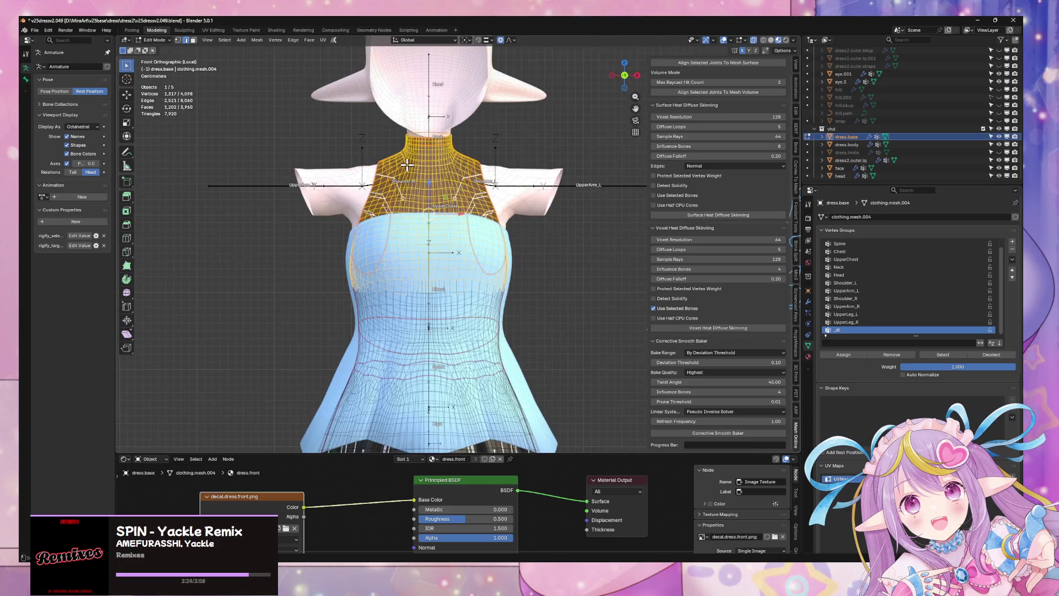
{"action": "left_click", "coordinate": [396, 105], "text": "alt"}
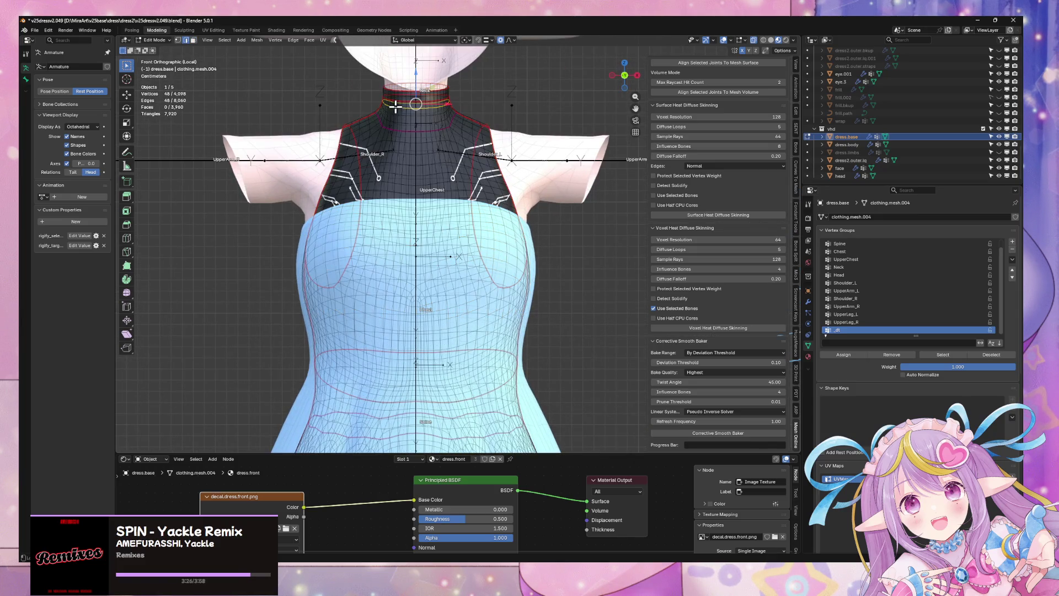
{"action": "key", "text": "ctrl+e"}
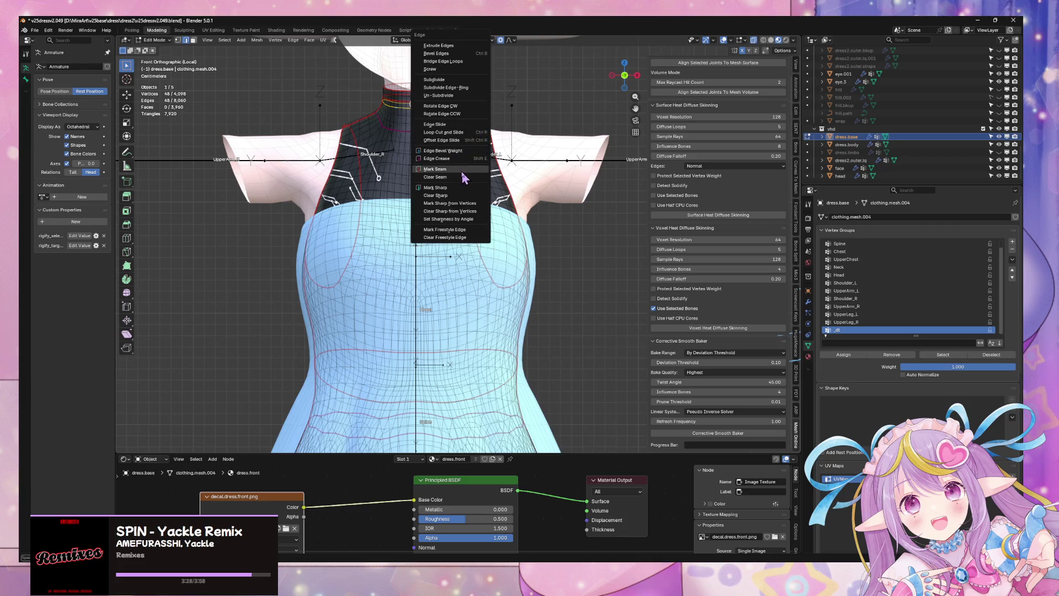
{"action": "mouse_move", "coordinate": [613, 288]}
{"action": "left_mouse_down"}
{"action": "mouse_move", "coordinate": [240, 128]}
{"action": "mouse_move", "coordinate": [253, 126]}
{"action": "left_mouse_up"}
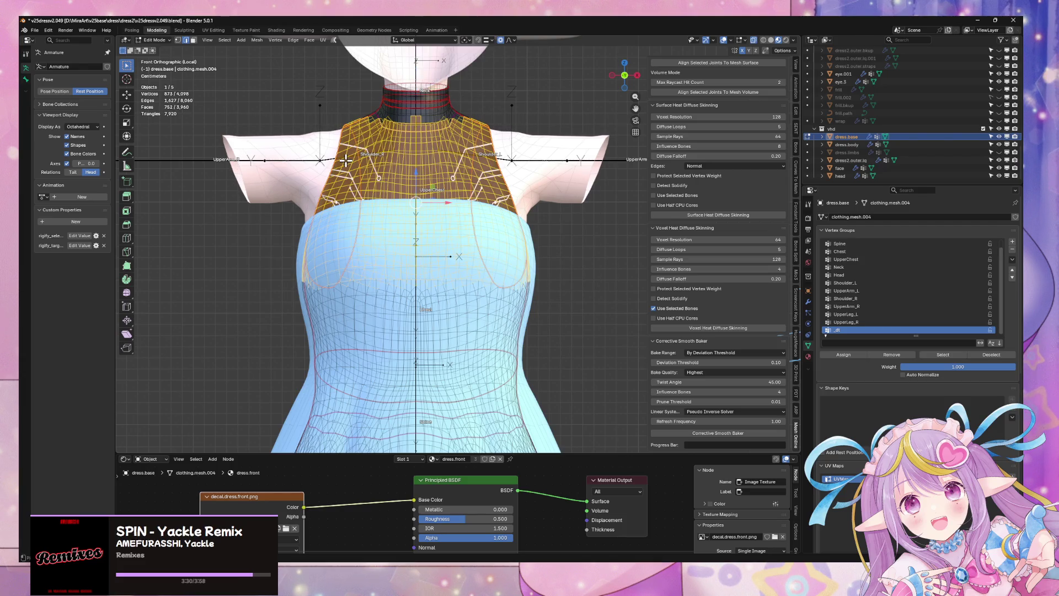
Select the seam-bounded upper bodice, assign it to the _dt vertex group, and check the assignment.
{"action": "key", "text": "ctrl+l"}
{"action": "mouse_move", "coordinate": [491, 234]}
{"action": "middle_mouse_down"}
{"action": "mouse_move", "coordinate": [485, 220]}
{"action": "mouse_move", "coordinate": [478, 227]}
{"action": "middle_mouse_up"}
{"action": "left_click", "coordinate": [842, 356]}
{"action": "left_click", "coordinate": [990, 330]}
{"action": "mouse_move", "coordinate": [552, 308]}
{"action": "middle_mouse_down"}
{"action": "mouse_move", "coordinate": [503, 327]}
{"action": "mouse_move", "coordinate": [489, 319]}
{"action": "mouse_move", "coordinate": [593, 352]}
{"action": "mouse_move", "coordinate": [521, 319]}
{"action": "mouse_move", "coordinate": [568, 325]}
{"action": "mouse_move", "coordinate": [460, 315]}
{"action": "mouse_move", "coordinate": [529, 268]}
{"action": "middle_mouse_up"}
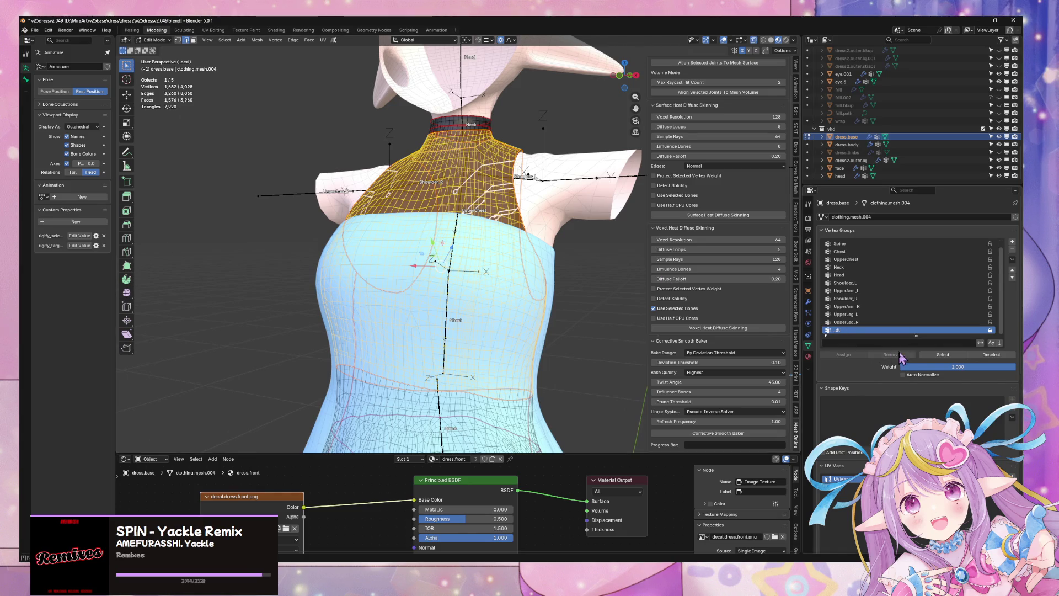
{"action": "left_click", "coordinate": [991, 355]}
{"action": "left_click", "coordinate": [943, 355]}
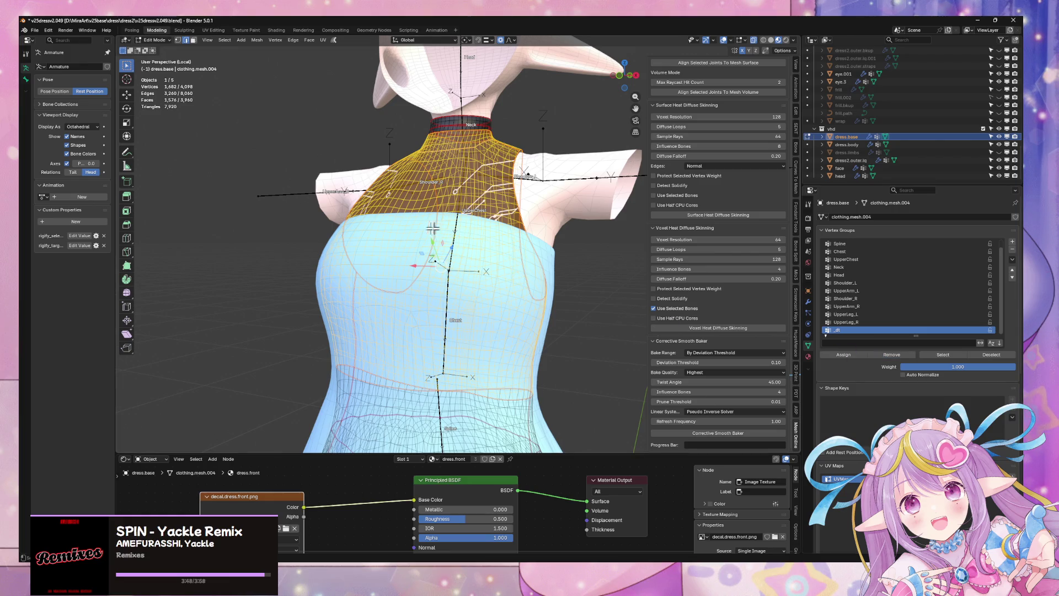
Reselect the upper bodice region with Ctrl+L and assign it to _dt again.
{"action": "mouse_move", "coordinate": [448, 236]}
{"action": "middle_mouse_down"}
{"action": "mouse_move", "coordinate": [385, 247]}
{"action": "mouse_move", "coordinate": [512, 250]}
{"action": "mouse_move", "coordinate": [513, 264]}
{"action": "middle_mouse_up"}
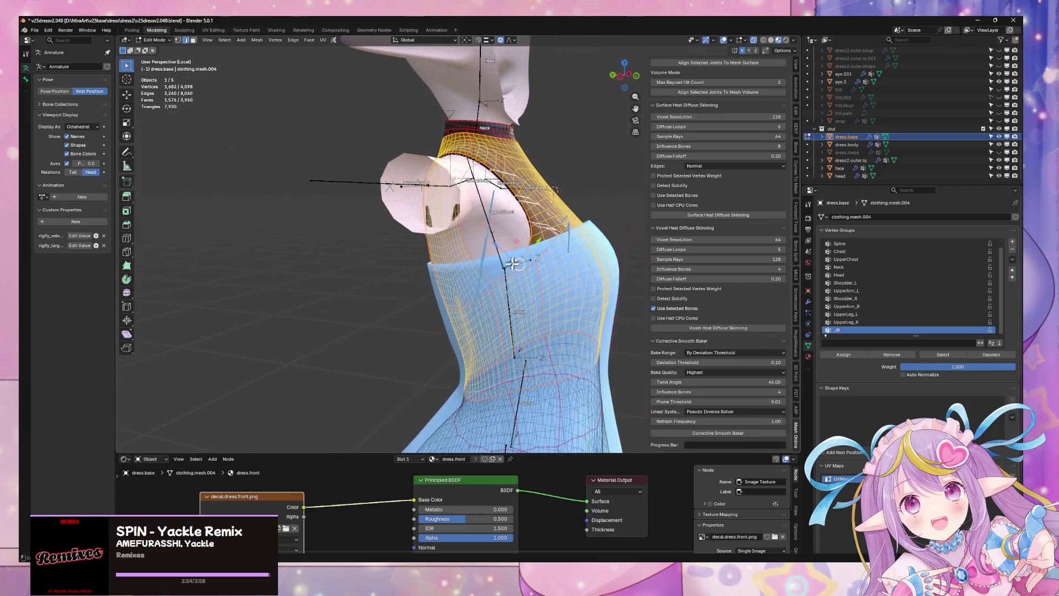
{"action": "left_click", "coordinate": [500, 308], "text": "alt"}
{"action": "middle_click_drag", "start_coordinate": [499, 308], "coordinate": [565, 290]}
{"action": "right_click", "coordinate": [564, 290]}
{"action": "left_click", "coordinate": [565, 290]}
{"action": "middle_click_drag", "start_coordinate": [582, 250], "coordinate": [373, 106]}
{"action": "key", "text": "ctrl+l"}
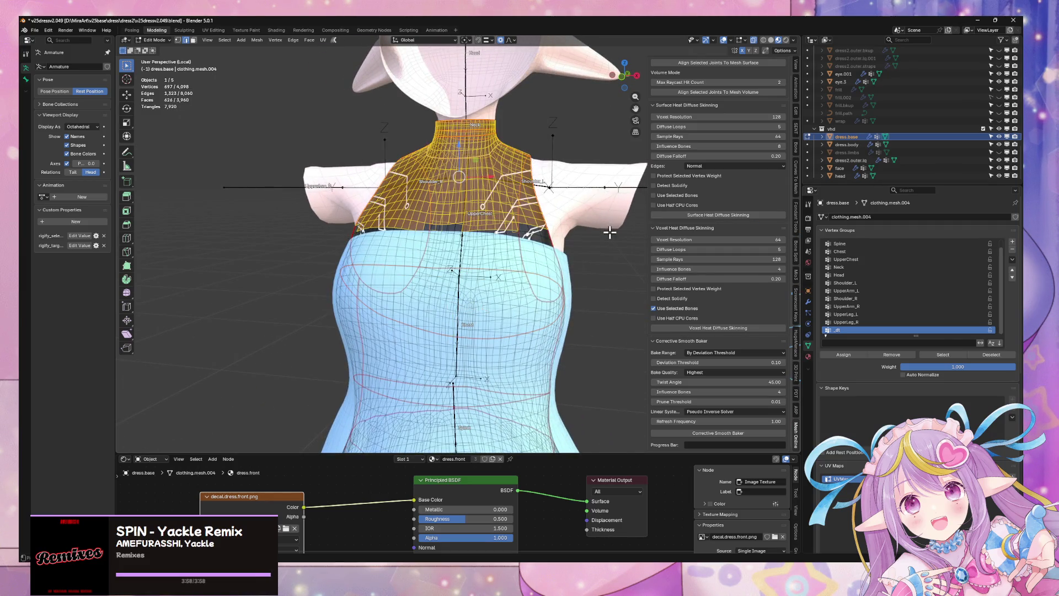
{"action": "middle_click_drag", "start_coordinate": [608, 239], "coordinate": [551, 239]}
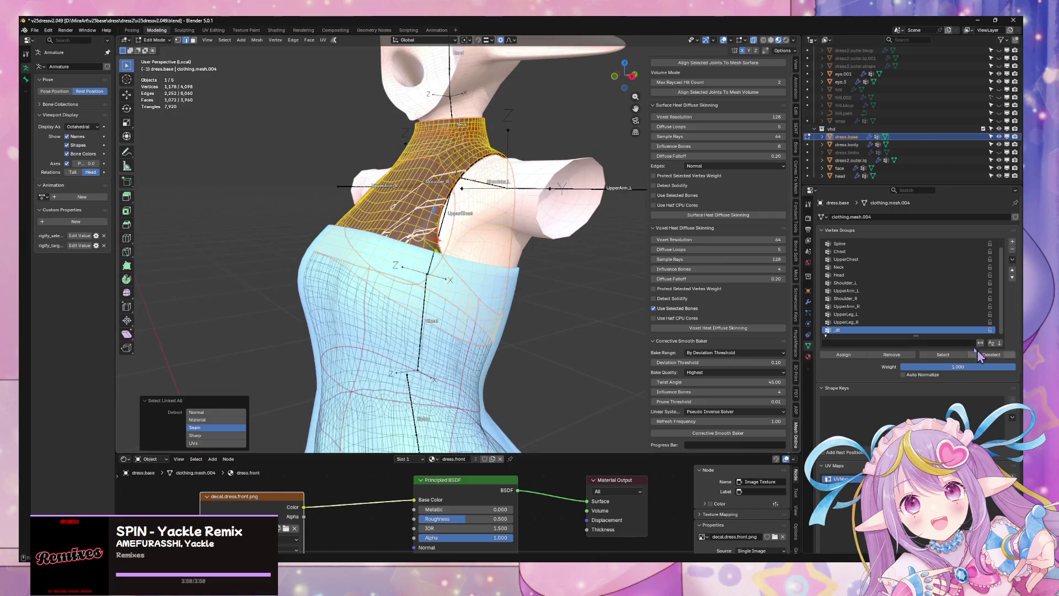
{"action": "left_click", "coordinate": [843, 355]}
Leave Edit Mode and start editing the outer dress dress2.outer.lq.
{"action": "mouse_move", "coordinate": [535, 333]}
{"action": "middle_mouse_down"}
{"action": "mouse_move", "coordinate": [548, 331]}
{"action": "mouse_move", "coordinate": [538, 321]}
{"action": "mouse_move", "coordinate": [557, 303]}
{"action": "mouse_move", "coordinate": [506, 314]}
{"action": "middle_mouse_up"}
{"action": "key", "text": "Tab"}
{"action": "left_click", "coordinate": [523, 294]}
{"action": "key", "text": "Tab"}
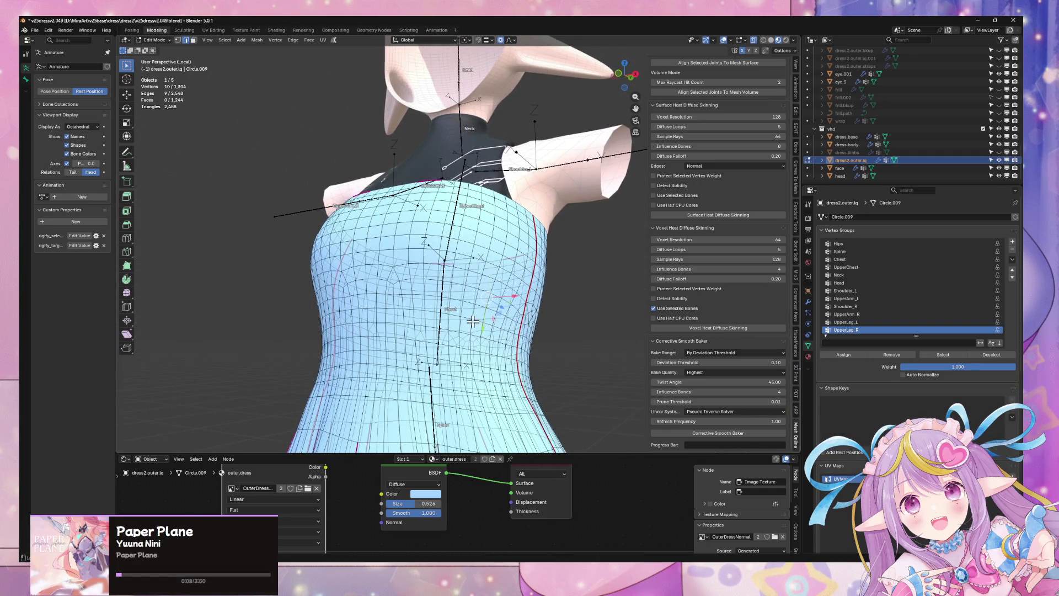
Mark the outer dress's bodice loop as a seam and select the upper bodice above it.
{"action": "left_click", "coordinate": [465, 318], "text": "alt"}
{"action": "right_click", "coordinate": [583, 332]}
{"action": "left_click", "coordinate": [551, 324]}
{"action": "left_click", "coordinate": [477, 288]}
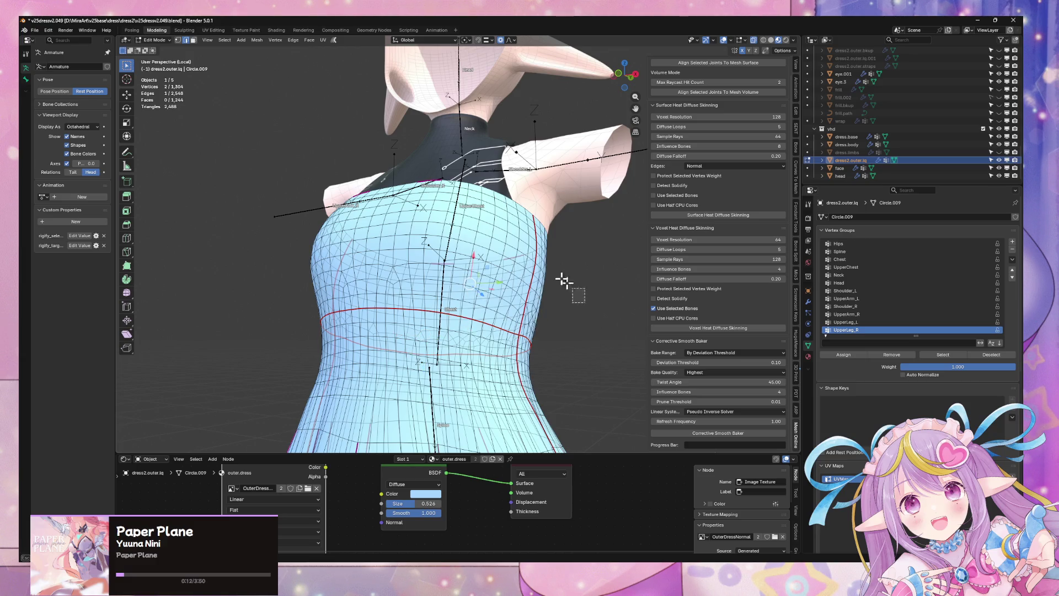
{"action": "key", "text": "ctrl+l"}
{"action": "key", "text": "ctrl+l"}
{"action": "middle_click_drag", "start_coordinate": [283, 125], "coordinate": [540, 232]}
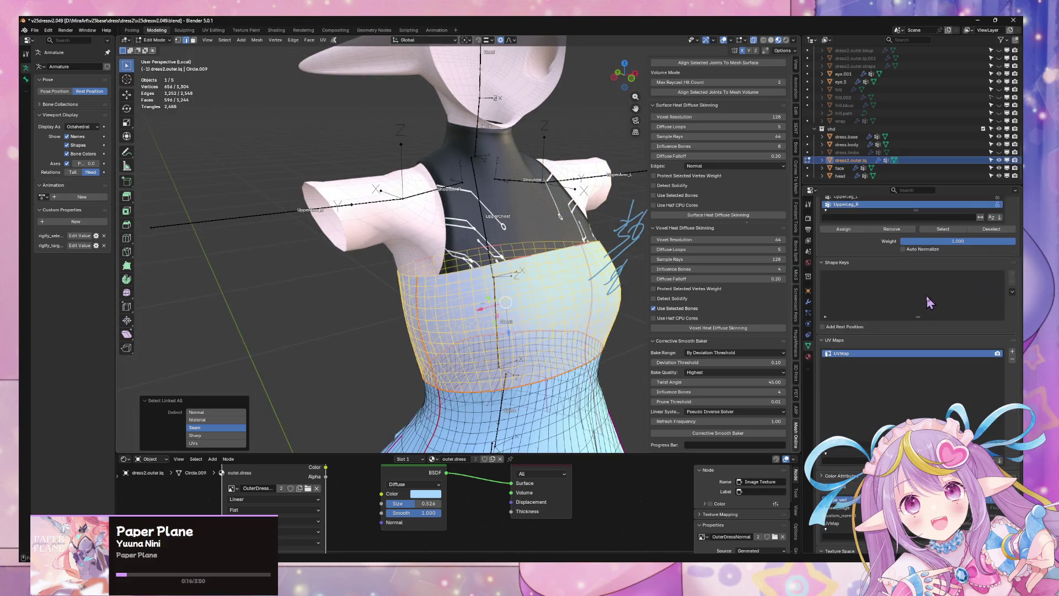
Assign the bodice to a new _dt vertex group, then make dress.base active in Object Mode.
{"action": "left_click", "coordinate": [1012, 242]}
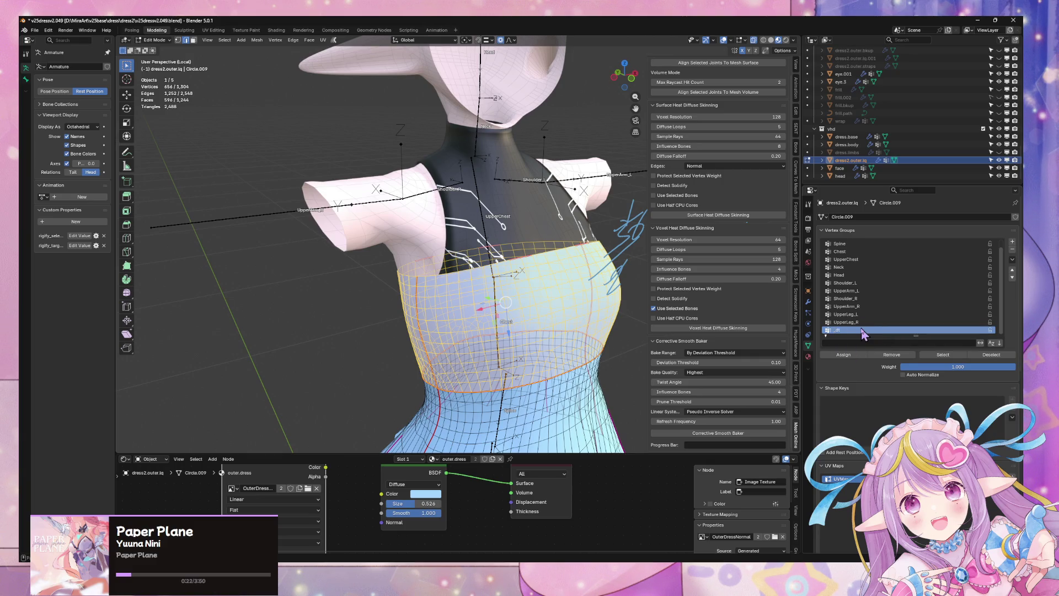
{"action": "left_click", "coordinate": [844, 354]}
{"action": "key", "text": "Tab"}
{"action": "left_click", "coordinate": [587, 295]}
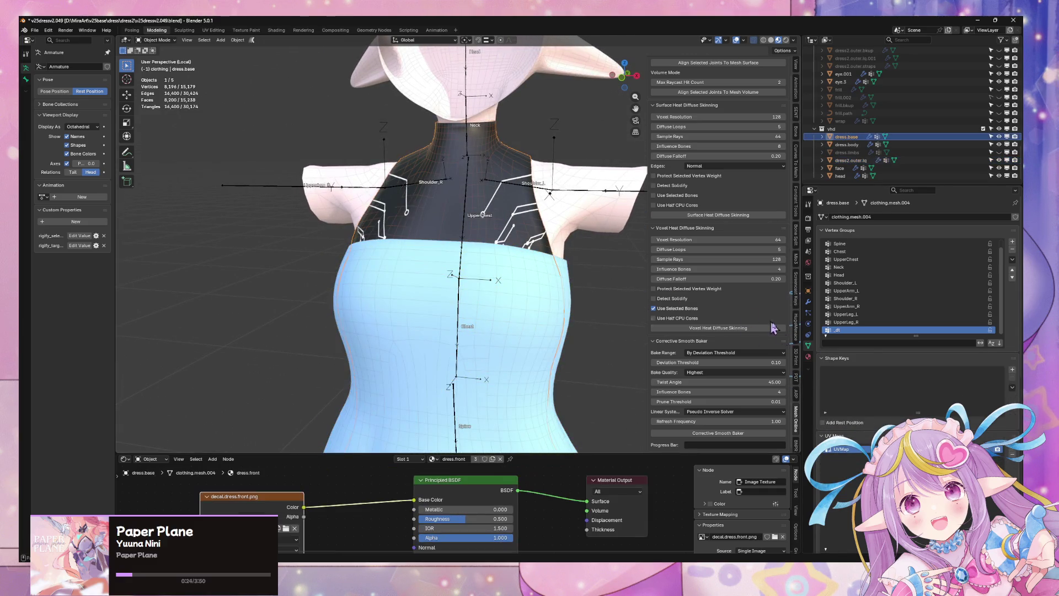
Add a Data Transfer modifier to dress.base from dress.body with Vertex Data and Nearest Face Interpolated mapping.
{"action": "left_click", "coordinate": [808, 302]}
{"action": "left_click", "coordinate": [860, 216]}
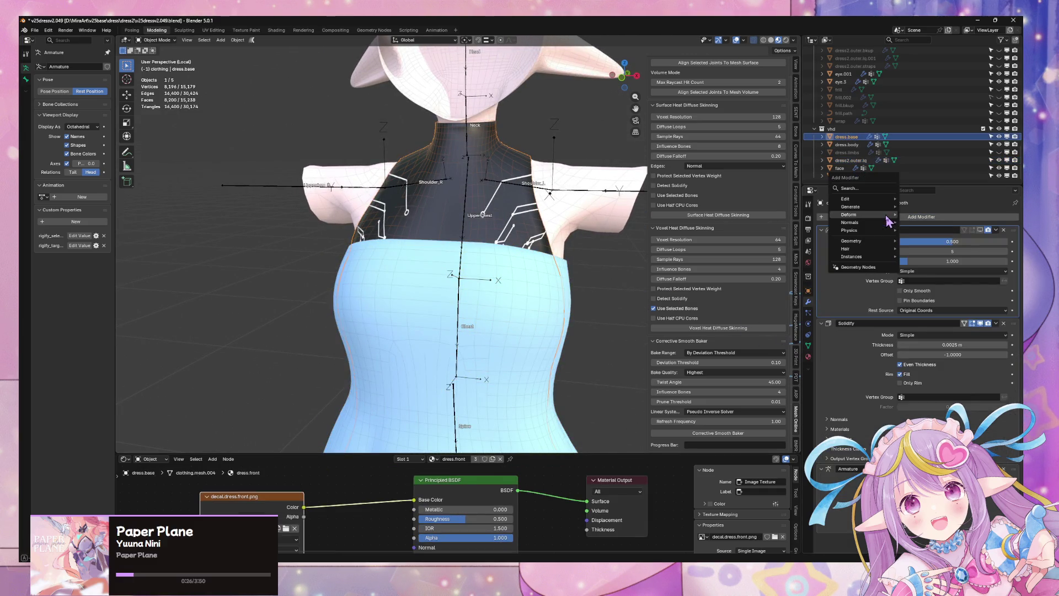
{"action": "mouse_move", "coordinate": [881, 209]}
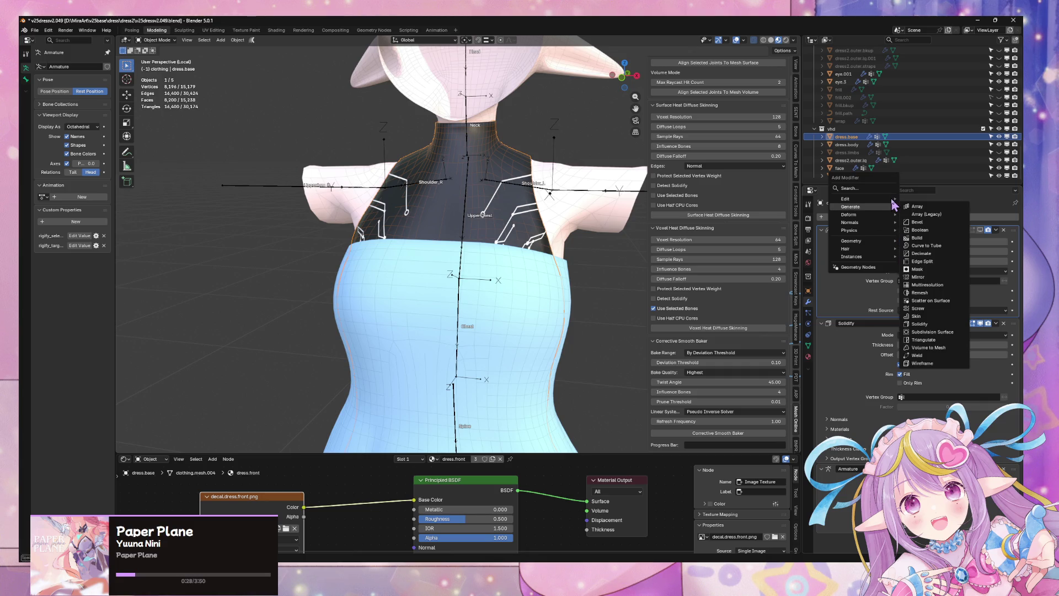
{"action": "left_click", "coordinate": [936, 200]}
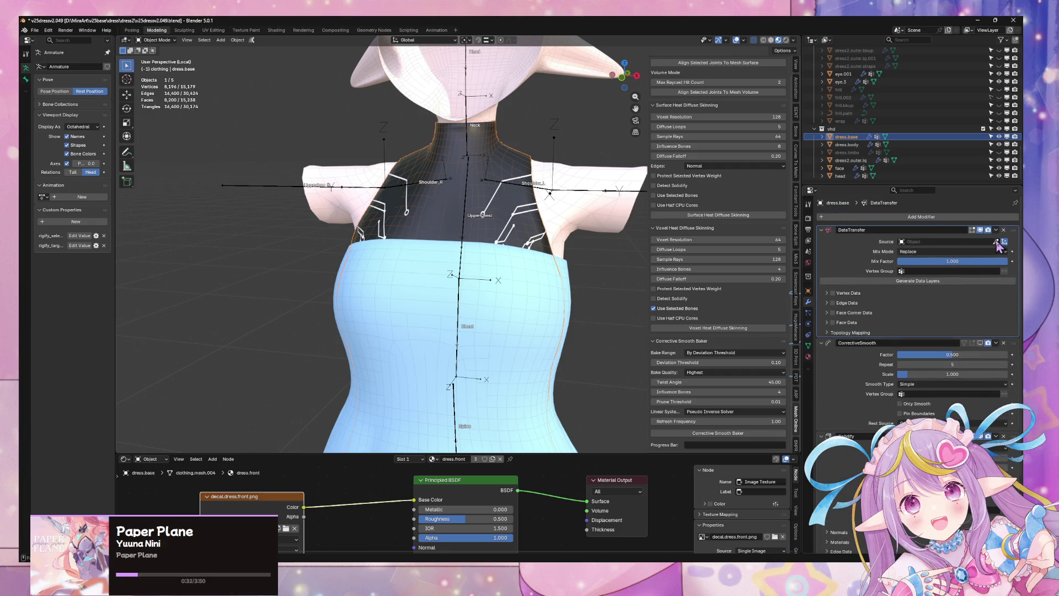
{"action": "left_click", "coordinate": [590, 185]}
{"action": "left_click", "coordinate": [827, 294]}
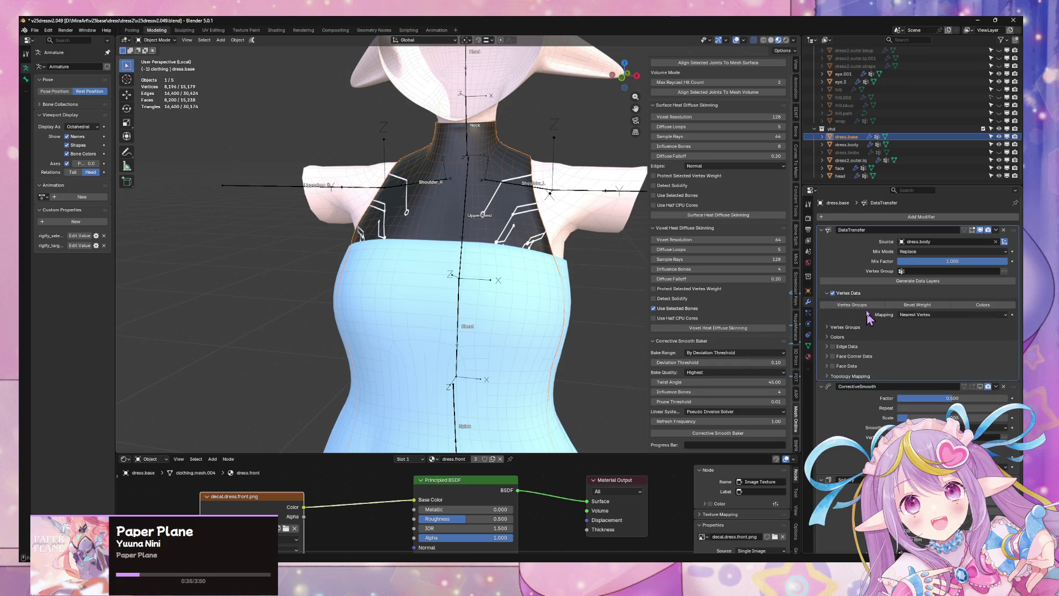
{"action": "left_click", "coordinate": [911, 316]}
{"action": "left_click", "coordinate": [937, 367]}
Make dress2.outer.lq active and browse the Add Modifier menu.
{"action": "middle_click_drag", "start_coordinate": [595, 269], "coordinate": [562, 270]}
{"action": "left_click", "coordinate": [536, 294]}
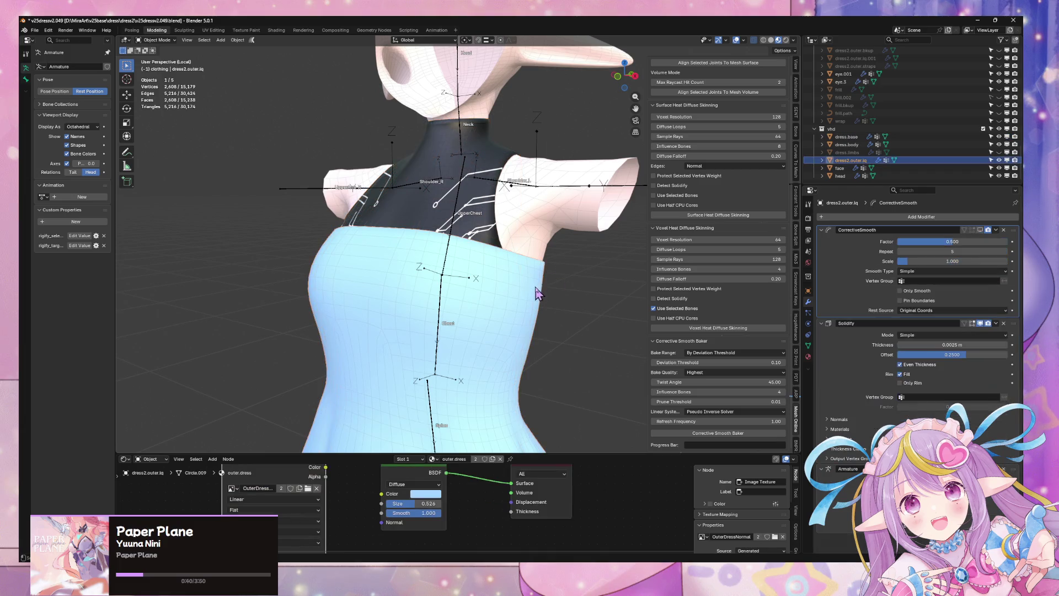
{"action": "left_click", "coordinate": [917, 217]}
{"action": "mouse_move", "coordinate": [883, 226]}
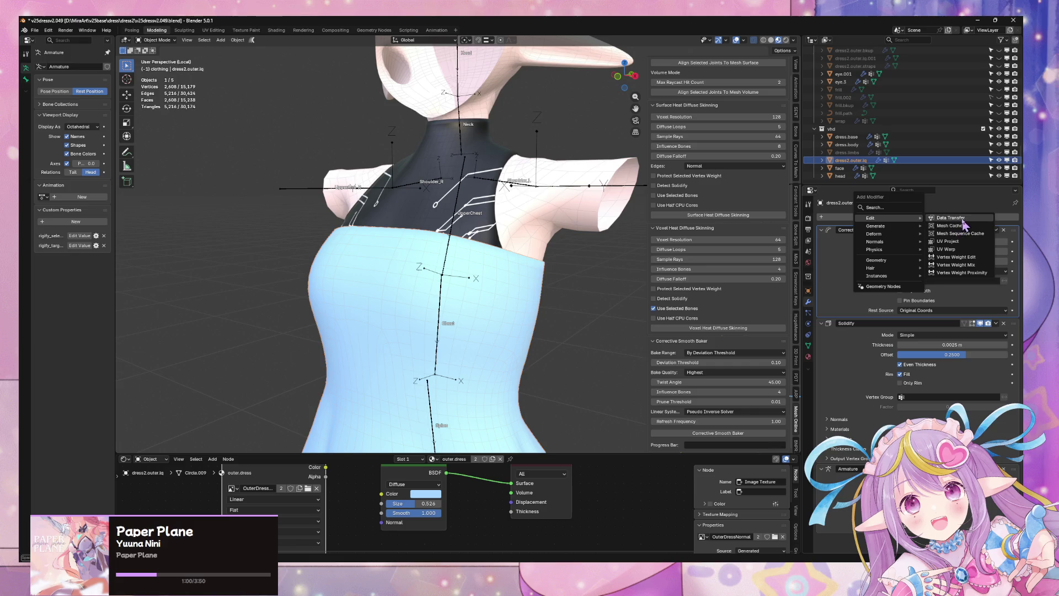
Add a Data Transfer modifier sourcing dress.body, limited to the _dt vertex group.
{"action": "left_click", "coordinate": [962, 220]}
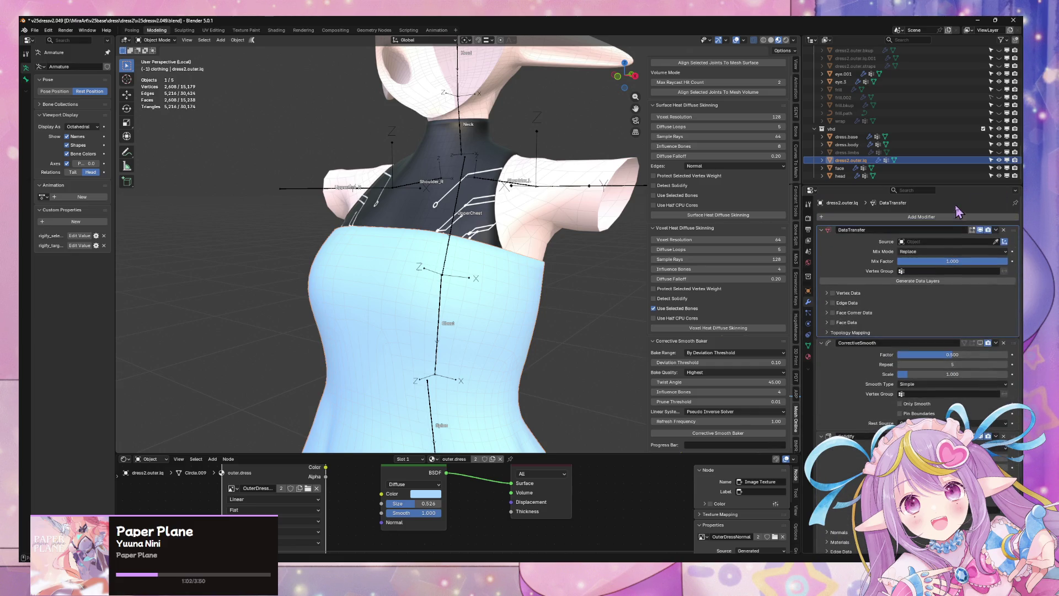
{"action": "left_click", "coordinate": [932, 243]}
{"action": "type", "text": "d"}
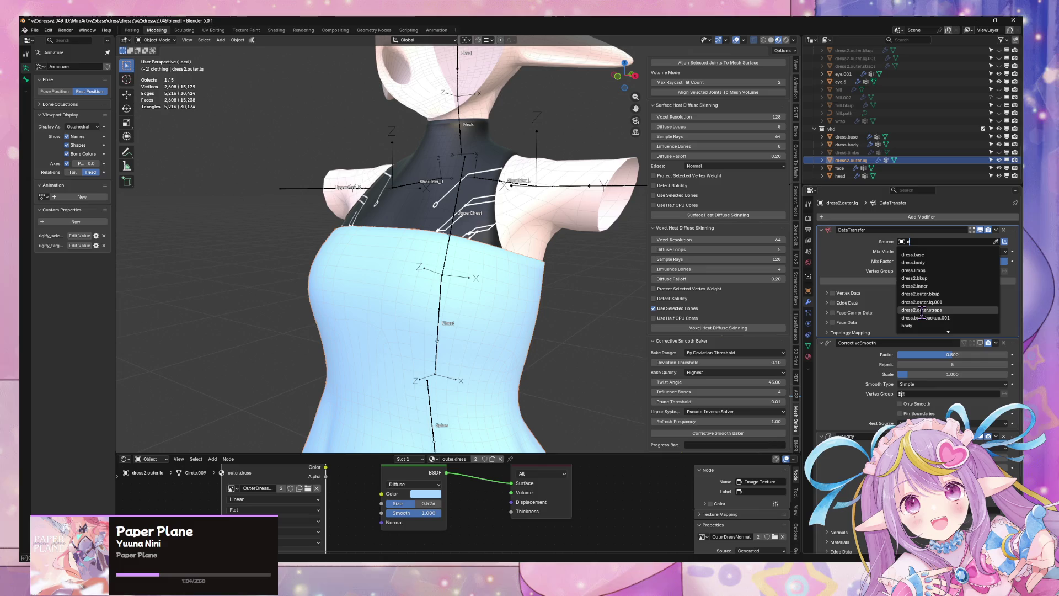
{"action": "key", "text": "Escape"}
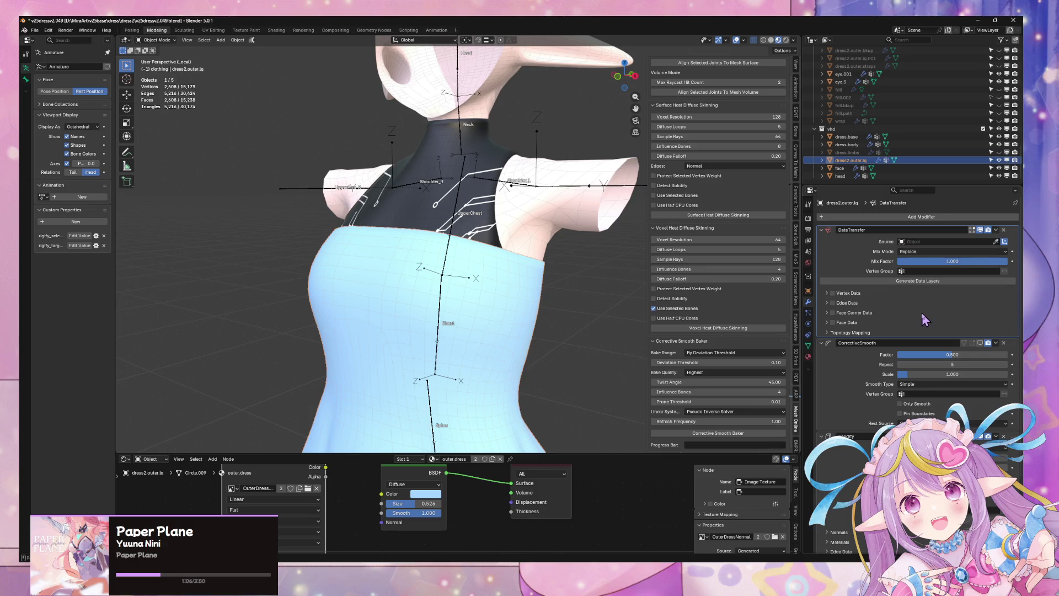
{"action": "left_click", "coordinate": [996, 242]}
{"action": "left_click", "coordinate": [534, 223]}
{"action": "left_click", "coordinate": [916, 271]}
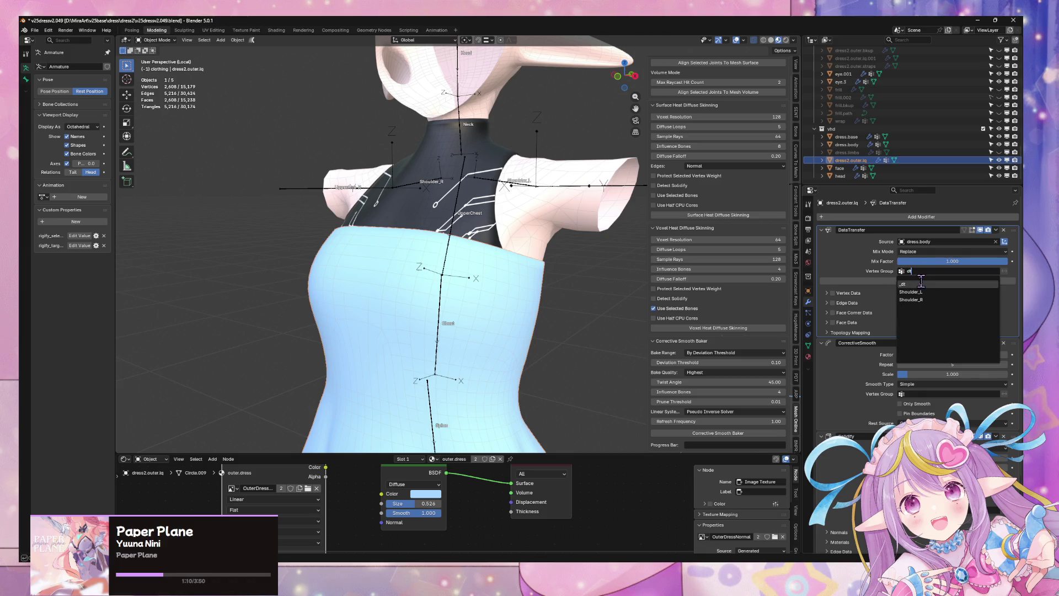
{"action": "left_click", "coordinate": [921, 283]}
Enable Vertex Data > Vertex Groups transfer with Nearest Face Interpolated mapping.
{"action": "left_click", "coordinate": [827, 294]}
{"action": "left_click", "coordinate": [932, 315]}
{"action": "left_click", "coordinate": [939, 372]}
{"action": "middle_click_drag", "start_coordinate": [568, 263], "coordinate": [612, 259]}
{"action": "left_click", "coordinate": [853, 304]}
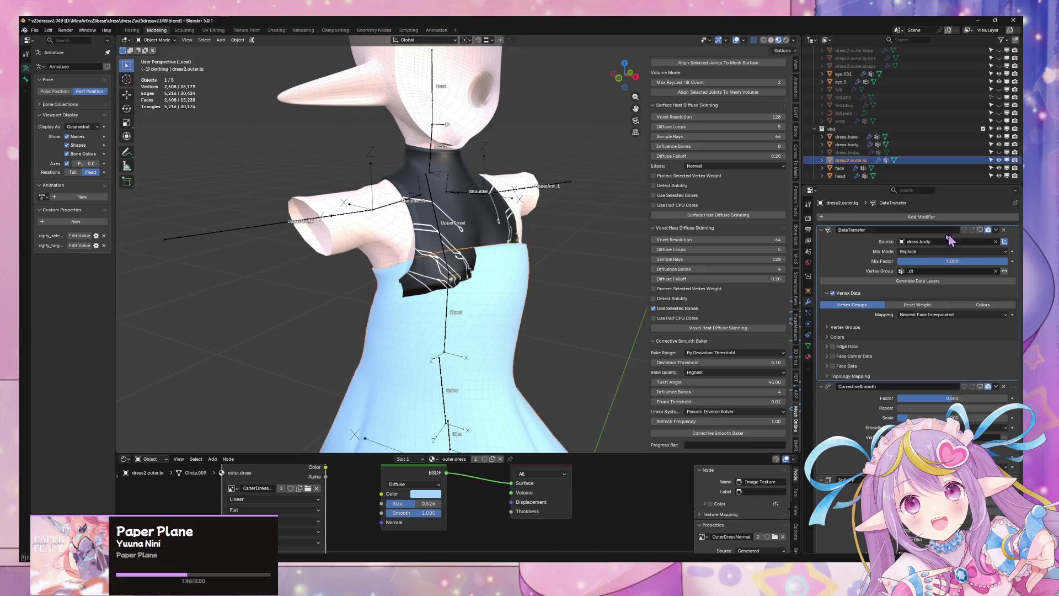
Hide the Data Transfer modifier in the viewport and make the armature active.
{"action": "left_click", "coordinate": [495, 236]}
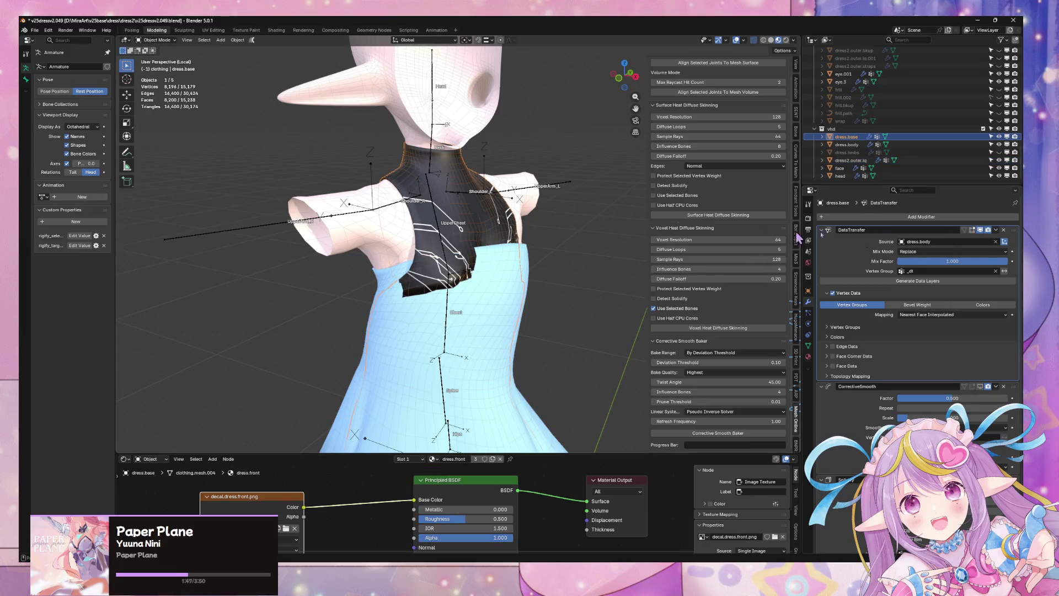
{"action": "left_click", "coordinate": [980, 231]}
{"action": "mouse_move", "coordinate": [570, 267]}
{"action": "middle_mouse_down"}
{"action": "mouse_move", "coordinate": [355, 260]}
{"action": "mouse_move", "coordinate": [534, 258]}
{"action": "mouse_move", "coordinate": [481, 201]}
{"action": "middle_mouse_up"}
{"action": "left_click", "coordinate": [481, 202]}
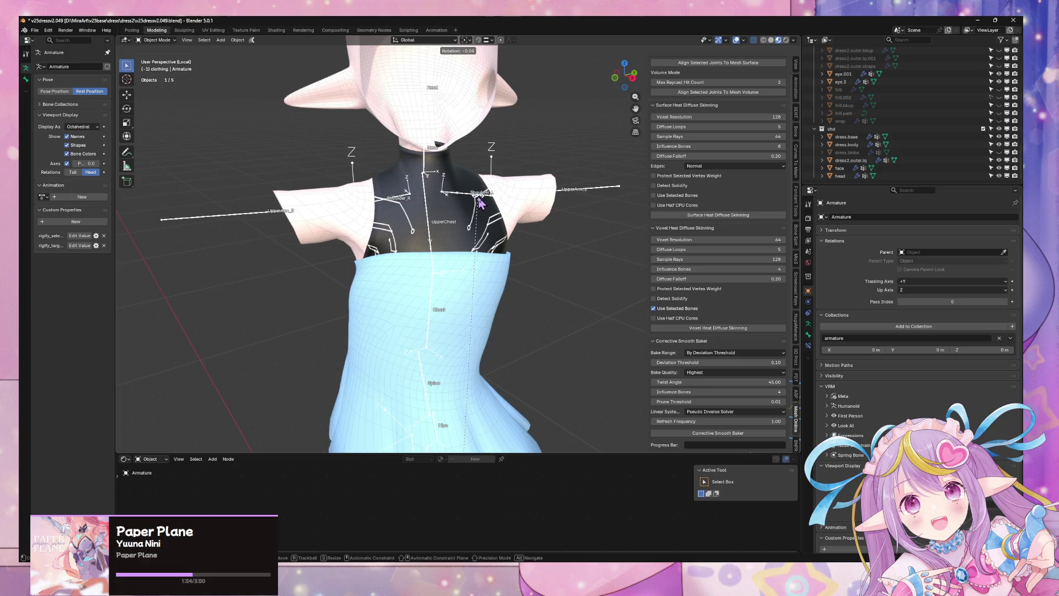
Switch the armature to Pose Mode and trial-rotate Shoulder_L about X, cancelling.
{"action": "left_click", "coordinate": [157, 39]}
{"action": "left_click", "coordinate": [153, 66]}
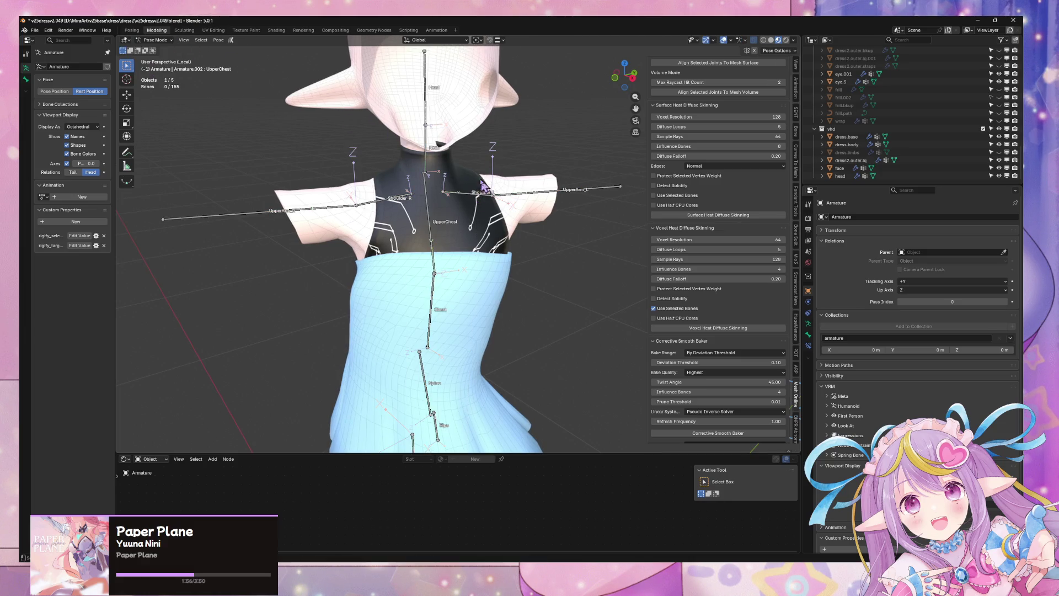
{"action": "key", "text": "x"}
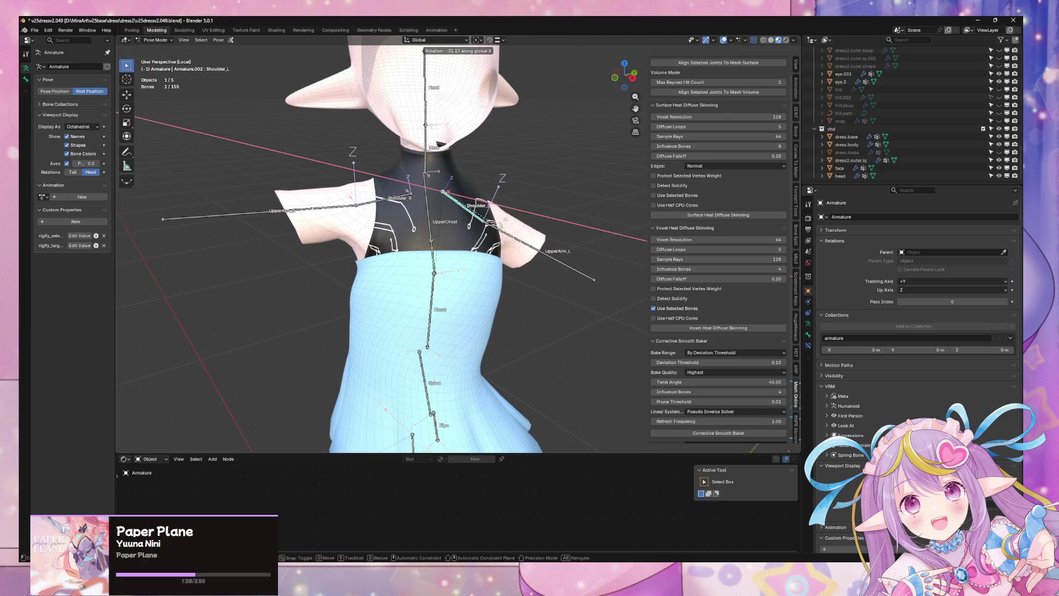
{"action": "key", "text": "Escape"}
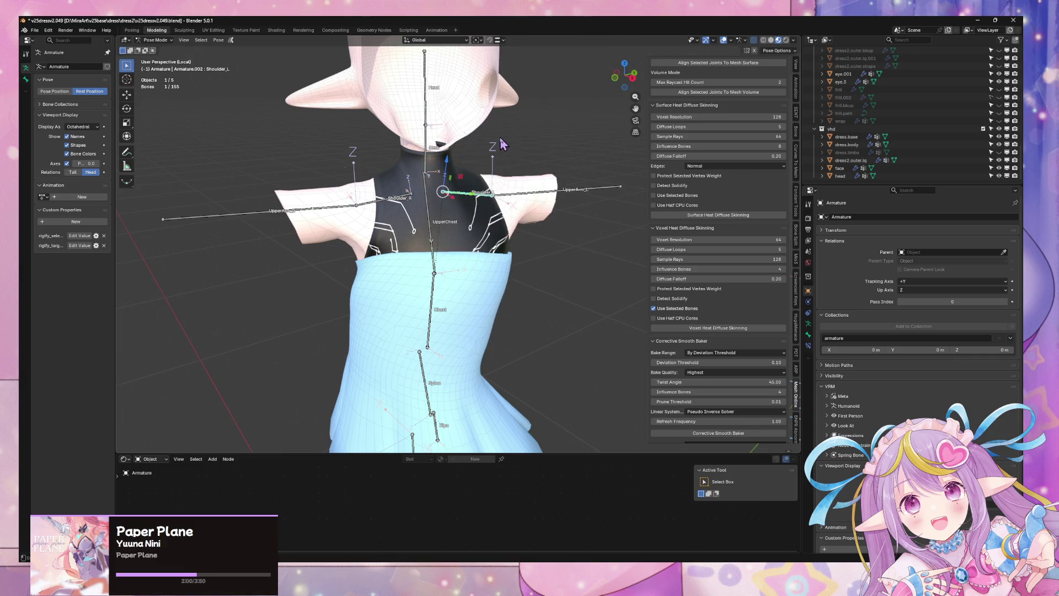
{"action": "middle_click_drag", "start_coordinate": [475, 182], "coordinate": [500, 179]}
{"action": "key", "text": "r"}
{"action": "key", "text": "x"}
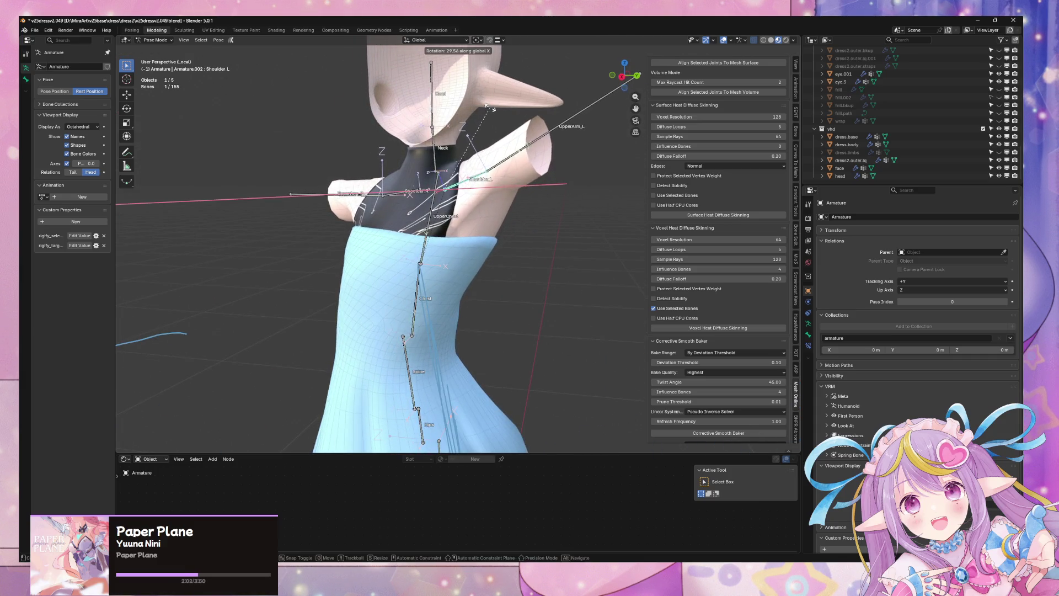
{"action": "key", "text": "Escape"}
Lower the left upper arm by rotating it about global X.
{"action": "key", "text": "r"}
{"action": "key", "text": "x"}
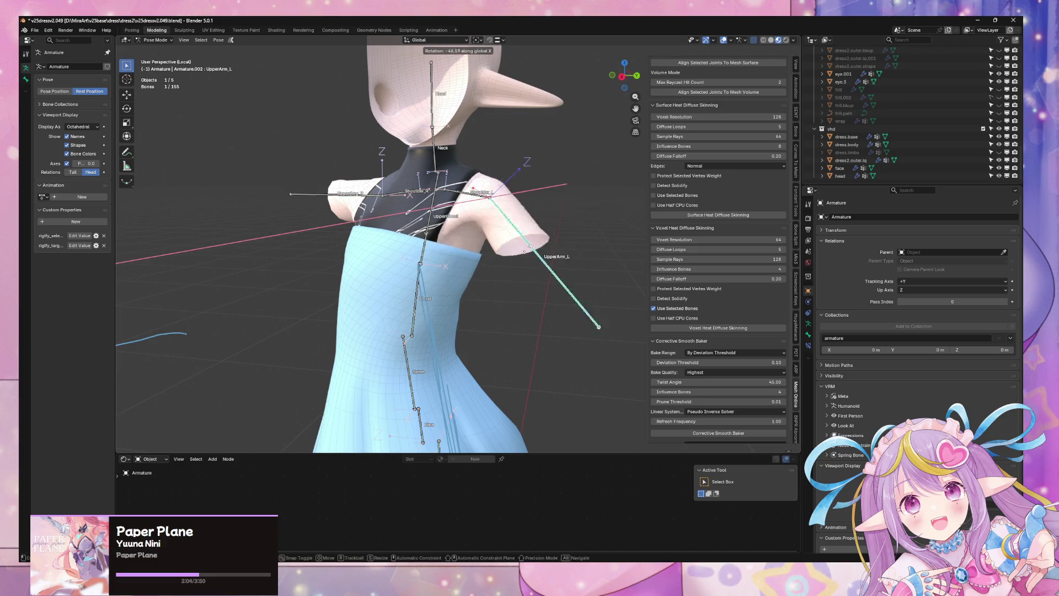
{"action": "left_click", "coordinate": [517, 254]}
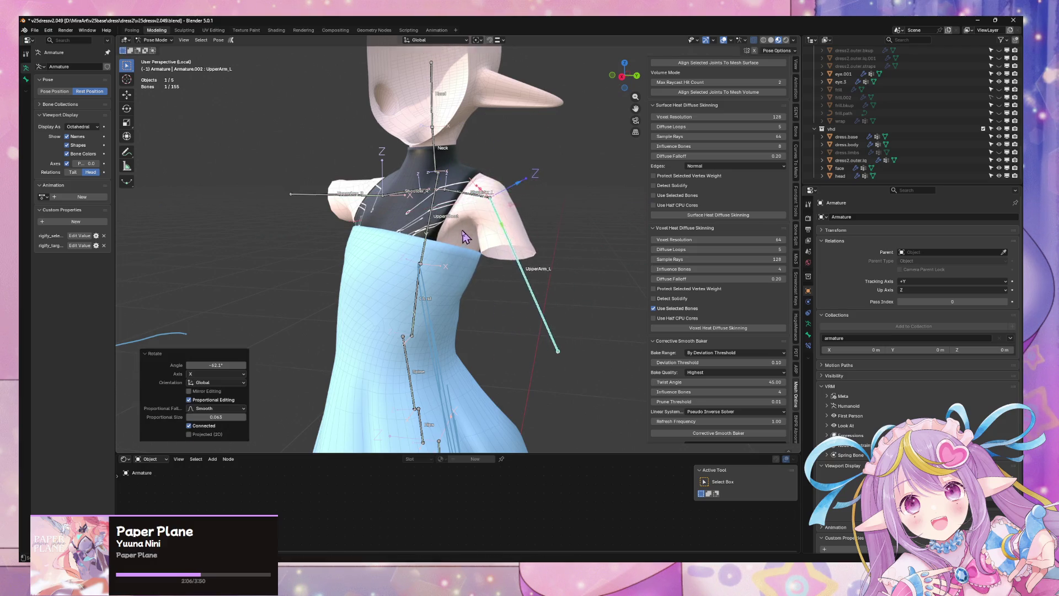
{"action": "middle_click_drag", "start_coordinate": [518, 254], "coordinate": [511, 243]}
Lower the right upper arm about X, then view from the front and enter Edit Mode.
{"action": "left_click", "coordinate": [389, 225]}
{"action": "middle_click_drag", "start_coordinate": [390, 225], "coordinate": [497, 190]}
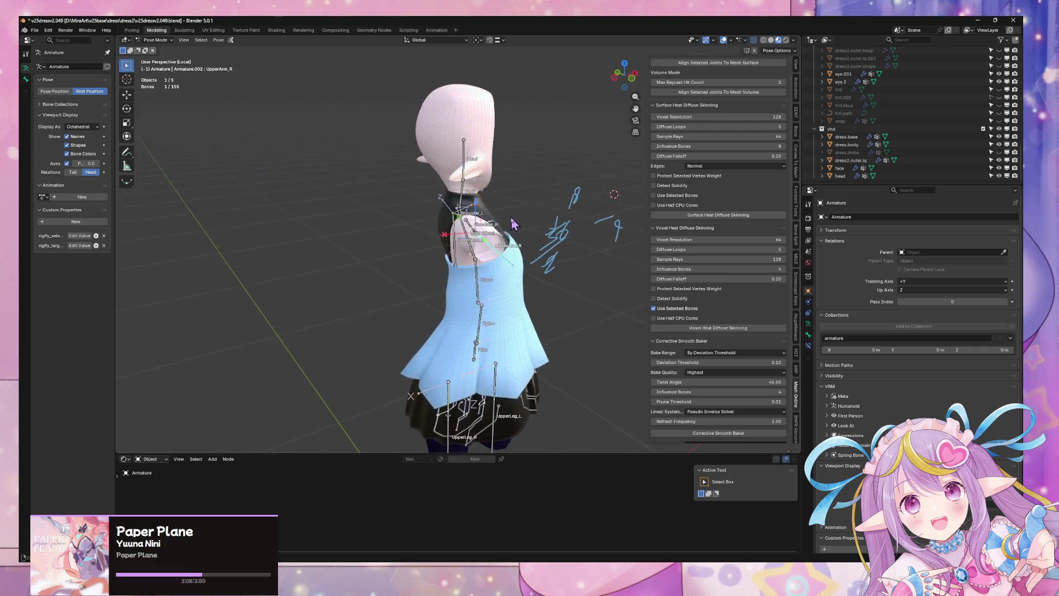
{"action": "key", "text": "r"}
{"action": "key", "text": "x"}
{"action": "left_click", "coordinate": [557, 219]}
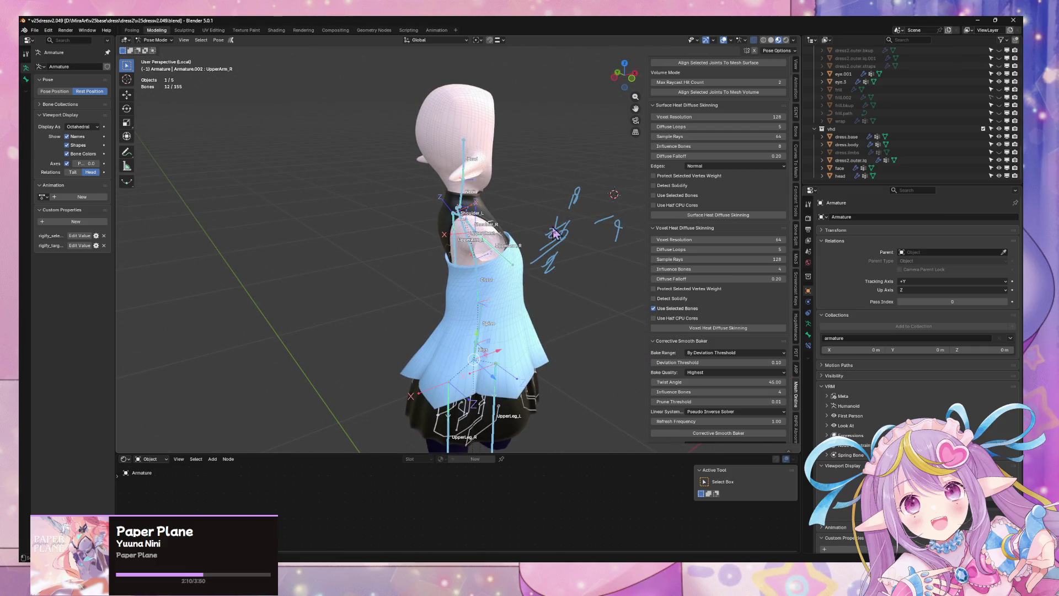
{"action": "key", "text": "KP_1"}
{"action": "key", "text": "Tab"}
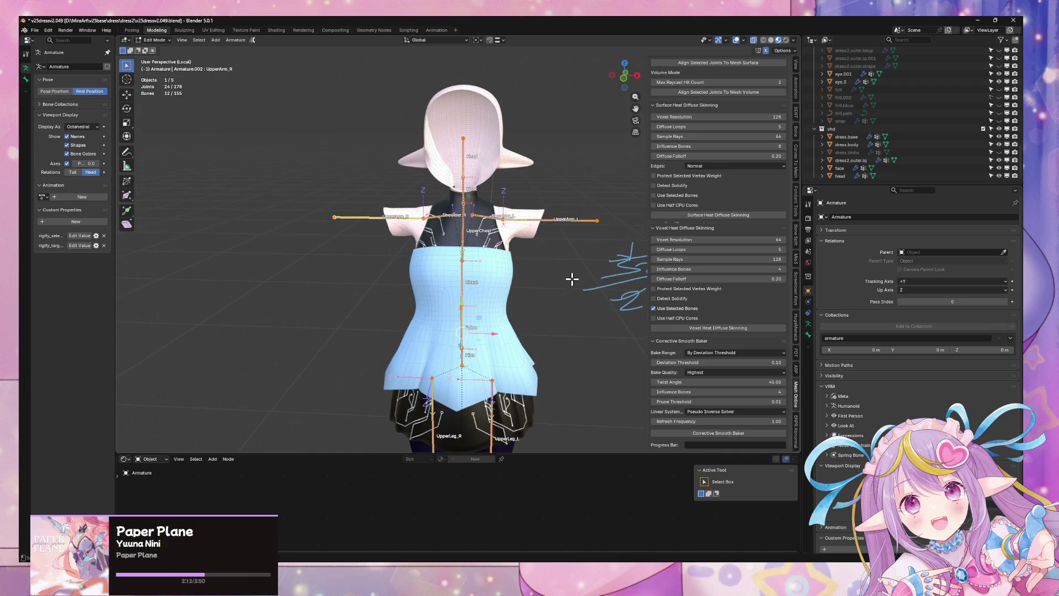
Leave local view and unhide the dress.limbs mesh to inspect the torso and arms.
{"action": "key", "text": "KP_Divide"}
{"action": "scroll", "coordinate": [546, 253], "scroll_direction": "up", "scroll_amount": 3}
{"action": "scroll", "coordinate": [552, 254], "scroll_direction": "down", "scroll_amount": 2}
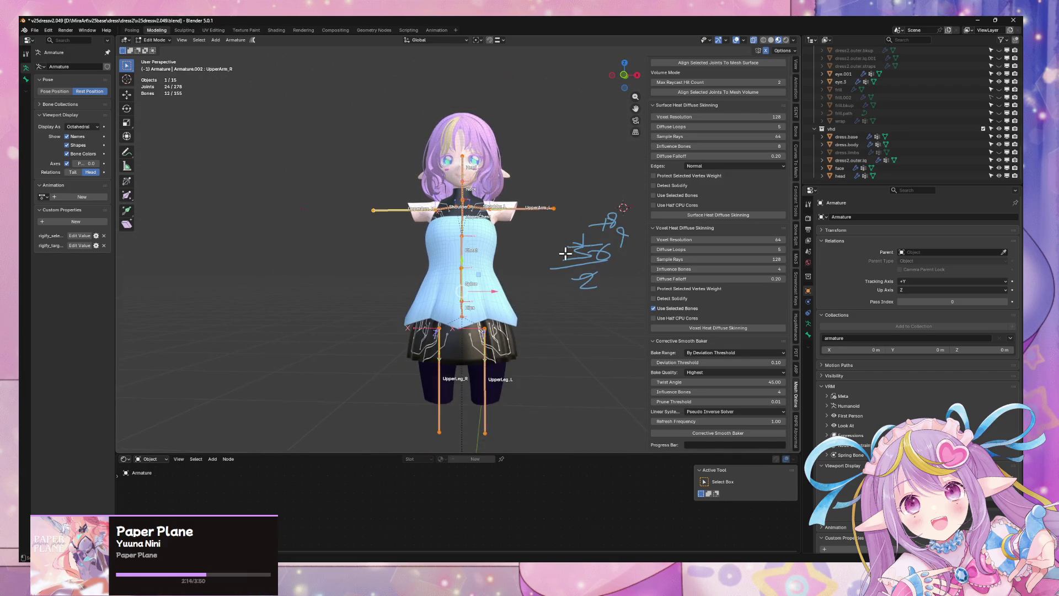
{"action": "left_click", "coordinate": [998, 152]}
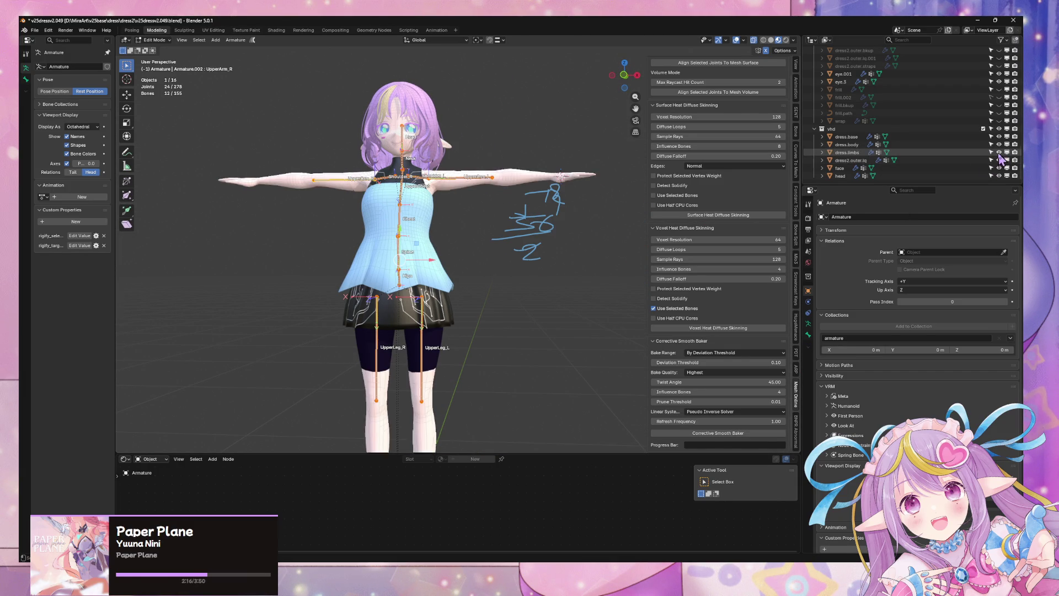
{"action": "mouse_move", "coordinate": [594, 151]}
{"action": "middle_mouse_down"}
{"action": "mouse_move", "coordinate": [539, 265]}
{"action": "mouse_move", "coordinate": [546, 177]}
{"action": "middle_mouse_up"}
{"action": "scroll", "coordinate": [539, 264], "scroll_direction": "up", "scroll_amount": 5}
{"action": "scroll", "coordinate": [454, 240], "scroll_direction": "up", "scroll_amount": 3}
{"action": "mouse_move", "coordinate": [454, 240]}
{"action": "middle_mouse_down"}
{"action": "mouse_move", "coordinate": [426, 234]}
{"action": "mouse_move", "coordinate": [435, 243]}
{"action": "middle_mouse_up"}
{"action": "scroll", "coordinate": [436, 243], "scroll_direction": "down", "scroll_amount": 2}
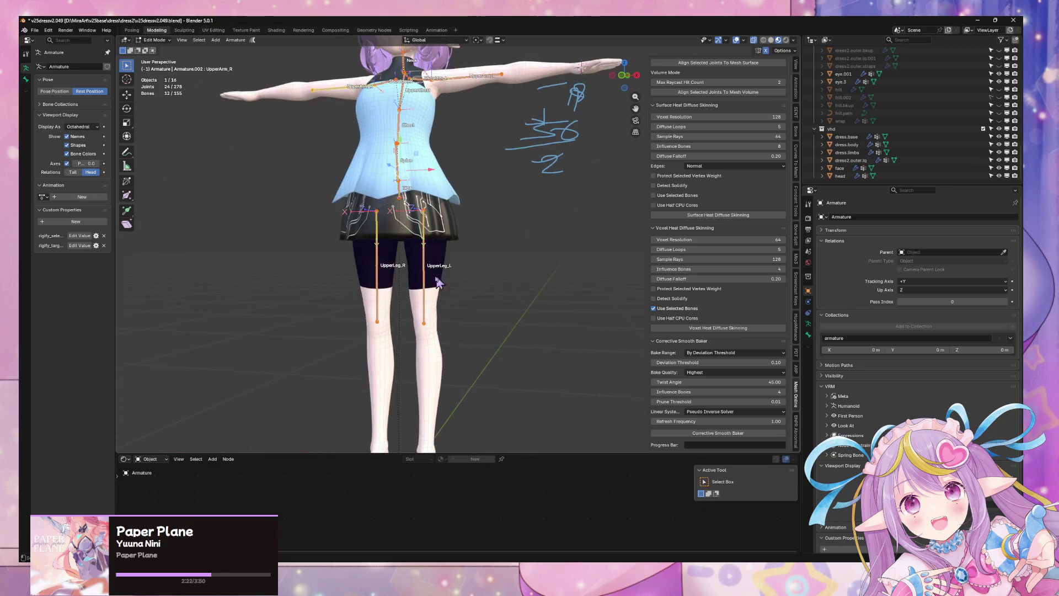
Return the armature to Pose Mode, deselect all bones, and cancel a trial leg rotation.
{"action": "key", "text": "ctrl+Tab"}
{"action": "key", "text": "alt+a"}
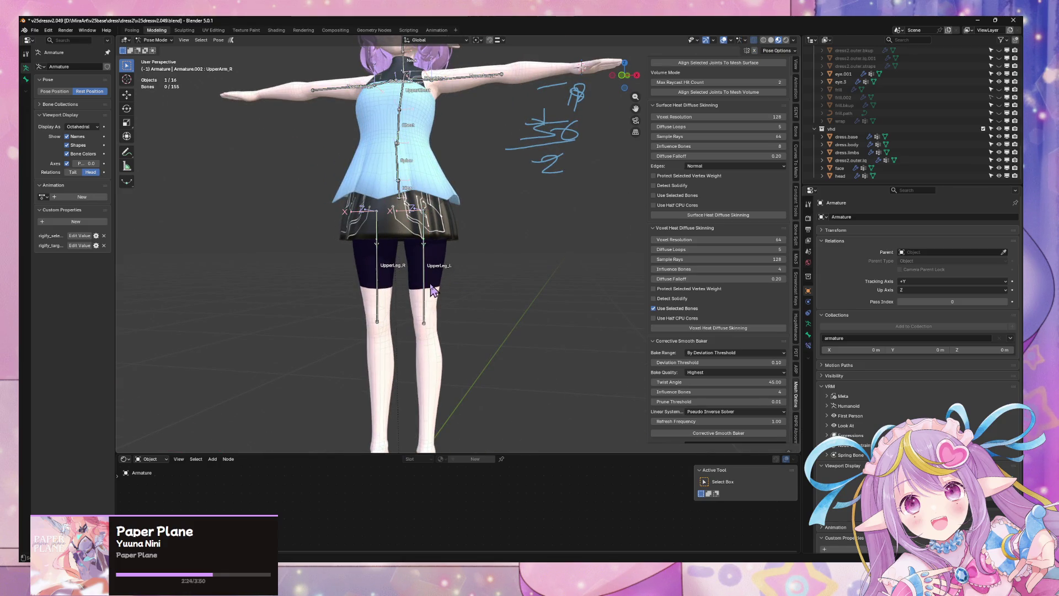
{"action": "key", "text": "x"}
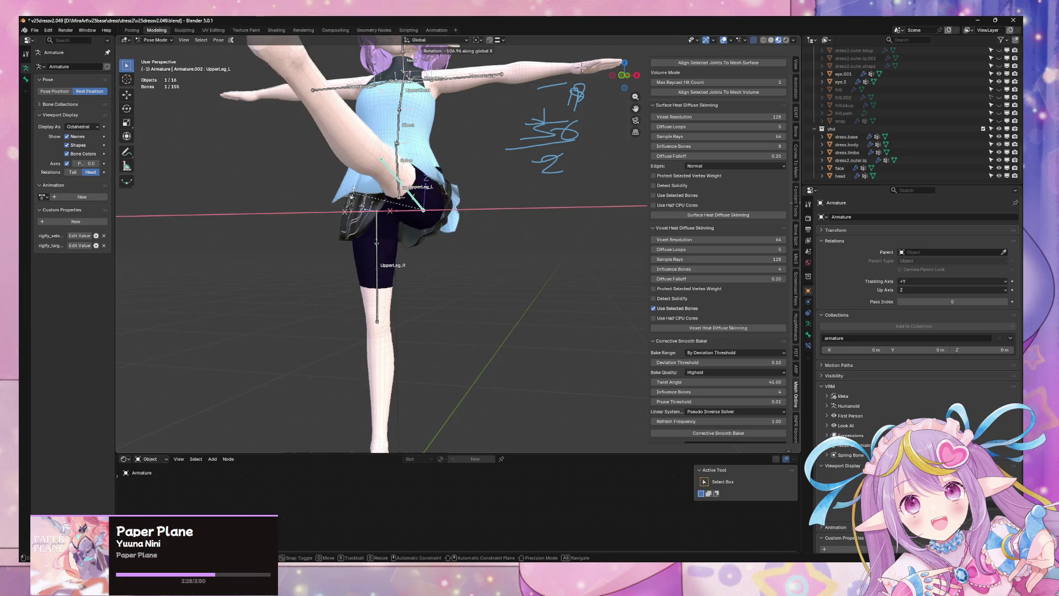
{"action": "key", "text": "Escape"}
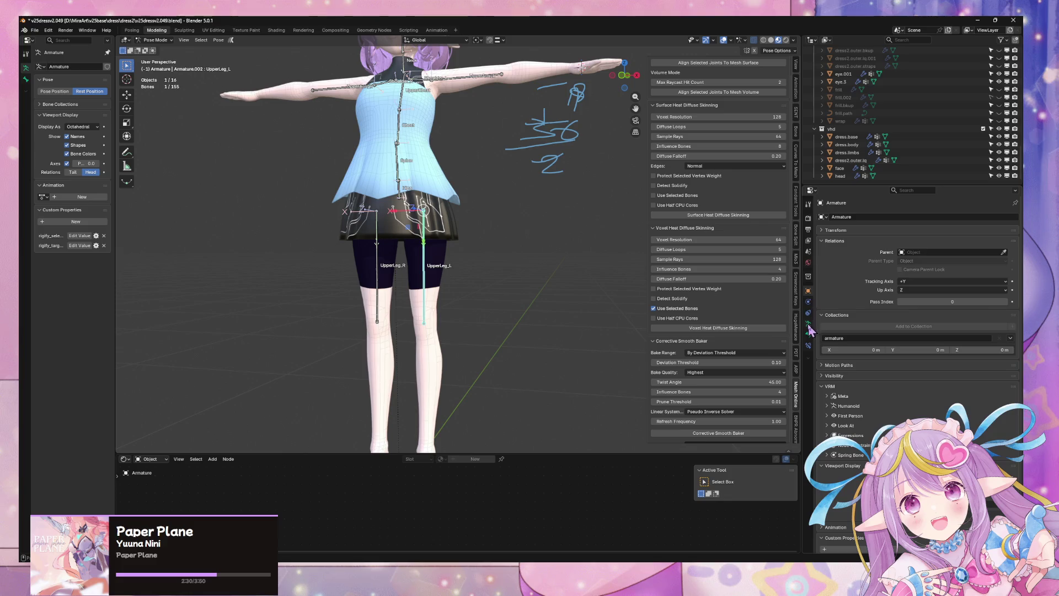
In Armature Data > Bone Collections, solo the Base collection.
{"action": "left_click", "coordinate": [808, 326]}
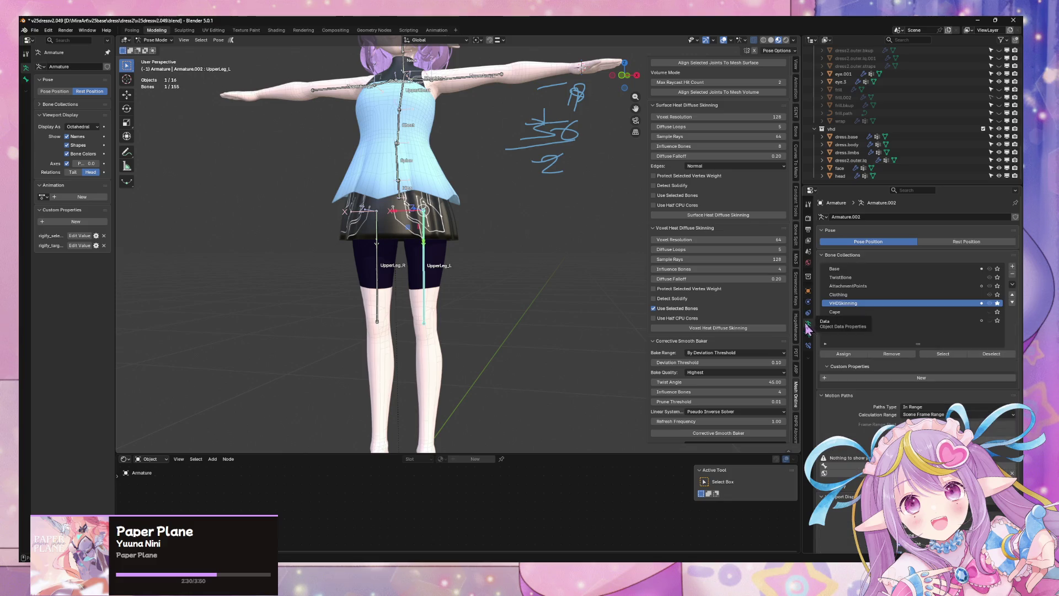
{"action": "left_click", "coordinate": [997, 303]}
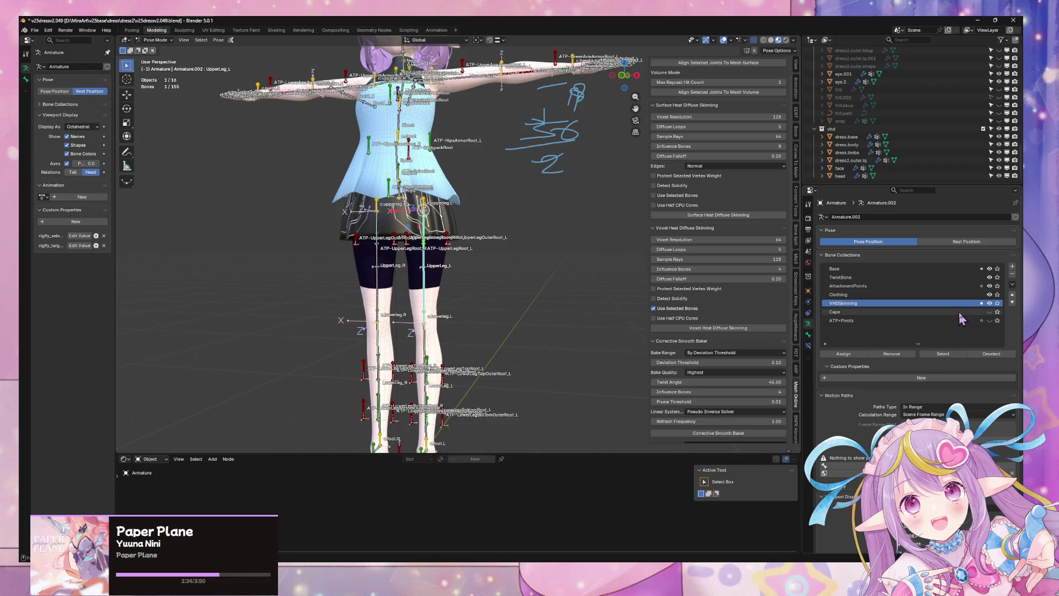
{"action": "left_click", "coordinate": [997, 303]}
{"action": "left_click", "coordinate": [997, 303]}
{"action": "left_click", "coordinate": [998, 268]}
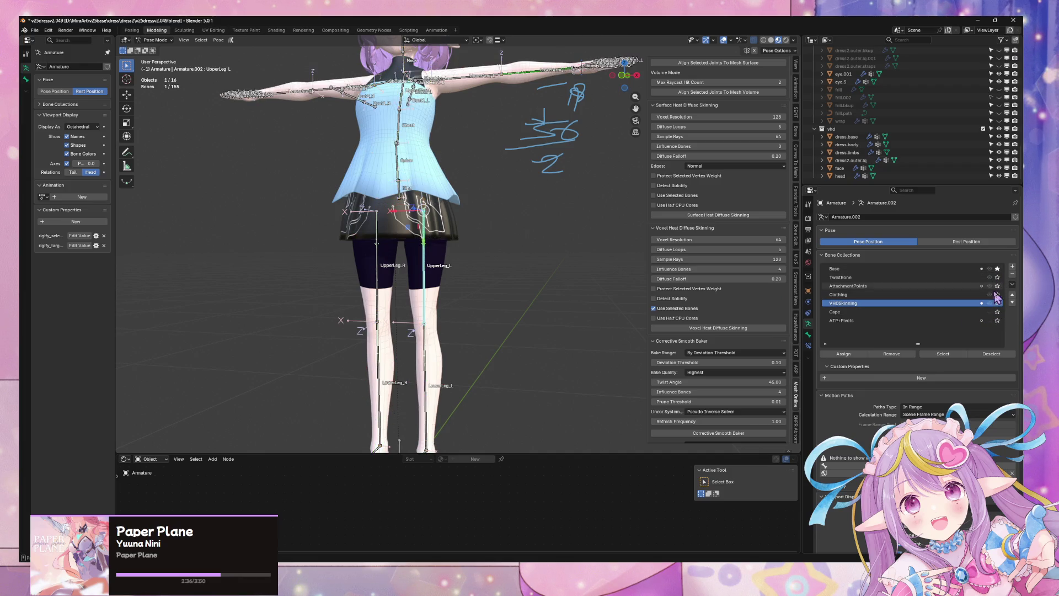
Bend the left upper leg and knee about global X, cancelling the knee bend.
{"action": "key", "text": "x"}
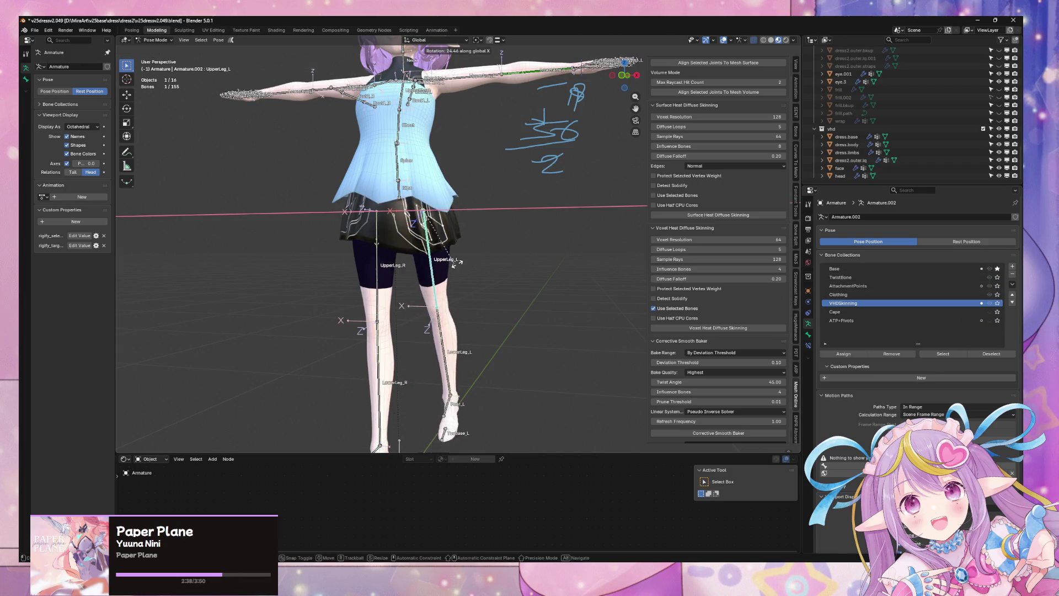
{"action": "left_click", "coordinate": [444, 316]}
{"action": "left_click", "coordinate": [441, 353]}
{"action": "key", "text": "r"}
{"action": "key", "text": "x"}
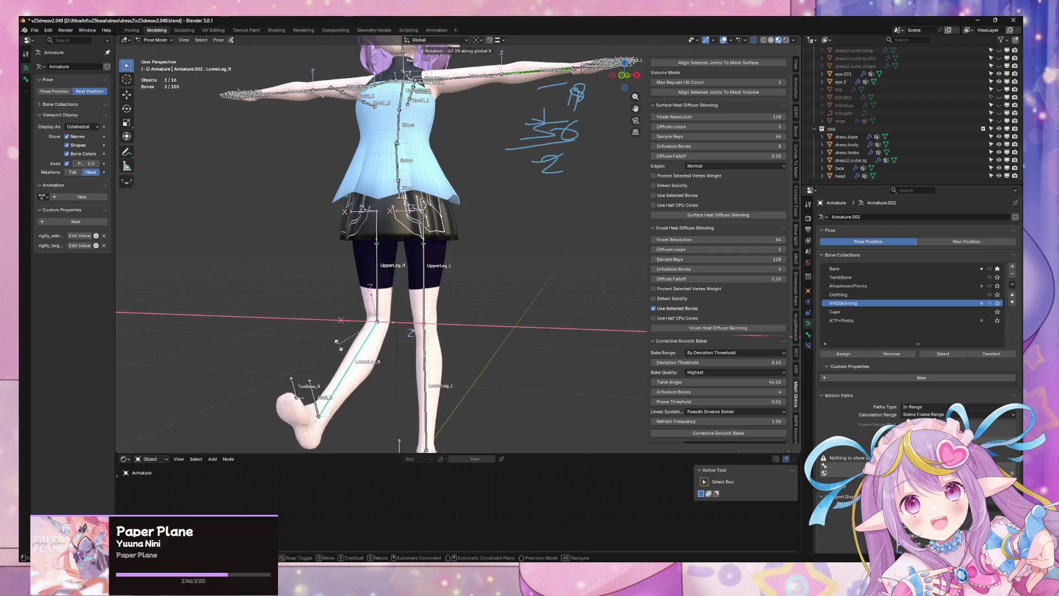
{"action": "right_click", "coordinate": [482, 271]}
{"action": "scroll", "coordinate": [471, 312], "scroll_direction": "up", "scroll_amount": 6, "text": "shift"}
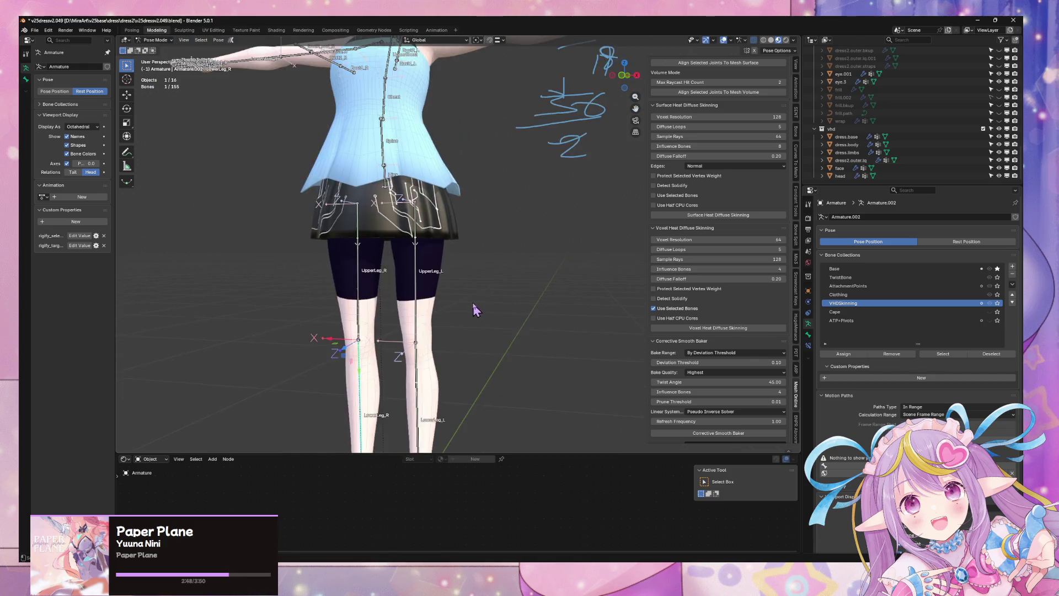
Rotate UpperArm_L about global X, Y and Z into a raised pose.
{"action": "left_click", "coordinate": [477, 208]}
{"action": "key", "text": "r"}
{"action": "key", "text": "x"}
{"action": "mouse_move", "coordinate": [477, 210]}
{"action": "middle_mouse_down"}
{"action": "mouse_move", "coordinate": [475, 309]}
{"action": "mouse_move", "coordinate": [489, 293]}
{"action": "middle_mouse_up"}
{"action": "scroll", "coordinate": [473, 336], "scroll_direction": "up", "scroll_amount": 4, "text": "alt"}
{"action": "key", "text": "x"}
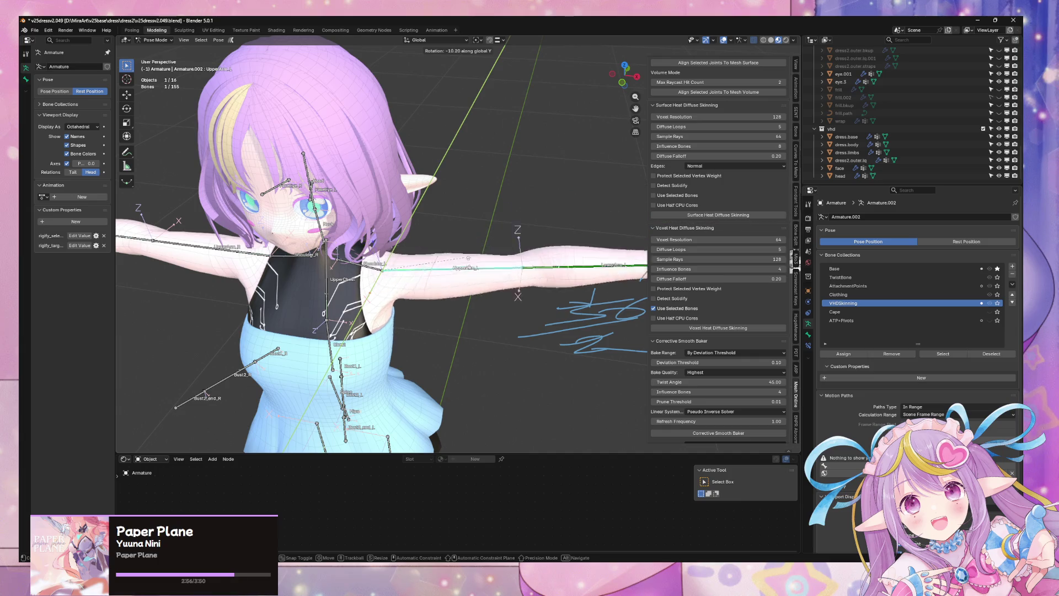
{"action": "left_click", "coordinate": [459, 329]}
{"action": "key", "text": "y"}
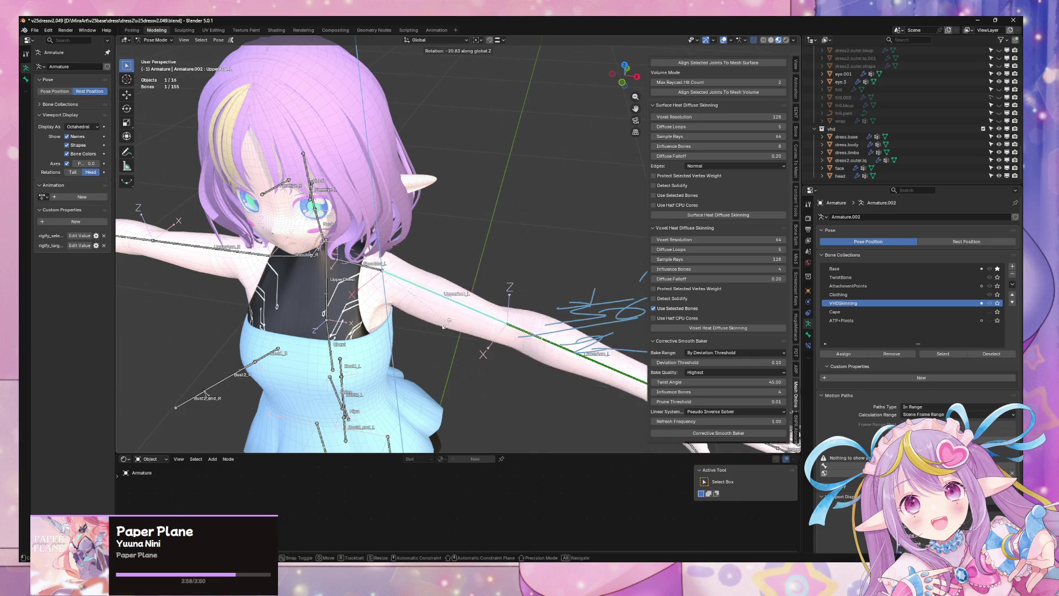
{"action": "key", "text": "z"}
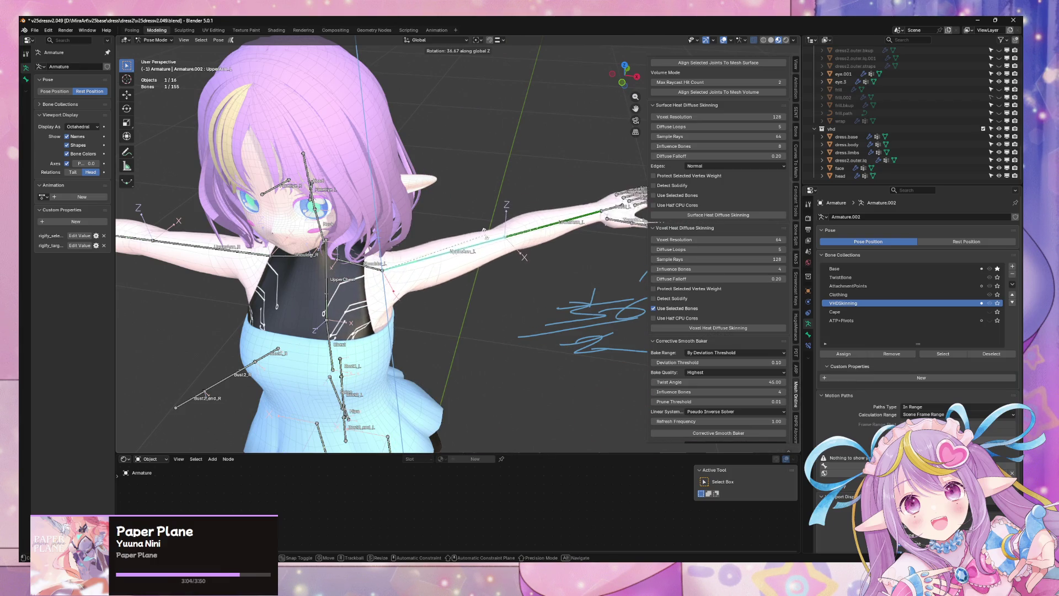
{"action": "left_click", "coordinate": [510, 207]}
Trial-bend LowerArm_L, cancel, and zoom in on the dress-arm seam.
{"action": "middle_click_drag", "start_coordinate": [510, 207], "coordinate": [514, 253]}
{"action": "left_click", "coordinate": [577, 228]}
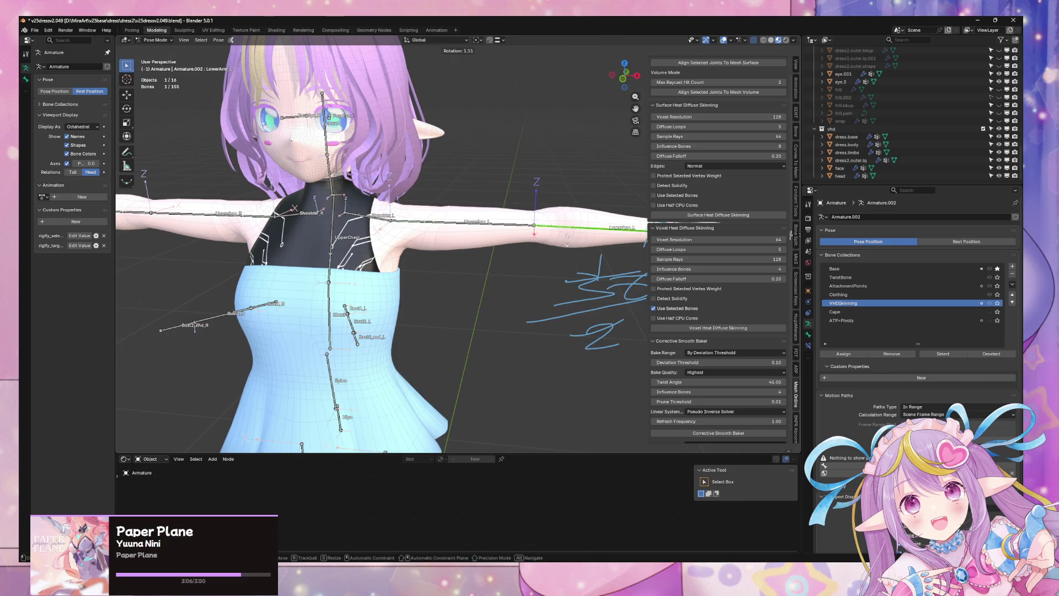
{"action": "key", "text": "r"}
{"action": "key", "text": "Escape"}
{"action": "scroll", "coordinate": [480, 311], "scroll_direction": "up", "scroll_amount": 4}
{"action": "middle_click_drag", "start_coordinate": [480, 312], "coordinate": [534, 312]}
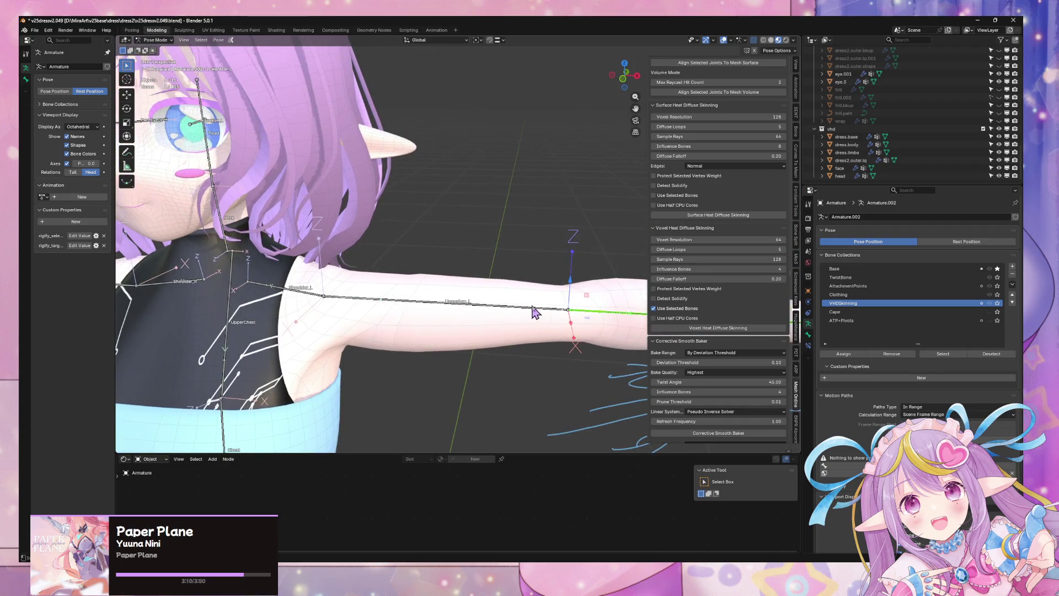
{"action": "scroll", "coordinate": [573, 315], "scroll_direction": "down", "scroll_amount": 4}
{"action": "scroll", "coordinate": [579, 307], "scroll_direction": "up", "scroll_amount": 4}
Switch to Object Mode, select dress.body and enter its Edit Mode.
{"action": "left_click", "coordinate": [165, 40]}
{"action": "left_click", "coordinate": [155, 49]}
{"action": "scroll", "coordinate": [386, 248], "scroll_direction": "down", "scroll_amount": 5}
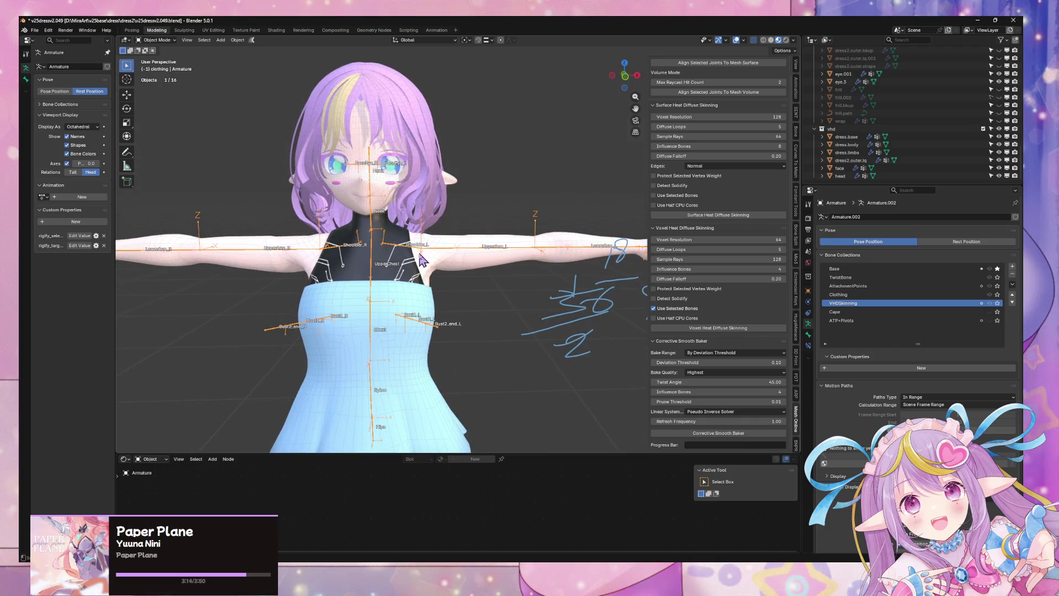
{"action": "left_click", "coordinate": [448, 265]}
{"action": "scroll", "coordinate": [448, 266], "scroll_direction": "up", "scroll_amount": 5}
{"action": "key", "text": "Tab"}
Duplicate the selected sleeve faces in place and separate them into a new object.
{"action": "mouse_move", "coordinate": [503, 279]}
{"action": "middle_mouse_down"}
{"action": "mouse_move", "coordinate": [498, 246]}
{"action": "mouse_move", "coordinate": [486, 267]}
{"action": "middle_mouse_up"}
{"action": "key", "text": "shift+d"}
{"action": "key", "text": "Escape"}
{"action": "key", "text": "p"}
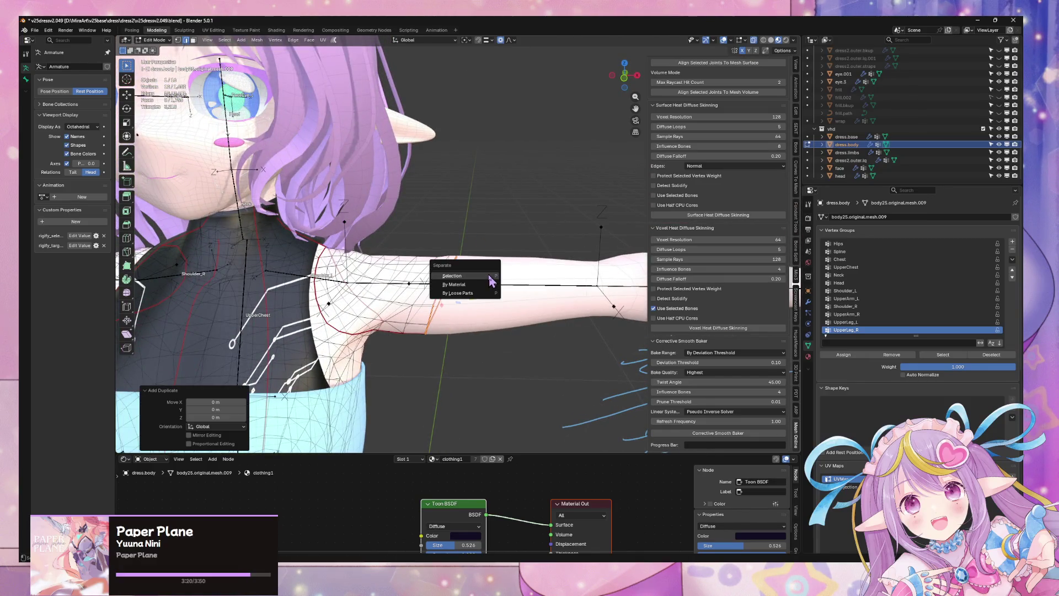
{"action": "left_click", "coordinate": [485, 277]}
{"action": "key", "text": "Tab"}
Delete the selected arm faces from the dress.limbs mesh.
{"action": "left_click", "coordinate": [452, 279]}
{"action": "key", "text": "Tab"}
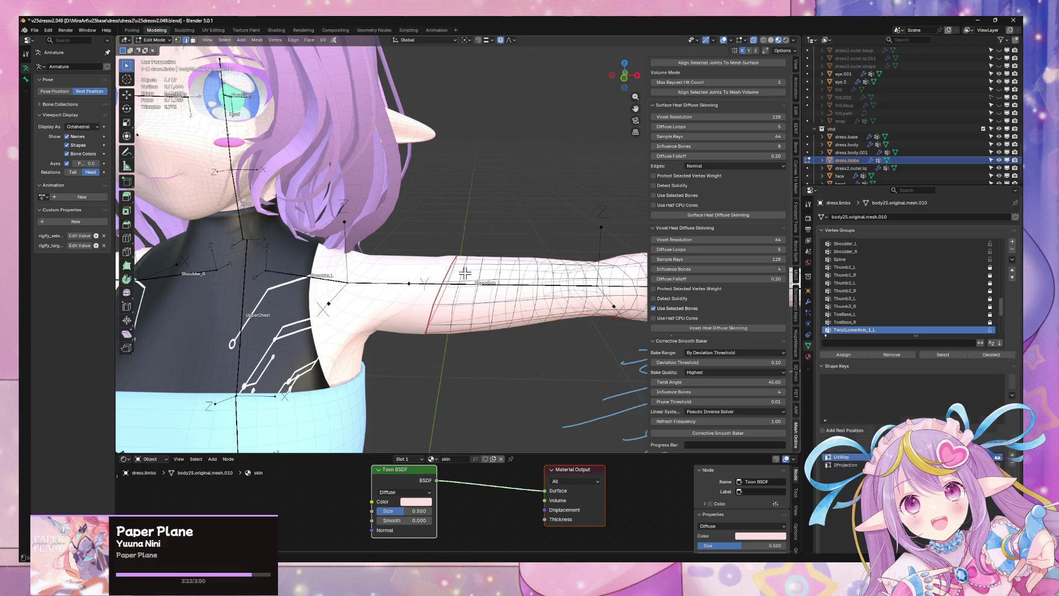
{"action": "key", "text": "x"}
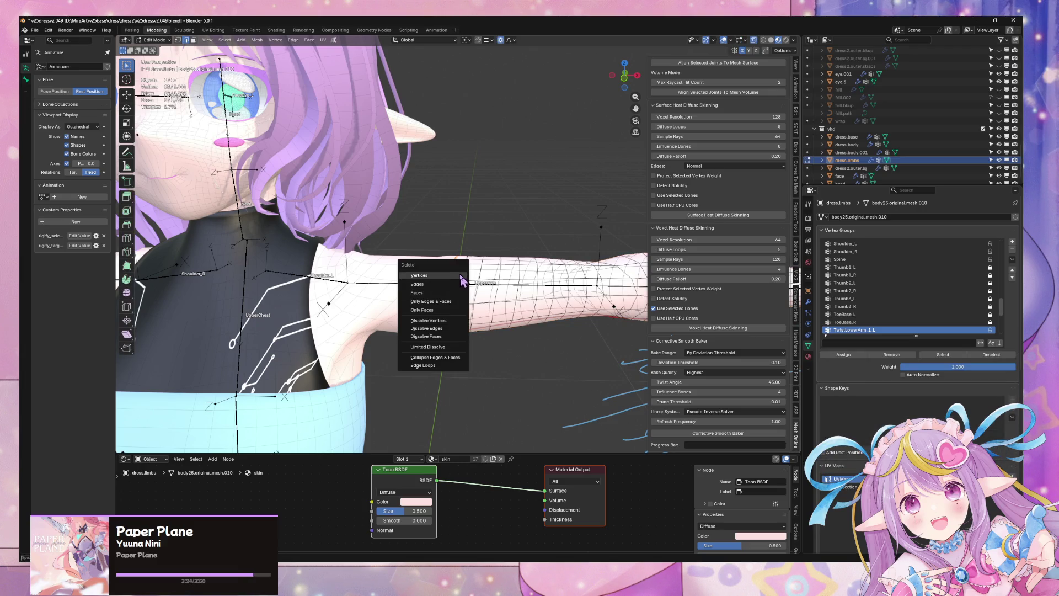
{"action": "left_click", "coordinate": [456, 294]}
{"action": "key", "text": "Tab"}
Join the dress.body.001 sleeve piece into dress.limbs.
{"action": "left_click", "coordinate": [577, 272]}
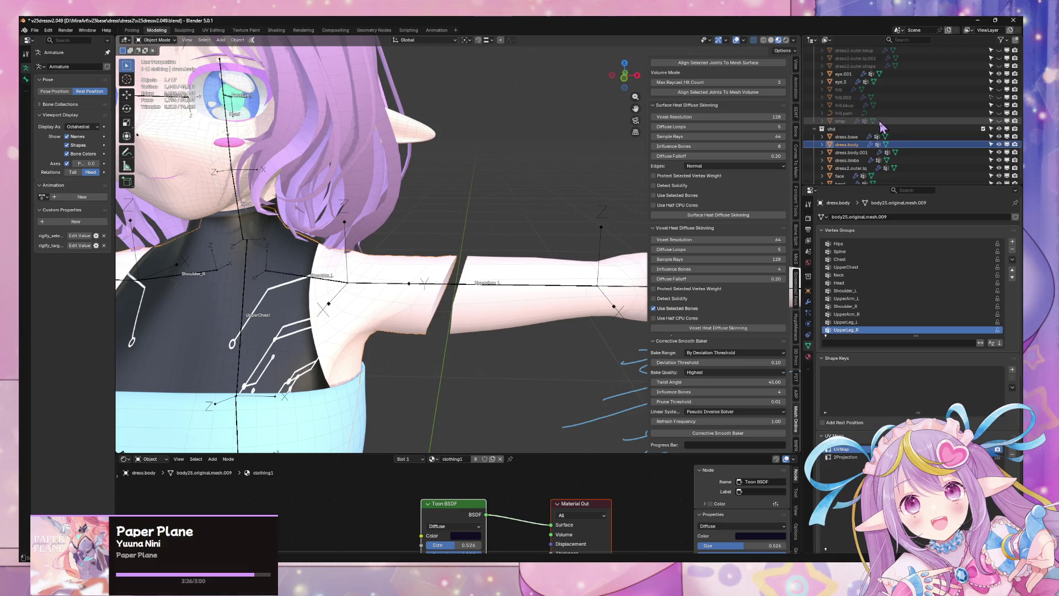
{"action": "left_click", "coordinate": [850, 153]}
{"action": "key", "text": "KP_Decimal"}
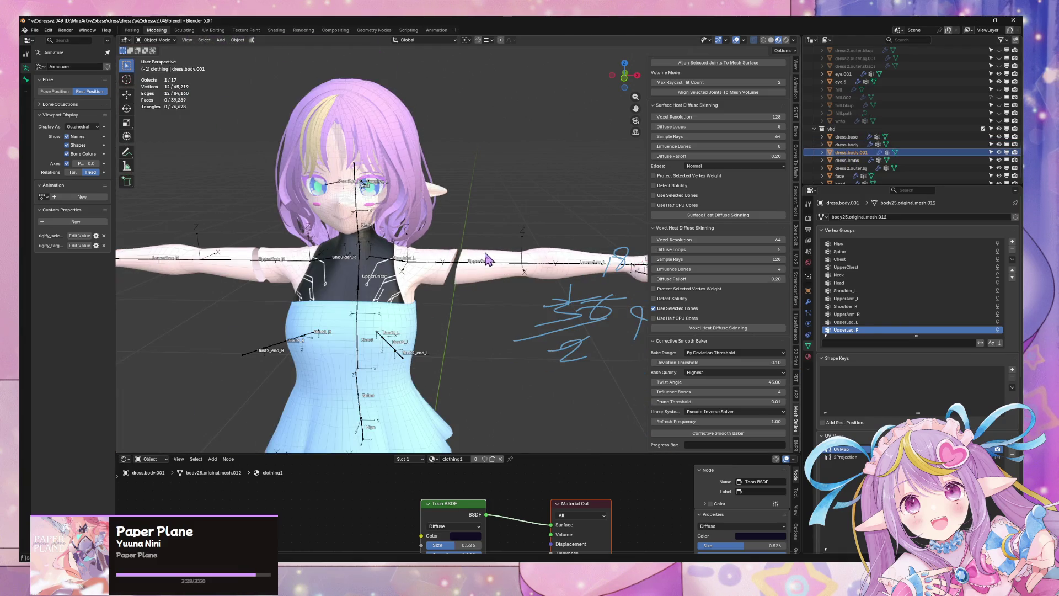
{"action": "left_click", "coordinate": [852, 161], "text": "ctrl"}
{"action": "key", "text": "ctrl+j"}
Bridge the two arm seam edge loops with Bridge Edge Loops.
{"action": "key", "text": "Tab"}
{"action": "key", "text": "KP_Decimal"}
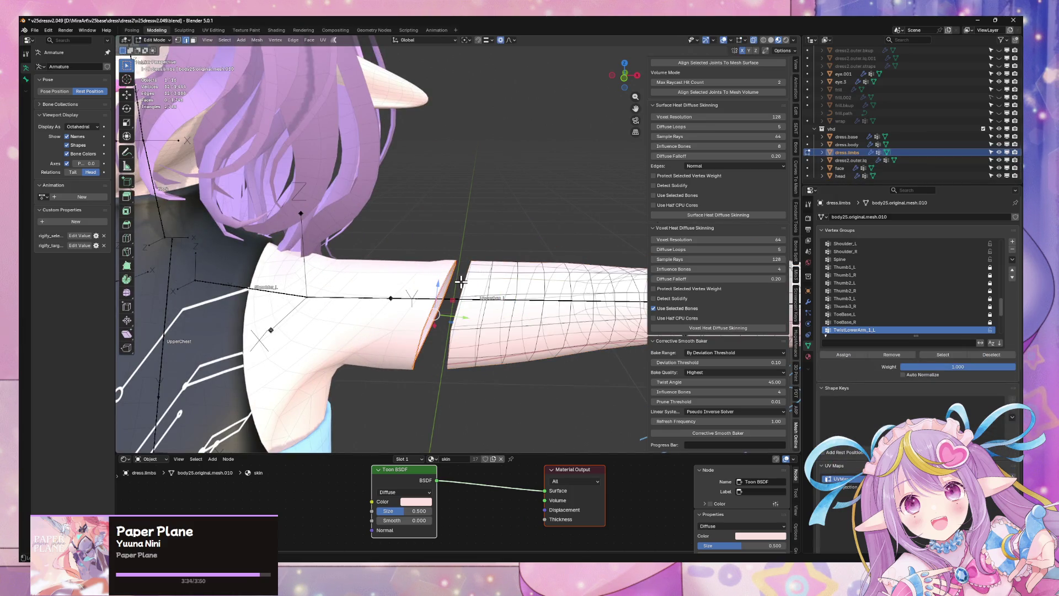
{"action": "right_click", "coordinate": [480, 280]}
{"action": "key", "text": "Escape"}
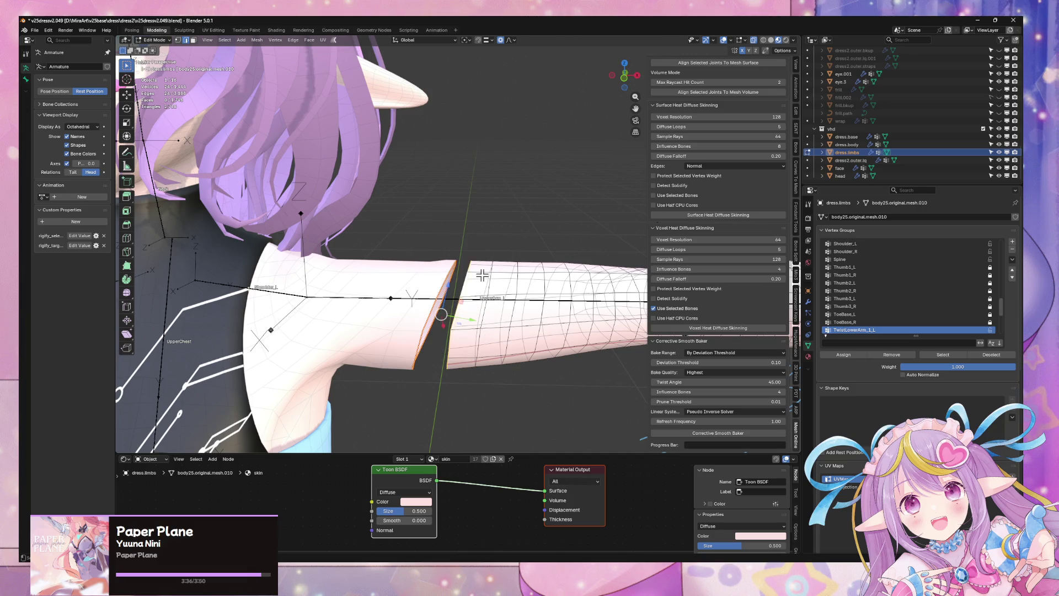
{"action": "key", "text": "ctrl+e"}
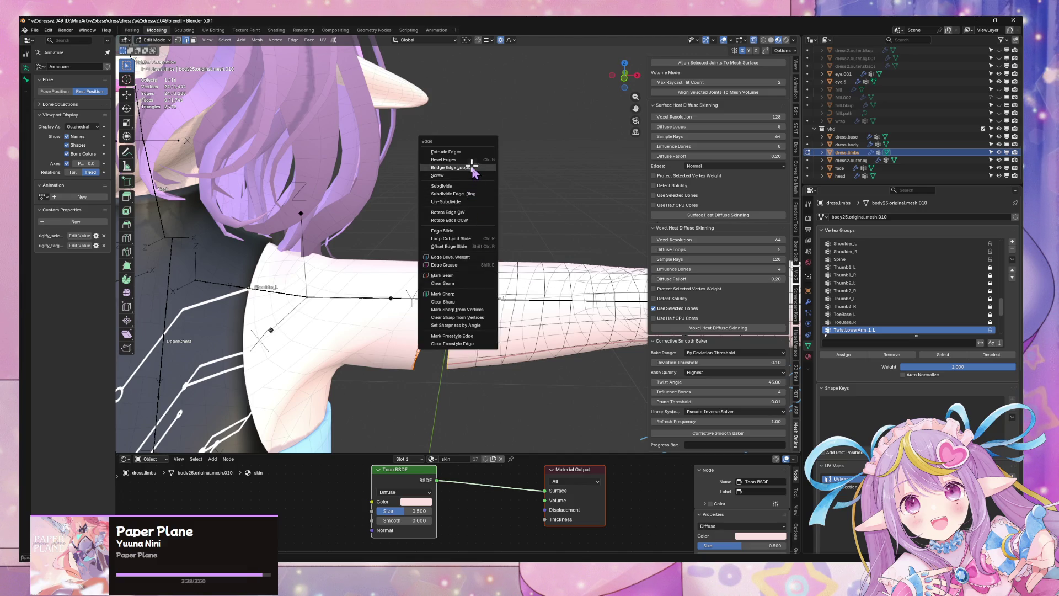
{"action": "left_click", "coordinate": [472, 167]}
{"action": "middle_click_drag", "start_coordinate": [496, 279], "coordinate": [474, 237]}
Return to Object Mode, select the armature and switch it to Pose Mode.
{"action": "key", "text": "Tab"}
{"action": "scroll", "coordinate": [482, 274], "scroll_direction": "down", "scroll_amount": 3}
{"action": "left_click", "coordinate": [464, 241]}
{"action": "left_click", "coordinate": [156, 40]}
{"action": "left_click", "coordinate": [166, 75]}
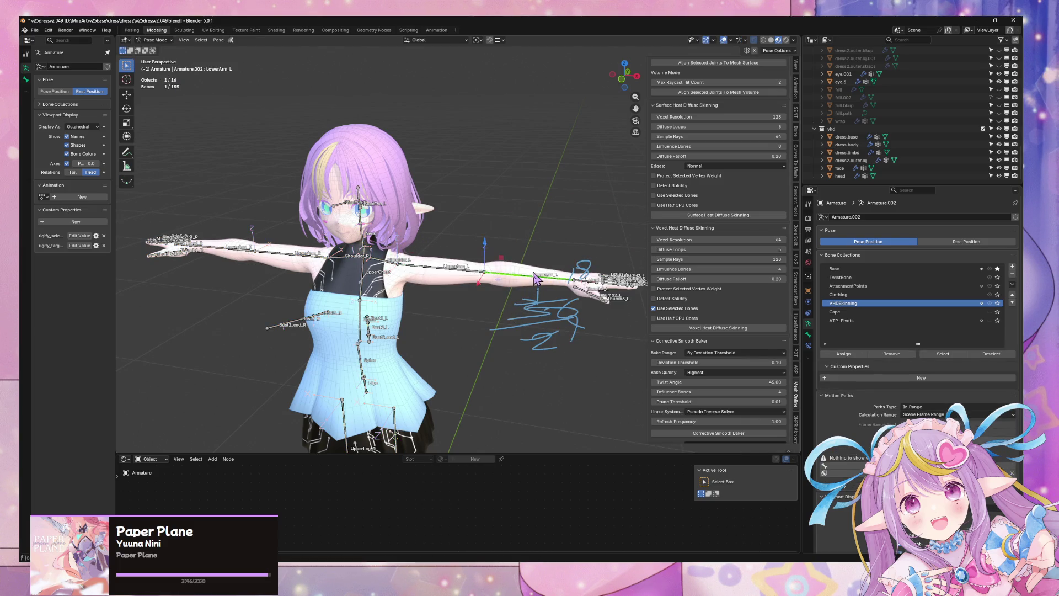
Bend the left forearm about global X to test the repaired seam.
{"action": "key", "text": "r"}
{"action": "key", "text": "x"}
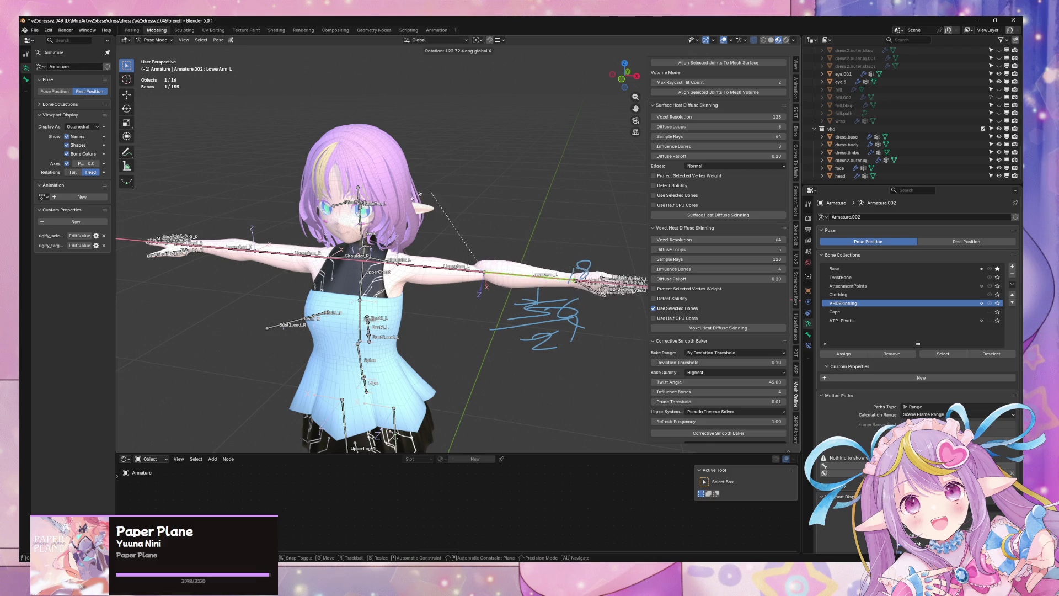
{"action": "left_click", "coordinate": [530, 292]}
{"action": "scroll", "coordinate": [527, 306], "scroll_direction": "down", "scroll_amount": 5}
{"action": "mouse_move", "coordinate": [530, 293]}
{"action": "middle_mouse_down"}
{"action": "mouse_move", "coordinate": [527, 306]}
{"action": "mouse_move", "coordinate": [473, 250]}
{"action": "mouse_move", "coordinate": [469, 306]}
{"action": "mouse_move", "coordinate": [475, 298]}
{"action": "mouse_move", "coordinate": [517, 326]}
{"action": "middle_mouse_up"}
{"action": "left_click", "coordinate": [527, 306]}
{"action": "scroll", "coordinate": [526, 306], "scroll_direction": "up", "scroll_amount": 5}
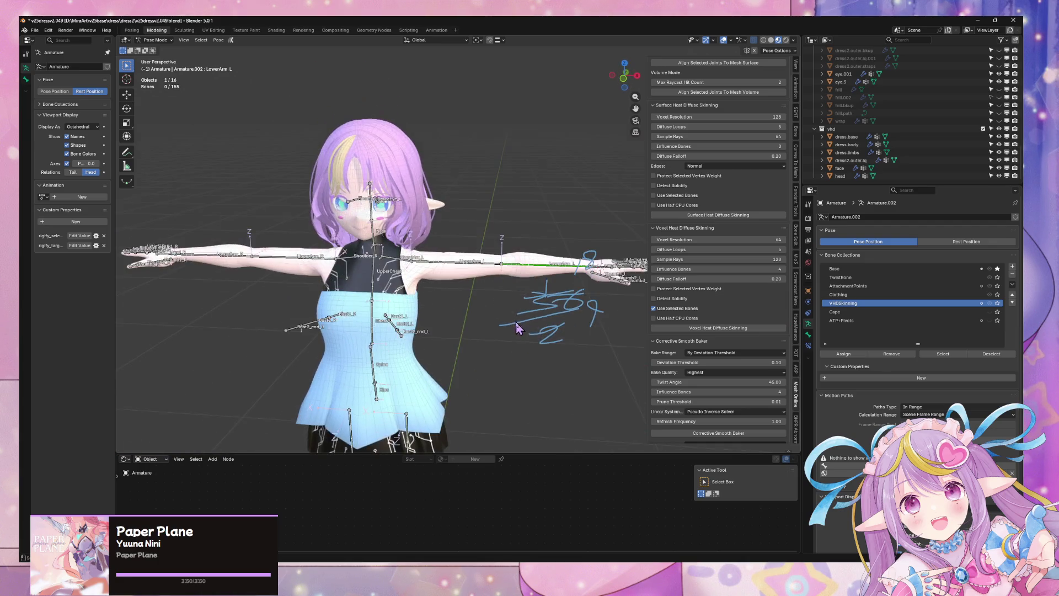
Save the file incrementally as v25dress2.050.blend.
{"action": "left_click", "coordinate": [40, 32]}
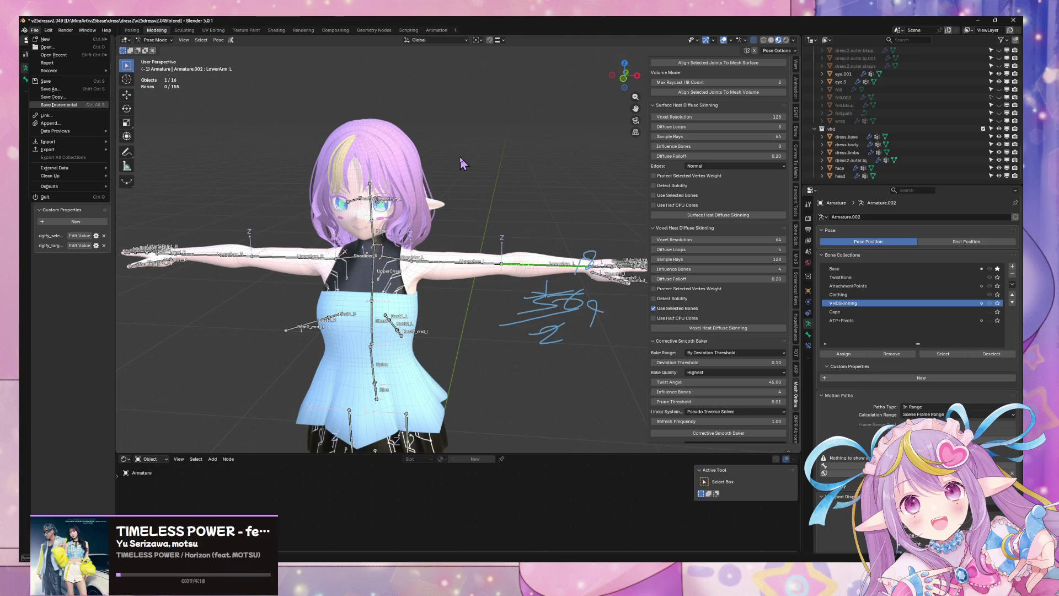
{"action": "key", "text": "ctrl+alt+s"}
{"action": "middle_click_drag", "start_coordinate": [436, 179], "coordinate": [441, 175]}
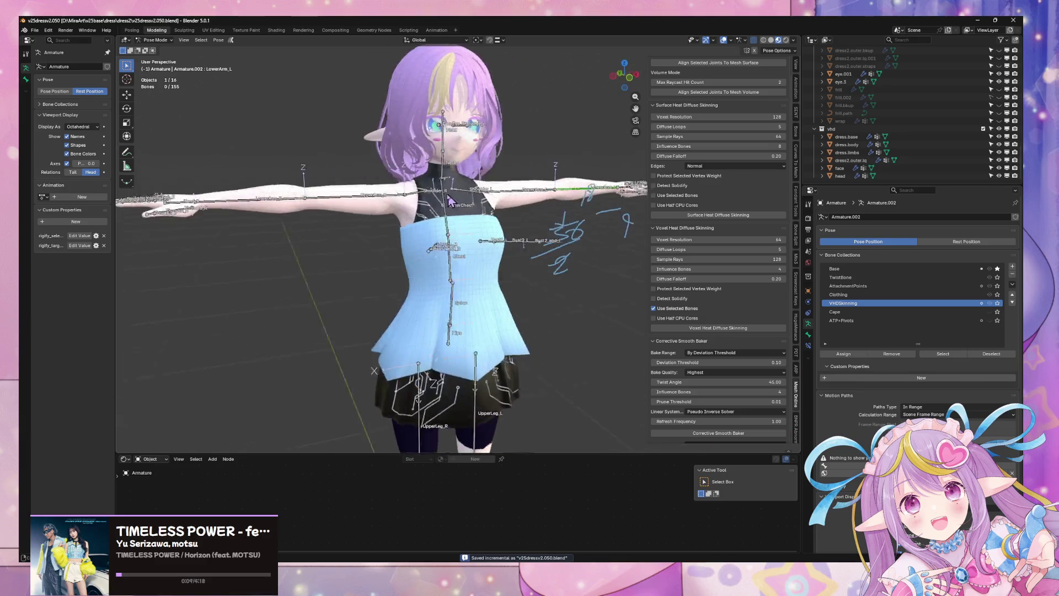
{"action": "scroll", "coordinate": [444, 173], "scroll_direction": "up", "scroll_amount": 5}
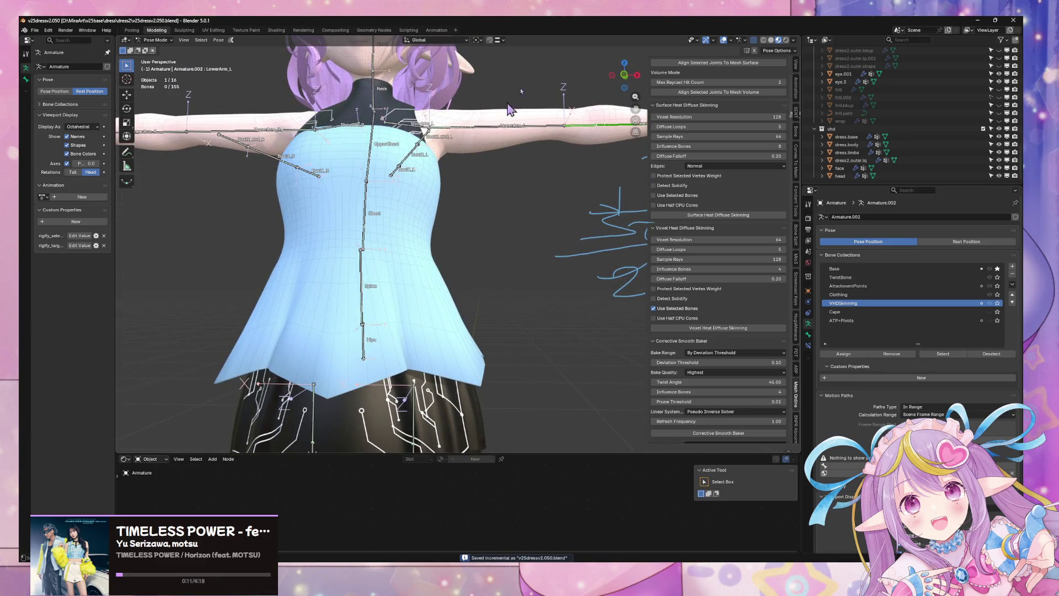
{"action": "left_click", "coordinate": [623, 75]}
Toggle the armature's and dress2.outer.lq's Edit Mode to inspect them, then deselect.
{"action": "key", "text": "Tab"}
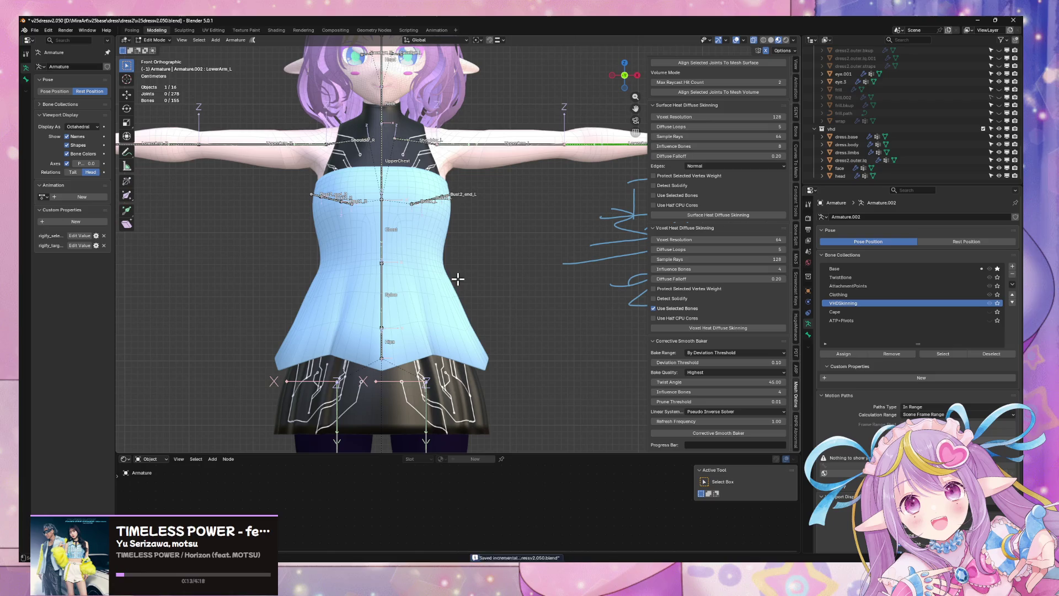
{"action": "key", "text": "Tab"}
{"action": "key", "text": "Tab"}
{"action": "key", "text": "Tab"}
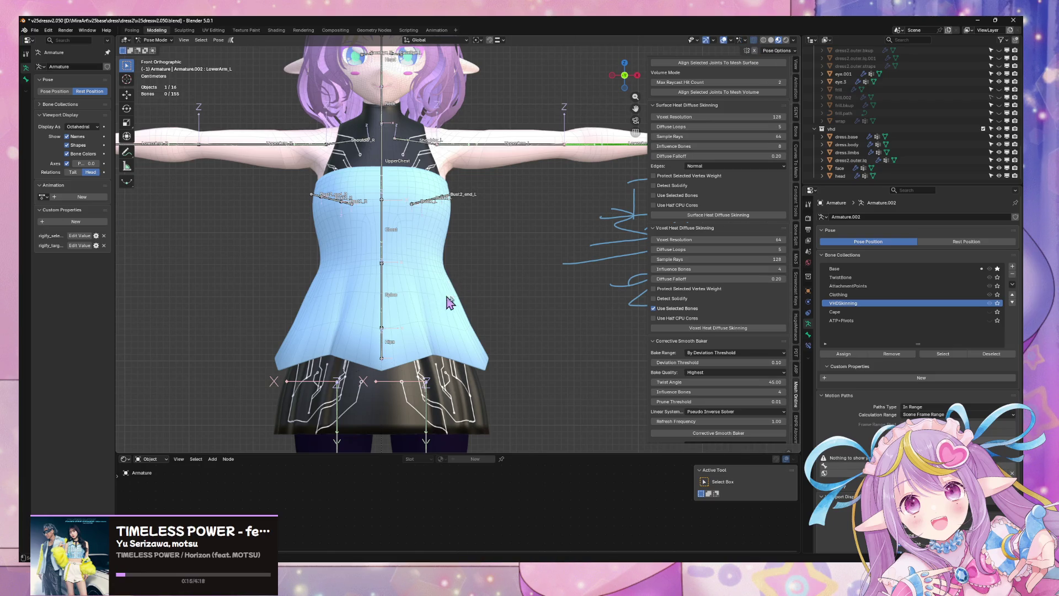
{"action": "left_click", "coordinate": [425, 267]}
{"action": "key", "text": "Tab"}
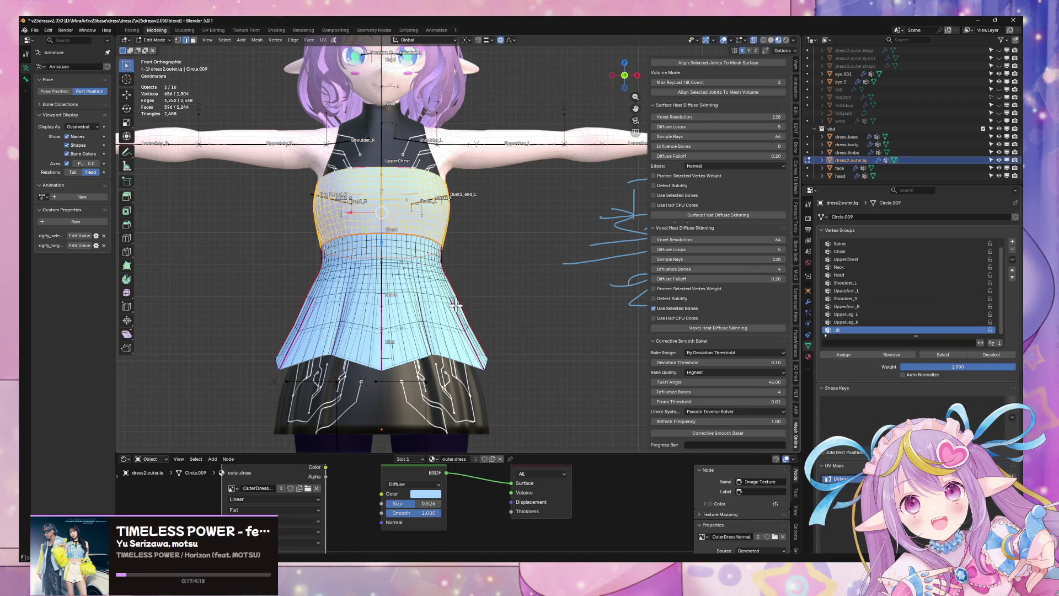
{"action": "key", "text": "Tab"}
{"action": "key", "text": "alt+a"}
{"action": "middle_click_drag", "start_coordinate": [459, 316], "coordinate": [230, 265]}
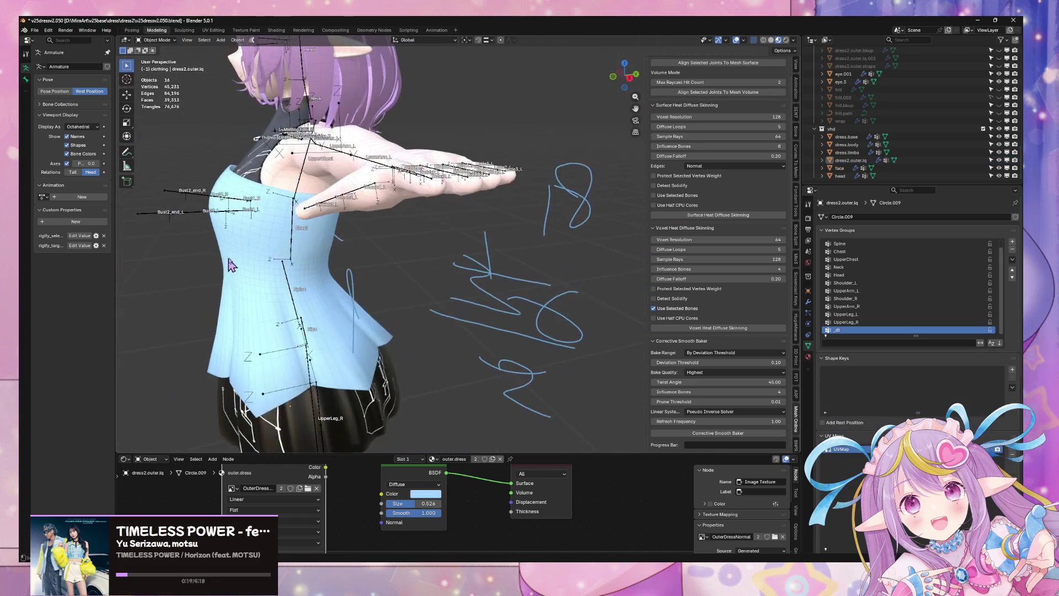
{"action": "left_click", "coordinate": [34, 30]}
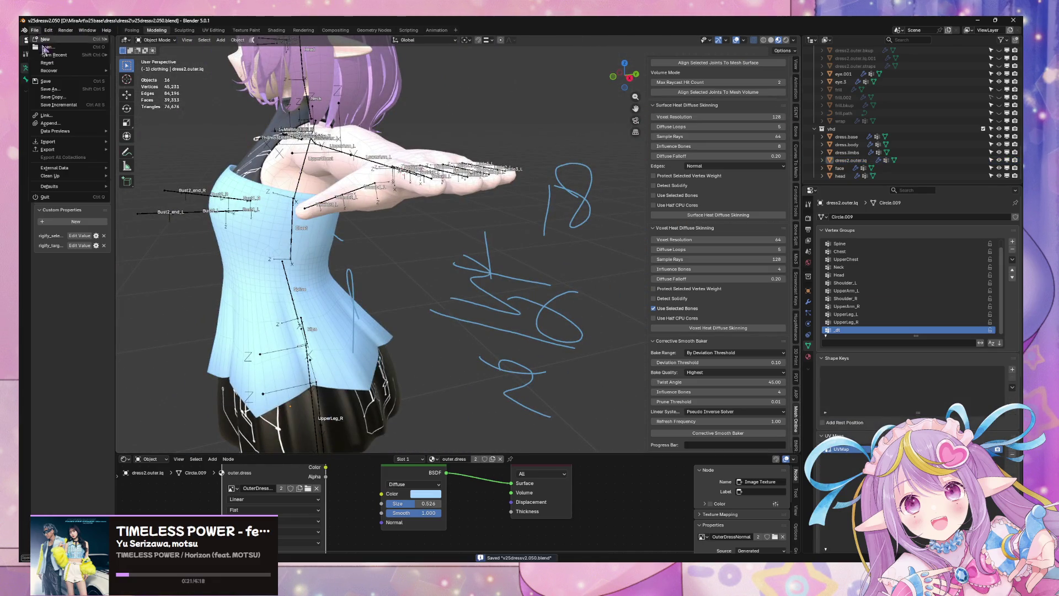
Start a glTF 2.0 export by mistake, then cancel it.
{"action": "mouse_move", "coordinate": [84, 151]}
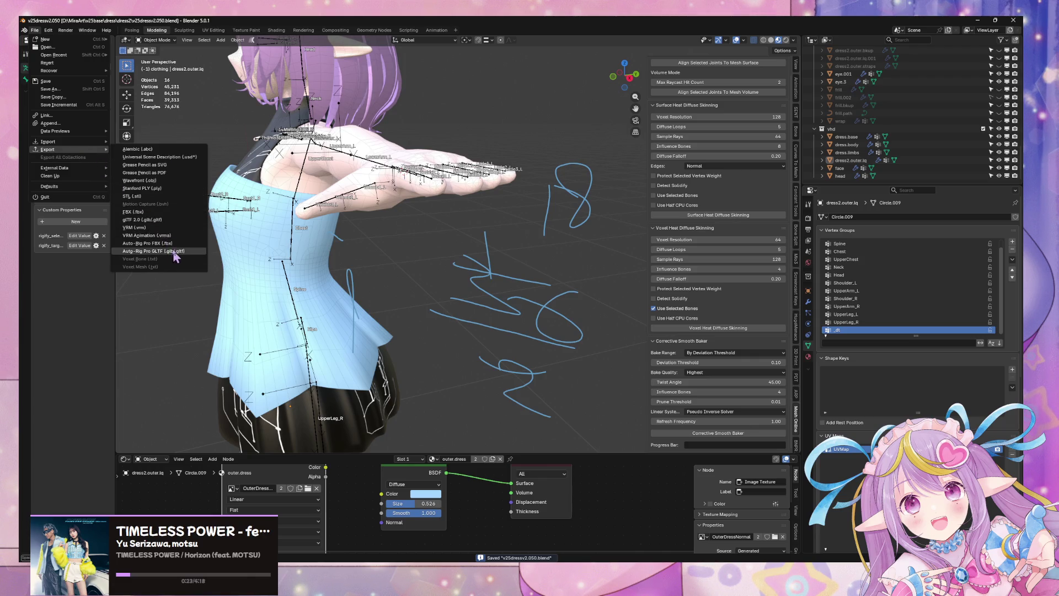
{"action": "left_click", "coordinate": [177, 222]}
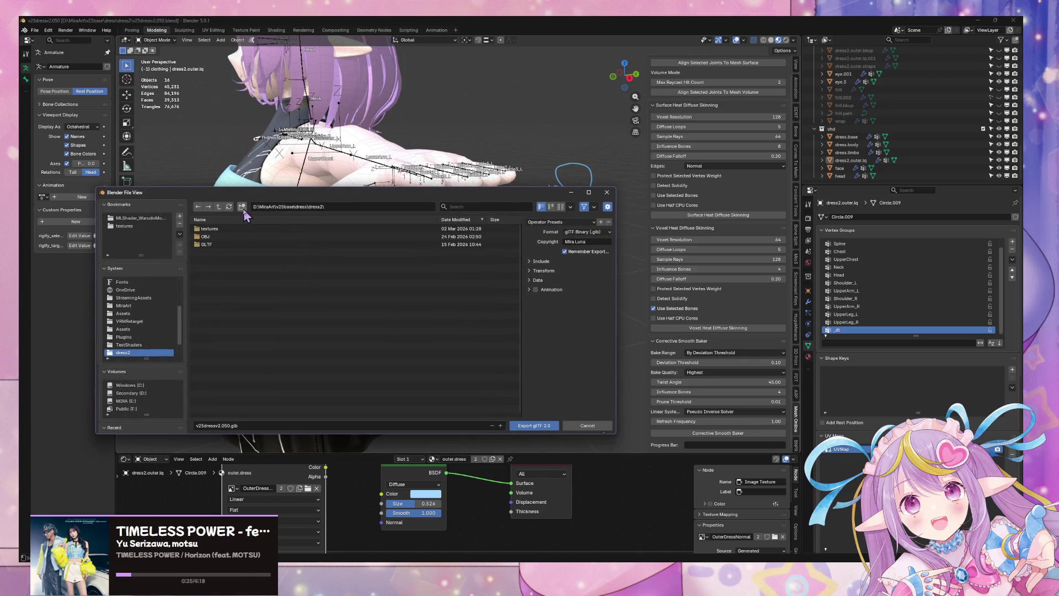
{"action": "key", "text": "Escape"}
Begin an FBX export and apply the saved FBX export operator preset.
{"action": "left_click", "coordinate": [34, 31]}
{"action": "mouse_move", "coordinate": [87, 150]}
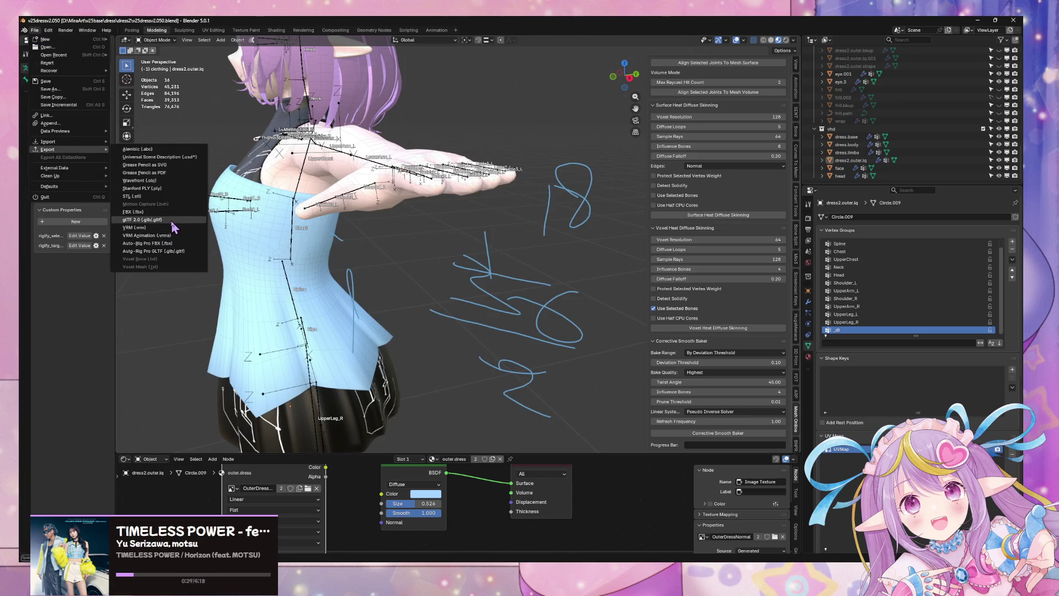
{"action": "left_click", "coordinate": [166, 212]}
{"action": "left_click", "coordinate": [574, 222]}
{"action": "left_click", "coordinate": [562, 254]}
{"action": "scroll", "coordinate": [563, 255], "scroll_direction": "down", "scroll_amount": 2}
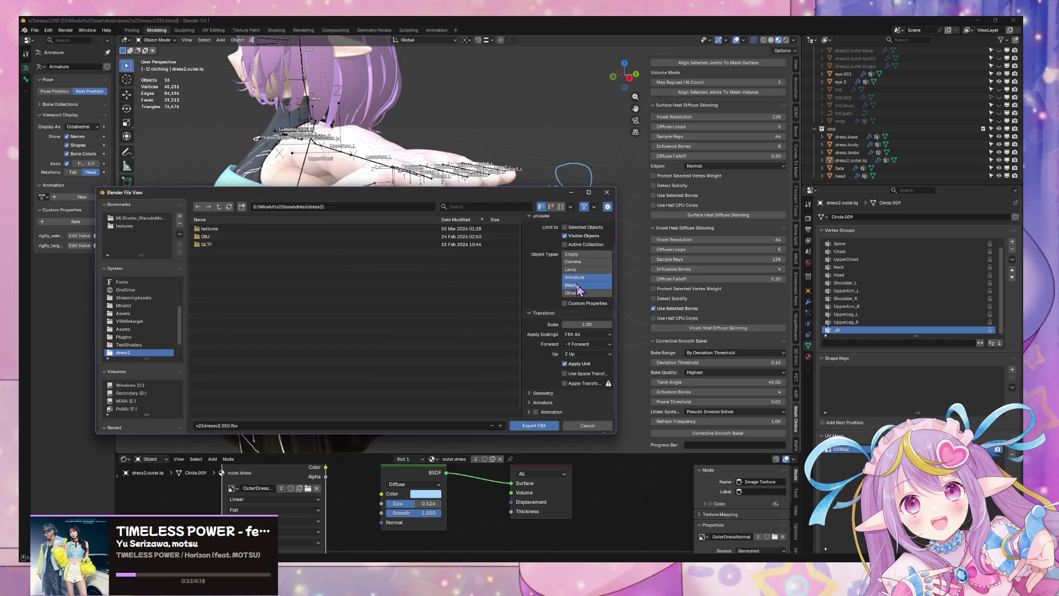
Export over mirav25dress2zfw.fbx in MLShader_WarudoMods/Assets/MiraV25Dress2FBXZForward, then return to Unity.
{"action": "left_click", "coordinate": [156, 219]}
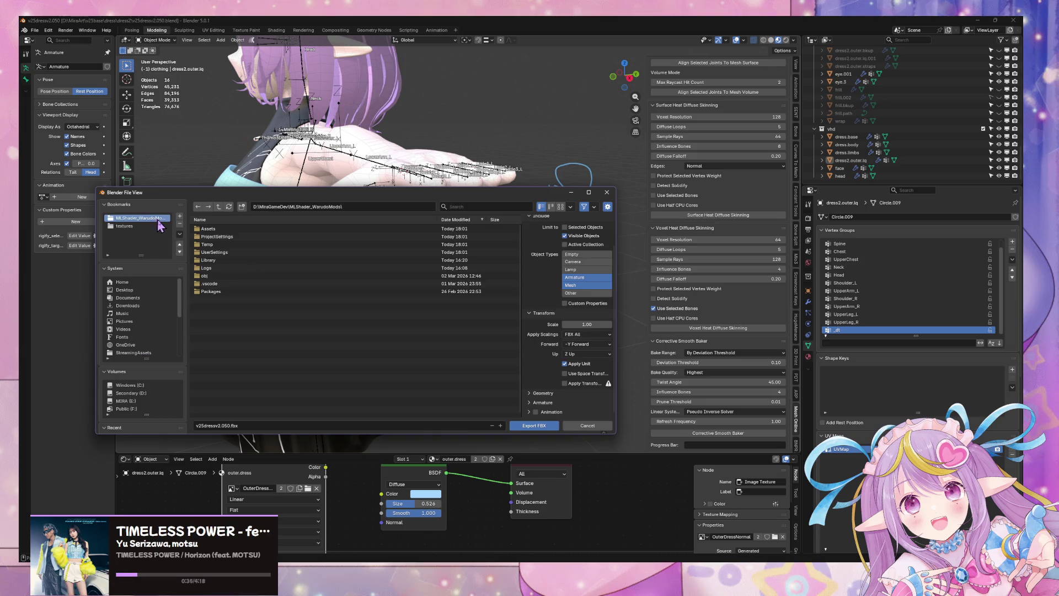
{"action": "double_click", "coordinate": [209, 229]}
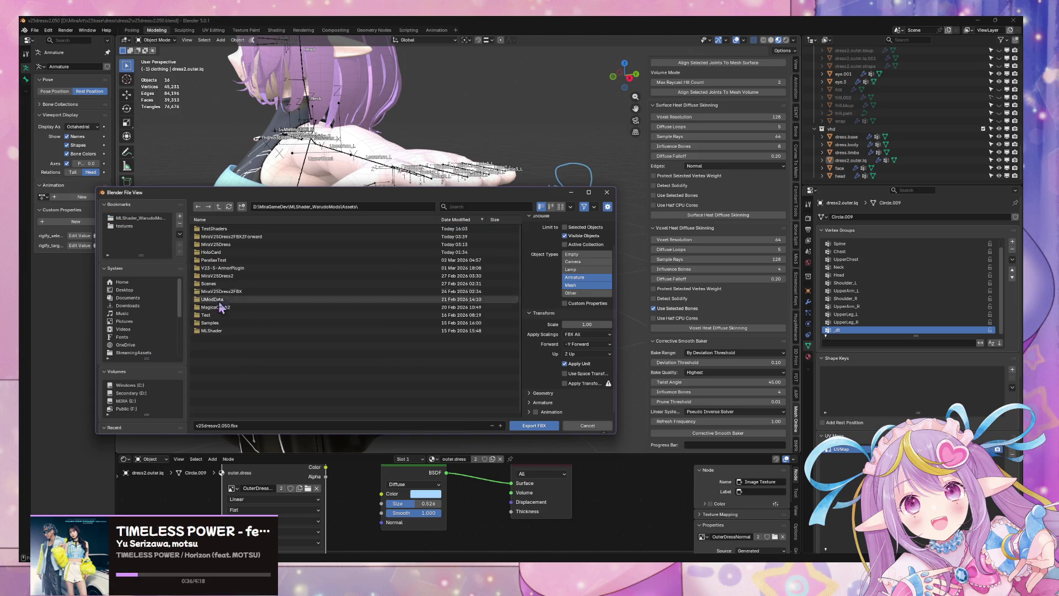
{"action": "double_click", "coordinate": [258, 244]}
{"action": "double_click", "coordinate": [254, 228]}
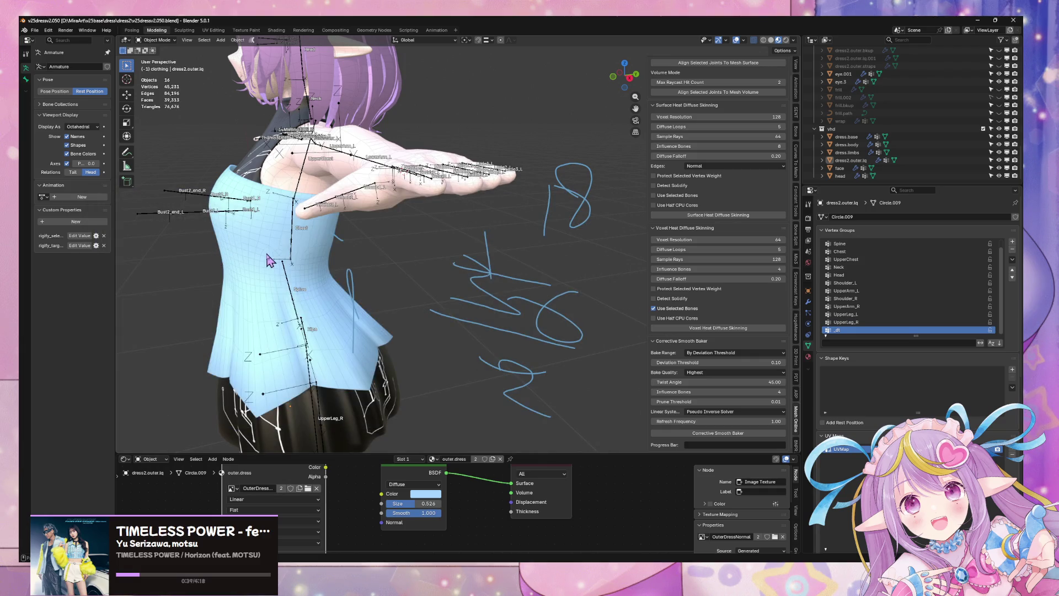
{"action": "scroll", "coordinate": [298, 274], "scroll_direction": "down", "scroll_amount": 5}
{"action": "mouse_move", "coordinate": [625, 557]}
{"action": "left_click", "coordinate": [625, 529]}
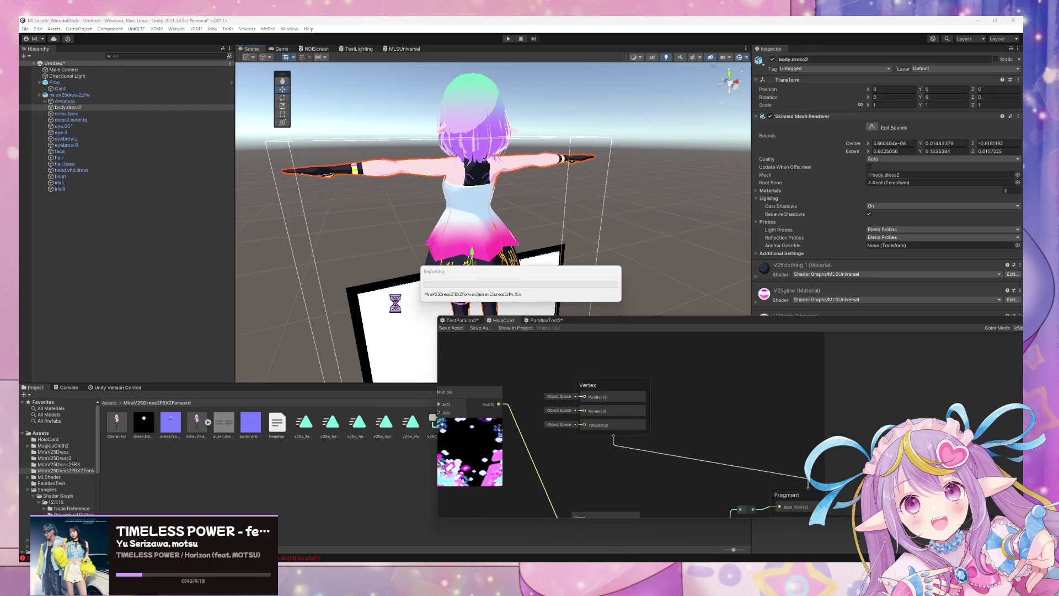
Orbit and zoom the Scene view to inspect the reimported dressed character.
{"action": "mouse_move", "coordinate": [397, 257]}
{"action": "left_mouse_down", "text": "alt"}
{"action": "mouse_move", "coordinate": [652, 258]}
{"action": "mouse_move", "coordinate": [701, 284]}
{"action": "mouse_move", "coordinate": [746, 208]}
{"action": "left_mouse_up", "text": "alt"}
{"action": "scroll", "coordinate": [747, 296], "scroll_direction": "down", "scroll_amount": 5}
{"action": "scroll", "coordinate": [739, 252], "scroll_direction": "up", "scroll_amount": 8}
{"action": "scroll", "coordinate": [739, 252], "scroll_direction": "down", "scroll_amount": 5}
{"action": "left_click_drag", "start_coordinate": [739, 253], "coordinate": [676, 276], "text": "alt"}
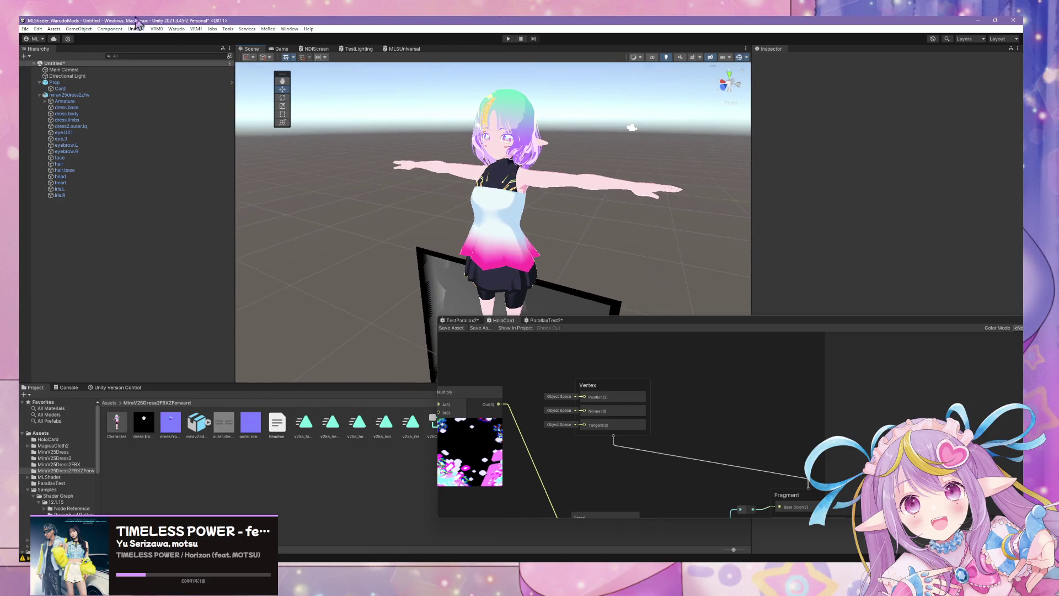
Run Warudo > Build Mod and accept the prefab restructure warning.
{"action": "left_click", "coordinate": [177, 31]}
{"action": "left_click", "coordinate": [194, 82]}
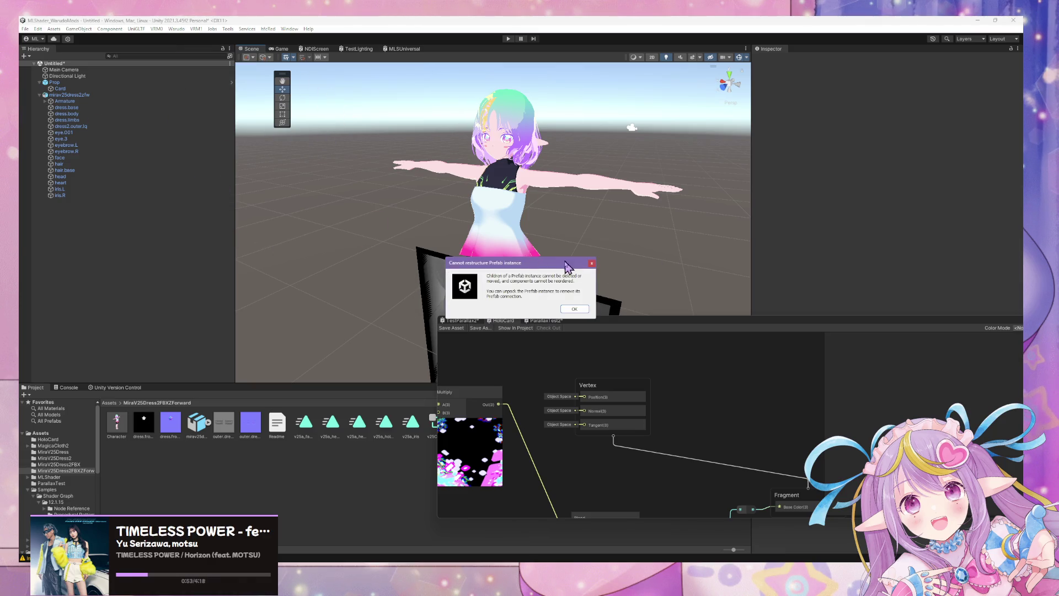
{"action": "left_click", "coordinate": [575, 309]}
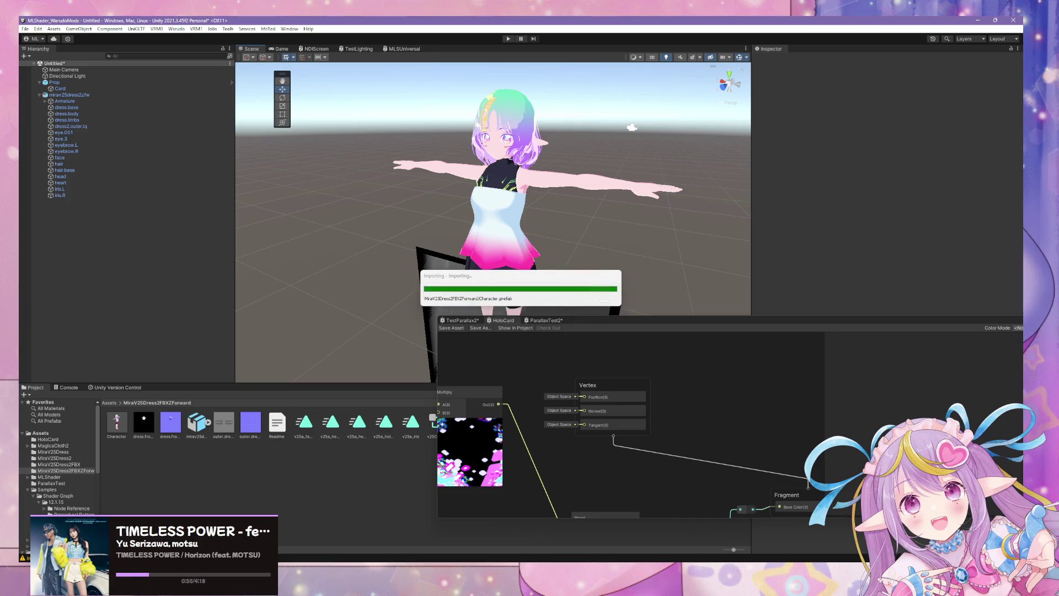
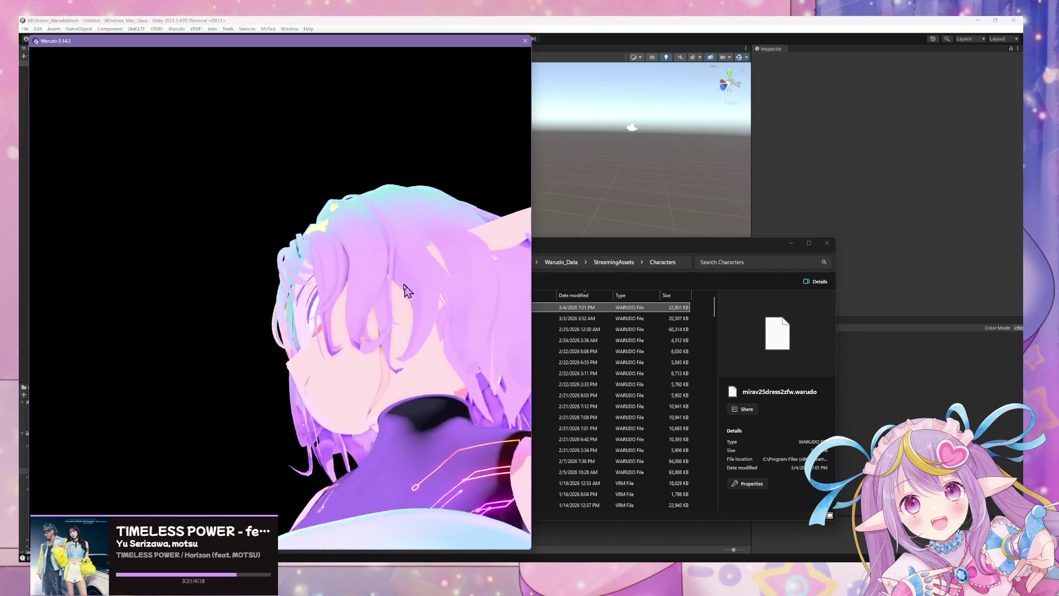
Bring the Blender window with the VTuber dress model and armature to the front.
{"action": "left_click", "coordinate": [557, 585]}
{"action": "left_click", "coordinate": [515, 532]}
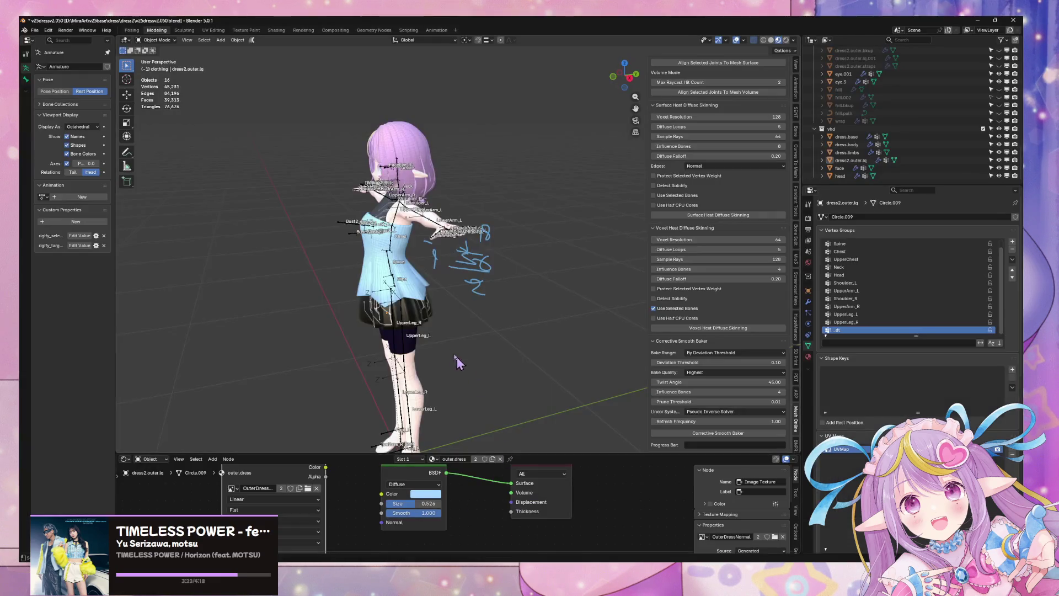
Zoom in on the character's face and select the face mesh.
{"action": "scroll", "coordinate": [475, 275], "scroll_direction": "up", "scroll_amount": 5}
{"action": "middle_click_drag", "start_coordinate": [474, 276], "coordinate": [474, 312]}
{"action": "scroll", "coordinate": [439, 308], "scroll_direction": "up", "scroll_amount": 8}
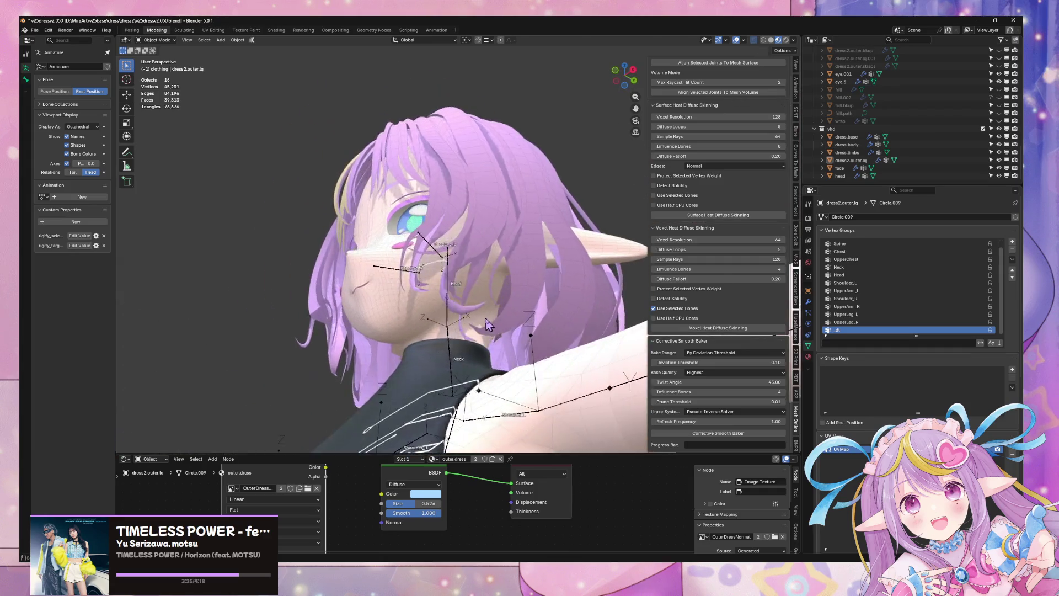
{"action": "left_click", "coordinate": [339, 292]}
{"action": "left_click", "coordinate": [339, 293]}
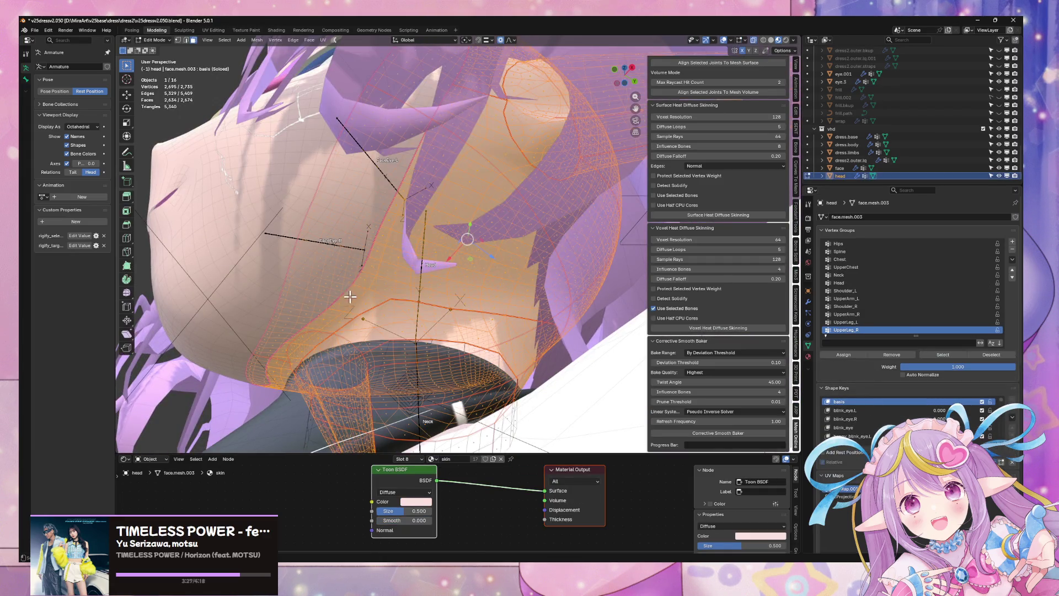
{"action": "scroll", "coordinate": [353, 265], "scroll_direction": "up", "scroll_amount": 3}
{"action": "left_click", "coordinate": [359, 230]}
{"action": "left_click", "coordinate": [386, 253]}
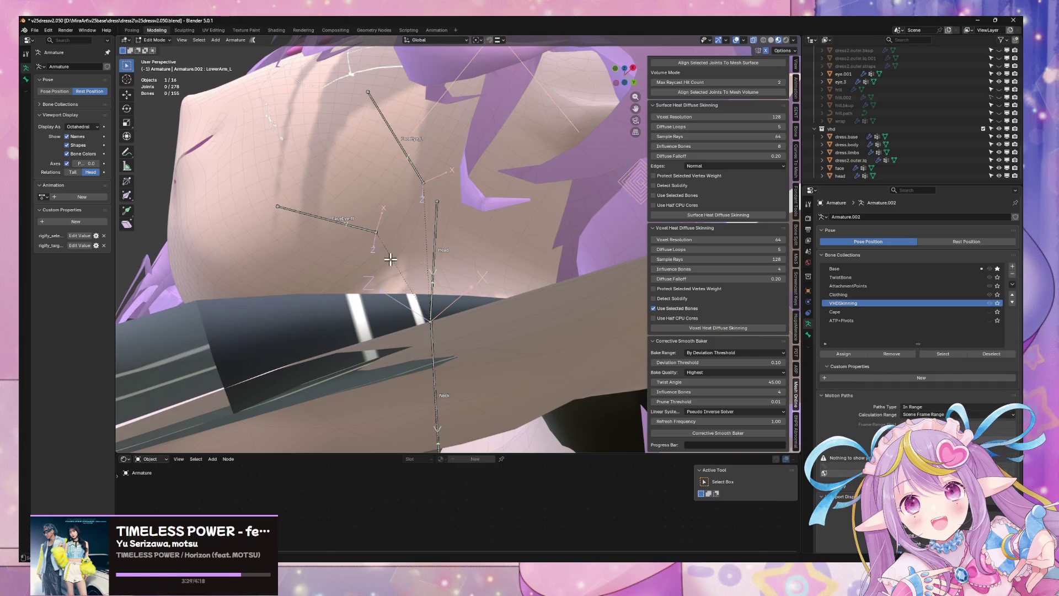
Delete the ring of boundary faces along the face mesh's open border.
{"action": "key", "text": "Tab"}
{"action": "key", "text": "2"}
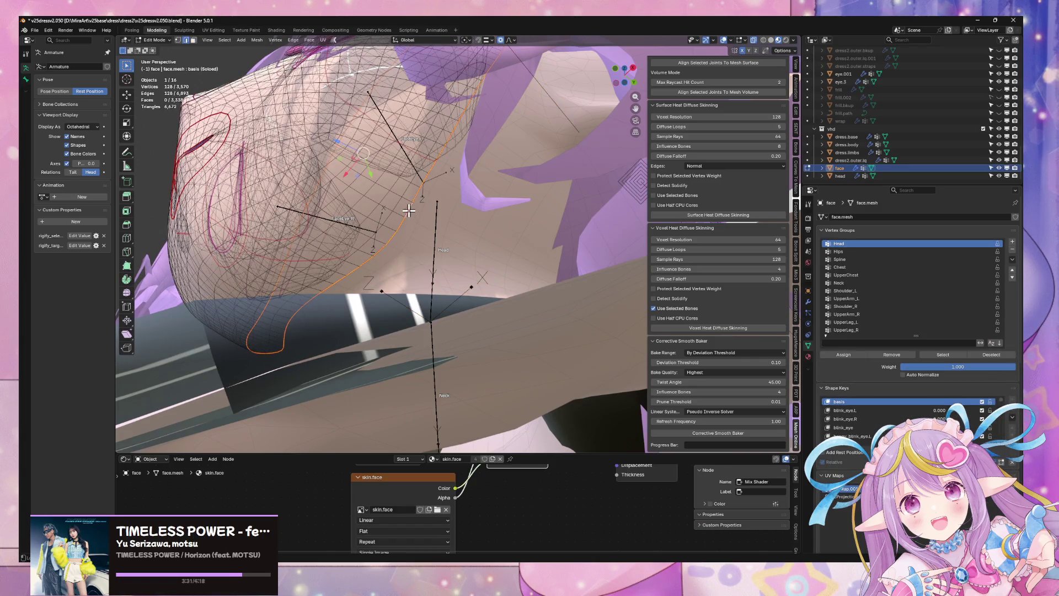
{"action": "left_click", "coordinate": [419, 229], "text": "alt"}
{"action": "mouse_move", "coordinate": [419, 229]}
{"action": "middle_mouse_down"}
{"action": "mouse_move", "coordinate": [459, 251]}
{"action": "mouse_move", "coordinate": [406, 336]}
{"action": "middle_mouse_up"}
{"action": "key", "text": "1"}
{"action": "key", "text": "alt+a"}
{"action": "left_click", "coordinate": [403, 340], "text": "alt"}
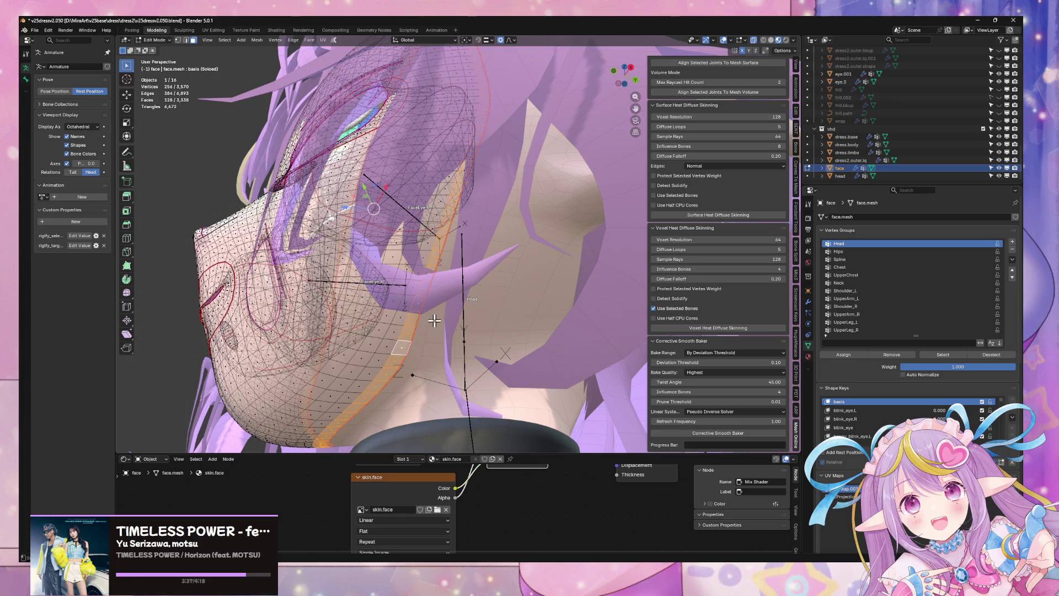
{"action": "key", "text": "x"}
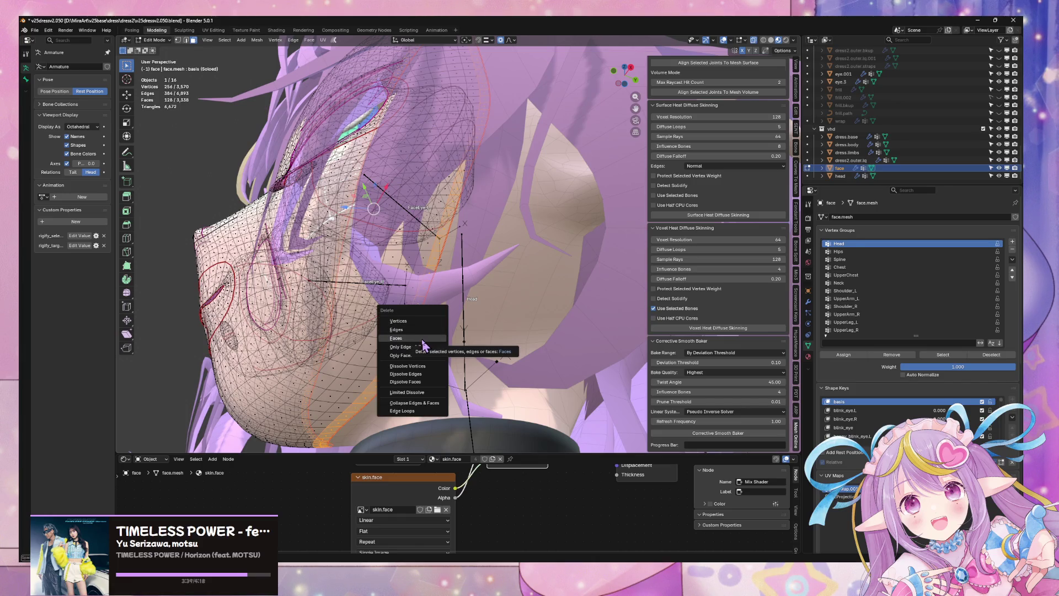
{"action": "left_click", "coordinate": [423, 345]}
{"action": "key", "text": "Tab"}
Duplicate the head's 110-vertex face-border loop and separate it as new object head.001.
{"action": "left_click", "coordinate": [411, 341]}
{"action": "key", "text": "Tab"}
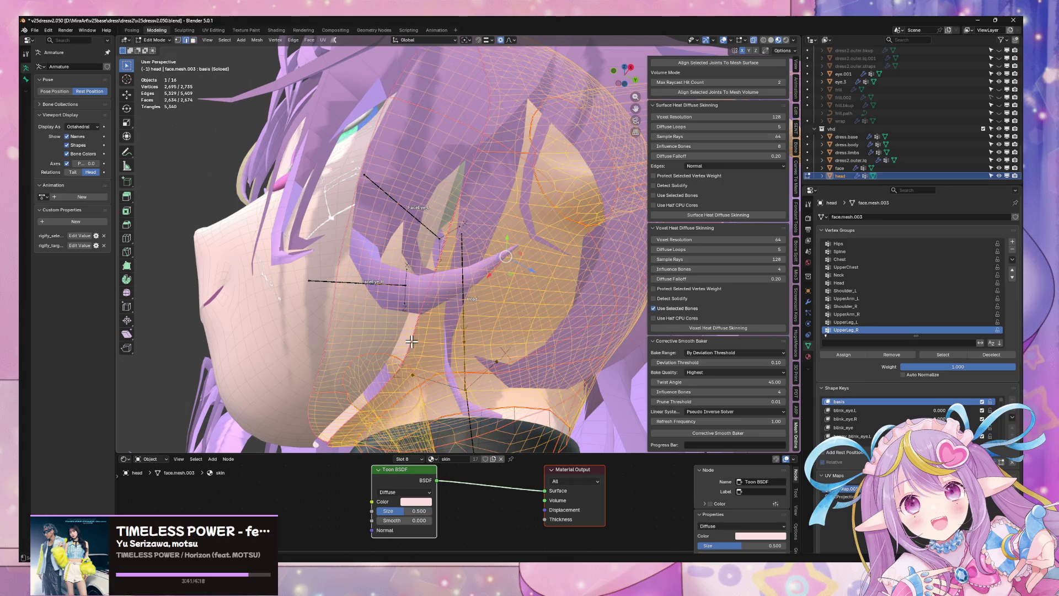
{"action": "left_click", "coordinate": [411, 341], "text": "alt"}
{"action": "key", "text": "shift+d"}
{"action": "key", "text": "Escape"}
{"action": "key", "text": "p"}
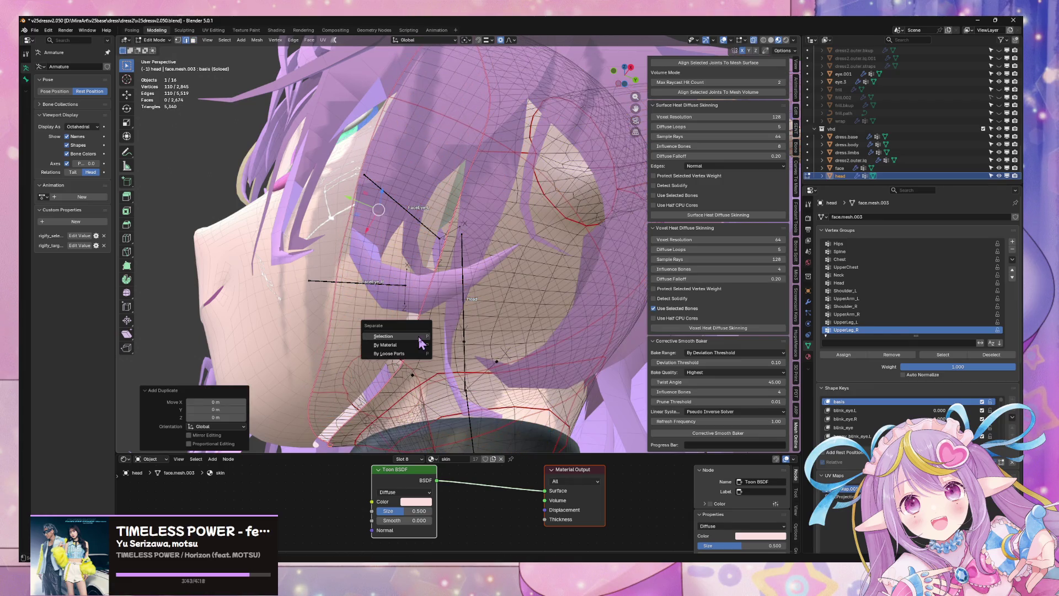
{"action": "left_click", "coordinate": [421, 336]}
{"action": "key", "text": "Tab"}
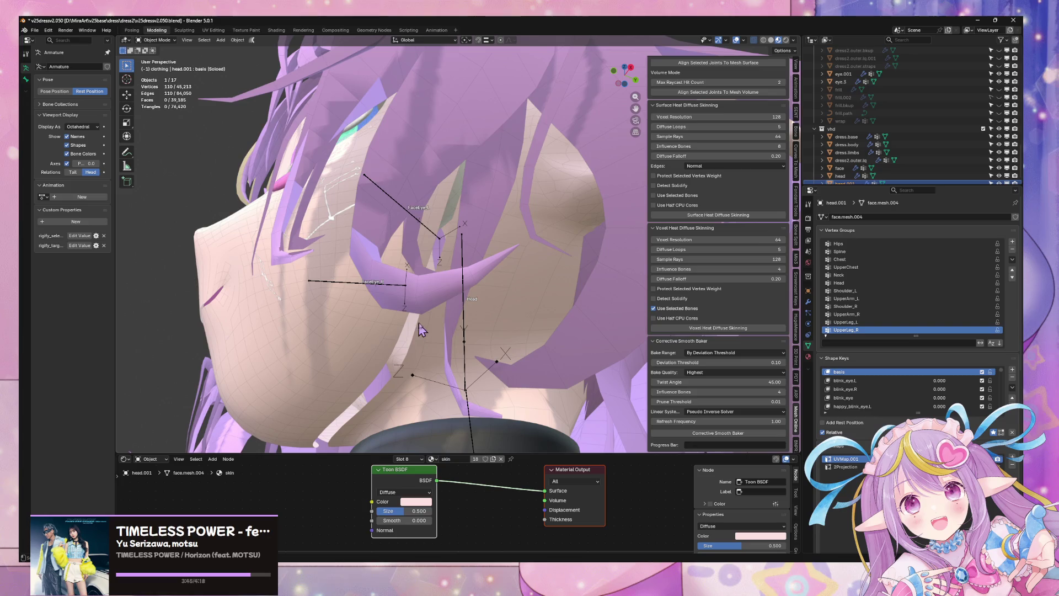
Select head.001 together with the face mesh and join them into one object.
{"action": "scroll", "coordinate": [883, 172], "scroll_direction": "down", "scroll_amount": 1}
{"action": "left_click", "coordinate": [860, 176]}
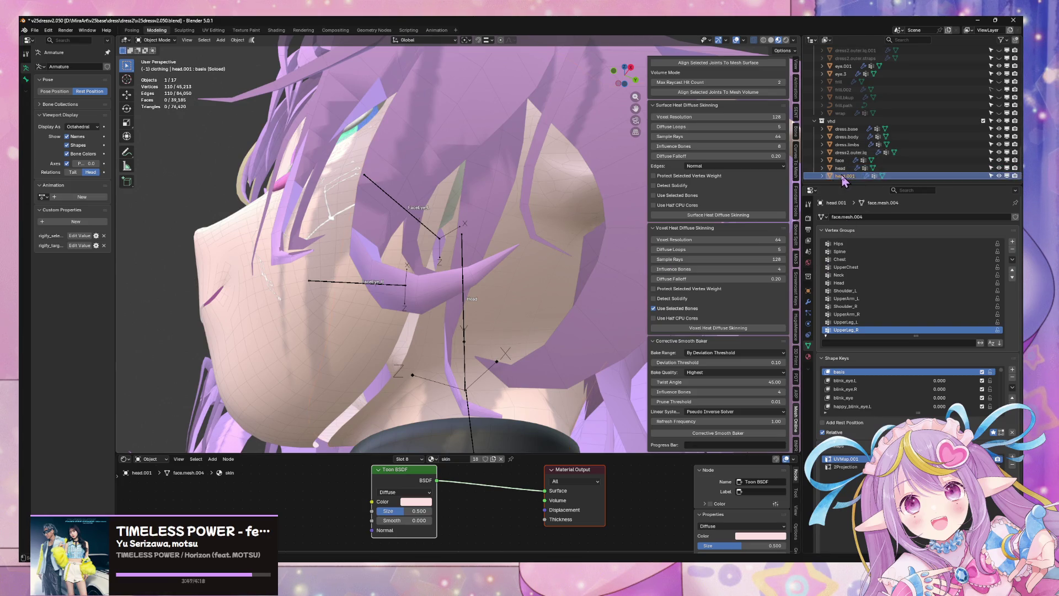
{"action": "key", "text": "Tab"}
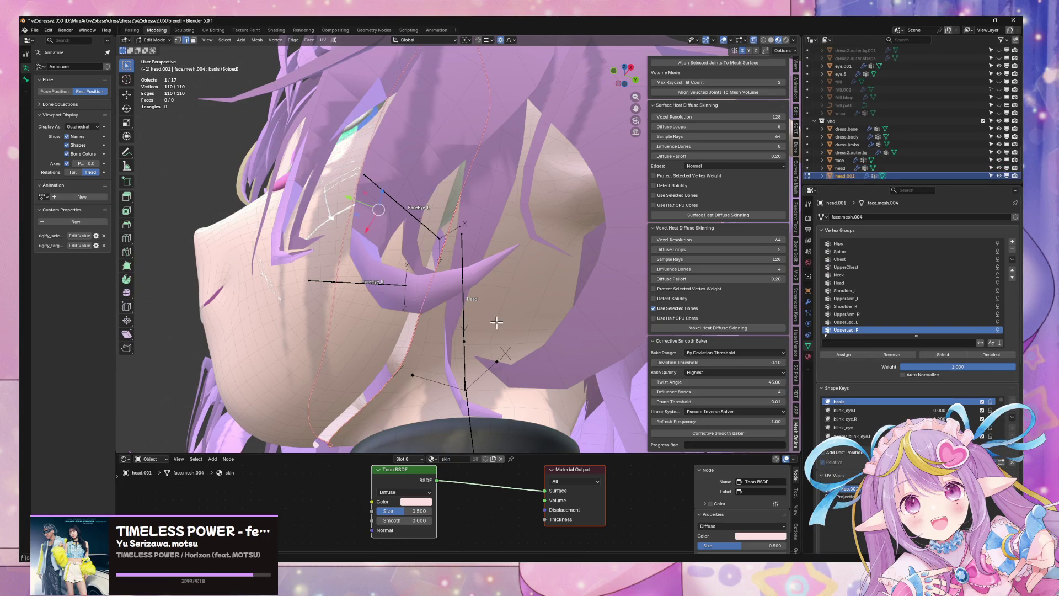
{"action": "key", "text": "Tab"}
{"action": "left_click", "coordinate": [384, 337]}
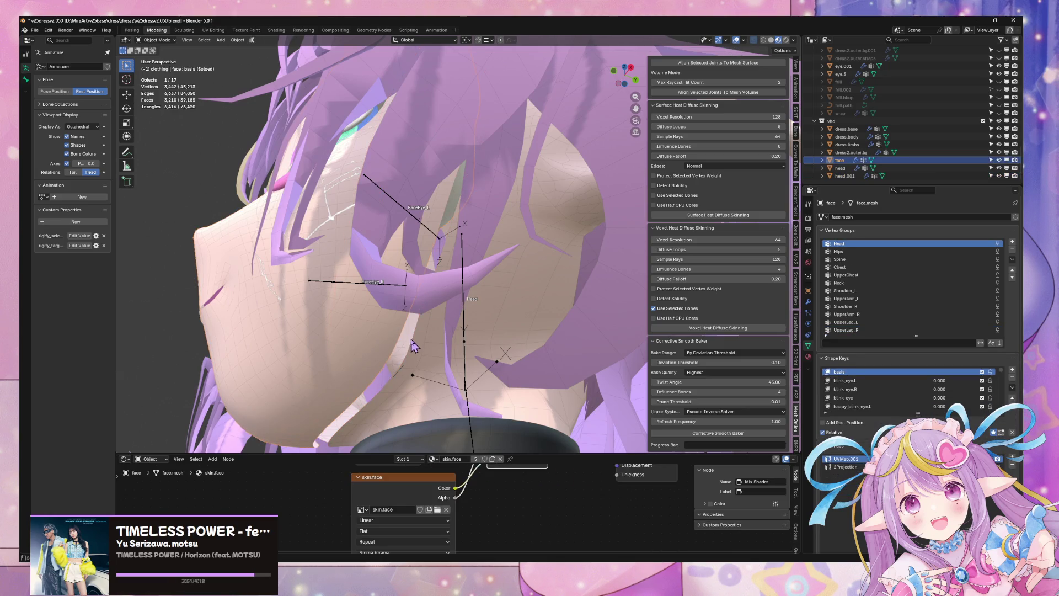
{"action": "left_click", "coordinate": [414, 346]}
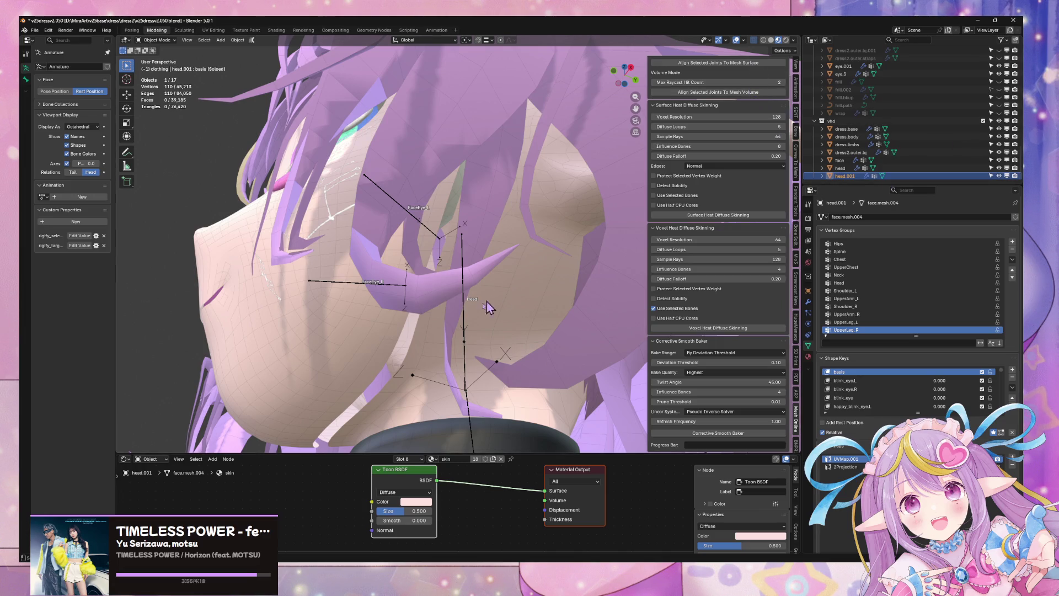
{"action": "left_click", "coordinate": [384, 345], "text": "shift"}
{"action": "key", "text": "g"}
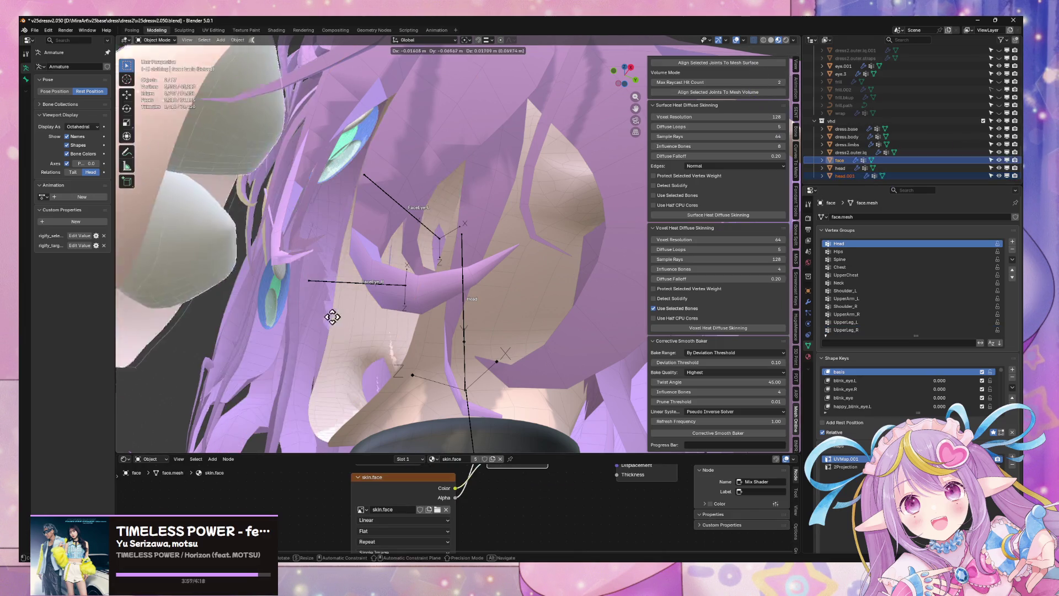
{"action": "key", "text": "Escape"}
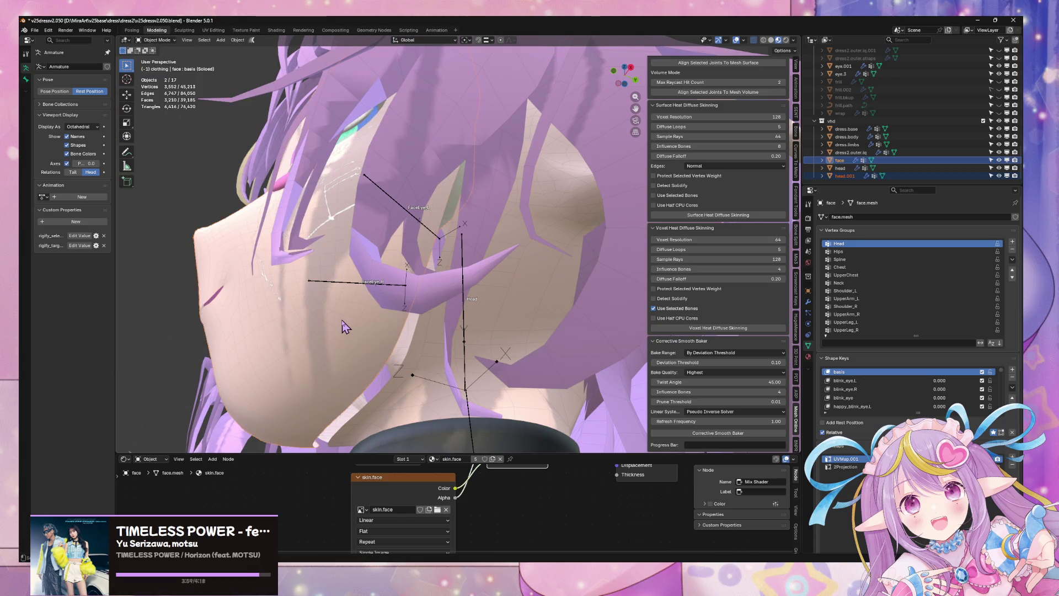
{"action": "key", "text": "ctrl+z"}
Bridge the face's border loop to the copied head loop.
{"action": "key", "text": "Tab"}
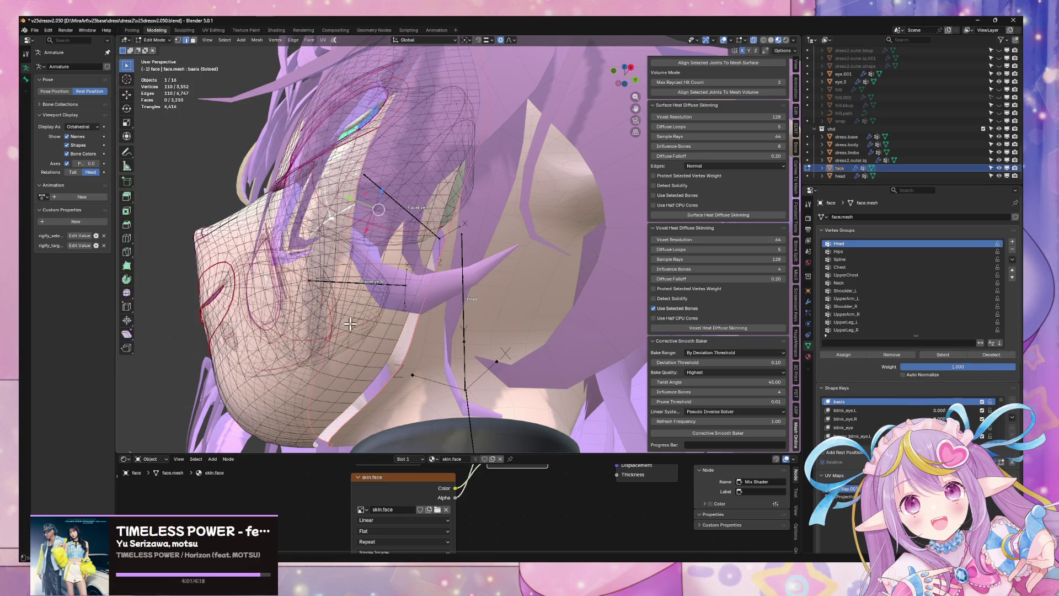
{"action": "left_click", "coordinate": [388, 348], "text": "alt+shift"}
{"action": "key", "text": "ctrl+e"}
{"action": "left_click", "coordinate": [462, 356]}
{"action": "mouse_move", "coordinate": [462, 353]}
{"action": "middle_mouse_down"}
{"action": "mouse_move", "coordinate": [486, 317]}
{"action": "mouse_move", "coordinate": [479, 278]}
{"action": "mouse_move", "coordinate": [397, 325]}
{"action": "mouse_move", "coordinate": [480, 218]}
{"action": "mouse_move", "coordinate": [522, 318]}
{"action": "mouse_move", "coordinate": [519, 268]}
{"action": "middle_mouse_up"}
{"action": "scroll", "coordinate": [466, 278], "scroll_direction": "up", "scroll_amount": 5}
Isolate the face mesh in Local View and remove the bridged ring of faces.
{"action": "key", "text": "KP_Divide"}
{"action": "key", "text": "x"}
{"action": "key", "text": "1"}
{"action": "mouse_move", "coordinate": [514, 224]}
{"action": "middle_mouse_down"}
{"action": "mouse_move", "coordinate": [513, 184]}
{"action": "mouse_move", "coordinate": [508, 226]}
{"action": "mouse_move", "coordinate": [520, 229]}
{"action": "mouse_move", "coordinate": [548, 200]}
{"action": "mouse_move", "coordinate": [535, 215]}
{"action": "middle_mouse_up"}
{"action": "key", "text": "2"}
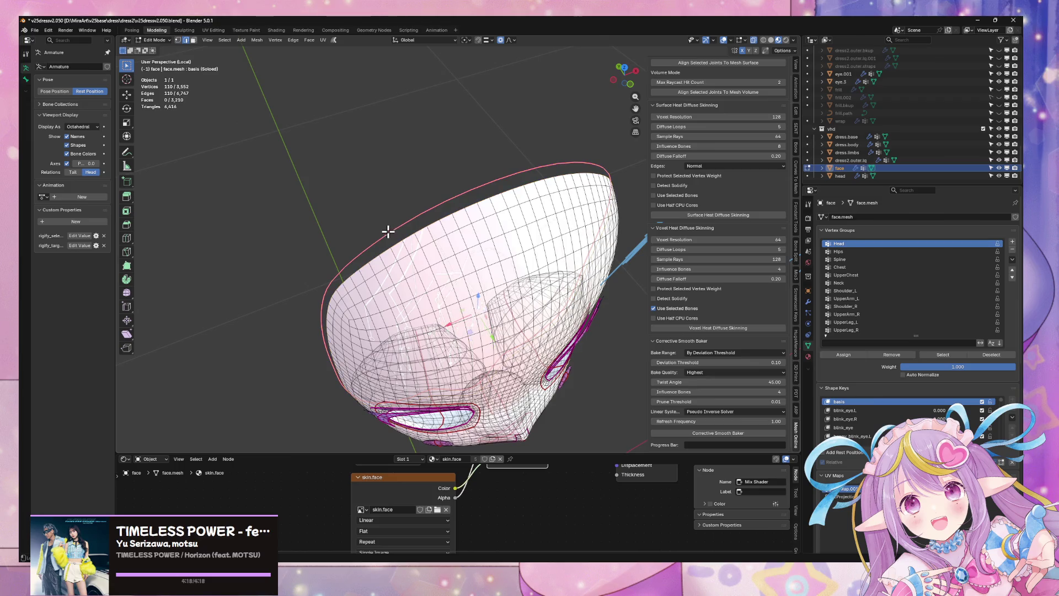
{"action": "key", "text": "alt+z"}
{"action": "key", "text": "1"}
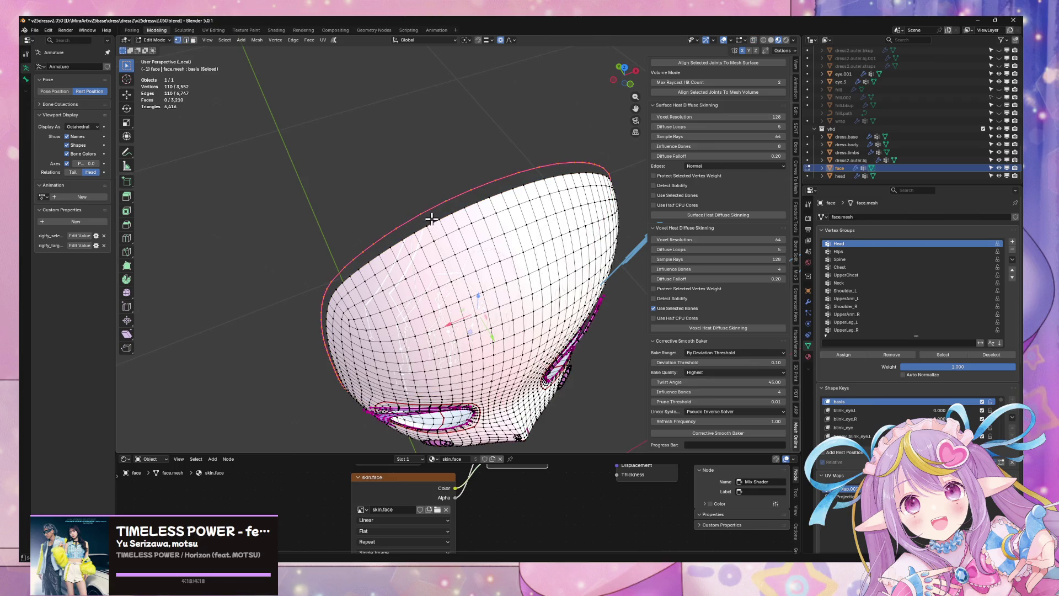
{"action": "left_click", "coordinate": [435, 208], "text": "shift"}
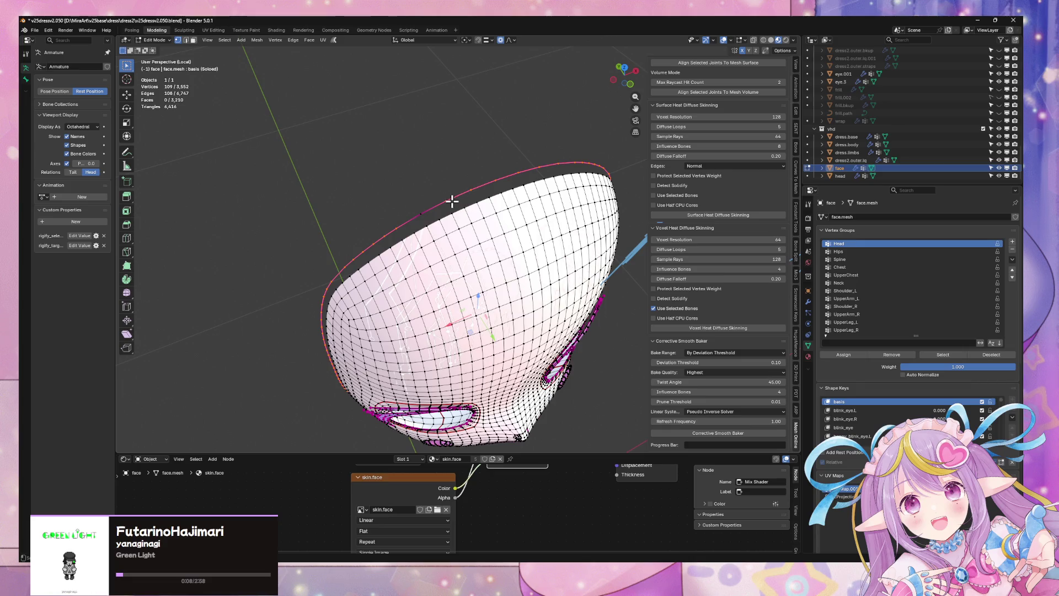
{"action": "left_click", "coordinate": [500, 180], "text": "shift"}
{"action": "middle_click_drag", "start_coordinate": [499, 179], "coordinate": [507, 198]}
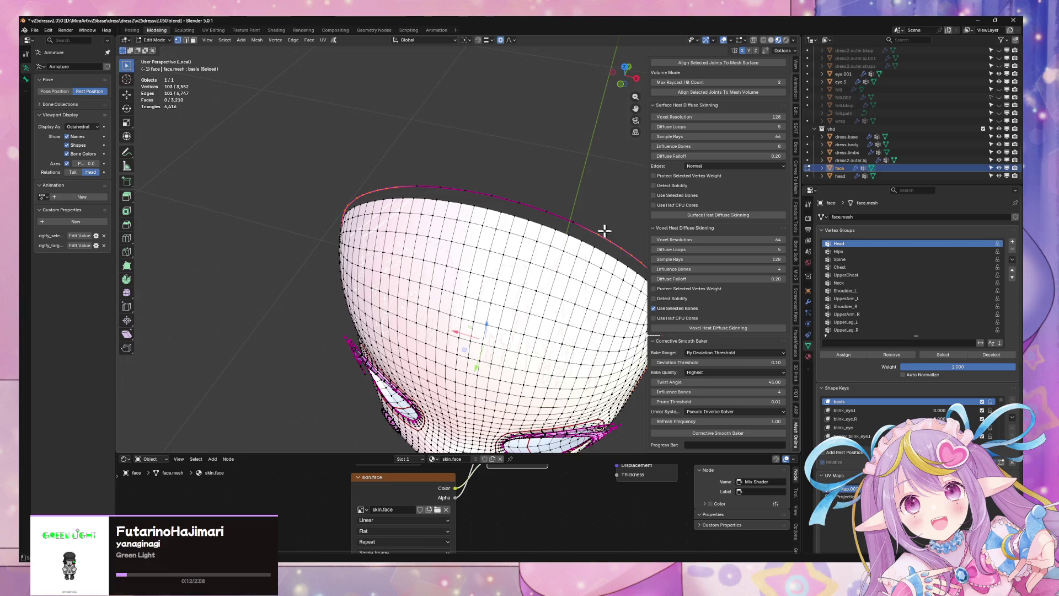
{"action": "key", "text": "ctrl+z"}
{"action": "left_click", "coordinate": [558, 237], "text": "alt+shift"}
{"action": "middle_click_drag", "start_coordinate": [524, 225], "coordinate": [517, 243]}
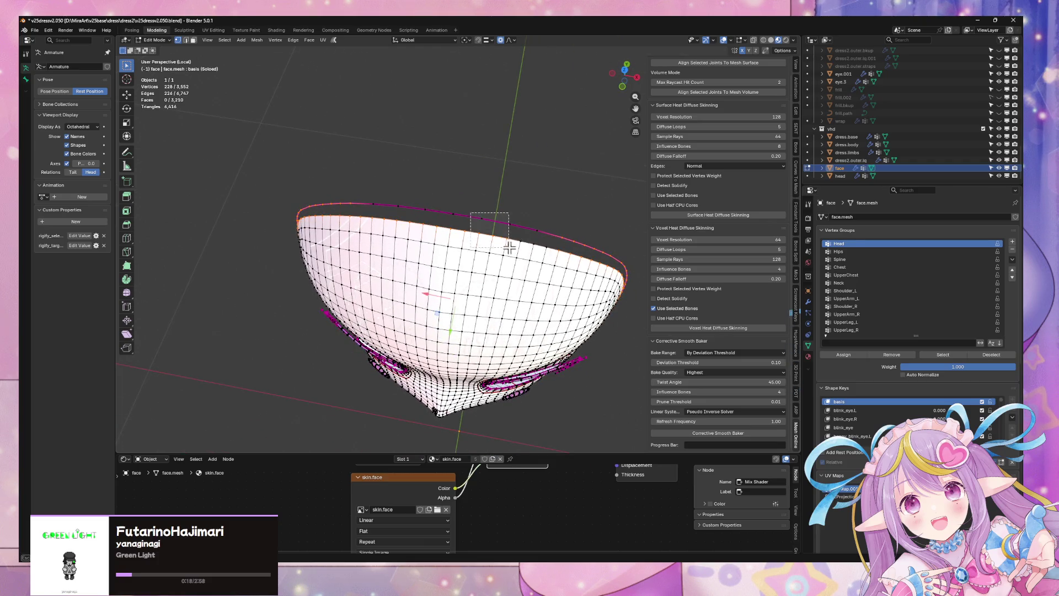
{"action": "left_click_drag", "start_coordinate": [407, 205], "coordinate": [489, 252], "text": "ctrl"}
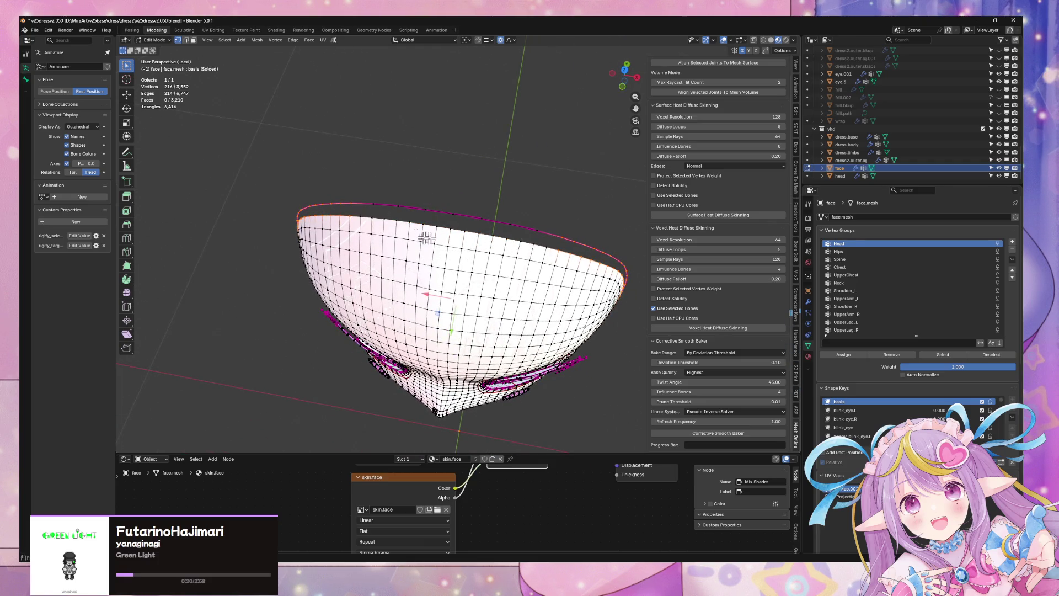
{"action": "key", "text": "ctrl+e"}
{"action": "left_click", "coordinate": [524, 231]}
{"action": "mouse_move", "coordinate": [487, 258]}
{"action": "middle_mouse_down"}
{"action": "mouse_move", "coordinate": [541, 204]}
{"action": "mouse_move", "coordinate": [484, 164]}
{"action": "mouse_move", "coordinate": [509, 259]}
{"action": "middle_mouse_up"}
{"action": "key", "text": "ctrl+z"}
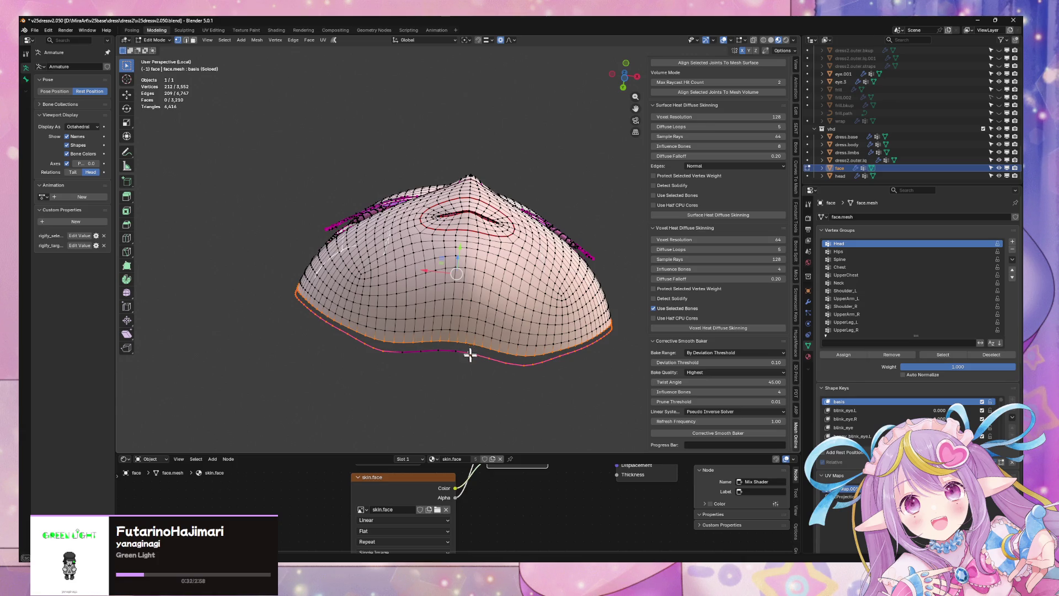
{"action": "left_click", "coordinate": [525, 369], "text": "shift"}
{"action": "middle_click_drag", "start_coordinate": [532, 374], "coordinate": [551, 381]}
{"action": "key", "text": "ctrl+e"}
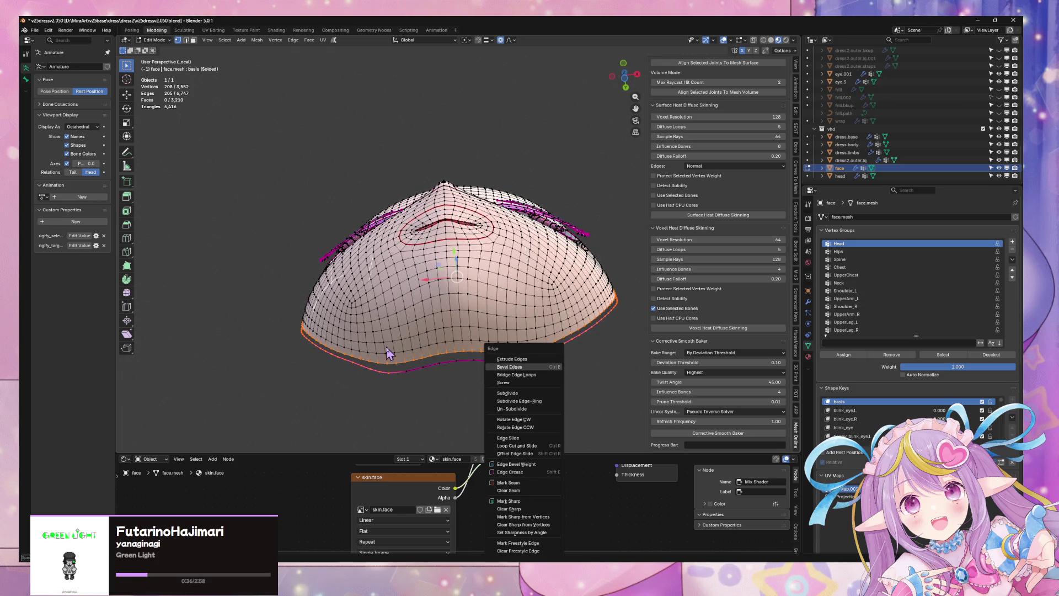
{"action": "mouse_move", "coordinate": [393, 348]}
{"action": "left_mouse_down"}
{"action": "mouse_move", "coordinate": [411, 364]}
{"action": "mouse_move", "coordinate": [504, 359]}
{"action": "mouse_move", "coordinate": [544, 371]}
{"action": "left_mouse_up"}
{"action": "key", "text": "ctrl+e"}
{"action": "left_click", "coordinate": [544, 371]}
{"action": "key", "text": "ctrl+z"}
{"action": "mouse_move", "coordinate": [530, 359]}
{"action": "middle_mouse_down"}
{"action": "mouse_move", "coordinate": [546, 308]}
{"action": "mouse_move", "coordinate": [643, 292]}
{"action": "middle_mouse_up"}
{"action": "mouse_move", "coordinate": [502, 263]}
{"action": "middle_mouse_down"}
{"action": "mouse_move", "coordinate": [525, 269]}
{"action": "mouse_move", "coordinate": [466, 224]}
{"action": "mouse_move", "coordinate": [383, 269]}
{"action": "mouse_move", "coordinate": [393, 292]}
{"action": "mouse_move", "coordinate": [468, 350]}
{"action": "mouse_move", "coordinate": [473, 335]}
{"action": "middle_mouse_up"}
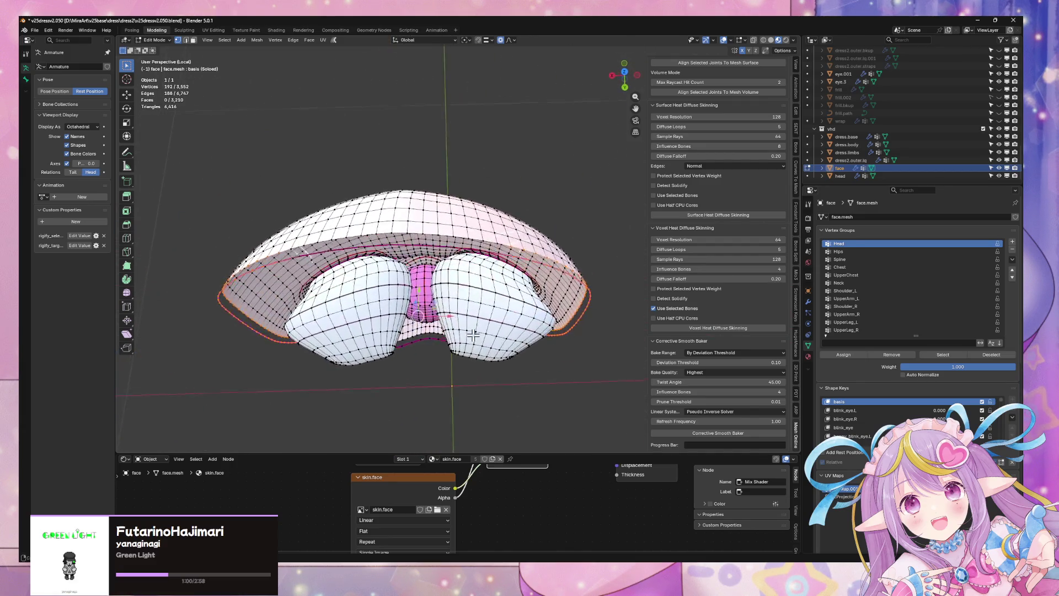
Try bridging only the right-side loops in orthographic view, then undo it.
{"action": "key", "text": "ctrl+KP_1"}
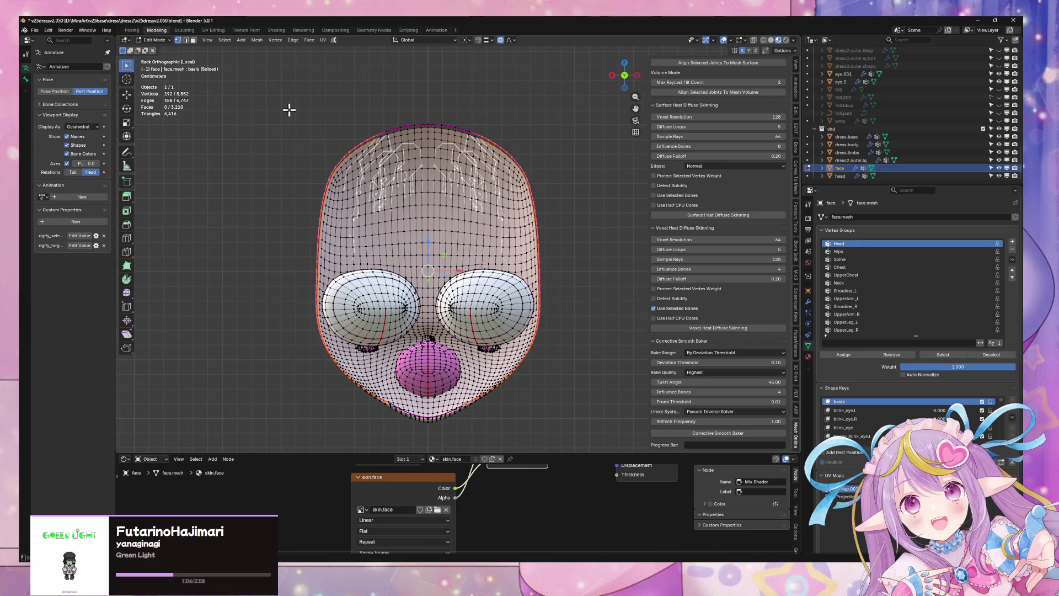
{"action": "left_click_drag", "start_coordinate": [278, 92], "coordinate": [427, 436], "text": "ctrl"}
{"action": "key", "text": "ctrl+e"}
{"action": "left_click", "coordinate": [576, 158]}
{"action": "mouse_move", "coordinate": [574, 158]}
{"action": "middle_mouse_down"}
{"action": "mouse_move", "coordinate": [544, 172]}
{"action": "mouse_move", "coordinate": [470, 146]}
{"action": "mouse_move", "coordinate": [491, 101]}
{"action": "mouse_move", "coordinate": [425, 235]}
{"action": "middle_mouse_up"}
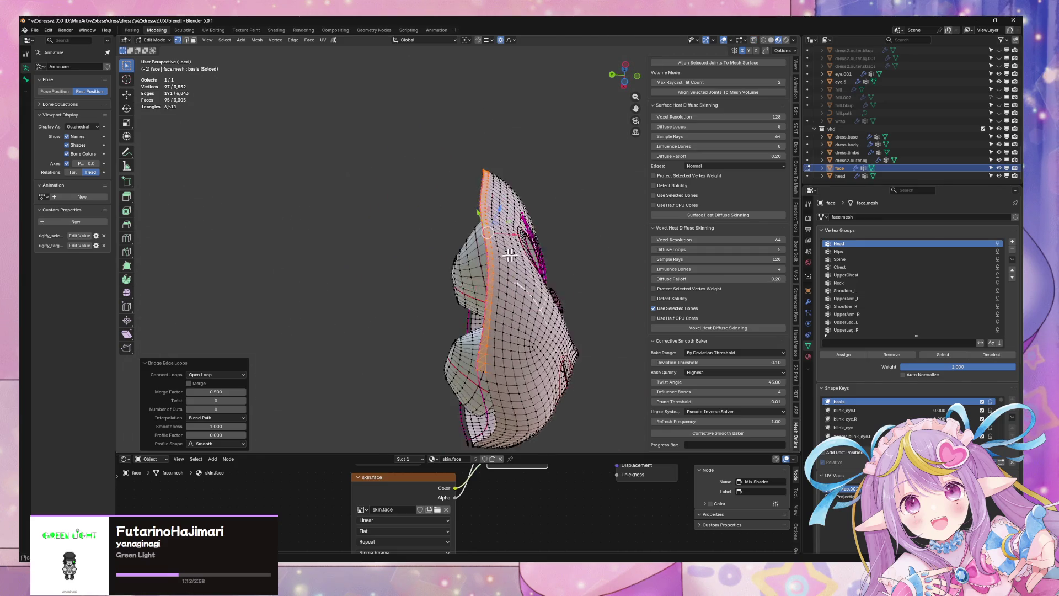
{"action": "scroll", "coordinate": [500, 237], "scroll_direction": "up", "scroll_amount": 5}
{"action": "mouse_move", "coordinate": [499, 237]}
{"action": "middle_mouse_down"}
{"action": "mouse_move", "coordinate": [516, 210]}
{"action": "mouse_move", "coordinate": [492, 232]}
{"action": "middle_mouse_up"}
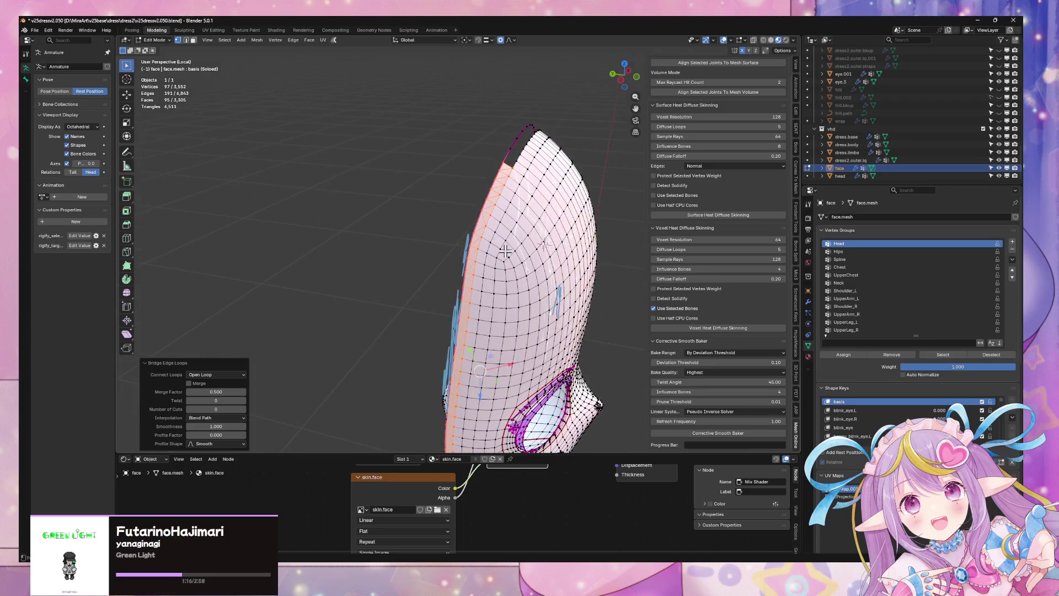
{"action": "key", "text": "ctrl+z"}
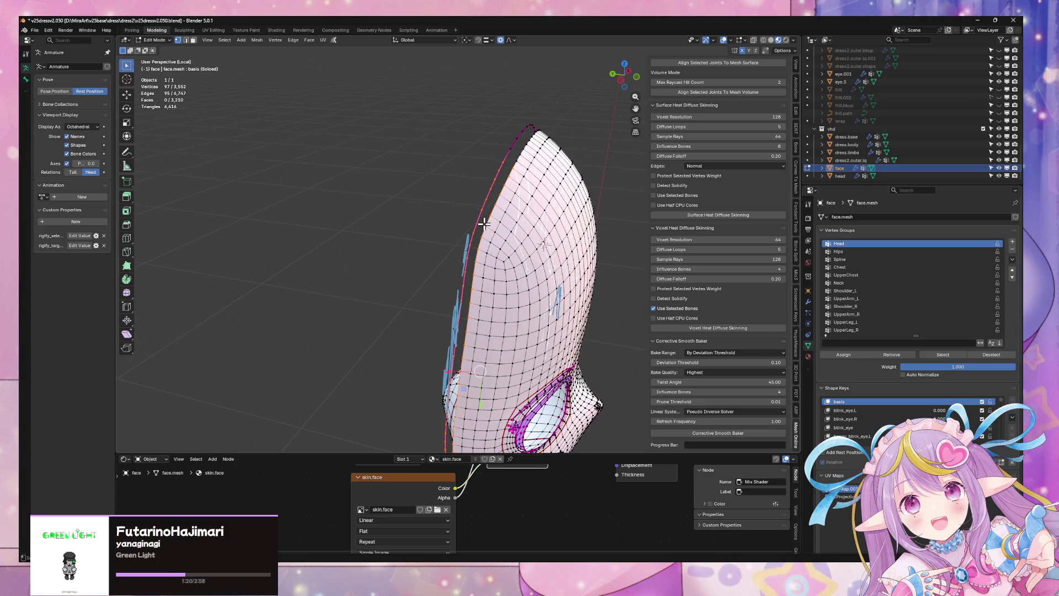
Bridge the selected open edge loops with new faces.
{"action": "key", "text": "ctrl+e"}
{"action": "left_click", "coordinate": [556, 233]}
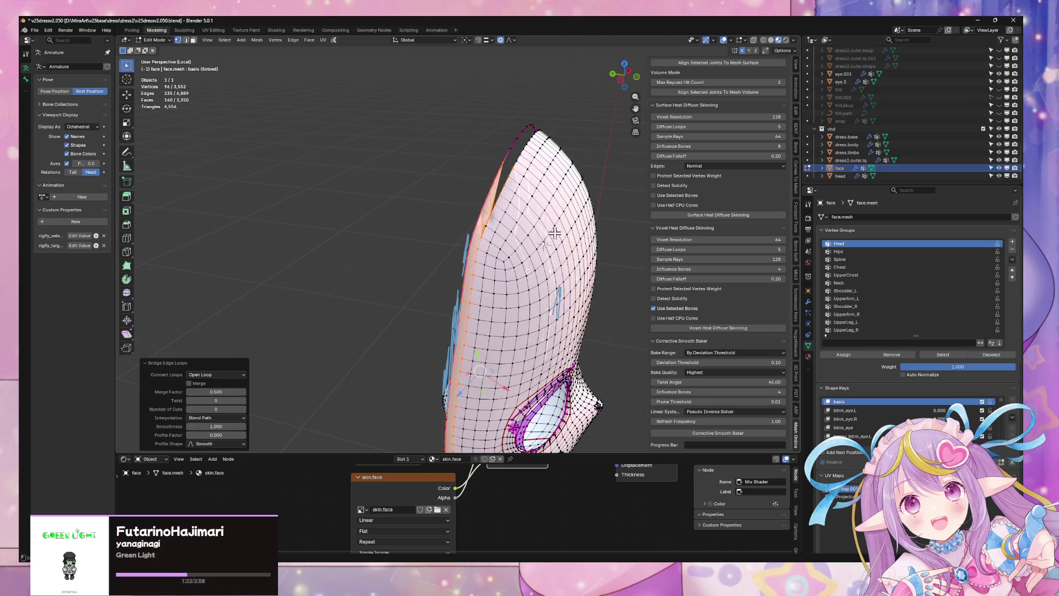
{"action": "left_click_drag", "start_coordinate": [473, 132], "coordinate": [533, 215]}
{"action": "key", "text": "ctrl+e"}
{"action": "left_click", "coordinate": [535, 222]}
{"action": "mouse_move", "coordinate": [535, 221]}
{"action": "middle_mouse_down"}
{"action": "mouse_move", "coordinate": [558, 200]}
{"action": "mouse_move", "coordinate": [551, 212]}
{"action": "mouse_move", "coordinate": [565, 171]}
{"action": "mouse_move", "coordinate": [583, 243]}
{"action": "mouse_move", "coordinate": [513, 355]}
{"action": "mouse_move", "coordinate": [486, 187]}
{"action": "middle_mouse_up"}
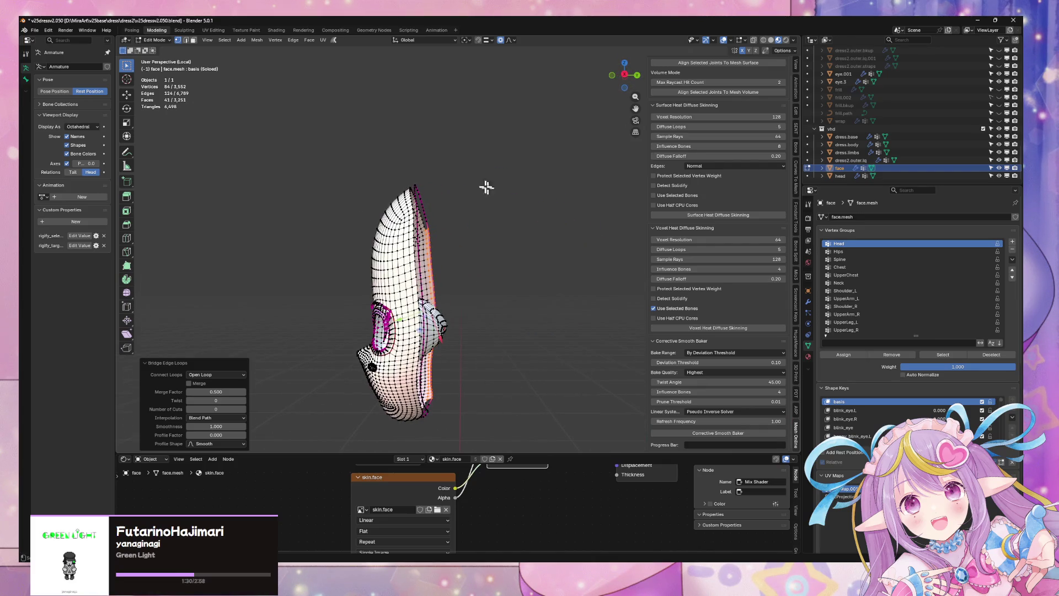
Check the bridged rim from Right Orthographic view and clear the large selection.
{"action": "left_click", "coordinate": [625, 75]}
{"action": "scroll", "coordinate": [469, 181], "scroll_direction": "up", "scroll_amount": 5}
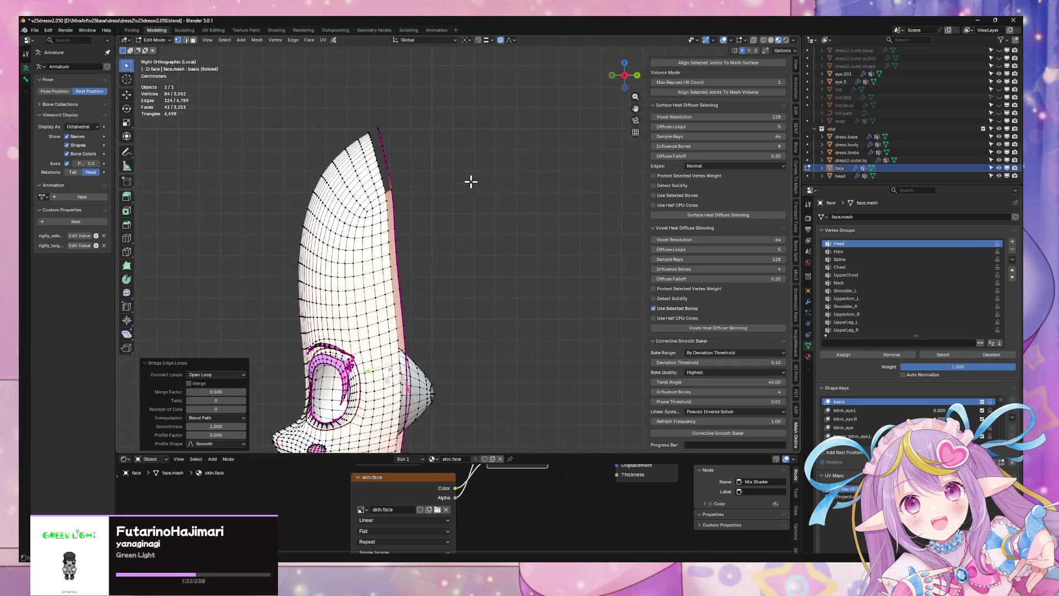
{"action": "mouse_move", "coordinate": [461, 184]}
{"action": "middle_mouse_down"}
{"action": "mouse_move", "coordinate": [518, 173]}
{"action": "mouse_move", "coordinate": [488, 189]}
{"action": "mouse_move", "coordinate": [519, 175]}
{"action": "middle_mouse_up"}
{"action": "left_click", "coordinate": [623, 76]}
{"action": "scroll", "coordinate": [499, 167], "scroll_direction": "up", "scroll_amount": 2}
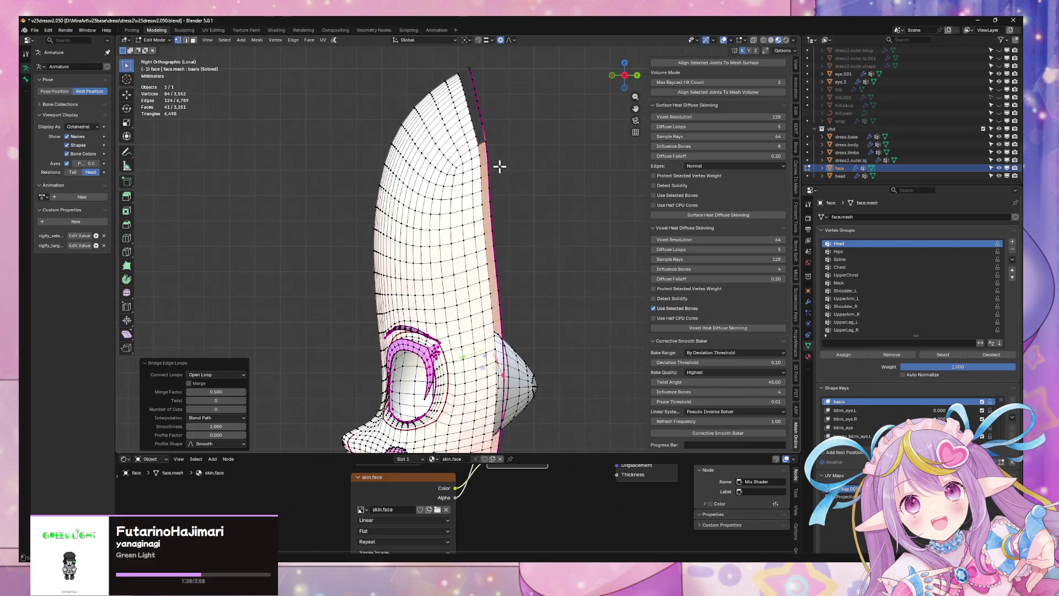
{"action": "left_click", "coordinate": [478, 143]}
{"action": "scroll", "coordinate": [494, 165], "scroll_direction": "down", "scroll_amount": 3}
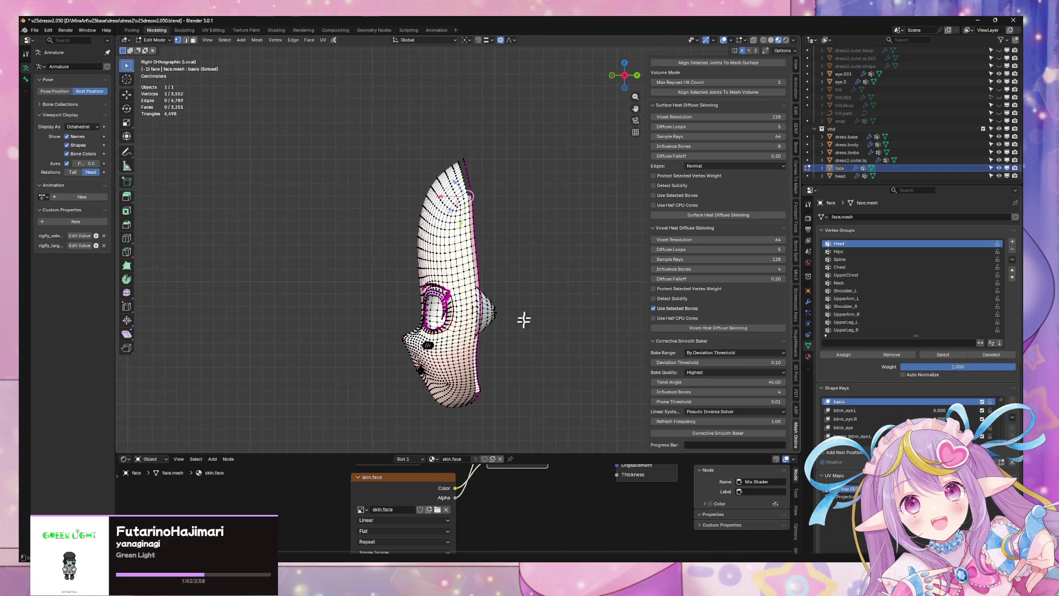
{"action": "left_click_drag", "start_coordinate": [508, 393], "coordinate": [484, 393]}
{"action": "mouse_move", "coordinate": [546, 215]}
{"action": "middle_mouse_down"}
{"action": "mouse_move", "coordinate": [532, 267]}
{"action": "mouse_move", "coordinate": [529, 258]}
{"action": "middle_mouse_up"}
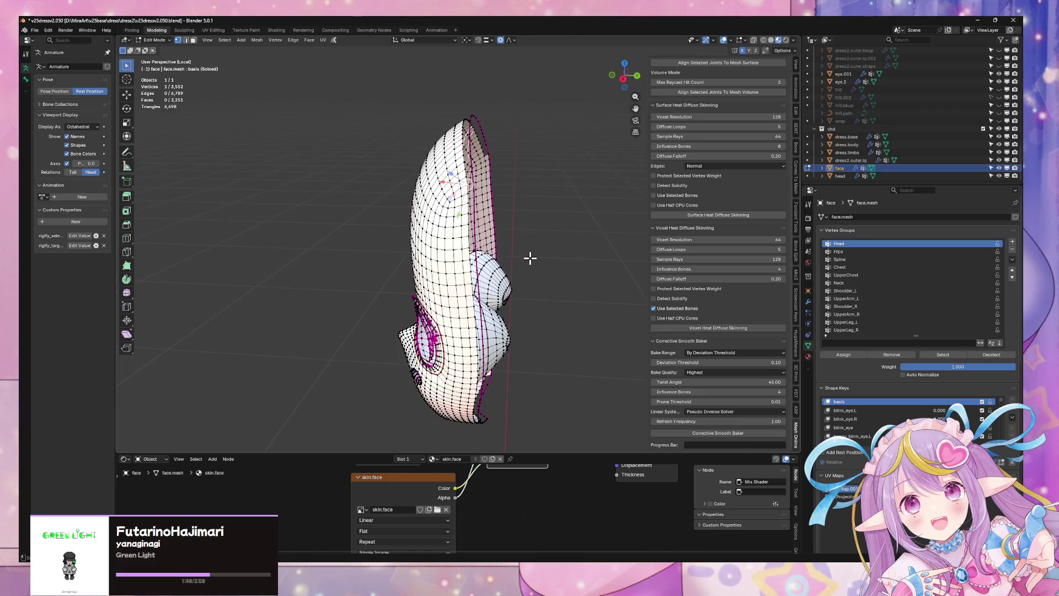
{"action": "left_click", "coordinate": [622, 79]}
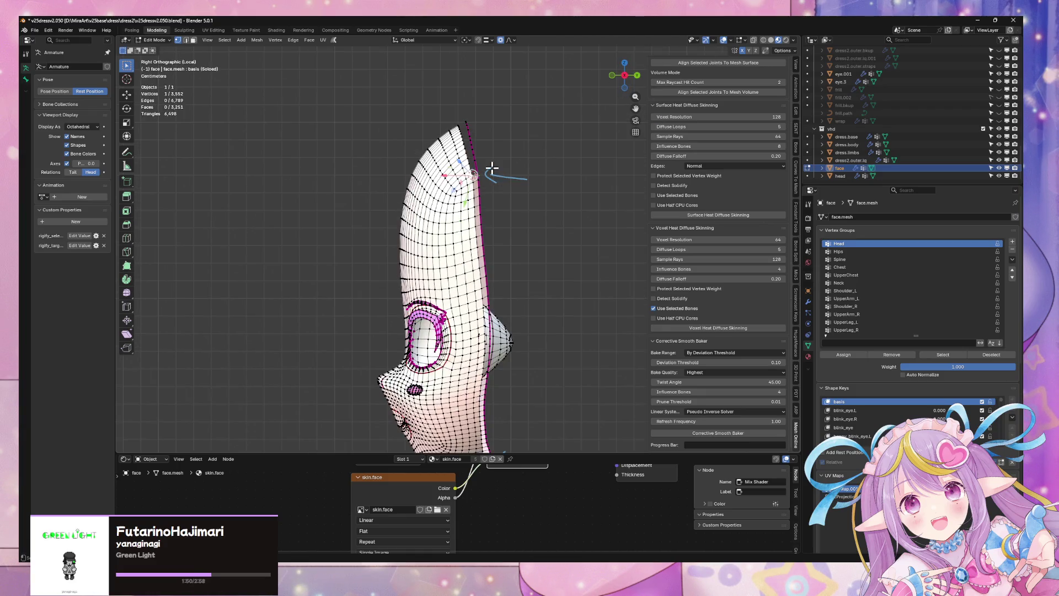
Orbit below the chin and switch the viewport to solid green shading.
{"action": "scroll", "coordinate": [507, 267], "scroll_direction": "down", "scroll_amount": 5, "text": "shift"}
{"action": "left_click_drag", "start_coordinate": [487, 361], "coordinate": [499, 353]}
{"action": "left_click_drag", "start_coordinate": [486, 362], "coordinate": [544, 365]}
{"action": "mouse_move", "coordinate": [481, 245]}
{"action": "middle_mouse_down"}
{"action": "mouse_move", "coordinate": [471, 263]}
{"action": "mouse_move", "coordinate": [505, 211]}
{"action": "mouse_move", "coordinate": [529, 199]}
{"action": "middle_mouse_up"}
{"action": "left_click", "coordinate": [770, 40]}
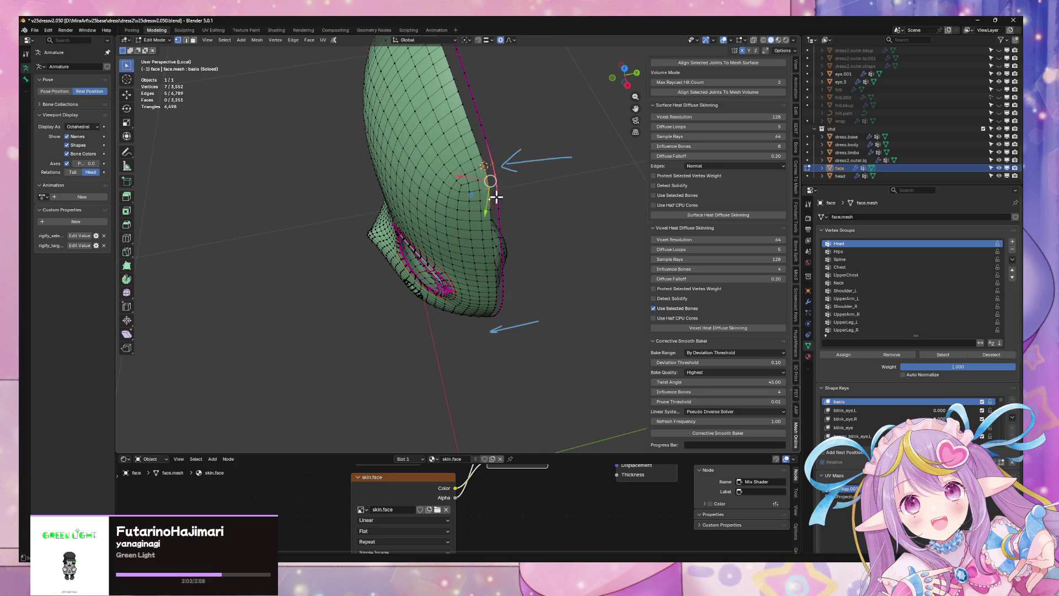
Shift-select vertices down the upper part of the face mesh's back edge.
{"action": "left_click", "coordinate": [499, 220], "text": "shift"}
{"action": "mouse_move", "coordinate": [500, 229]}
{"action": "middle_mouse_down"}
{"action": "mouse_move", "coordinate": [531, 230]}
{"action": "mouse_move", "coordinate": [507, 190]}
{"action": "middle_mouse_up"}
{"action": "left_click", "coordinate": [509, 197], "text": "ctrl"}
{"action": "left_click", "coordinate": [509, 203], "text": "ctrl"}
{"action": "left_click", "coordinate": [508, 210], "text": "ctrl"}
{"action": "left_click", "coordinate": [506, 217], "text": "ctrl"}
{"action": "left_click", "coordinate": [505, 223], "text": "ctrl"}
{"action": "left_click", "coordinate": [505, 231], "text": "ctrl"}
{"action": "left_click", "coordinate": [508, 243], "text": "ctrl"}
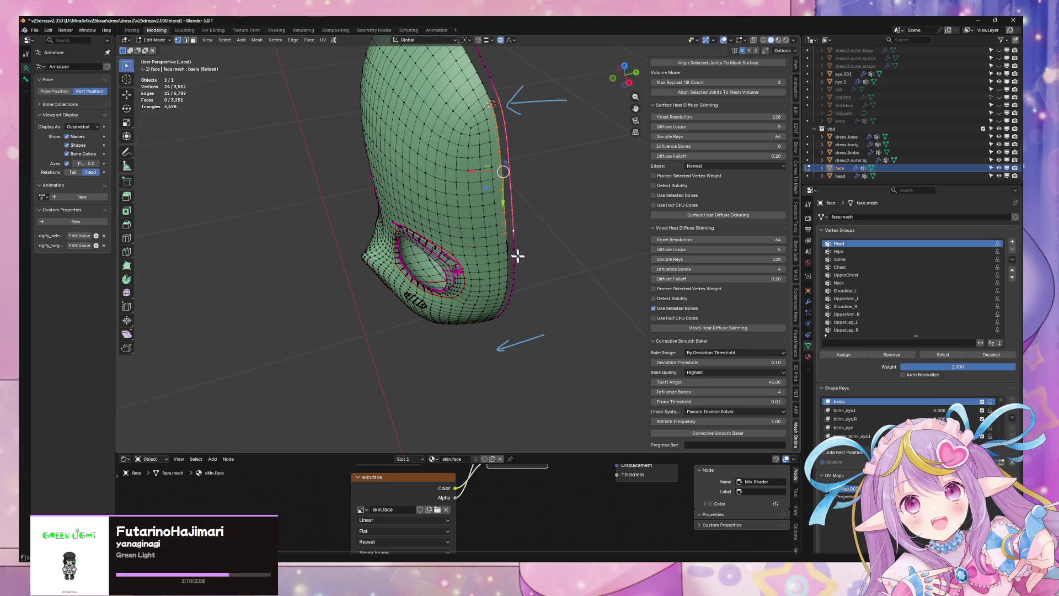
Extend the vertex selection further down the back edge.
{"action": "middle_click_drag", "start_coordinate": [517, 253], "coordinate": [531, 227]}
{"action": "left_click", "coordinate": [515, 210], "text": "ctrl"}
{"action": "left_click", "coordinate": [517, 216], "text": "ctrl"}
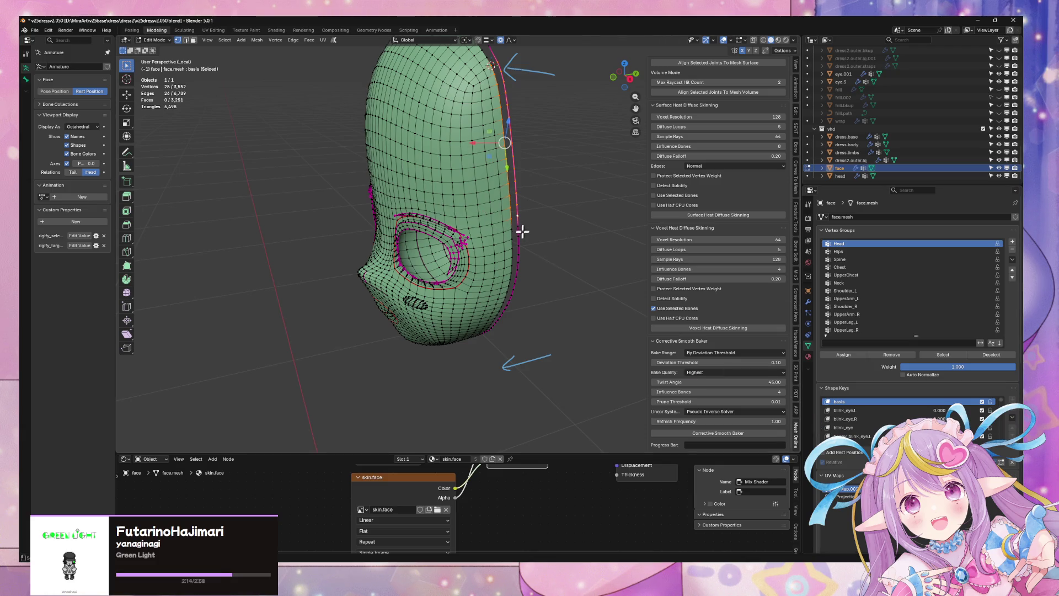
{"action": "left_click", "coordinate": [515, 236], "text": "ctrl"}
{"action": "left_click", "coordinate": [516, 243], "text": "ctrl"}
{"action": "left_click", "coordinate": [515, 251], "text": "ctrl"}
{"action": "left_click", "coordinate": [517, 267], "text": "ctrl"}
{"action": "mouse_move", "coordinate": [517, 267]}
{"action": "middle_mouse_down"}
{"action": "mouse_move", "coordinate": [508, 232]}
{"action": "mouse_move", "coordinate": [495, 227]}
{"action": "mouse_move", "coordinate": [532, 241]}
{"action": "mouse_move", "coordinate": [523, 255]}
{"action": "middle_mouse_up"}
{"action": "left_click", "coordinate": [491, 216], "text": "ctrl"}
{"action": "left_click", "coordinate": [511, 239], "text": "ctrl"}
{"action": "left_click", "coordinate": [509, 235], "text": "ctrl"}
In edge mode, add the boundary edges down to the chin, fixing one wrong pick.
{"action": "key", "text": "2"}
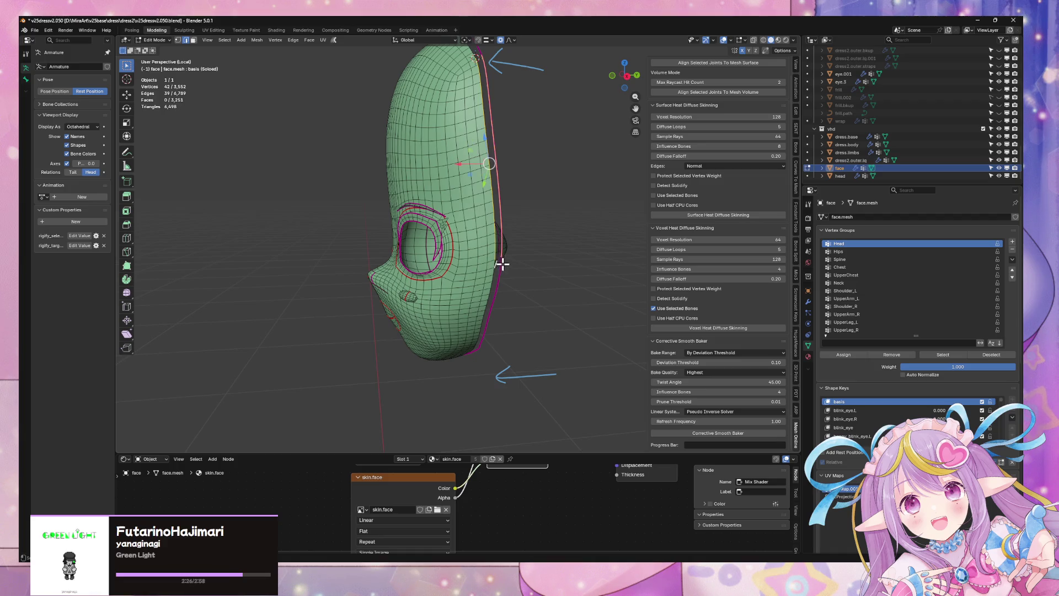
{"action": "left_click", "coordinate": [499, 261], "text": "shift"}
{"action": "middle_click_drag", "start_coordinate": [499, 262], "coordinate": [508, 272]}
{"action": "left_click", "coordinate": [518, 274], "text": "shift"}
{"action": "left_click", "coordinate": [519, 285], "text": "shift"}
{"action": "left_click", "coordinate": [518, 297], "text": "shift"}
{"action": "left_click", "coordinate": [510, 307], "text": "shift"}
{"action": "left_click", "coordinate": [514, 314], "text": "shift"}
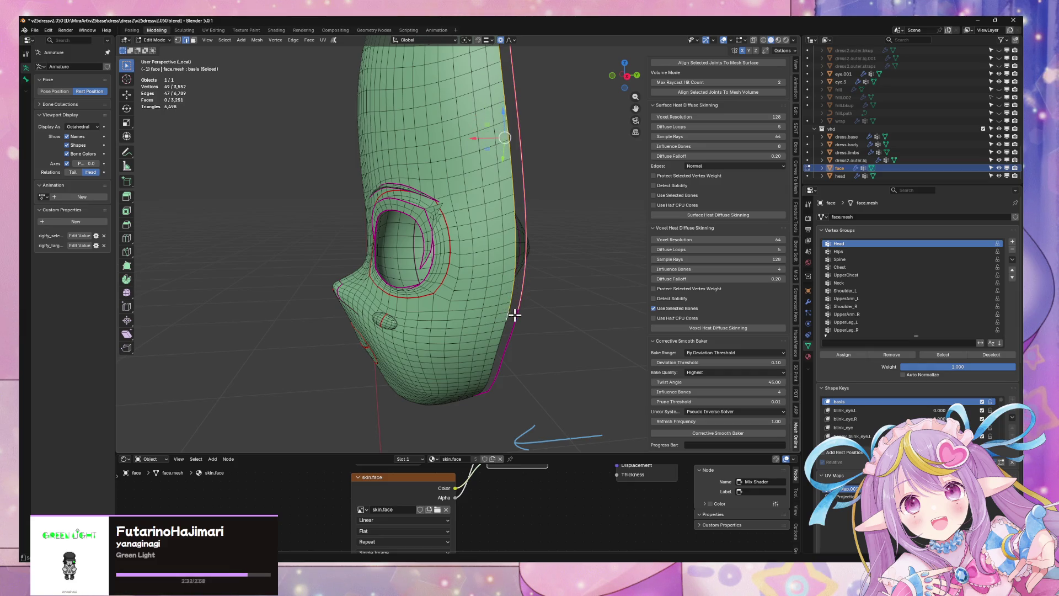
{"action": "left_click", "coordinate": [514, 326], "text": "shift"}
{"action": "left_click", "coordinate": [499, 333], "text": "shift"}
{"action": "left_click", "coordinate": [501, 340], "text": "shift"}
{"action": "left_click", "coordinate": [498, 344], "text": "shift"}
{"action": "left_click", "coordinate": [506, 349], "text": "shift"}
{"action": "left_click", "coordinate": [506, 349], "text": "shift"}
{"action": "left_click", "coordinate": [494, 354], "text": "shift"}
{"action": "left_click", "coordinate": [513, 346], "text": "shift"}
Box-select the remaining vertices near the chin, checking in Right Orthographic view.
{"action": "left_click", "coordinate": [627, 76]}
{"action": "middle_click_drag", "start_coordinate": [477, 342], "coordinate": [506, 367]}
{"action": "mouse_move", "coordinate": [507, 386]}
{"action": "left_mouse_down"}
{"action": "mouse_move", "coordinate": [487, 361]}
{"action": "mouse_move", "coordinate": [512, 371]}
{"action": "mouse_move", "coordinate": [505, 383]}
{"action": "left_mouse_up"}
{"action": "key", "text": "1"}
{"action": "mouse_move", "coordinate": [506, 383]}
{"action": "middle_mouse_down"}
{"action": "mouse_move", "coordinate": [510, 342]}
{"action": "mouse_move", "coordinate": [513, 386]}
{"action": "mouse_move", "coordinate": [502, 384]}
{"action": "middle_mouse_up"}
{"action": "left_click", "coordinate": [629, 75]}
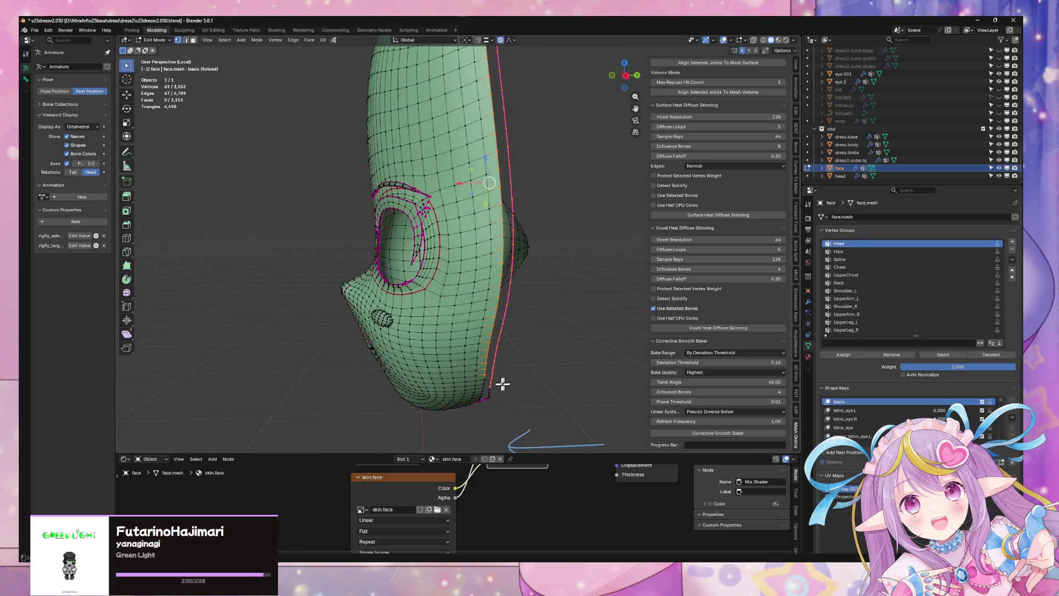
{"action": "left_click_drag", "start_coordinate": [492, 392], "coordinate": [505, 403], "text": "shift"}
{"action": "middle_click_drag", "start_coordinate": [532, 378], "coordinate": [531, 347]}
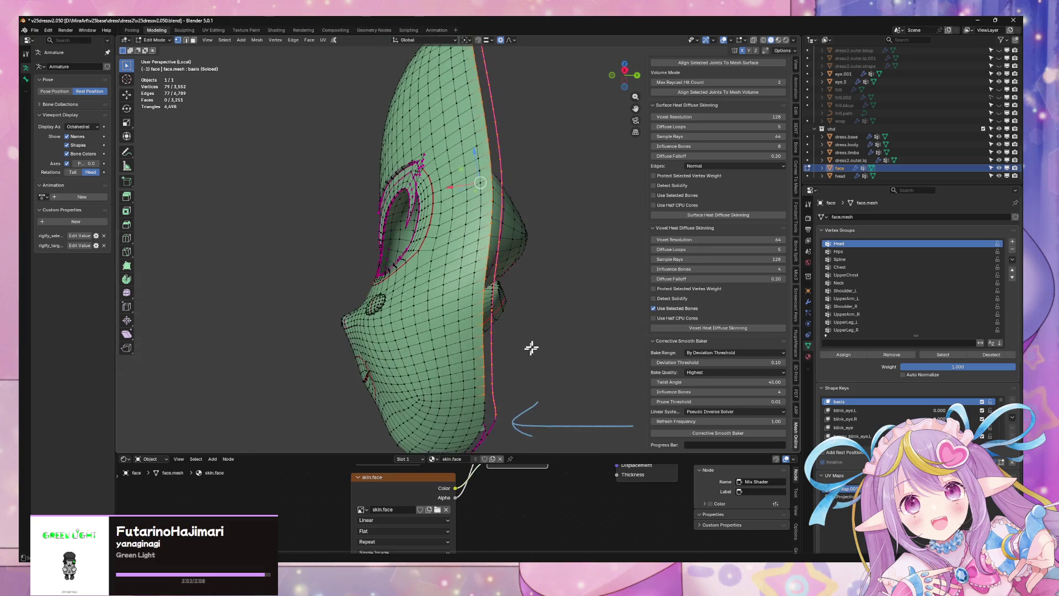
{"action": "left_click", "coordinate": [625, 76]}
{"action": "mouse_move", "coordinate": [531, 392]}
{"action": "middle_mouse_down"}
{"action": "mouse_move", "coordinate": [513, 362]}
{"action": "mouse_move", "coordinate": [475, 350]}
{"action": "mouse_move", "coordinate": [498, 392]}
{"action": "mouse_move", "coordinate": [462, 375]}
{"action": "mouse_move", "coordinate": [487, 391]}
{"action": "mouse_move", "coordinate": [482, 376]}
{"action": "mouse_move", "coordinate": [491, 379]}
{"action": "mouse_move", "coordinate": [457, 390]}
{"action": "middle_mouse_up"}
Close the back-edge gap by bridging the selected edge loops with faces.
{"action": "left_click", "coordinate": [453, 390], "text": "shift"}
{"action": "key", "text": "ctrl+e"}
{"action": "left_click", "coordinate": [563, 349]}
{"action": "mouse_move", "coordinate": [563, 347]}
{"action": "middle_mouse_down"}
{"action": "mouse_move", "coordinate": [574, 343]}
{"action": "mouse_move", "coordinate": [546, 366]}
{"action": "mouse_move", "coordinate": [539, 335]}
{"action": "middle_mouse_up"}
{"action": "mouse_move", "coordinate": [499, 188]}
{"action": "middle_mouse_down"}
{"action": "mouse_move", "coordinate": [492, 276]}
{"action": "mouse_move", "coordinate": [457, 285]}
{"action": "mouse_move", "coordinate": [535, 170]}
{"action": "mouse_move", "coordinate": [492, 163]}
{"action": "mouse_move", "coordinate": [457, 215]}
{"action": "mouse_move", "coordinate": [521, 245]}
{"action": "middle_mouse_up"}
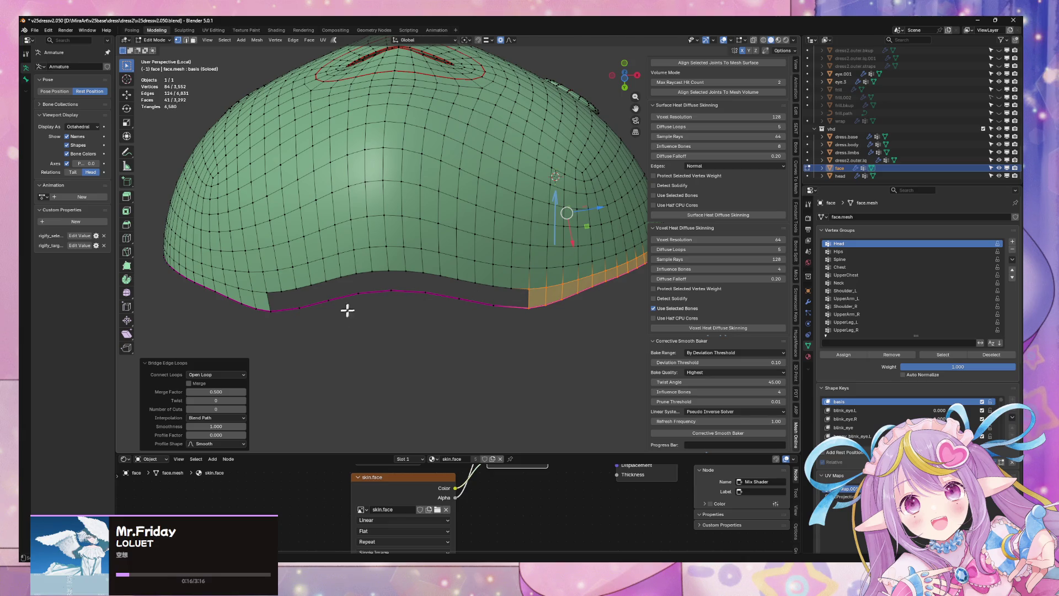
Select the edges along the face mesh's lower boundary.
{"action": "key", "text": "2"}
{"action": "left_click", "coordinate": [284, 308]}
{"action": "left_click", "coordinate": [317, 303], "text": "shift"}
{"action": "left_click", "coordinate": [347, 296], "text": "shift"}
{"action": "left_click", "coordinate": [385, 292], "text": "shift"}
{"action": "left_click", "coordinate": [411, 290], "text": "shift"}
{"action": "left_click", "coordinate": [447, 294], "text": "shift"}
{"action": "left_click", "coordinate": [527, 303]}
{"action": "scroll", "coordinate": [528, 301], "scroll_direction": "up", "scroll_amount": 2}
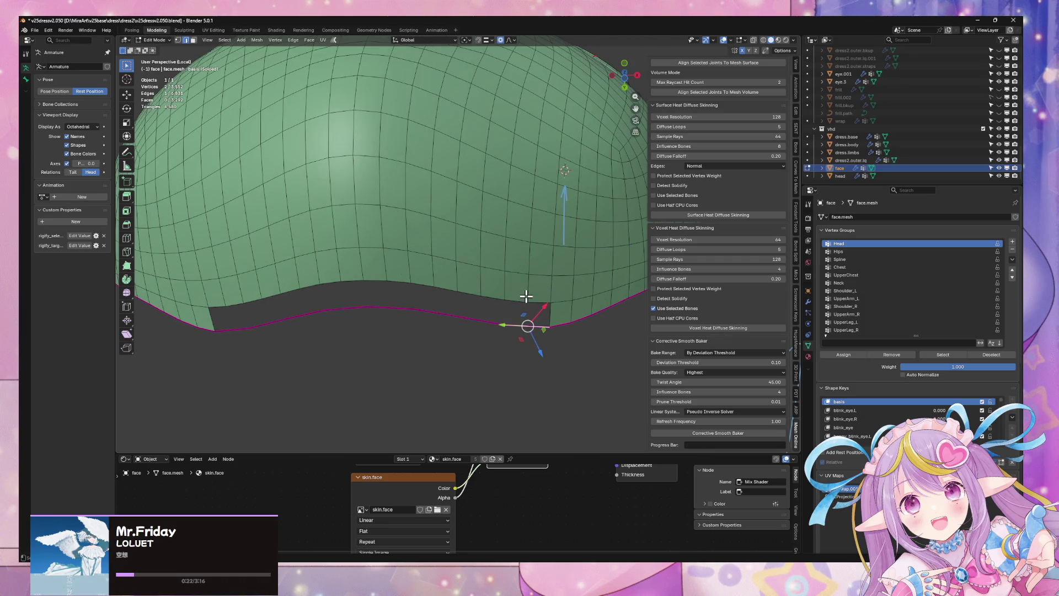
{"action": "key", "text": "1"}
{"action": "left_click", "coordinate": [215, 329]}
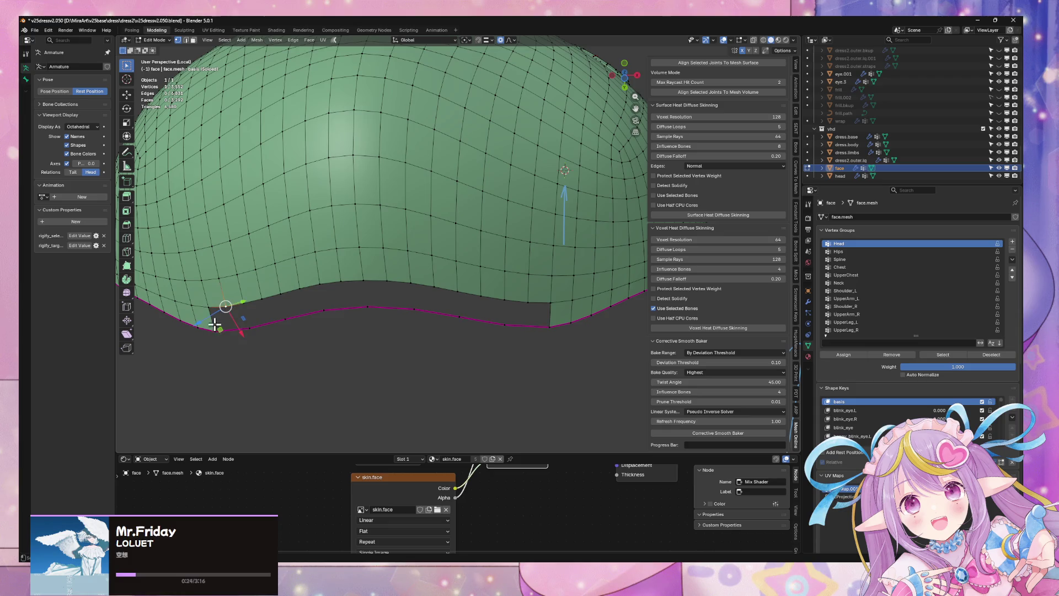
{"action": "left_click", "coordinate": [210, 307], "text": "shift"}
Select the lower and upper loops and try bridging them, then undo the result.
{"action": "key", "text": "2"}
{"action": "left_click", "coordinate": [252, 301], "text": "alt"}
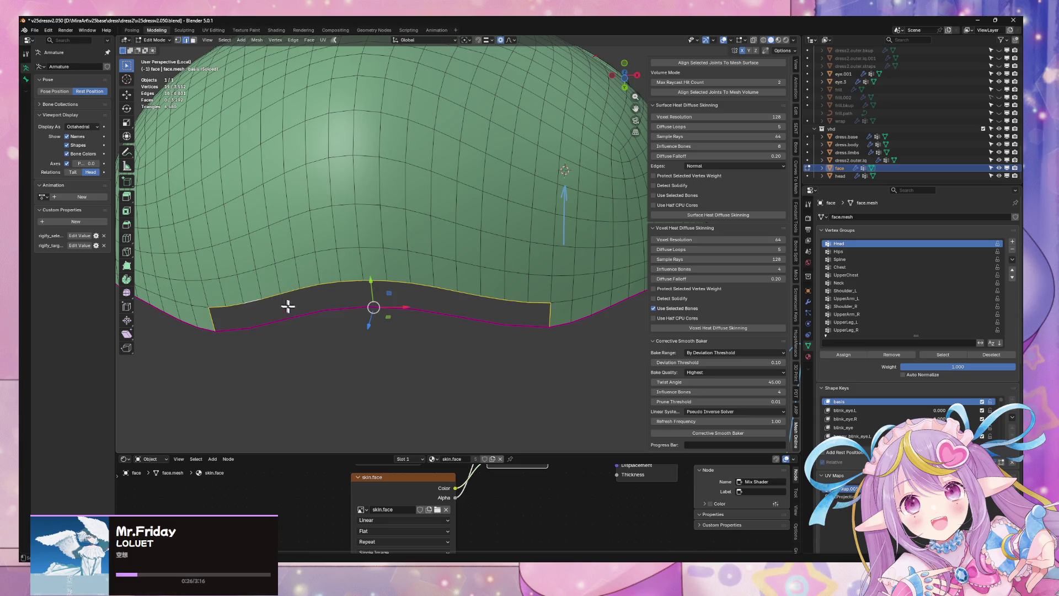
{"action": "left_click", "coordinate": [290, 318], "text": "alt+shift"}
{"action": "key", "text": "ctrl+e"}
{"action": "left_click", "coordinate": [328, 317]}
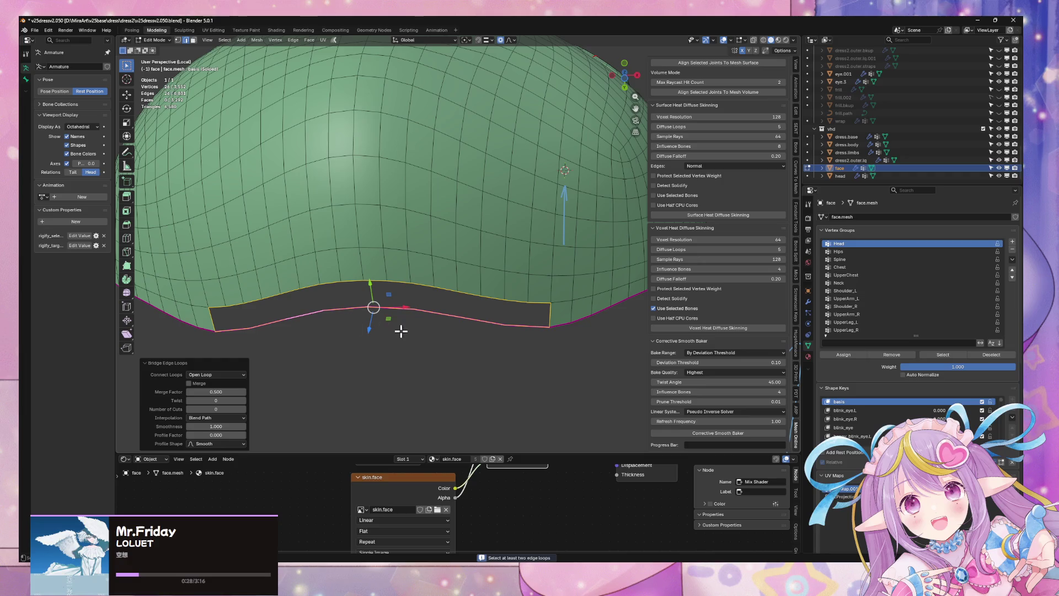
{"action": "key", "text": "ctrl+e"}
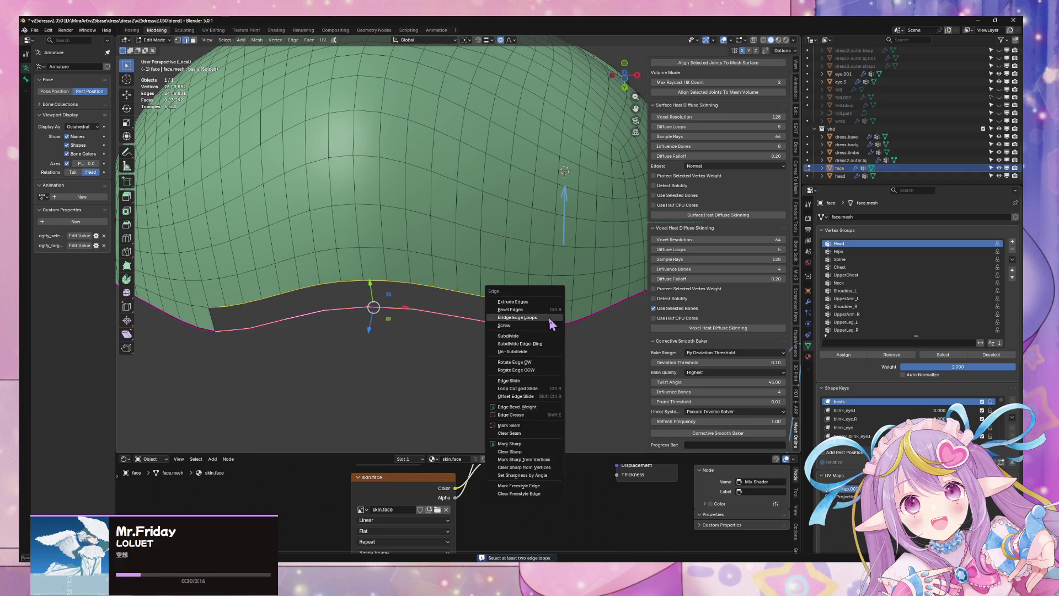
{"action": "left_click", "coordinate": [548, 317]}
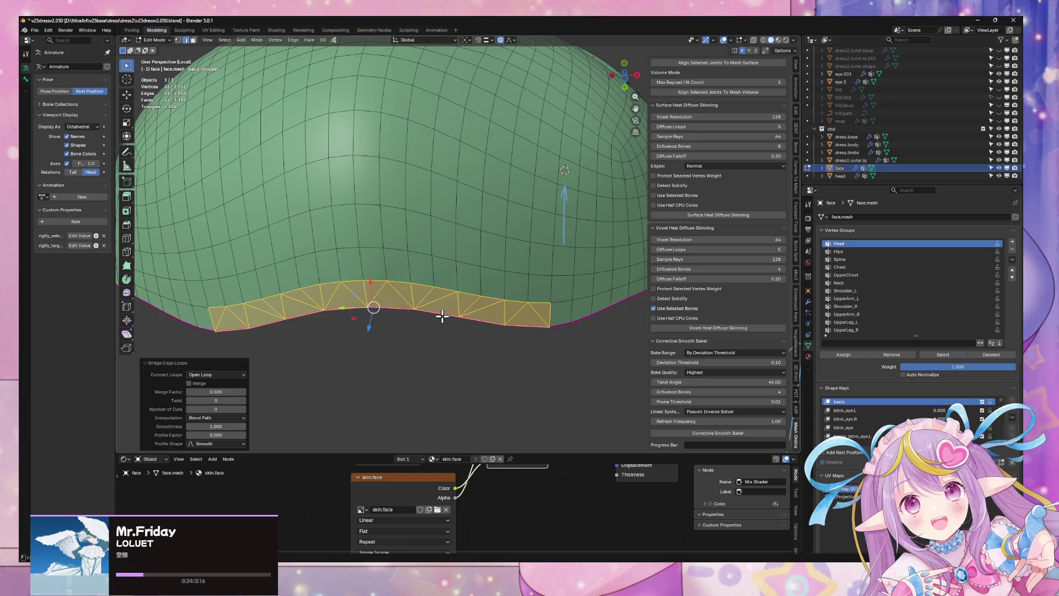
{"action": "key", "text": "ctrl+z"}
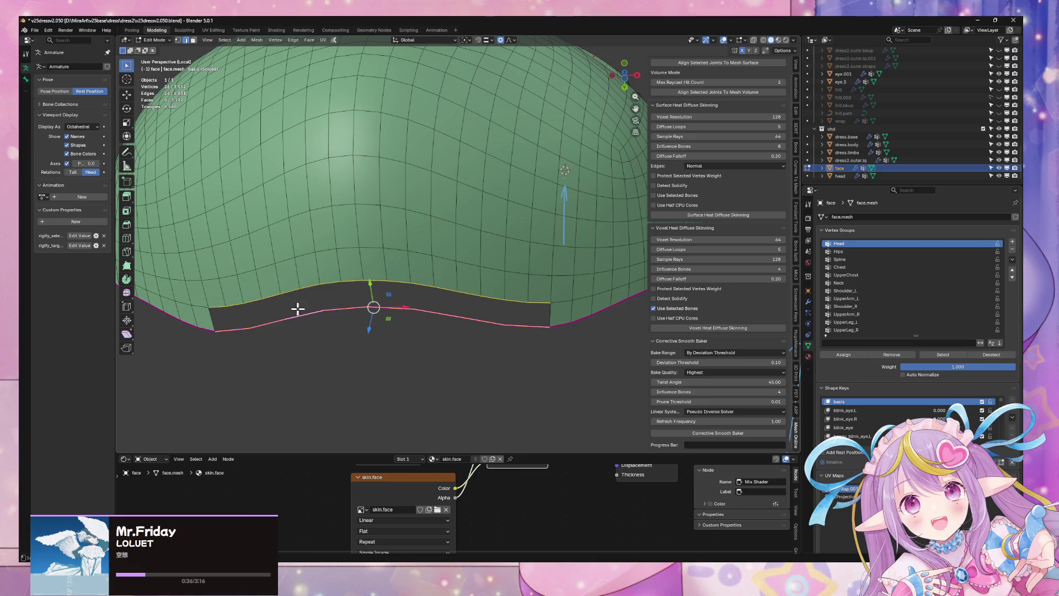
Subdivide the lower rim loop, then bridge it to the upper loop, adding 16 faces.
{"action": "key", "text": "2"}
{"action": "left_click", "coordinate": [237, 331]}
{"action": "left_click", "coordinate": [239, 331], "text": "alt"}
{"action": "right_click", "coordinate": [453, 289]}
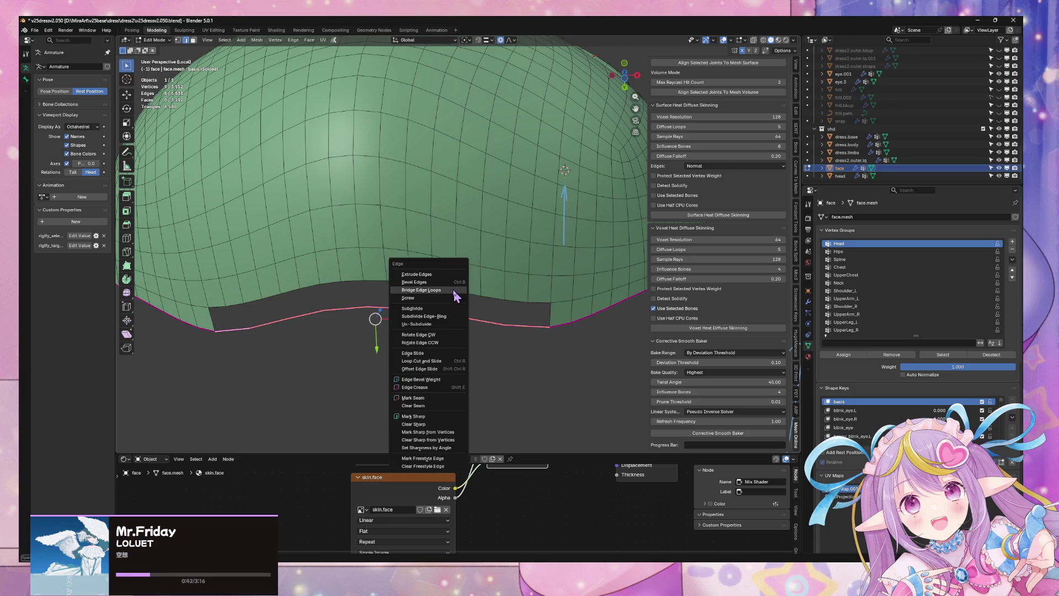
{"action": "key", "text": "ctrl+e"}
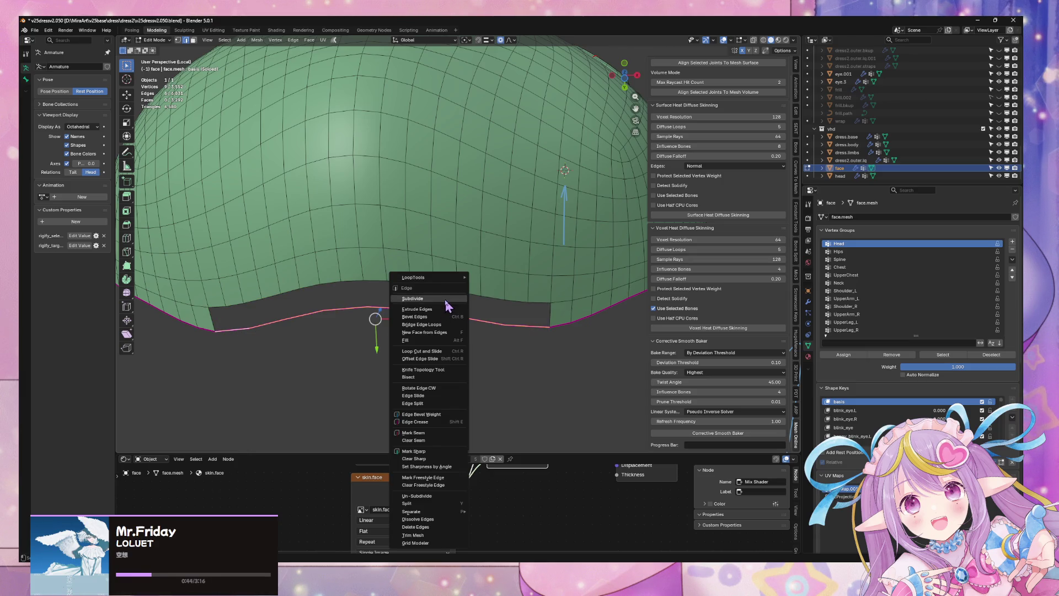
{"action": "left_click", "coordinate": [438, 309]}
{"action": "left_click", "coordinate": [264, 323], "text": "alt+shift"}
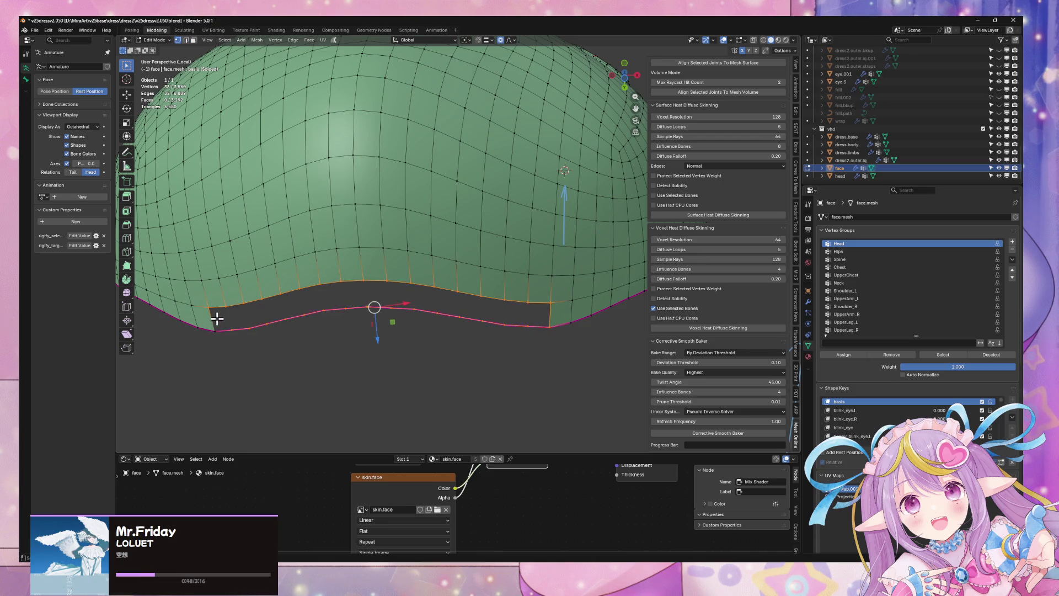
{"action": "right_click", "coordinate": [559, 318]}
{"action": "left_click", "coordinate": [559, 319]}
{"action": "scroll", "coordinate": [559, 319], "scroll_direction": "down", "scroll_amount": 5}
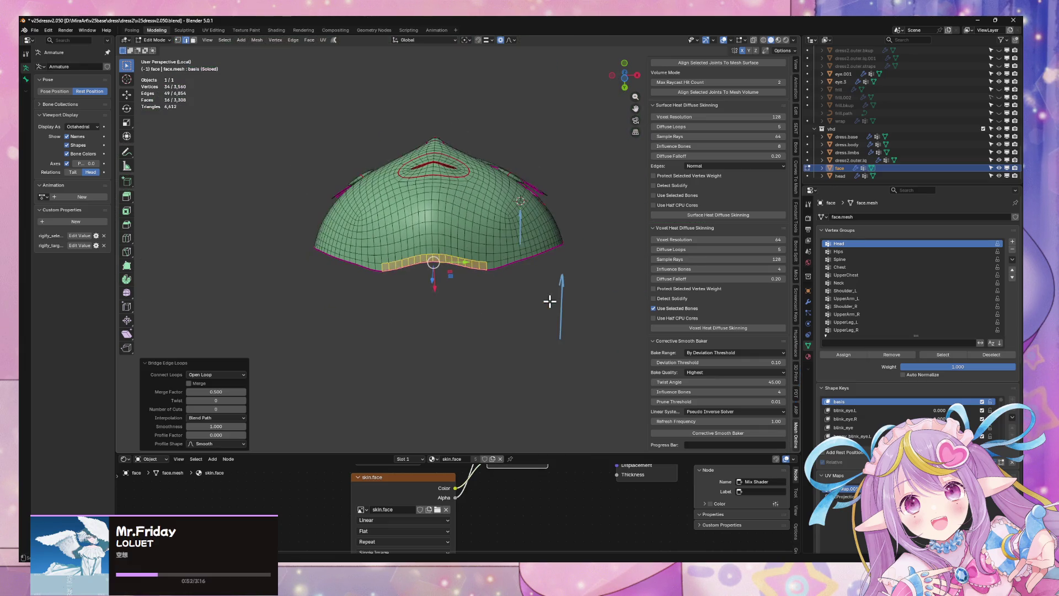
From a side view with X-ray on, select edges on the hole's rim.
{"action": "key", "text": "Tab"}
{"action": "mouse_move", "coordinate": [548, 288]}
{"action": "middle_mouse_down"}
{"action": "mouse_move", "coordinate": [442, 348]}
{"action": "mouse_move", "coordinate": [465, 298]}
{"action": "mouse_move", "coordinate": [440, 350]}
{"action": "mouse_move", "coordinate": [440, 315]}
{"action": "mouse_move", "coordinate": [430, 331]}
{"action": "mouse_move", "coordinate": [407, 230]}
{"action": "mouse_move", "coordinate": [473, 293]}
{"action": "mouse_move", "coordinate": [425, 323]}
{"action": "mouse_move", "coordinate": [435, 294]}
{"action": "mouse_move", "coordinate": [492, 256]}
{"action": "mouse_move", "coordinate": [530, 231]}
{"action": "mouse_move", "coordinate": [561, 238]}
{"action": "mouse_move", "coordinate": [598, 218]}
{"action": "mouse_move", "coordinate": [589, 219]}
{"action": "middle_mouse_up"}
{"action": "key", "text": "Tab"}
{"action": "key", "text": "alt+z"}
{"action": "key", "text": "alt+z"}
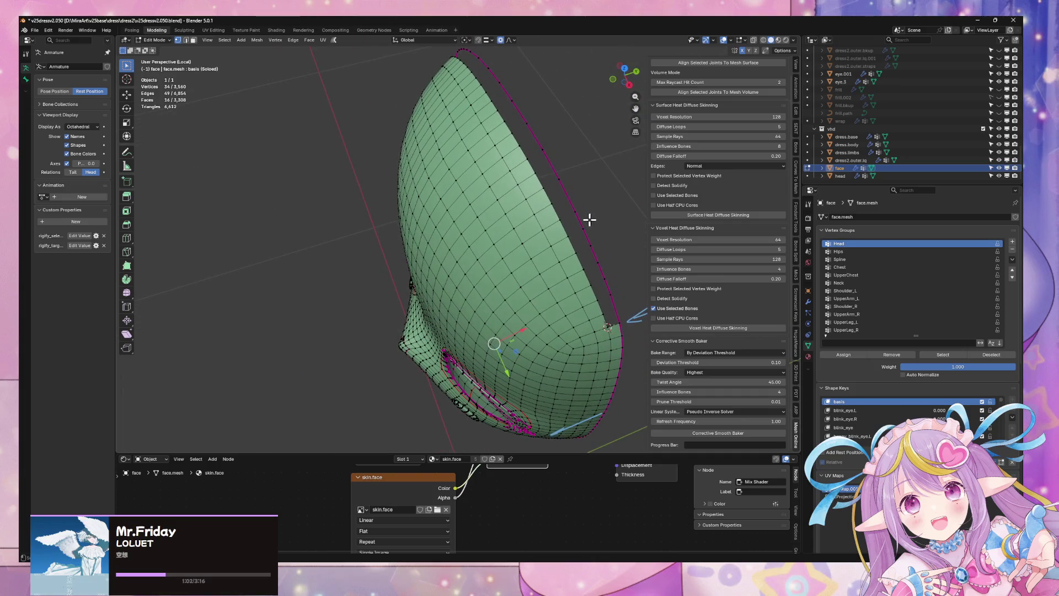
{"action": "key", "text": "2"}
{"action": "left_click", "coordinate": [571, 222]}
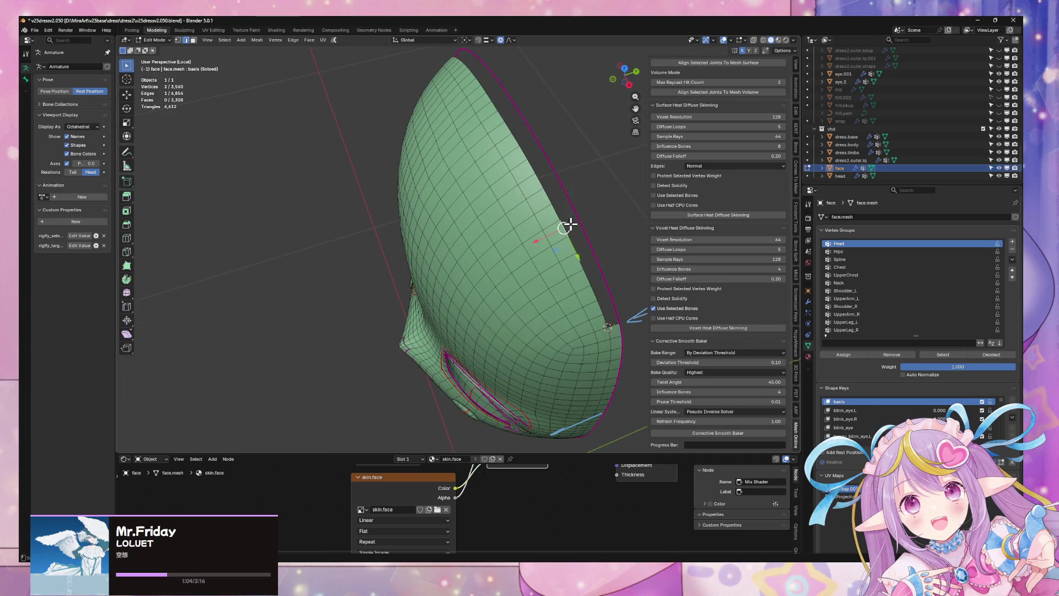
{"action": "left_click", "coordinate": [574, 234], "text": "shift"}
{"action": "left_click", "coordinate": [578, 259], "text": "shift"}
Fill the selected rim edges with a new face.
{"action": "key", "text": "1"}
{"action": "left_click", "coordinate": [561, 219]}
{"action": "key", "text": "2"}
{"action": "left_click", "coordinate": [580, 222]}
{"action": "right_click", "coordinate": [582, 237]}
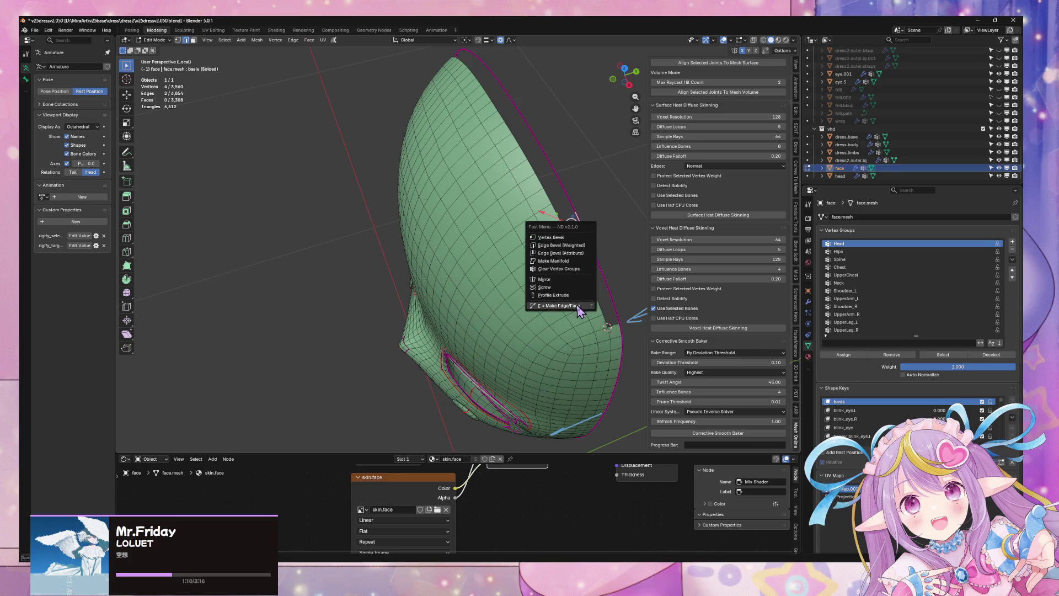
{"action": "left_click", "coordinate": [576, 309]}
Select the hole's boundary loop and try bridging it, then undo.
{"action": "left_click", "coordinate": [588, 237], "text": "alt"}
{"action": "right_click", "coordinate": [609, 237]}
{"action": "key", "text": "Escape"}
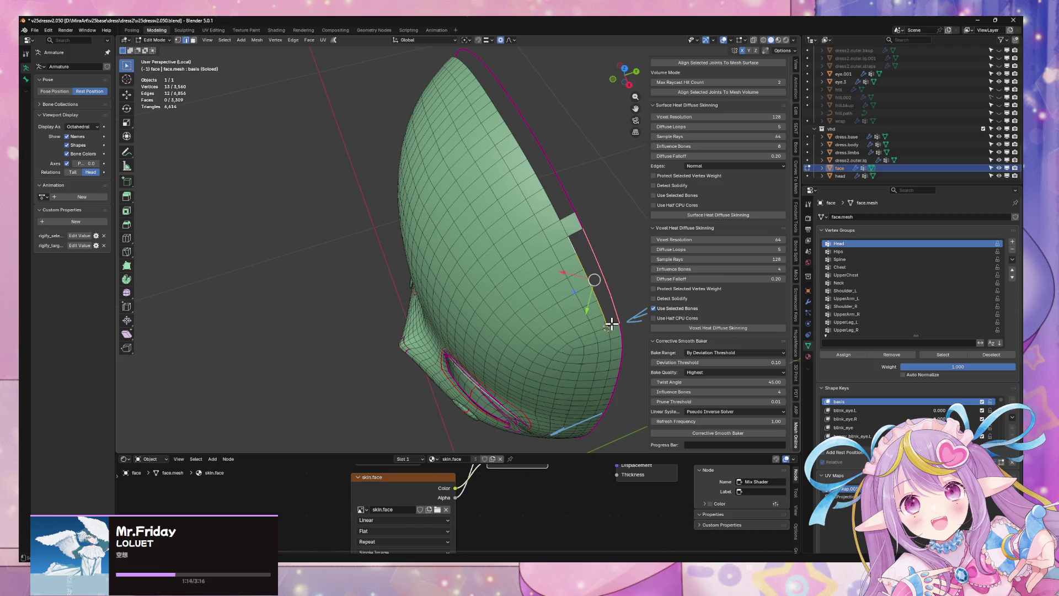
{"action": "right_click", "coordinate": [604, 266]}
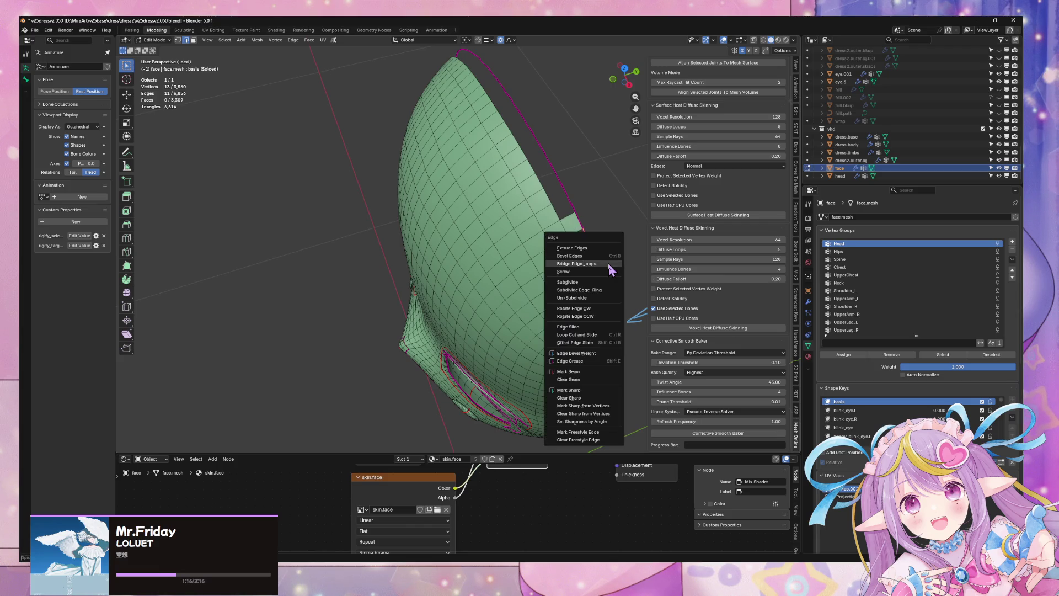
{"action": "left_click", "coordinate": [607, 267]}
{"action": "key", "text": "ctrl+z"}
Subdivide a rim edge and bridge the hole's boundary loops to close the top gap.
{"action": "middle_click_drag", "start_coordinate": [623, 263], "coordinate": [605, 307]}
{"action": "left_click", "coordinate": [618, 307]}
{"action": "key", "text": "ctrl+e"}
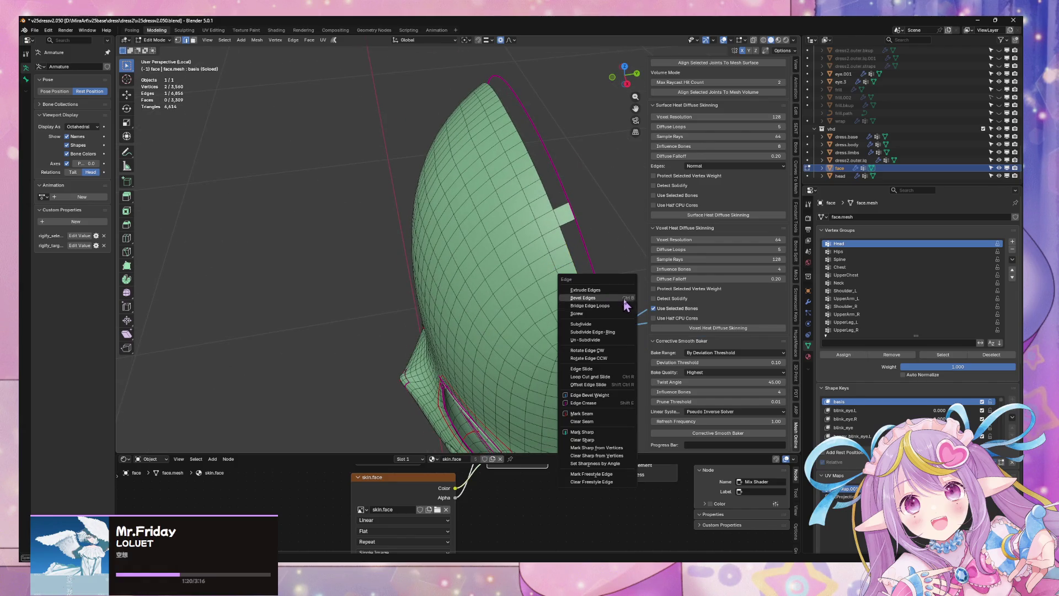
{"action": "left_click", "coordinate": [623, 328]}
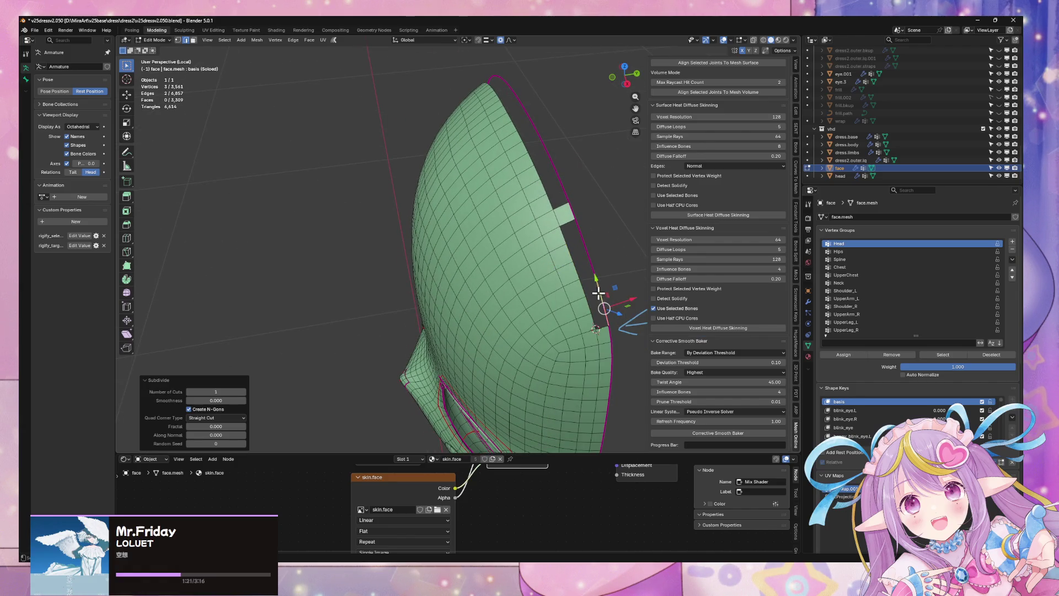
{"action": "left_click", "coordinate": [591, 257], "text": "alt"}
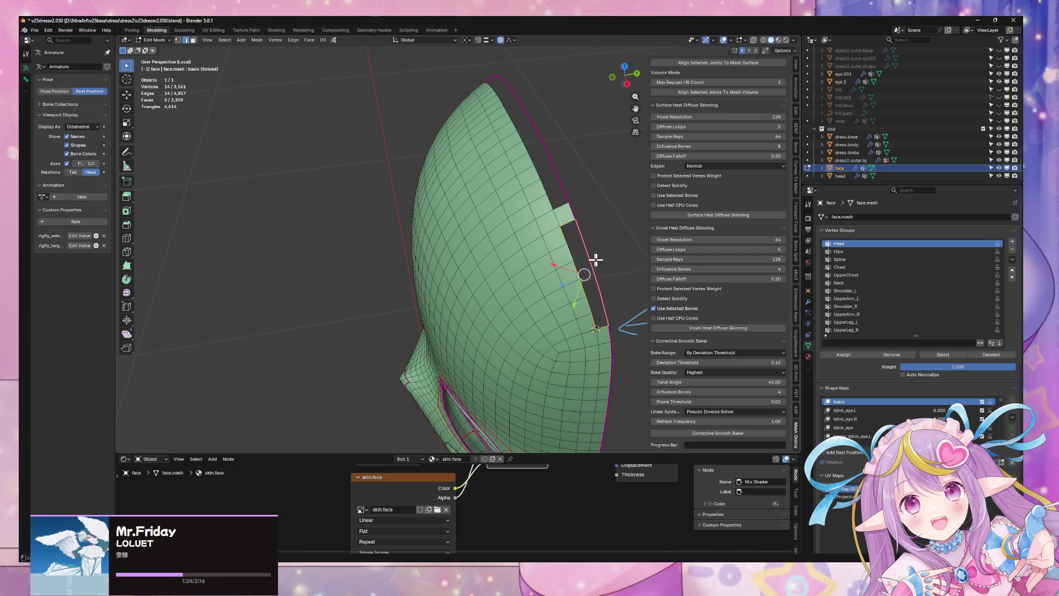
{"action": "left_click", "coordinate": [576, 226], "text": "shift"}
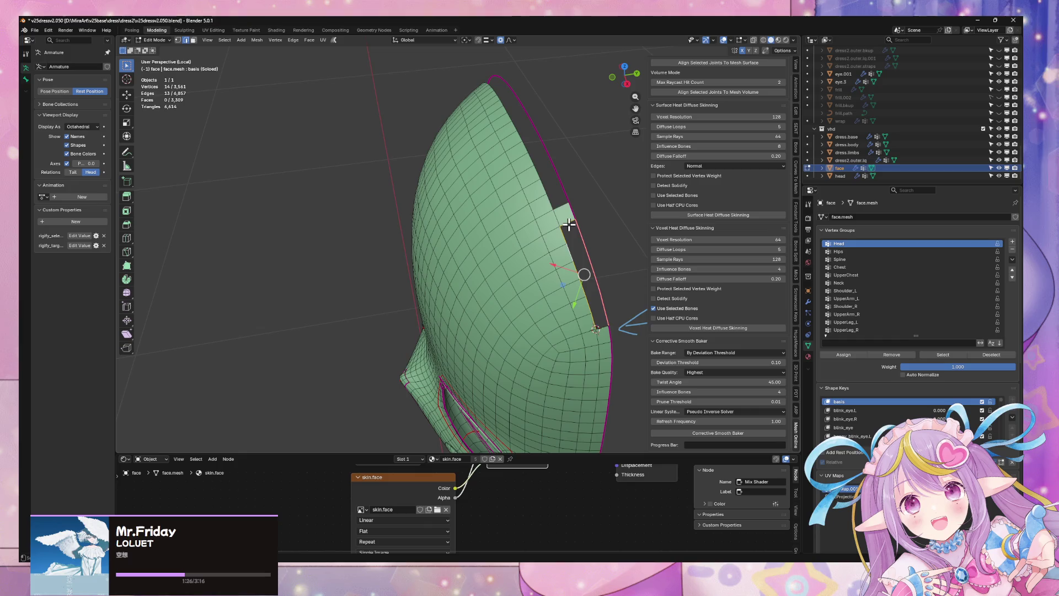
{"action": "key", "text": "ctrl+e"}
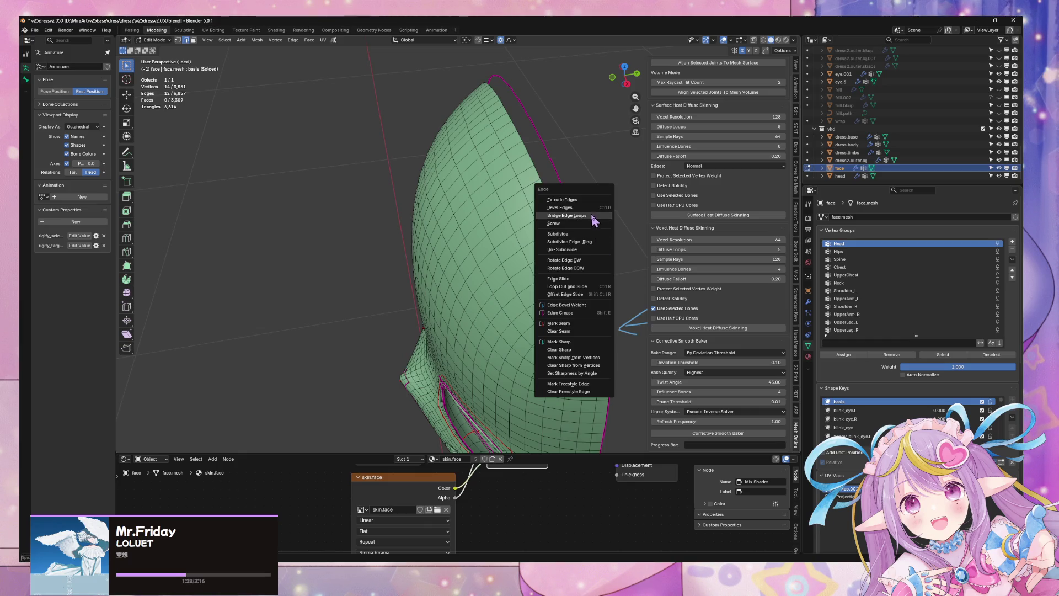
{"action": "left_click", "coordinate": [599, 215]}
{"action": "mouse_move", "coordinate": [603, 215]}
{"action": "middle_mouse_down"}
{"action": "mouse_move", "coordinate": [610, 224]}
{"action": "mouse_move", "coordinate": [517, 275]}
{"action": "mouse_move", "coordinate": [441, 210]}
{"action": "mouse_move", "coordinate": [570, 267]}
{"action": "mouse_move", "coordinate": [475, 263]}
{"action": "mouse_move", "coordinate": [520, 267]}
{"action": "mouse_move", "coordinate": [518, 300]}
{"action": "mouse_move", "coordinate": [489, 283]}
{"action": "middle_mouse_up"}
{"action": "scroll", "coordinate": [511, 259], "scroll_direction": "up", "scroll_amount": 3}
Subdivide a rim edge and fill the adjacent opening with a quad face.
{"action": "key", "text": "2"}
{"action": "left_click", "coordinate": [420, 291]}
{"action": "key", "text": "ctrl+e"}
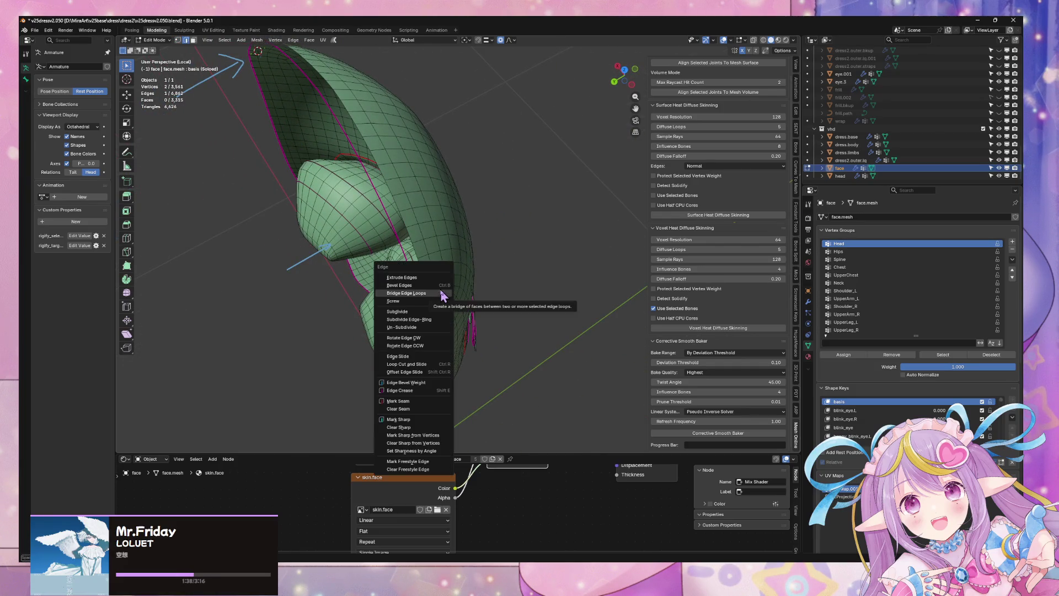
{"action": "left_click", "coordinate": [435, 311]}
{"action": "scroll", "coordinate": [404, 303], "scroll_direction": "up", "scroll_amount": 2}
{"action": "mouse_move", "coordinate": [403, 303]}
{"action": "middle_mouse_down"}
{"action": "mouse_move", "coordinate": [482, 324]}
{"action": "mouse_move", "coordinate": [518, 312]}
{"action": "mouse_move", "coordinate": [436, 289]}
{"action": "middle_mouse_up"}
{"action": "key", "text": "2"}
{"action": "left_click", "coordinate": [446, 303], "text": "shift"}
{"action": "right_click", "coordinate": [464, 330]}
{"action": "left_click", "coordinate": [466, 331]}
Bridge the edge chain along the seam with faces.
{"action": "left_click", "coordinate": [425, 288], "text": "alt"}
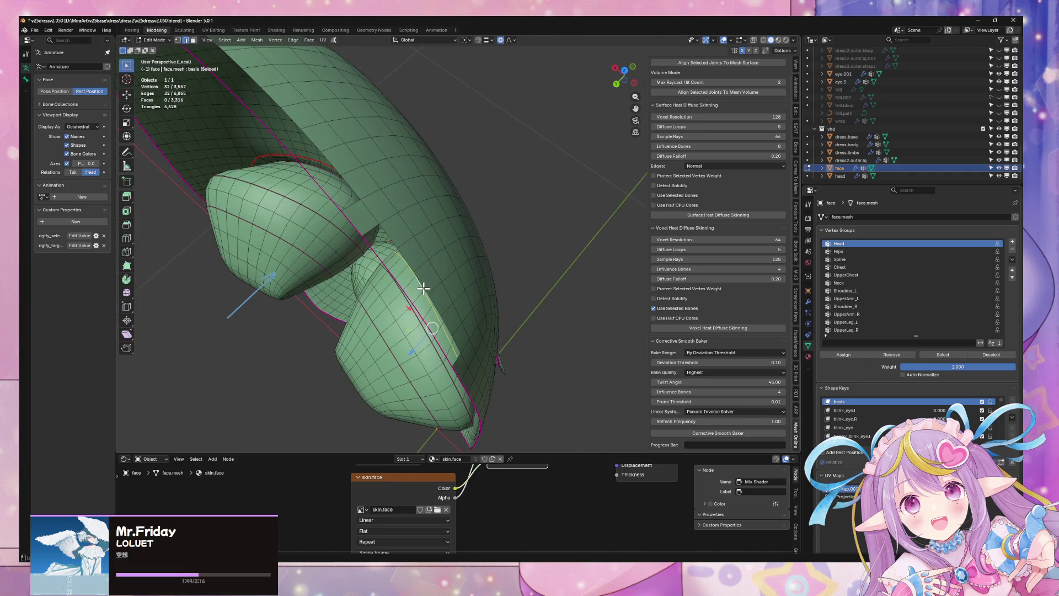
{"action": "left_click", "coordinate": [401, 286], "text": "alt+shift"}
{"action": "right_click", "coordinate": [455, 360]}
{"action": "left_click", "coordinate": [475, 347]}
{"action": "mouse_move", "coordinate": [474, 348]}
{"action": "middle_mouse_down"}
{"action": "mouse_move", "coordinate": [401, 302]}
{"action": "mouse_move", "coordinate": [433, 308]}
{"action": "mouse_move", "coordinate": [491, 246]}
{"action": "mouse_move", "coordinate": [577, 229]}
{"action": "mouse_move", "coordinate": [464, 225]}
{"action": "mouse_move", "coordinate": [475, 182]}
{"action": "mouse_move", "coordinate": [425, 177]}
{"action": "mouse_move", "coordinate": [478, 242]}
{"action": "mouse_move", "coordinate": [466, 277]}
{"action": "mouse_move", "coordinate": [468, 364]}
{"action": "mouse_move", "coordinate": [484, 369]}
{"action": "mouse_move", "coordinate": [478, 359]}
{"action": "middle_mouse_up"}
Subdivide the eight-edge loop on the mesh's underside.
{"action": "key", "text": "2"}
{"action": "left_click", "coordinate": [468, 364], "text": "alt"}
{"action": "key", "text": "1"}
{"action": "key", "text": "2"}
{"action": "left_click", "coordinate": [483, 363], "text": "alt"}
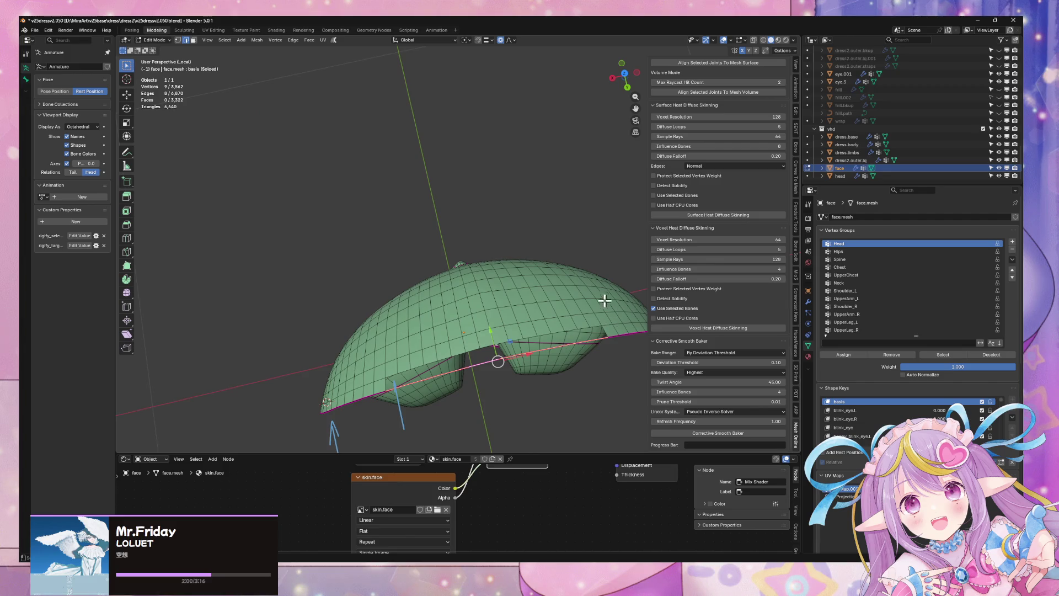
{"action": "key", "text": "1"}
{"action": "middle_click_drag", "start_coordinate": [605, 300], "coordinate": [574, 286]}
{"action": "right_click", "coordinate": [580, 296]}
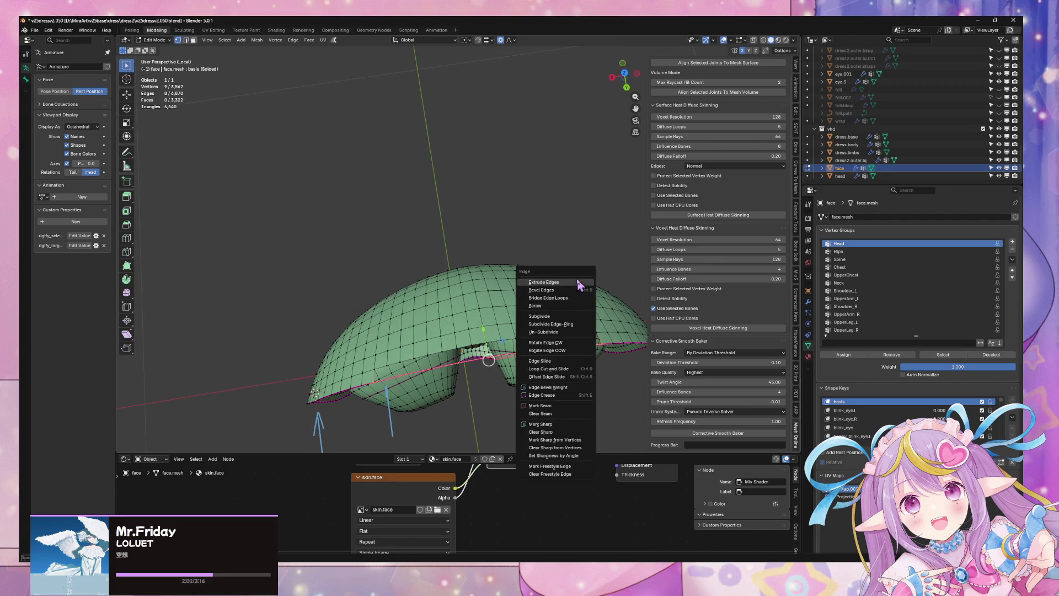
{"action": "left_click", "coordinate": [536, 328]}
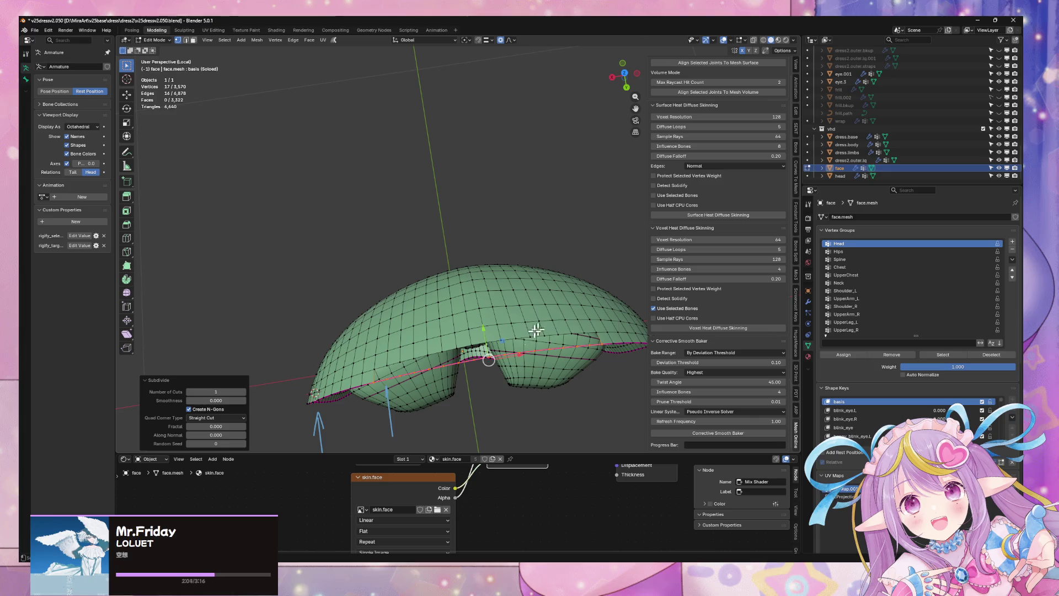
Fill the last underside opening with faces and return to object mode.
{"action": "key", "text": "2"}
{"action": "left_click", "coordinate": [432, 367], "text": "shift"}
{"action": "left_click", "coordinate": [406, 375], "text": "alt+shift"}
{"action": "left_click", "coordinate": [375, 375], "text": "shift"}
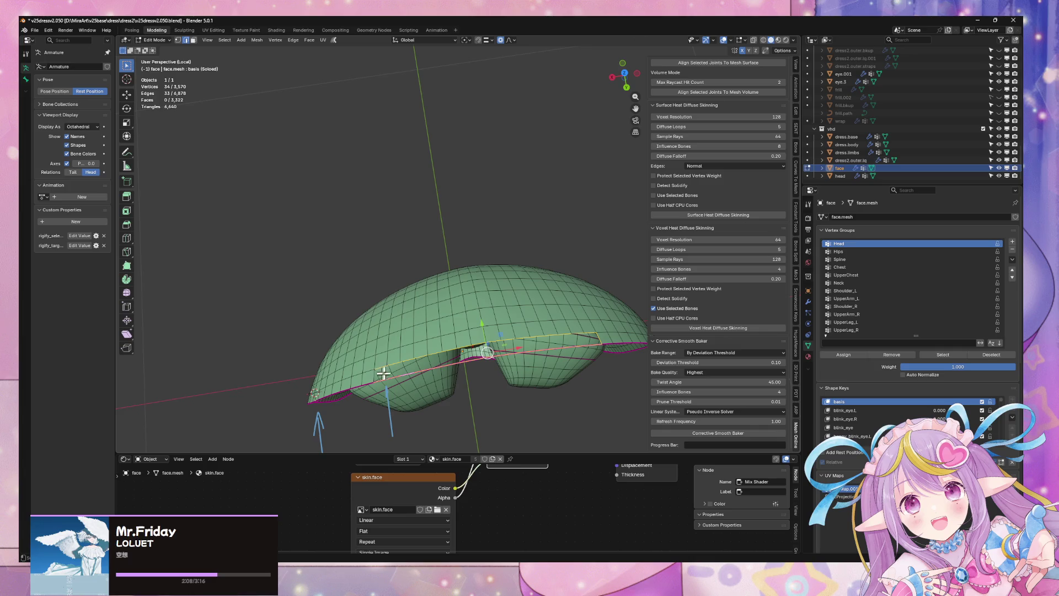
{"action": "left_click", "coordinate": [597, 336], "text": "shift"}
{"action": "middle_click_drag", "start_coordinate": [598, 338], "coordinate": [591, 329]}
{"action": "left_click", "coordinate": [570, 371], "text": "shift"}
{"action": "right_click", "coordinate": [603, 362]}
{"action": "left_click", "coordinate": [607, 347]}
{"action": "key", "text": "Tab"}
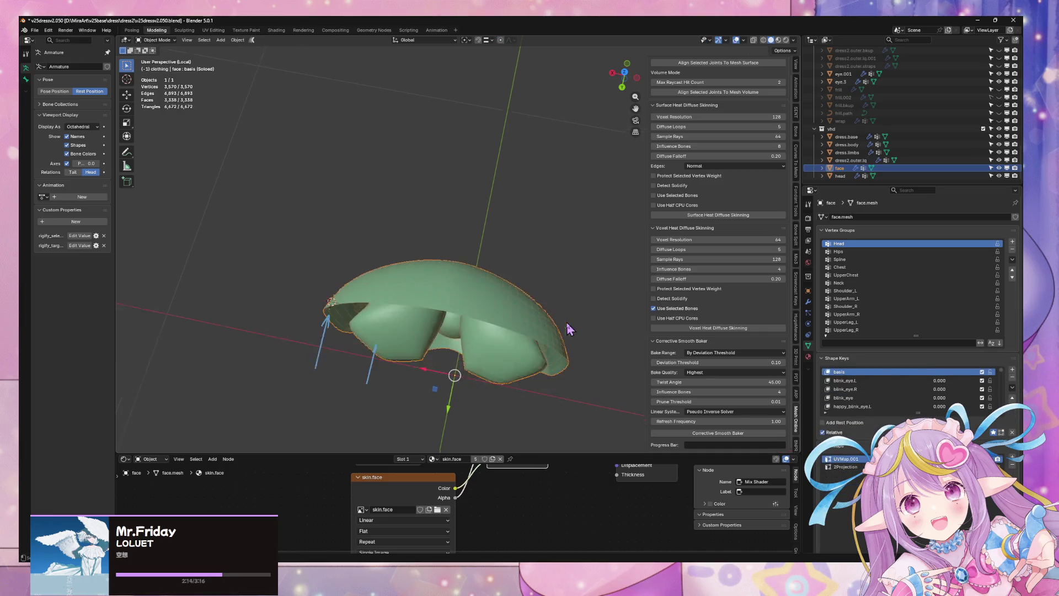
Exit local view to show the whole character and select the head.
{"action": "key", "text": "KP_Divide"}
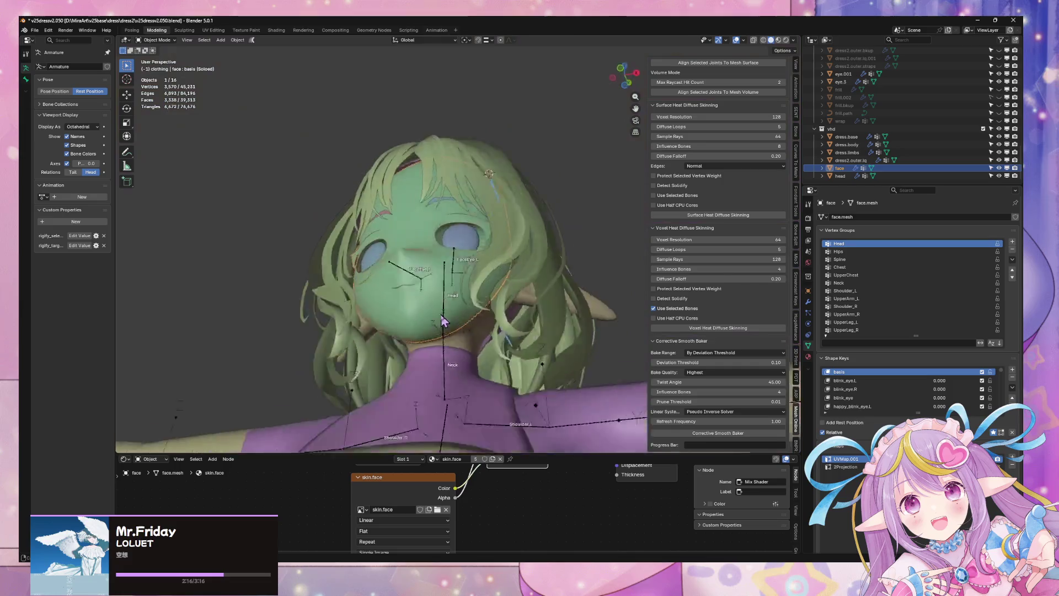
{"action": "middle_click_drag", "start_coordinate": [444, 323], "coordinate": [484, 248]}
{"action": "scroll", "coordinate": [474, 259], "scroll_direction": "up", "scroll_amount": 5}
{"action": "left_click", "coordinate": [466, 291]}
{"action": "mouse_move", "coordinate": [468, 284]}
{"action": "middle_mouse_down"}
{"action": "mouse_move", "coordinate": [503, 289]}
{"action": "mouse_move", "coordinate": [499, 231]}
{"action": "mouse_move", "coordinate": [421, 362]}
{"action": "mouse_move", "coordinate": [523, 265]}
{"action": "middle_mouse_up"}
{"action": "scroll", "coordinate": [528, 309], "scroll_direction": "down", "scroll_amount": 5}
{"action": "scroll", "coordinate": [529, 310], "scroll_direction": "down", "scroll_amount": 4}
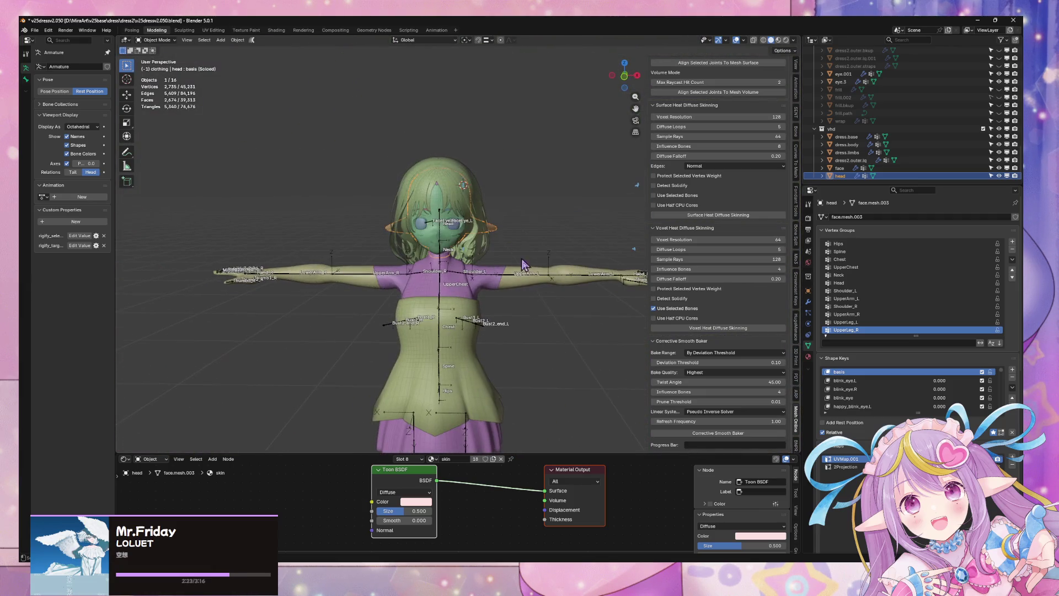
Export as FBX over the existing dress file, then go to Unity.
{"action": "left_click", "coordinate": [36, 30]}
{"action": "mouse_move", "coordinate": [87, 154]}
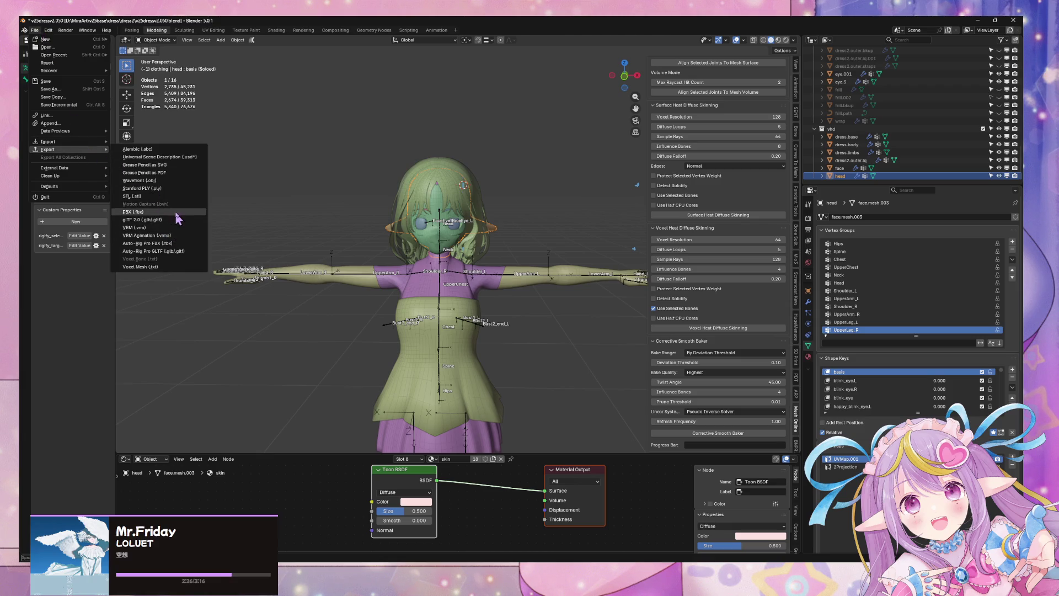
{"action": "left_click", "coordinate": [165, 218]}
{"action": "double_click", "coordinate": [256, 228]}
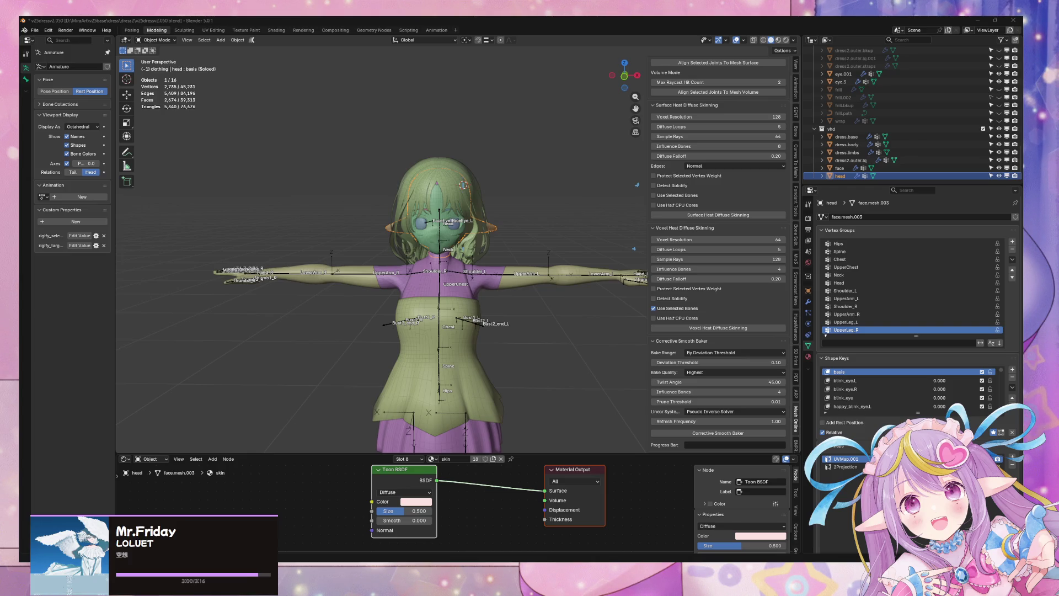
{"action": "key", "text": "alt+Tab"}
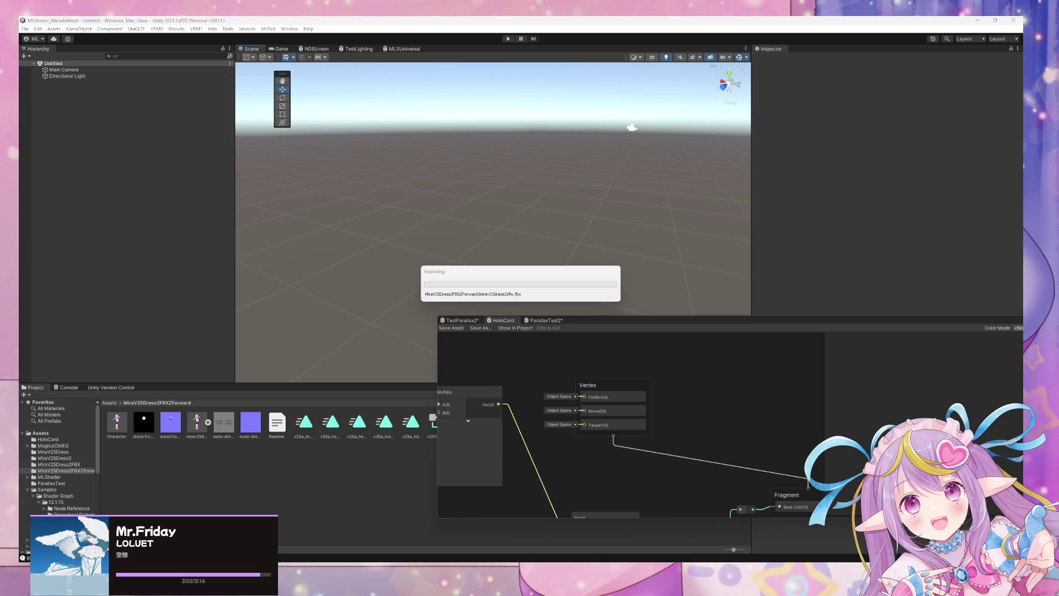
Show the Console, move the Shader Graph window aside and clear the log.
{"action": "right_click_drag", "start_coordinate": [468, 208], "coordinate": [488, 210]}
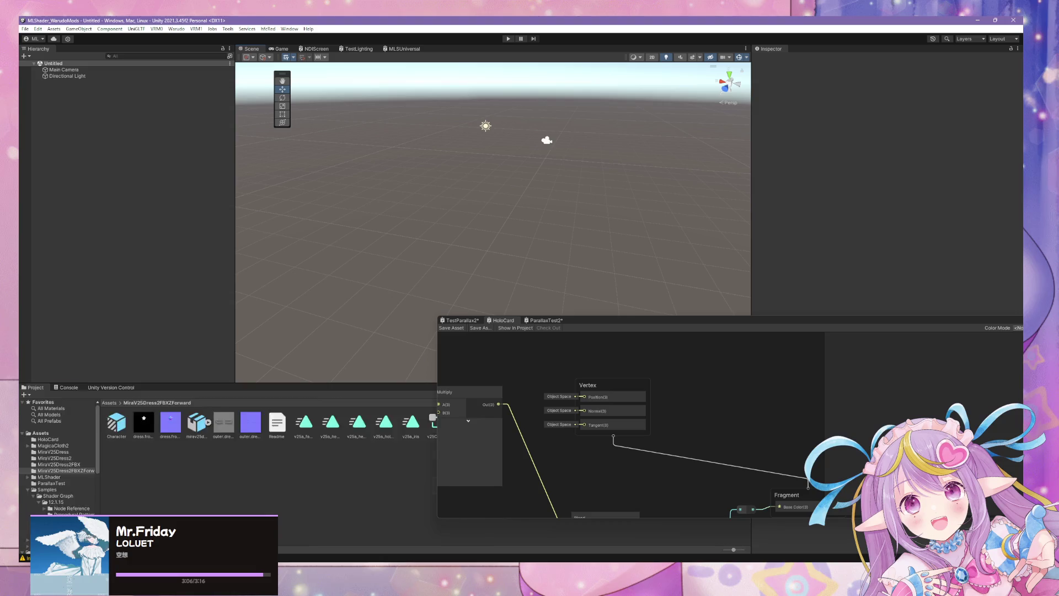
{"action": "left_click", "coordinate": [67, 388]}
{"action": "scroll", "coordinate": [121, 434], "scroll_direction": "down", "scroll_amount": 1}
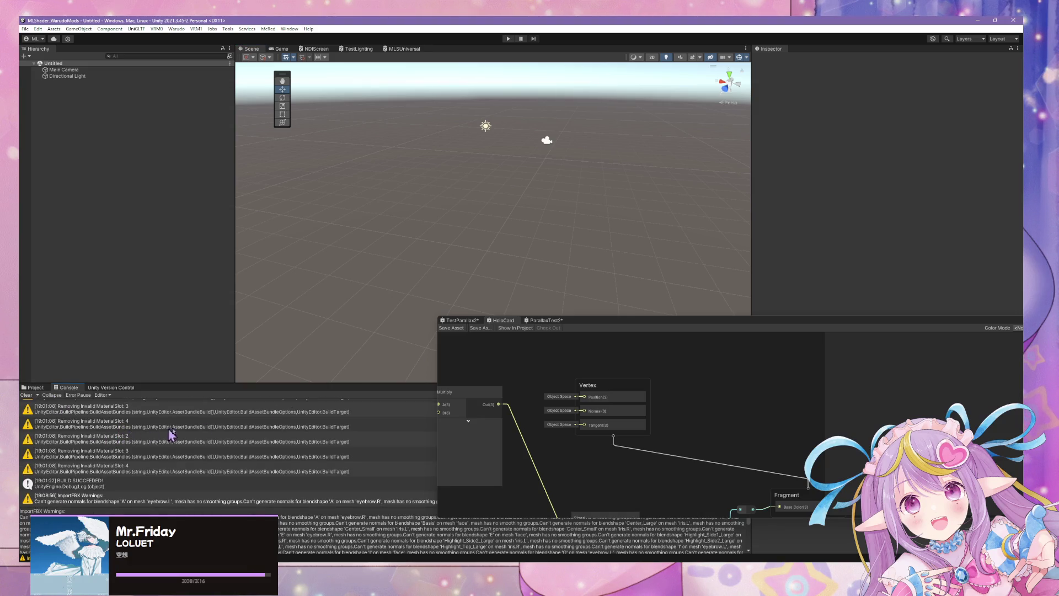
{"action": "mouse_move", "coordinate": [587, 319]}
{"action": "left_mouse_down"}
{"action": "mouse_move", "coordinate": [712, 374]}
{"action": "mouse_move", "coordinate": [748, 481]}
{"action": "mouse_move", "coordinate": [522, 525]}
{"action": "mouse_move", "coordinate": [385, 522]}
{"action": "left_mouse_up"}
{"action": "left_click", "coordinate": [26, 395]}
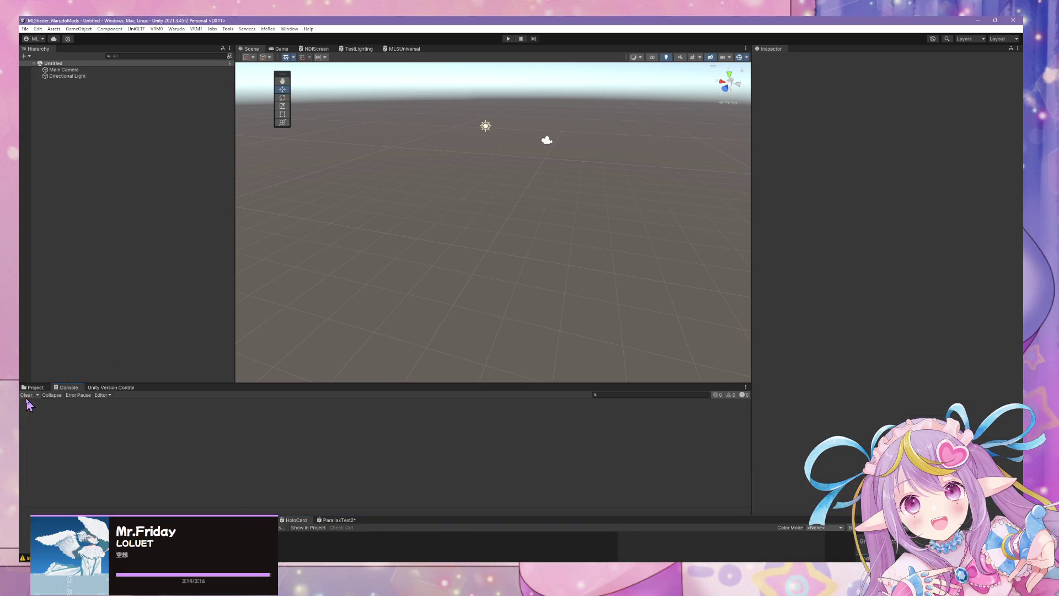
Run Warudo > Build Mod, confirming the Prefab dialog with OK.
{"action": "left_click", "coordinate": [178, 29]}
{"action": "left_click", "coordinate": [196, 79]}
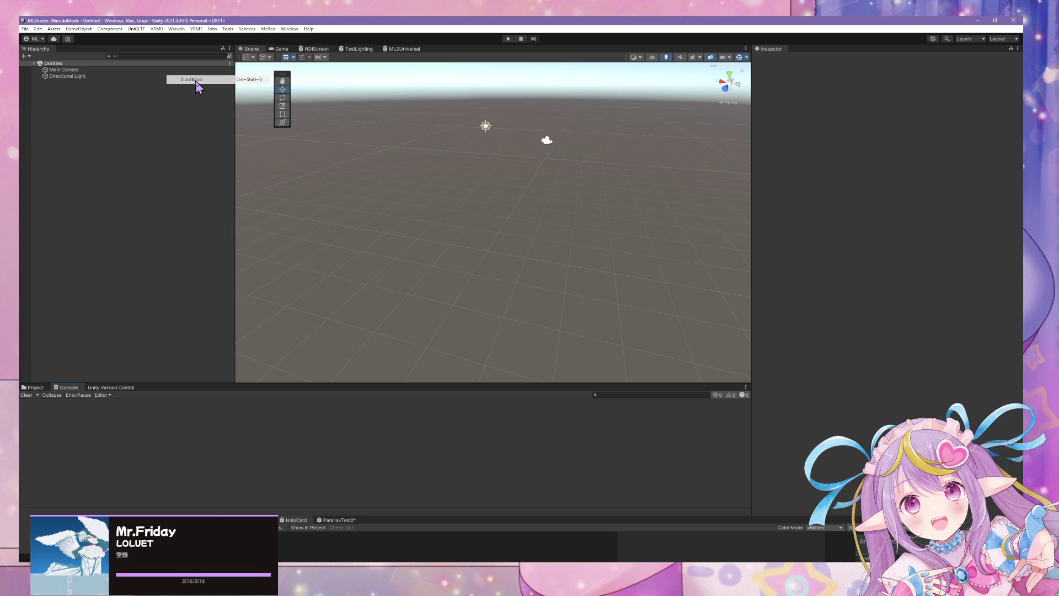
{"action": "left_click", "coordinate": [574, 309]}
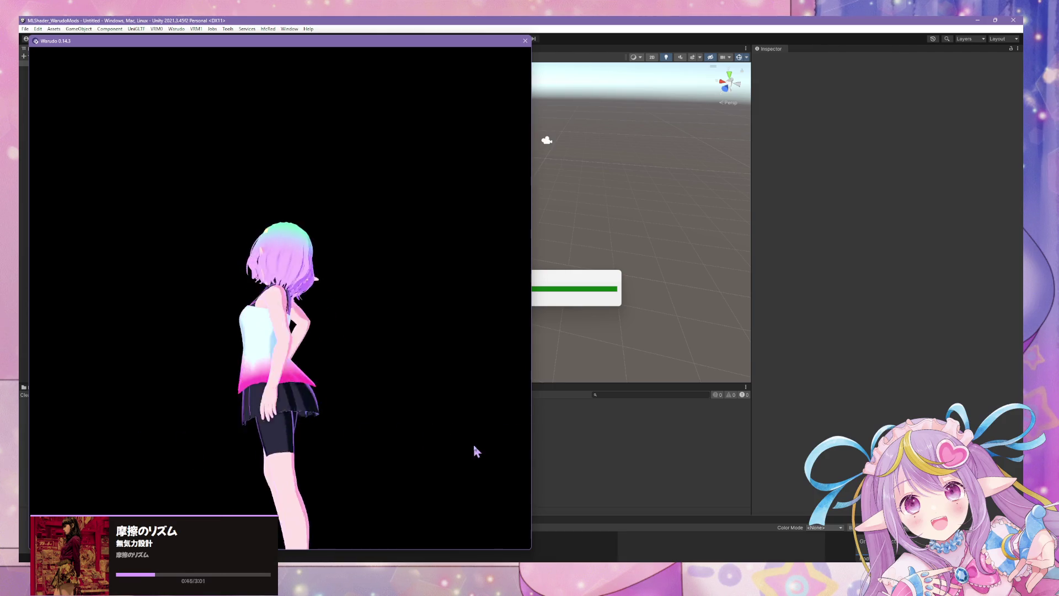
{"action": "left_click", "coordinate": [556, 560]}
Back in Blender, select the face object, view it from the front and open UV Editing.
{"action": "left_click", "coordinate": [508, 521]}
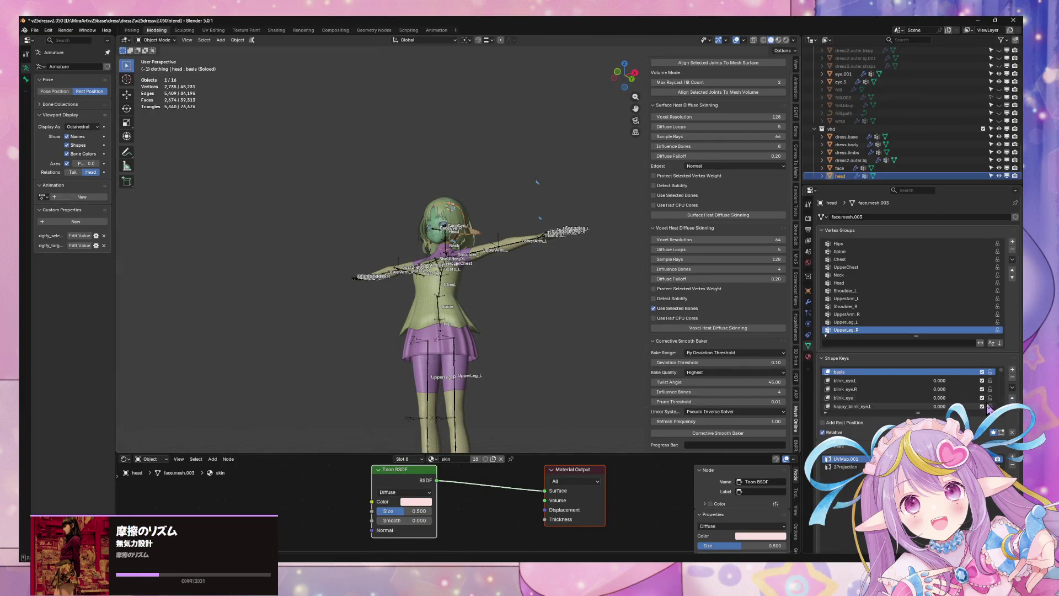
{"action": "scroll", "coordinate": [988, 407], "scroll_direction": "down", "scroll_amount": 10}
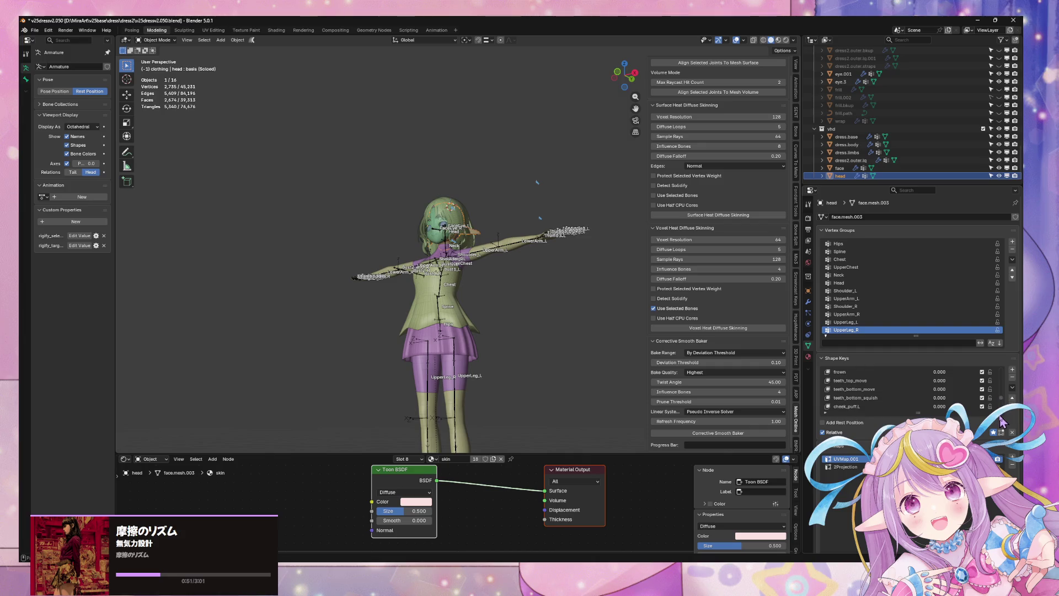
{"action": "scroll", "coordinate": [918, 397], "scroll_direction": "up", "scroll_amount": 4}
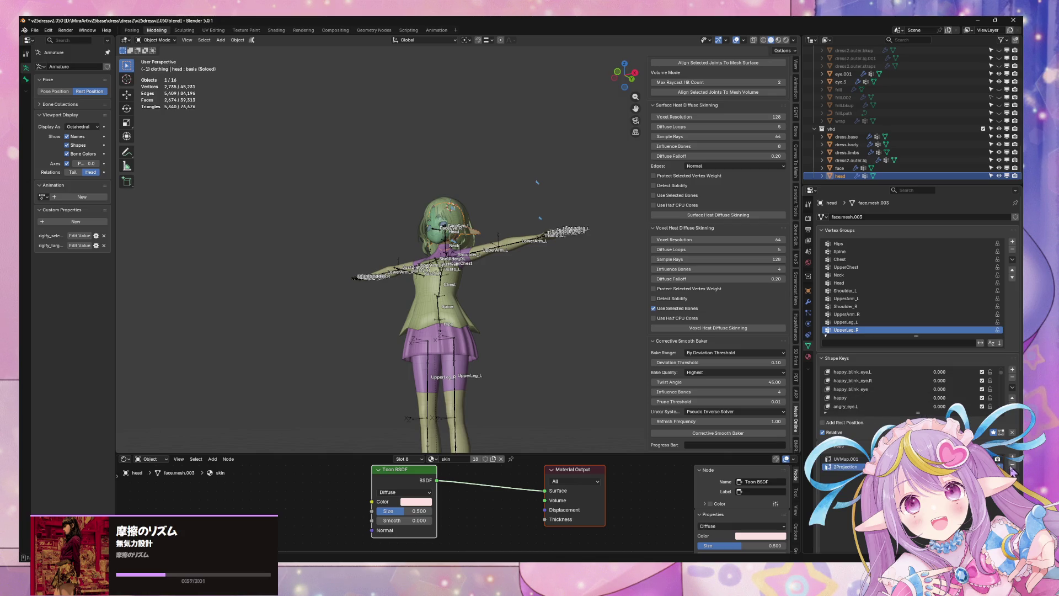
{"action": "left_click", "coordinate": [487, 310]}
{"action": "scroll", "coordinate": [485, 305], "scroll_direction": "up", "scroll_amount": 5}
{"action": "mouse_move", "coordinate": [485, 305]}
{"action": "middle_mouse_down"}
{"action": "mouse_move", "coordinate": [529, 276]}
{"action": "mouse_move", "coordinate": [546, 331]}
{"action": "mouse_move", "coordinate": [530, 317]}
{"action": "middle_mouse_up"}
{"action": "left_click", "coordinate": [450, 241]}
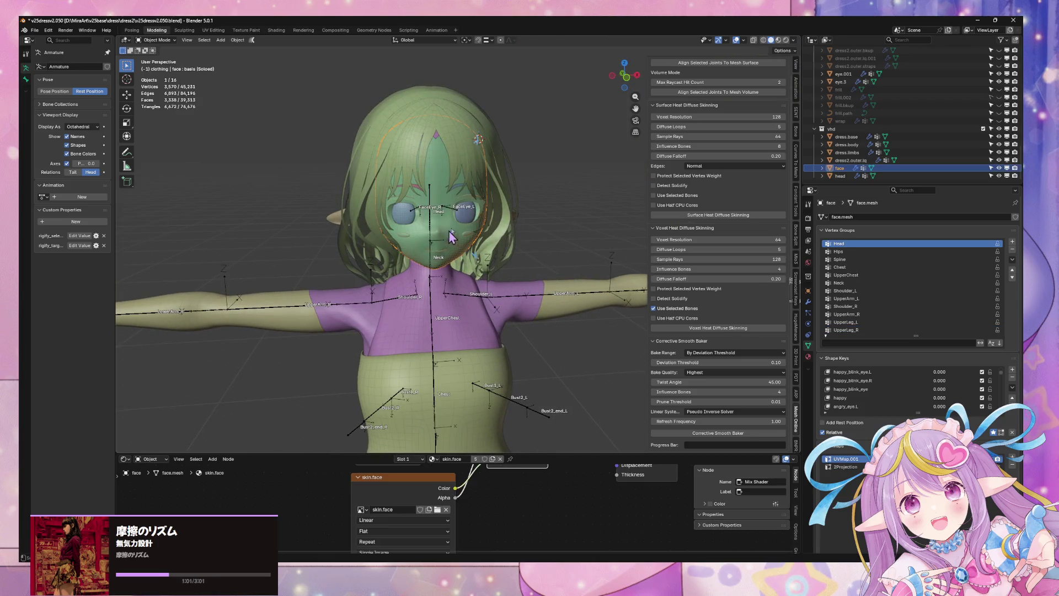
{"action": "left_click", "coordinate": [634, 73]}
{"action": "left_click", "coordinate": [213, 31]}
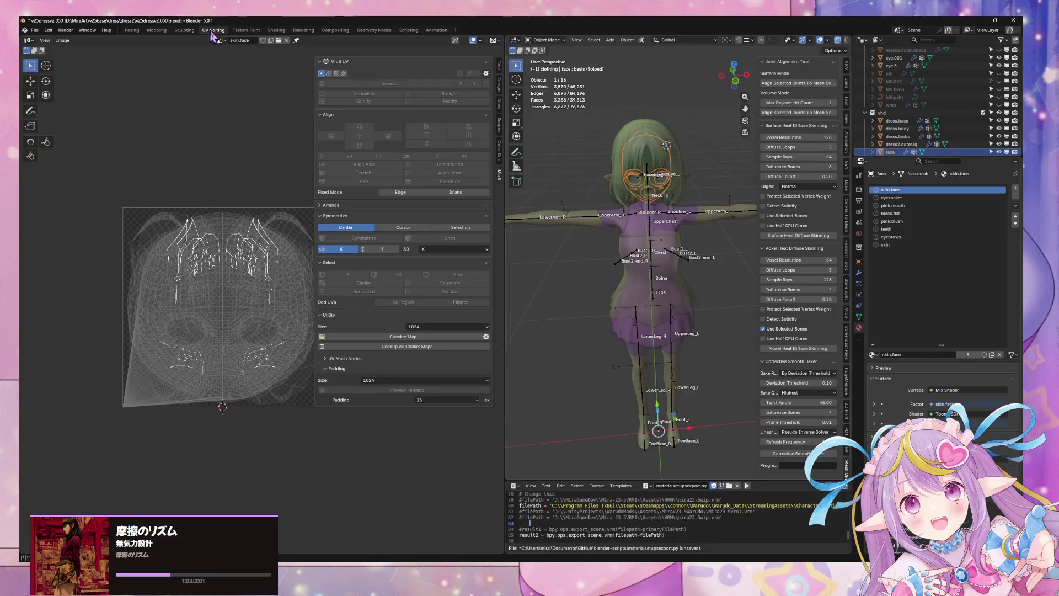
{"action": "scroll", "coordinate": [698, 177], "scroll_direction": "up", "scroll_amount": 3}
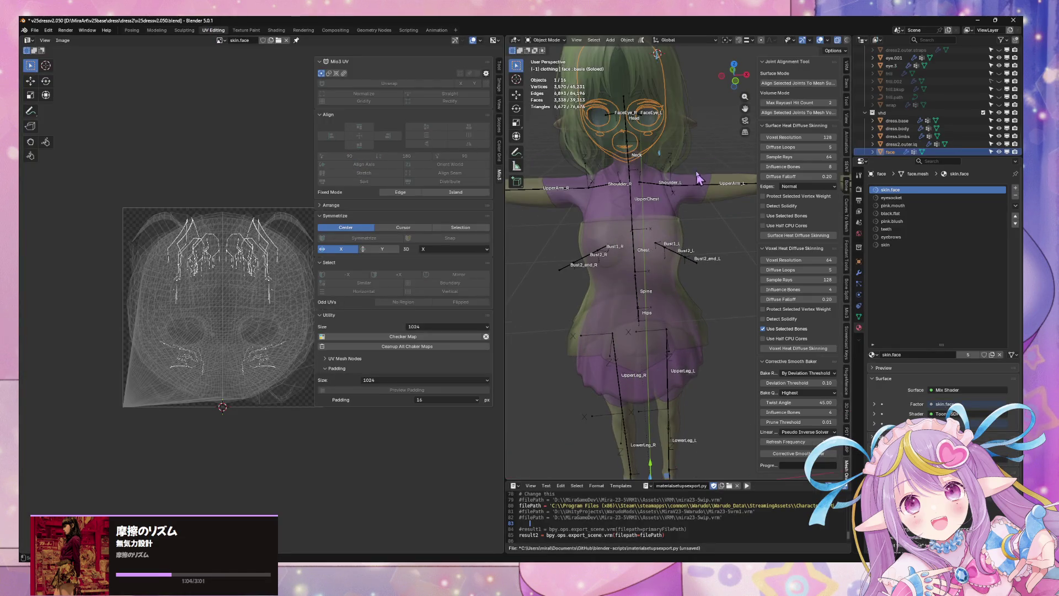
{"action": "left_click", "coordinate": [740, 80]}
{"action": "key", "text": "Tab"}
{"action": "middle_click_drag", "start_coordinate": [629, 122], "coordinate": [638, 218], "text": "shift"}
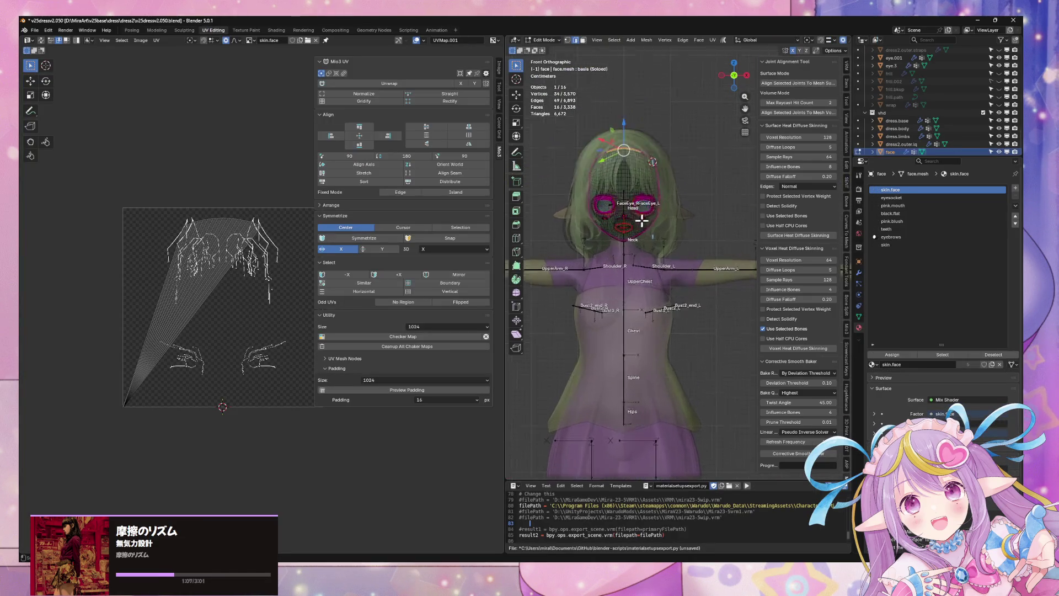
{"action": "scroll", "coordinate": [608, 177], "scroll_direction": "up", "scroll_amount": 5}
{"action": "middle_click_drag", "start_coordinate": [607, 177], "coordinate": [669, 279], "text": "shift"}
{"action": "left_click", "coordinate": [636, 270]}
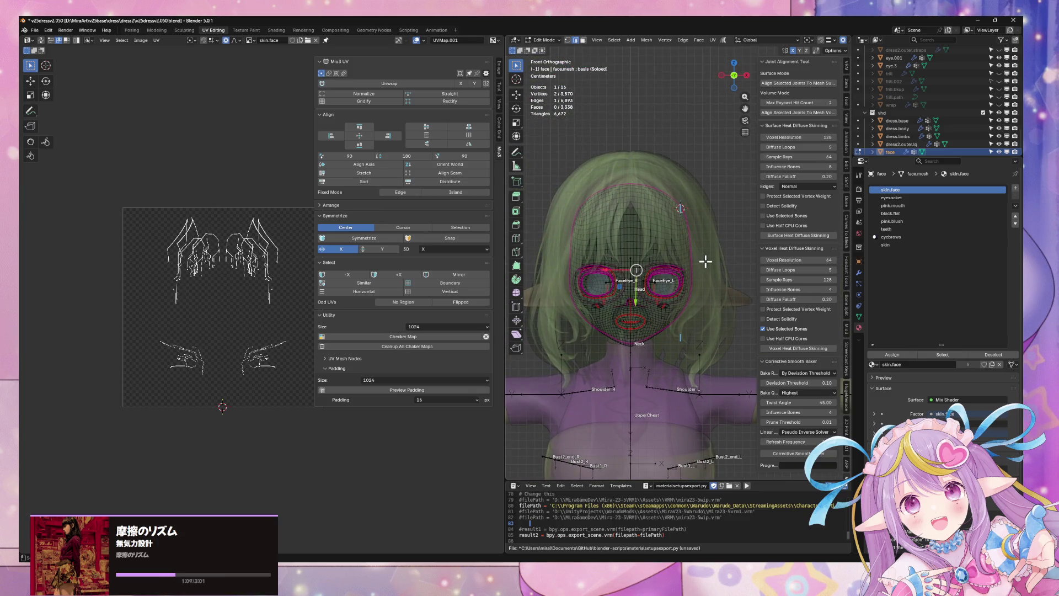
{"action": "key", "text": "ctrl+l"}
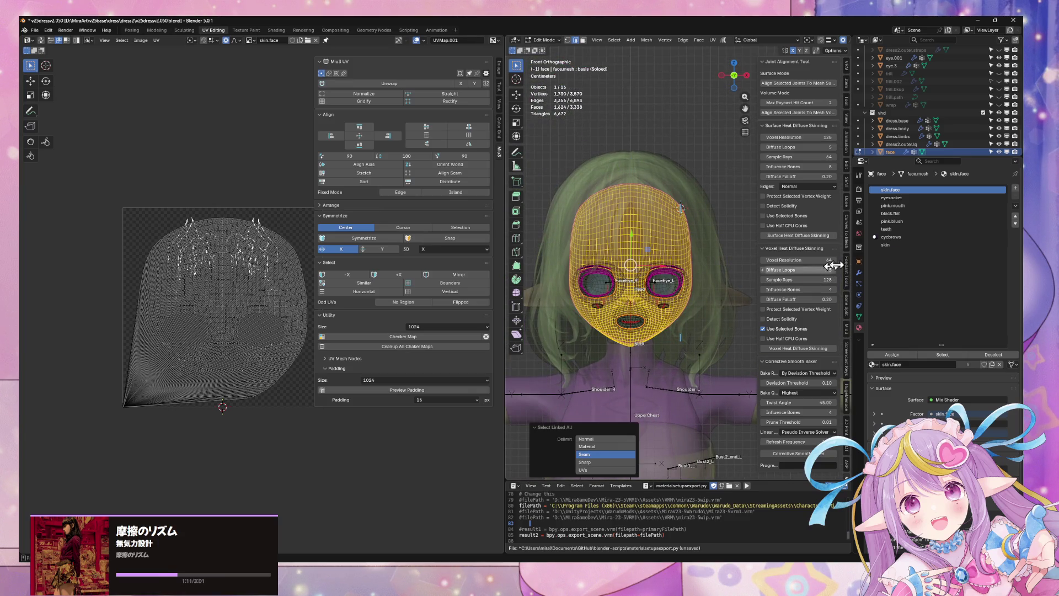
{"action": "left_click", "coordinate": [859, 316]}
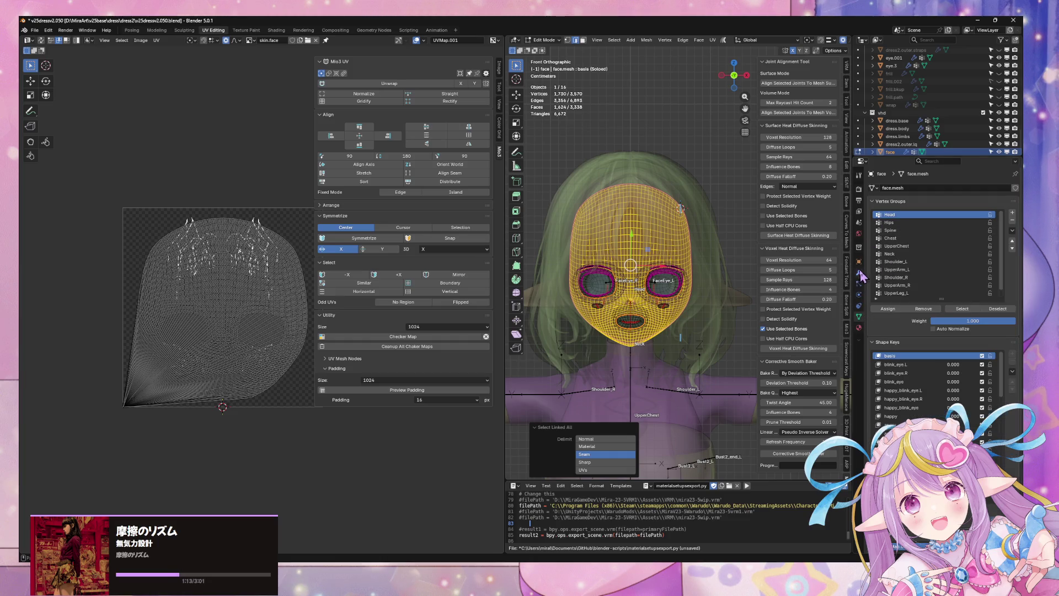
{"action": "left_click", "coordinate": [858, 272]}
{"action": "left_click", "coordinate": [859, 316]}
{"action": "scroll", "coordinate": [269, 247], "scroll_direction": "up", "scroll_amount": 4}
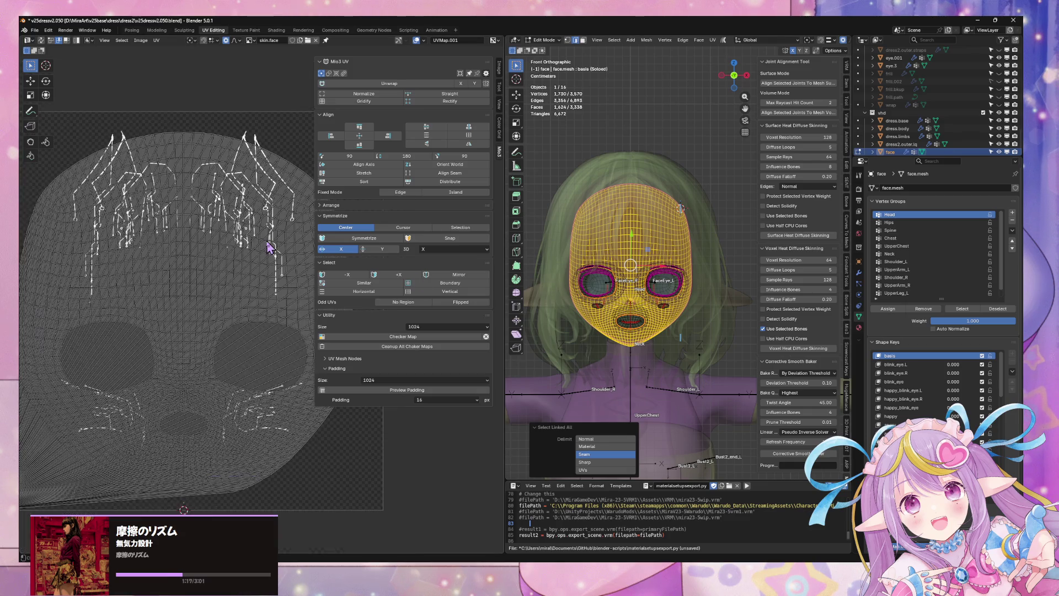
{"action": "left_click", "coordinate": [859, 273]}
{"action": "left_click", "coordinate": [858, 316]}
Isolate the face mesh in Local view and check the skin material slot's assignment.
{"action": "key", "text": "KP_Divide"}
{"action": "middle_click_drag", "start_coordinate": [713, 302], "coordinate": [596, 220]}
{"action": "left_click", "coordinate": [859, 327]}
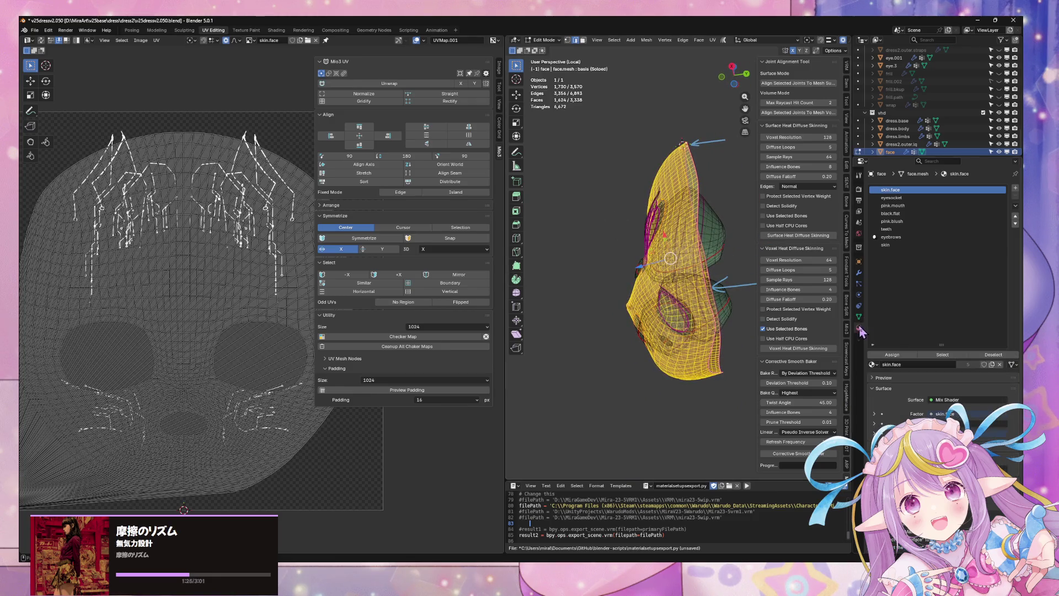
{"action": "key", "text": "Tab"}
{"action": "left_click", "coordinate": [905, 244]}
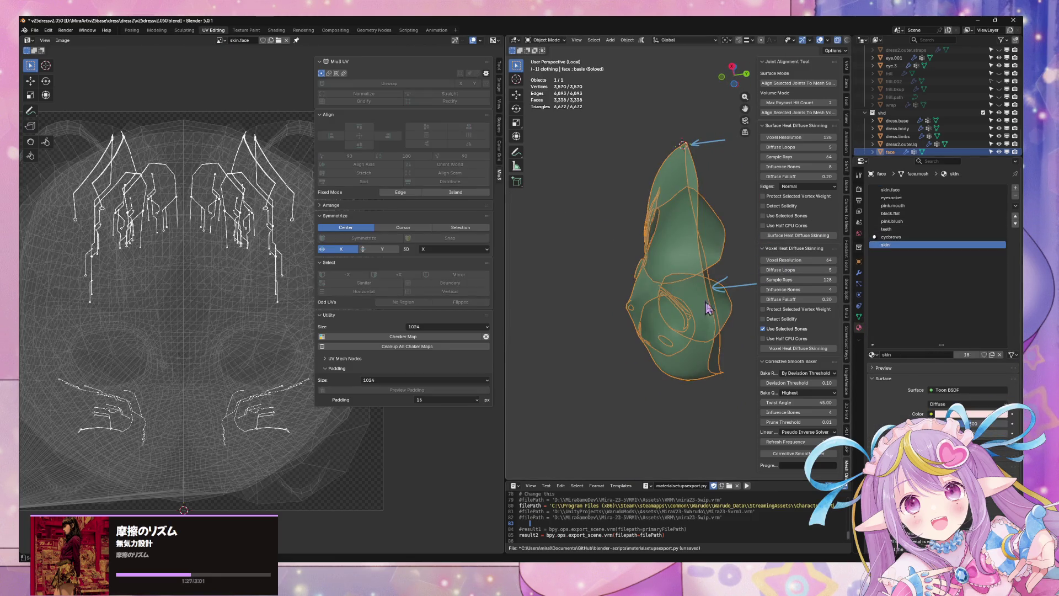
{"action": "key", "text": "Tab"}
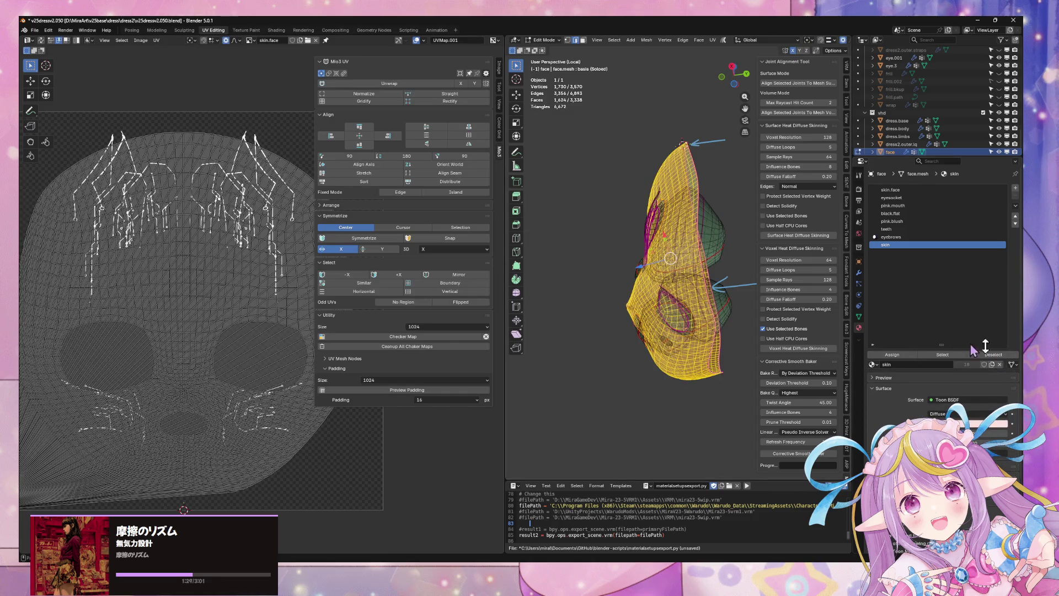
{"action": "key", "text": "alt+a"}
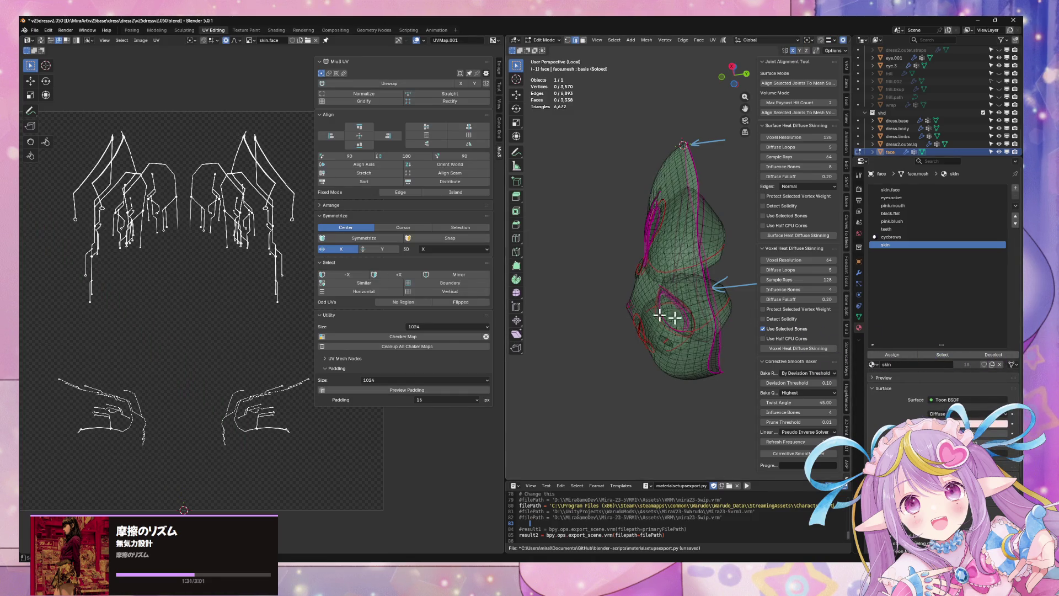
Select the skin.face faces, then remove the unused teeth and skin material slots.
{"action": "left_click", "coordinate": [905, 190]}
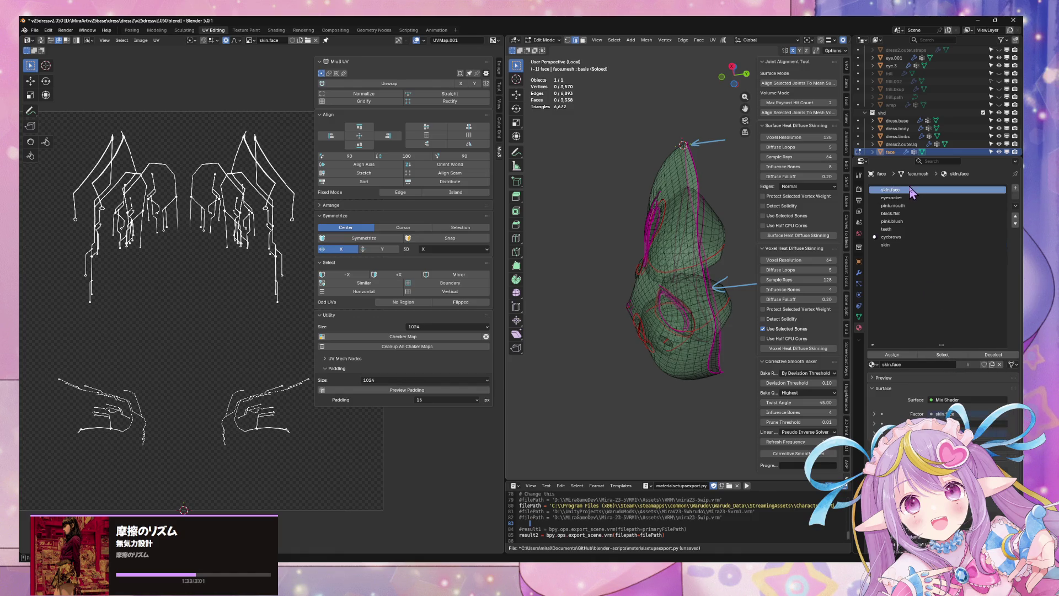
{"action": "left_click", "coordinate": [943, 355]}
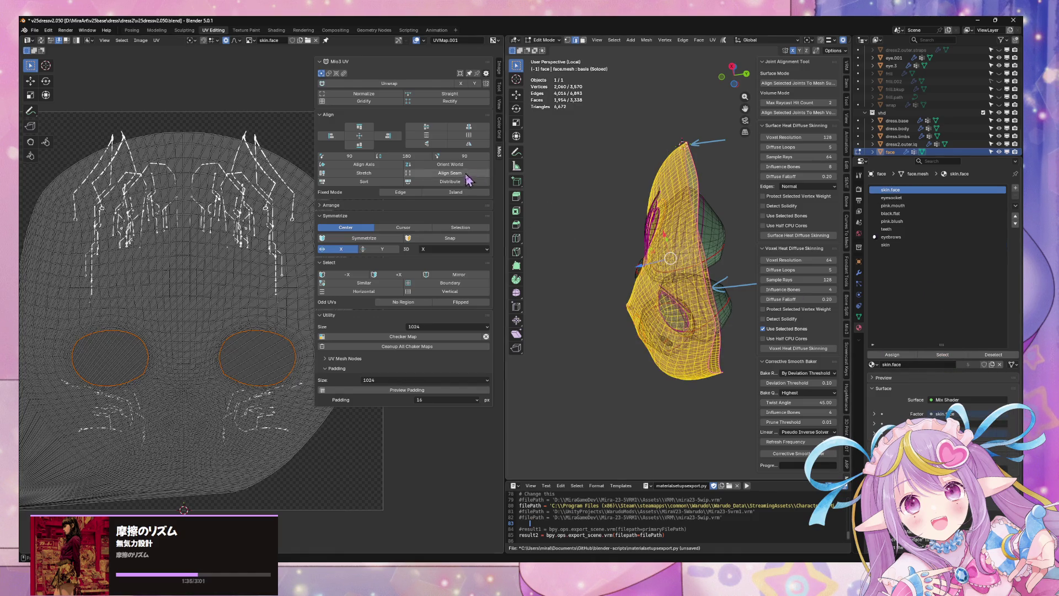
{"action": "left_click", "coordinate": [722, 77]}
{"action": "key", "text": "Tab"}
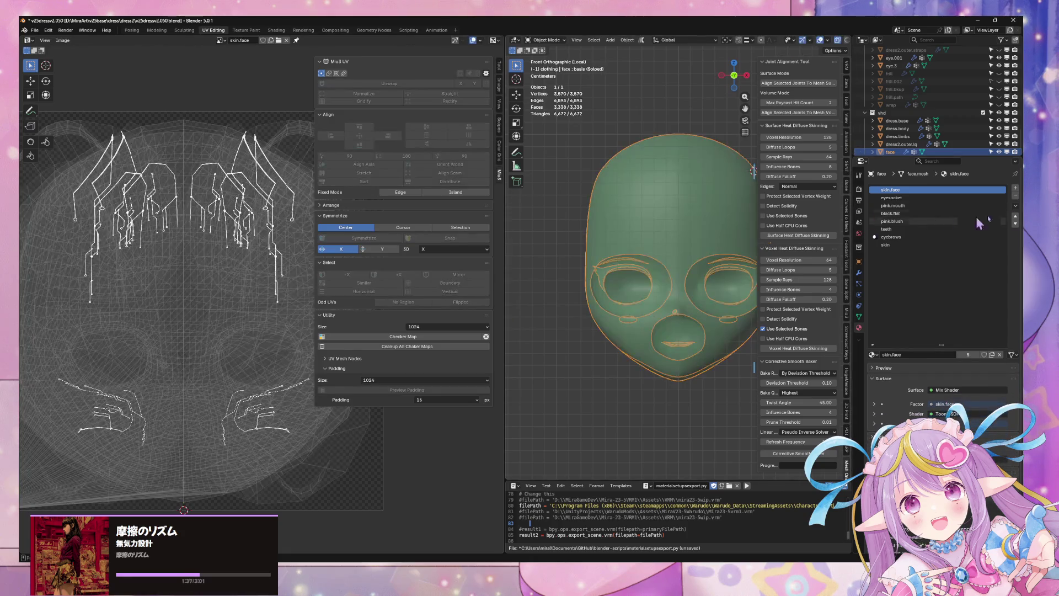
{"action": "left_click", "coordinate": [1016, 206]}
{"action": "left_click", "coordinate": [977, 238]}
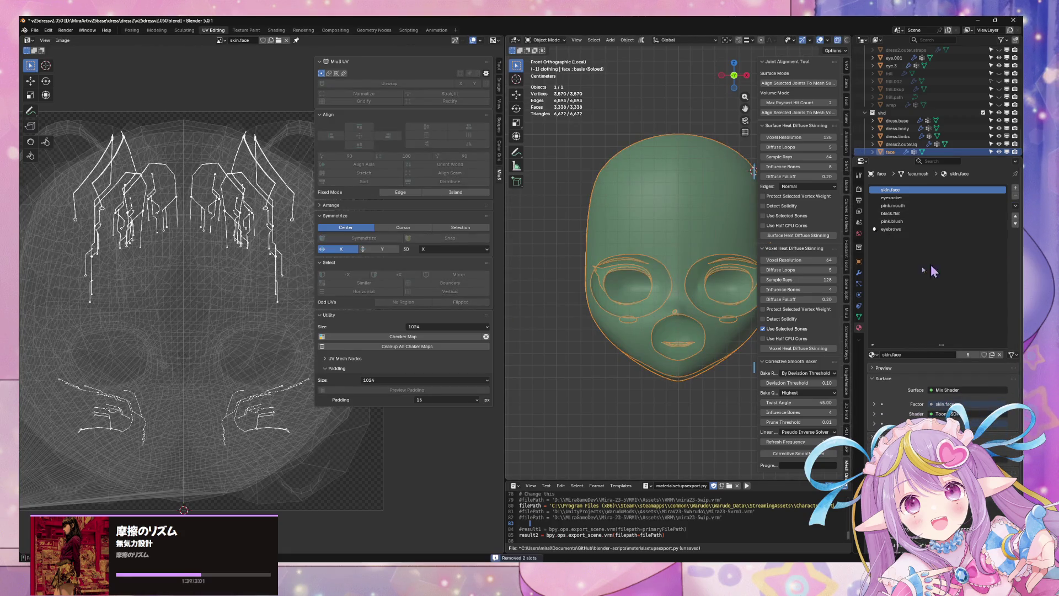
{"action": "key", "text": "Tab"}
Fit the head in view, test an edge loop, then select and frame the skin.face faces.
{"action": "scroll", "coordinate": [179, 274], "scroll_direction": "down", "scroll_amount": 3}
{"action": "scroll", "coordinate": [179, 274], "scroll_direction": "up", "scroll_amount": 2}
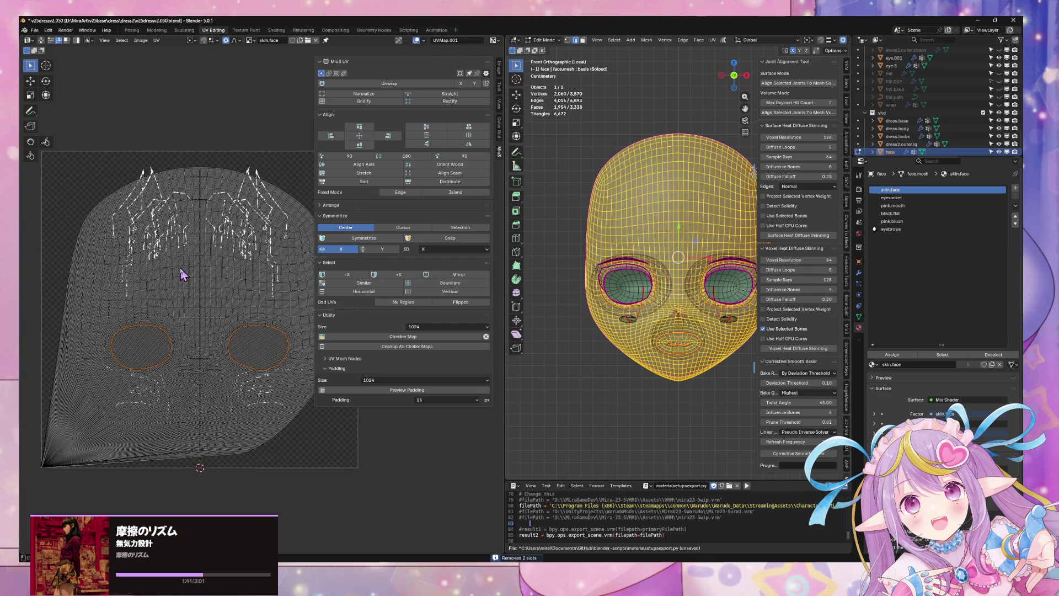
{"action": "scroll", "coordinate": [647, 278], "scroll_direction": "up", "scroll_amount": 3}
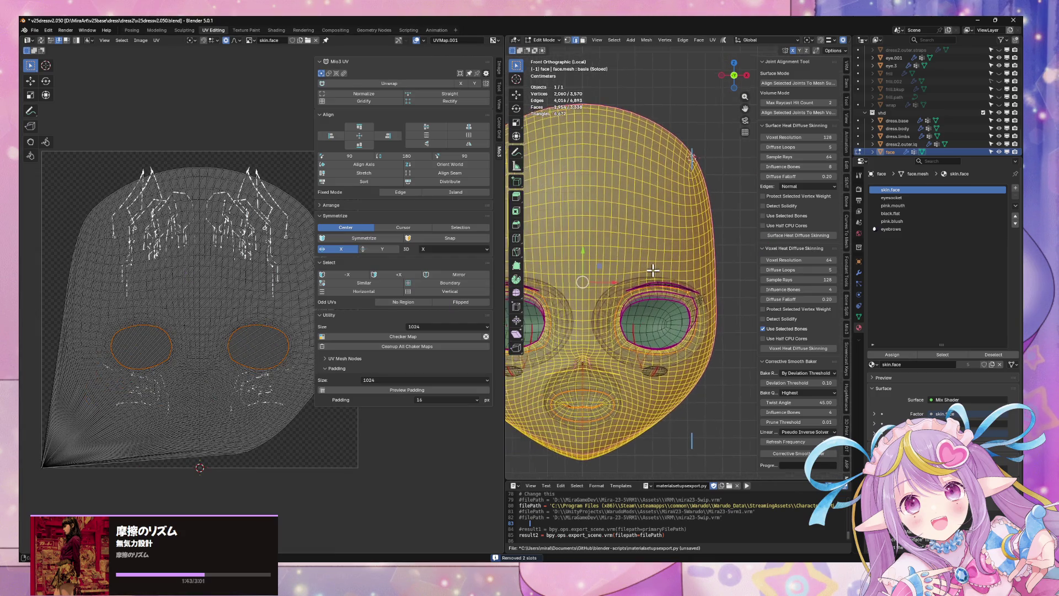
{"action": "key", "text": "KP_Divide"}
{"action": "key", "text": "KP_Divide"}
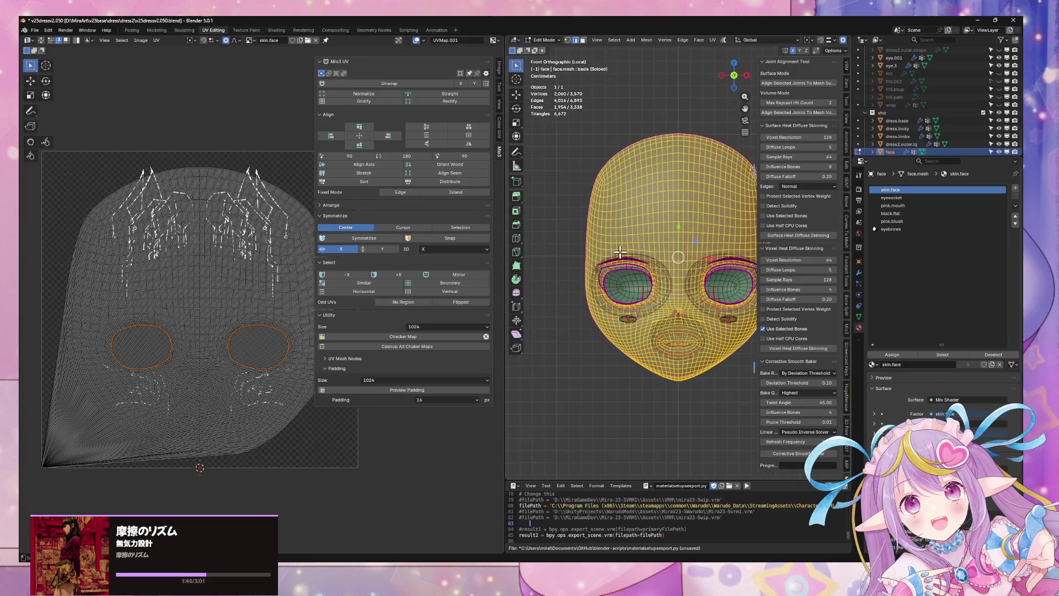
{"action": "left_click", "coordinate": [661, 132], "text": "alt"}
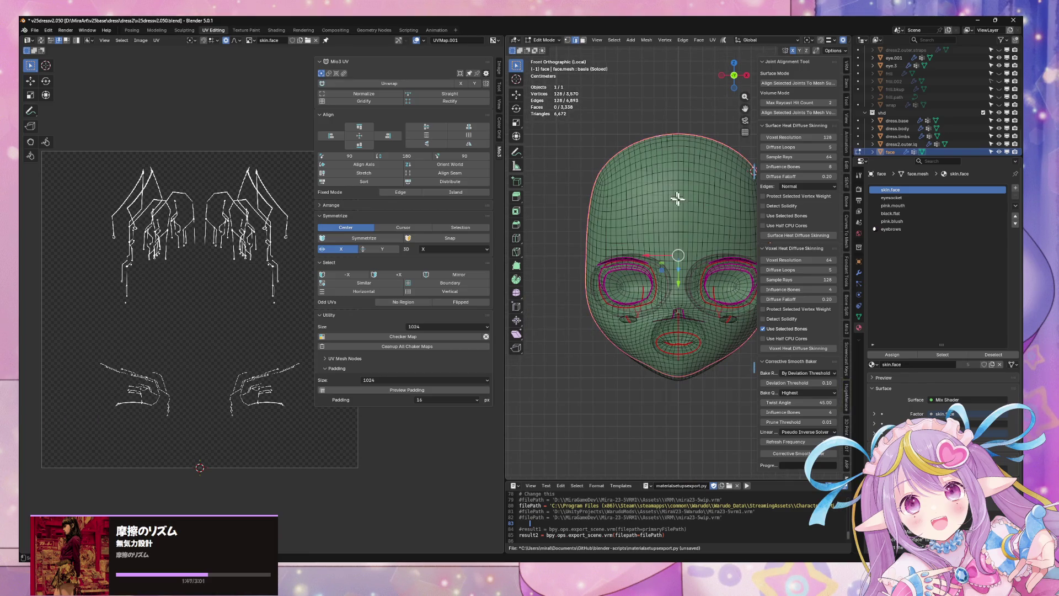
{"action": "key", "text": "a"}
{"action": "key", "text": "alt+a"}
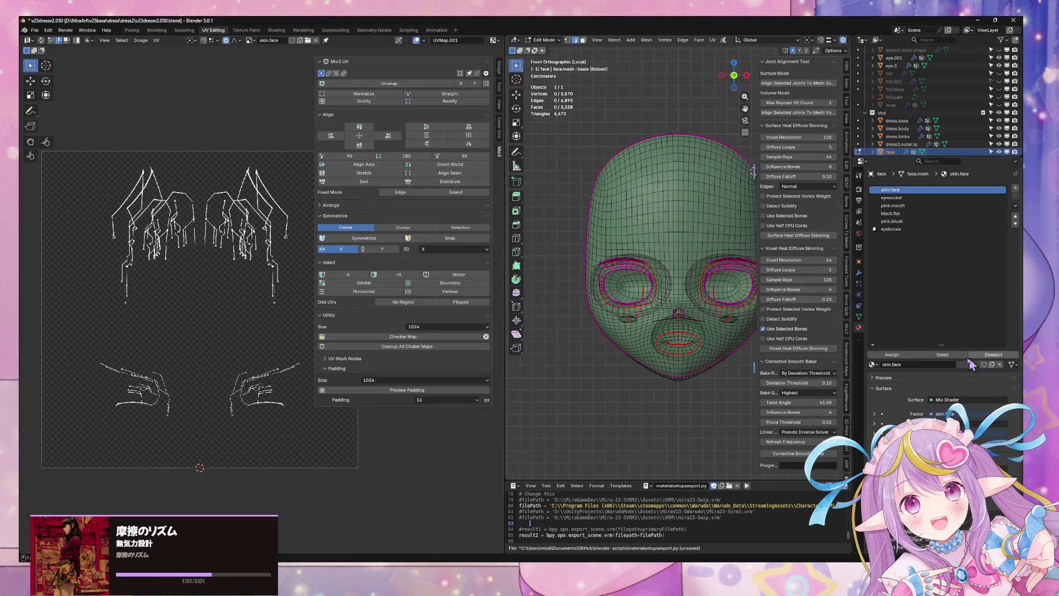
{"action": "left_click", "coordinate": [942, 355]}
{"action": "key", "text": "KP_Decimal"}
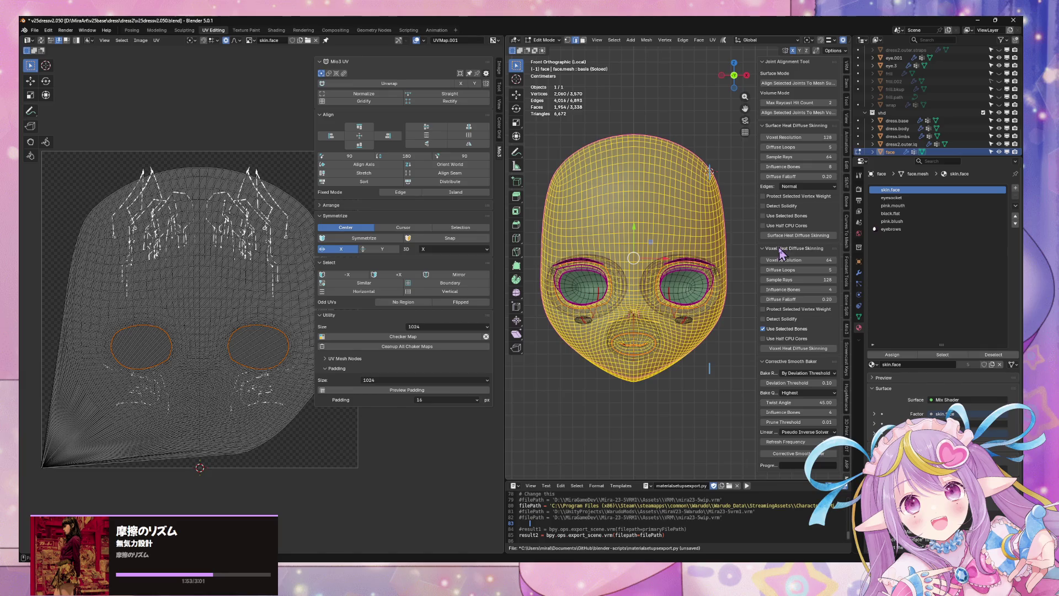
Select the face's outer boundary loop, inspect it from front, side and top, then reselect skin.face.
{"action": "scroll", "coordinate": [704, 216], "scroll_direction": "up", "scroll_amount": 1}
{"action": "left_click_drag", "start_coordinate": [732, 76], "coordinate": [734, 82]}
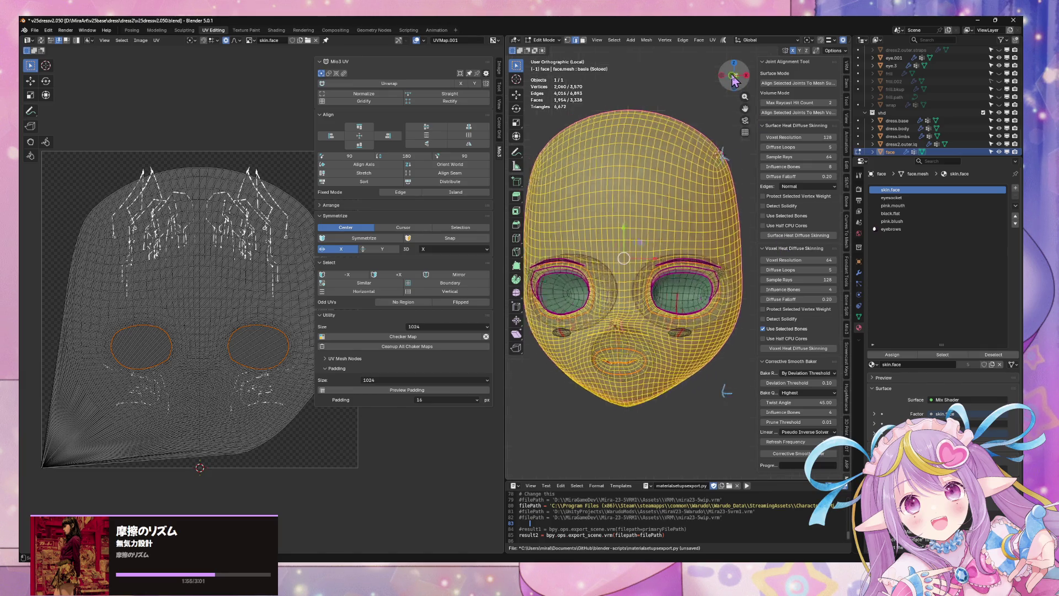
{"action": "mouse_move", "coordinate": [711, 127]}
{"action": "middle_mouse_down"}
{"action": "mouse_move", "coordinate": [686, 154]}
{"action": "mouse_move", "coordinate": [718, 73]}
{"action": "middle_mouse_up"}
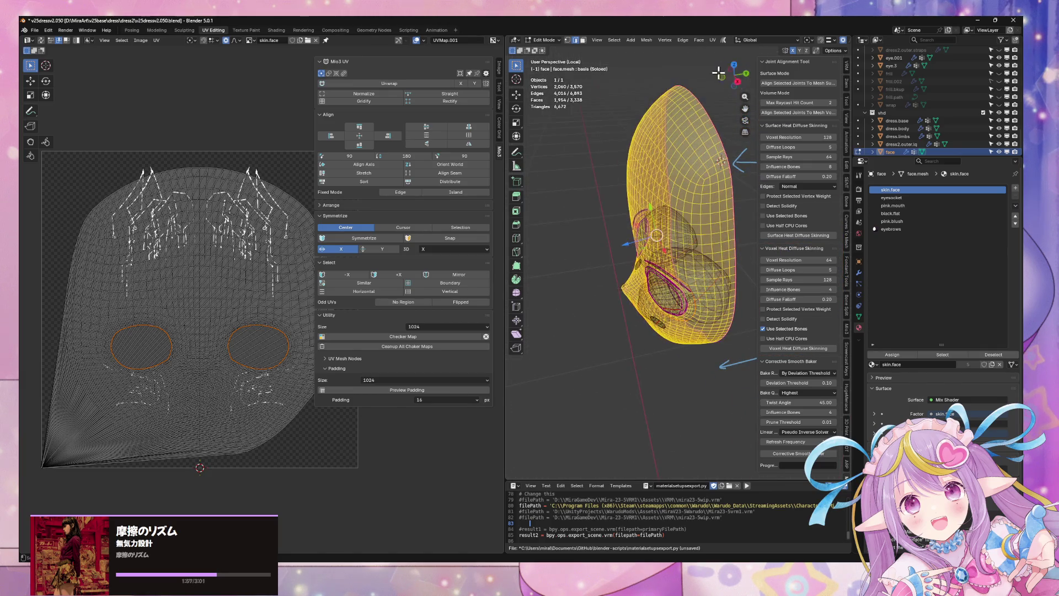
{"action": "left_click", "coordinate": [719, 73]}
{"action": "left_click", "coordinate": [666, 114], "text": "alt"}
{"action": "mouse_move", "coordinate": [717, 276]}
{"action": "middle_mouse_down"}
{"action": "mouse_move", "coordinate": [702, 220]}
{"action": "mouse_move", "coordinate": [705, 254]}
{"action": "middle_mouse_up"}
{"action": "middle_click_drag", "start_coordinate": [642, 301], "coordinate": [685, 302]}
{"action": "scroll", "coordinate": [685, 303], "scroll_direction": "up", "scroll_amount": 3}
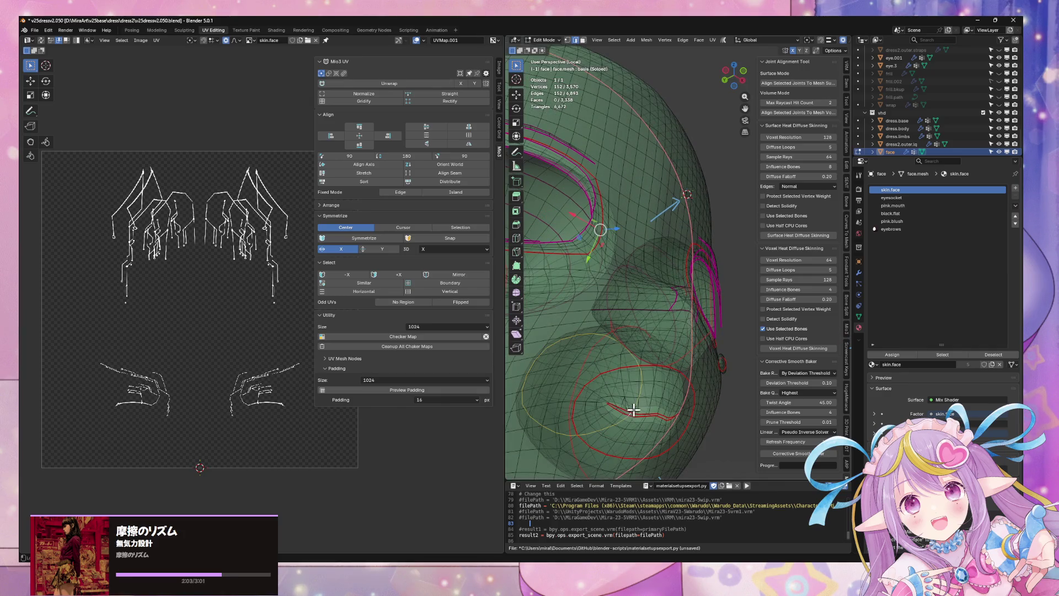
{"action": "mouse_move", "coordinate": [648, 408]}
{"action": "middle_mouse_down"}
{"action": "mouse_move", "coordinate": [685, 319]}
{"action": "mouse_move", "coordinate": [674, 303]}
{"action": "mouse_move", "coordinate": [702, 345]}
{"action": "mouse_move", "coordinate": [690, 352]}
{"action": "mouse_move", "coordinate": [635, 313]}
{"action": "mouse_move", "coordinate": [680, 302]}
{"action": "mouse_move", "coordinate": [726, 245]}
{"action": "middle_mouse_up"}
{"action": "scroll", "coordinate": [684, 306], "scroll_direction": "down", "scroll_amount": 3}
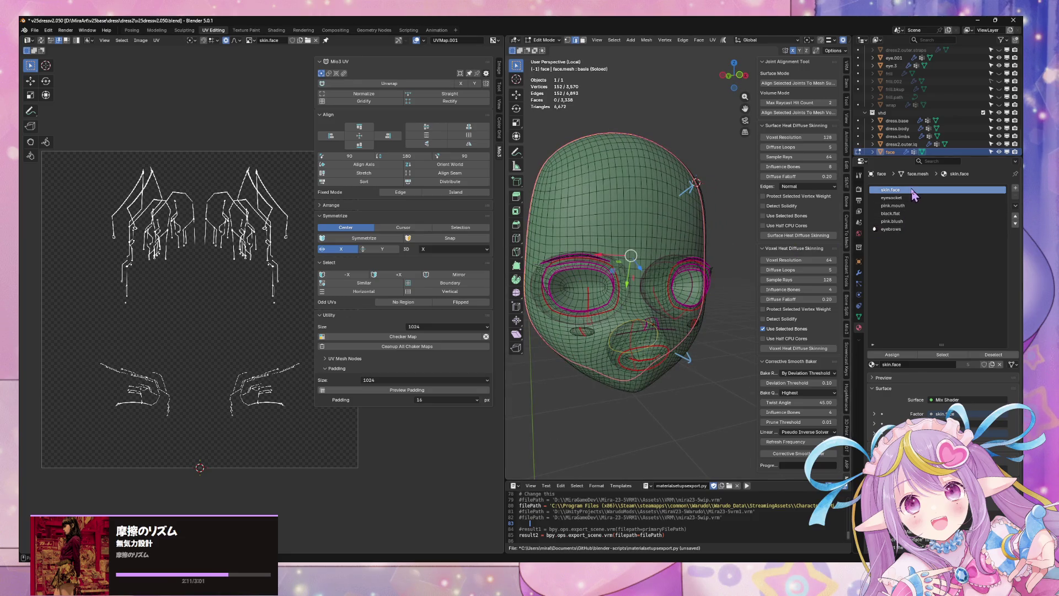
{"action": "left_click", "coordinate": [943, 354]}
Gridify and symmetrize the face UV island, then rescale it with proportional editing.
{"action": "key", "text": "KP_1"}
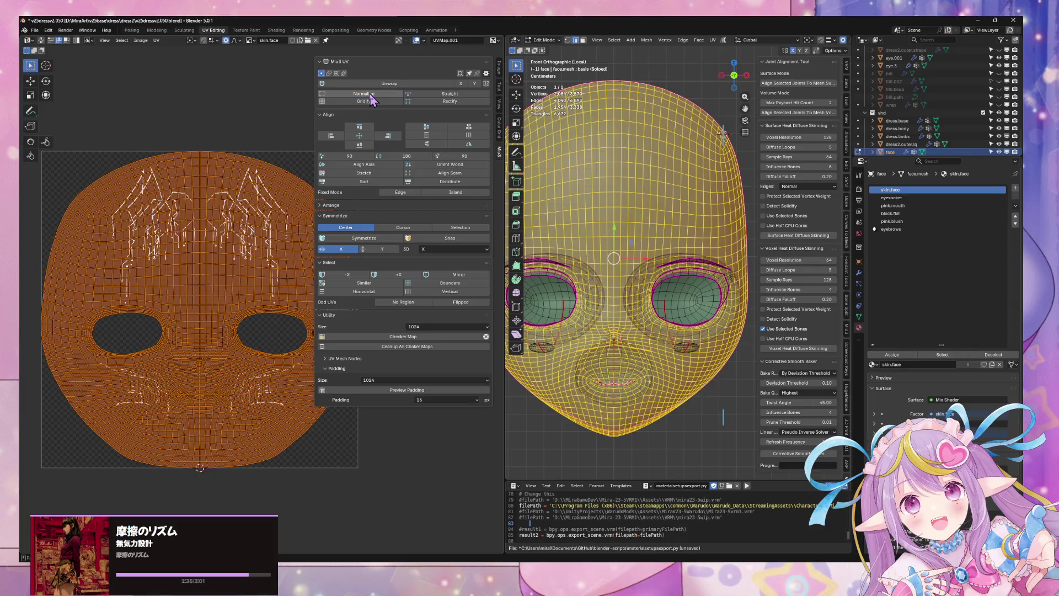
{"action": "left_click", "coordinate": [374, 102]}
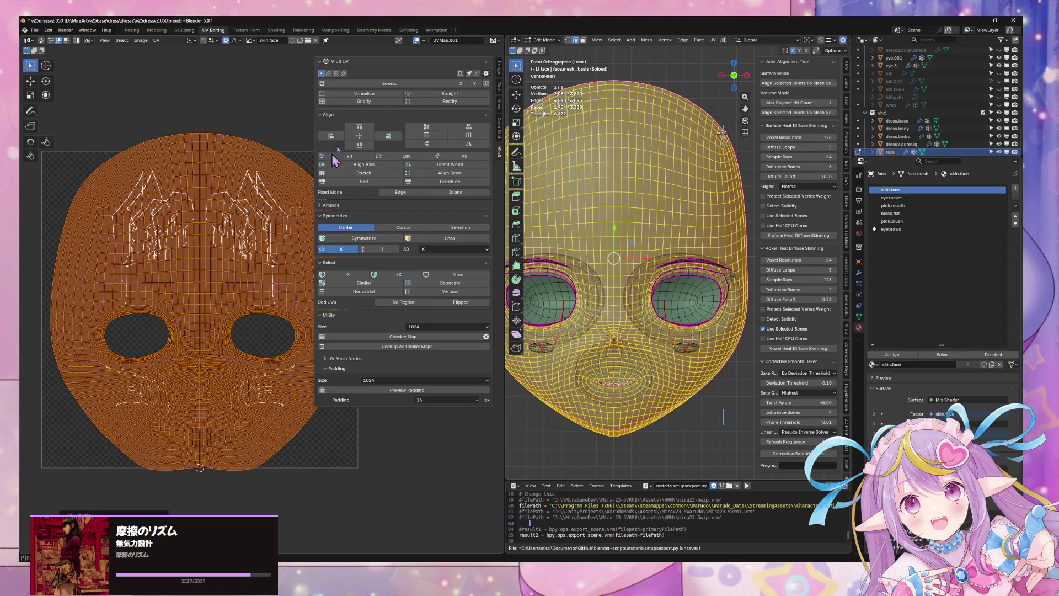
{"action": "left_click", "coordinate": [322, 237]}
{"action": "key", "text": "s"}
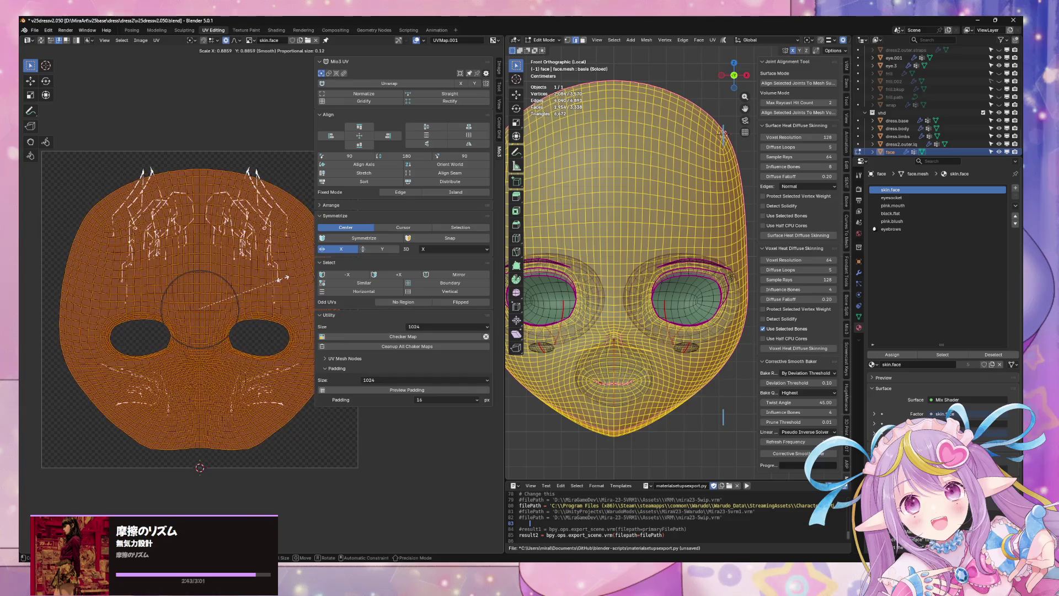
{"action": "left_click", "coordinate": [280, 281]}
{"action": "scroll", "coordinate": [245, 295], "scroll_direction": "up", "scroll_amount": 2}
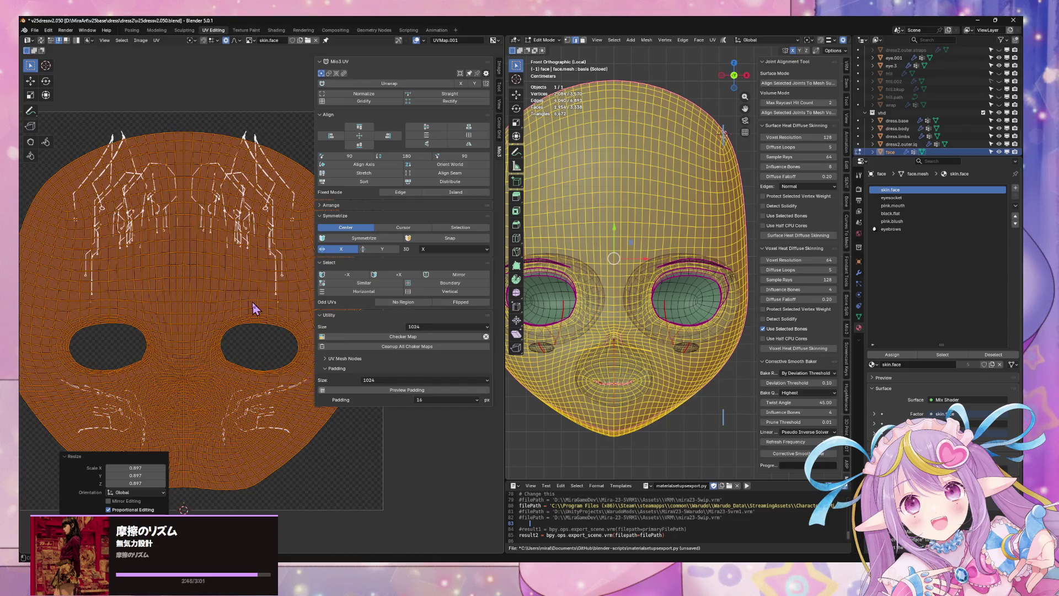
{"action": "key", "text": "s"}
{"action": "left_click", "coordinate": [278, 270]}
Resize the island to 0.916, move it down, normalize it, then scale it to 0.887.
{"action": "key", "text": "g"}
{"action": "key", "text": "y"}
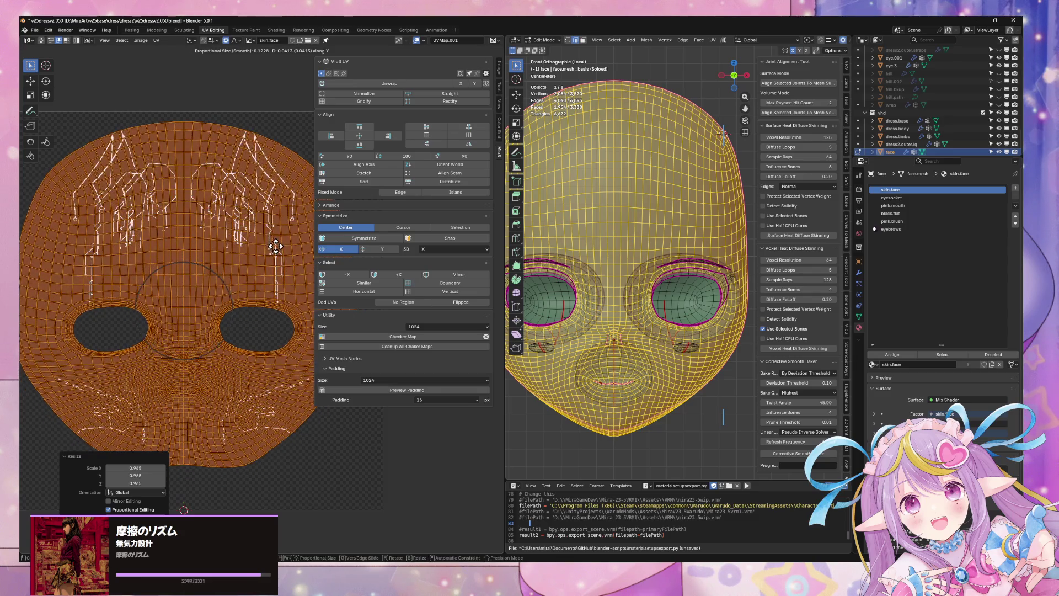
{"action": "key", "text": "s"}
{"action": "left_click", "coordinate": [281, 232]}
{"action": "key", "text": "g"}
{"action": "key", "text": "y"}
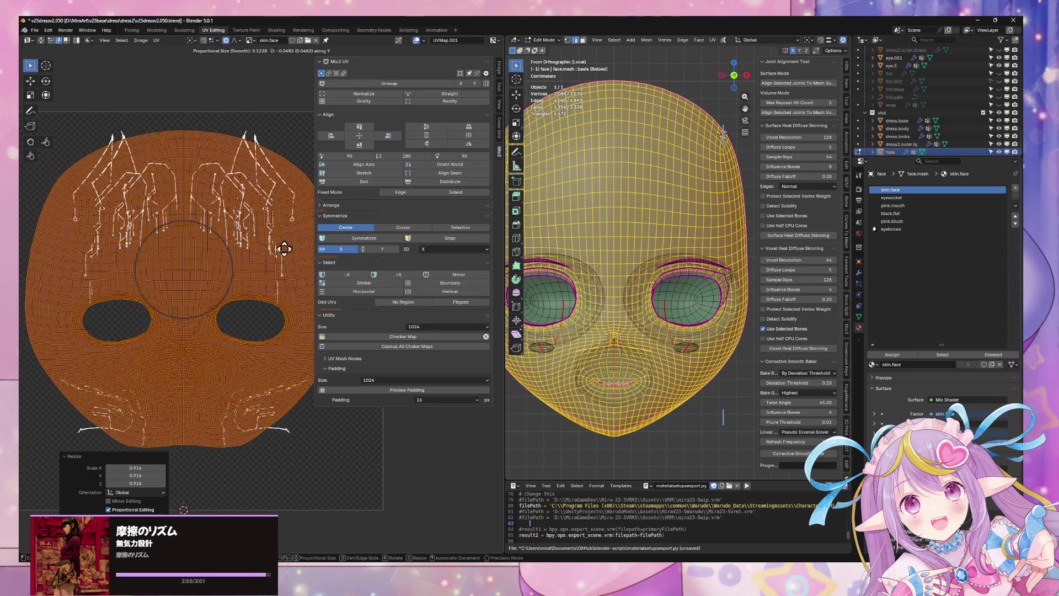
{"action": "left_click", "coordinate": [285, 281]}
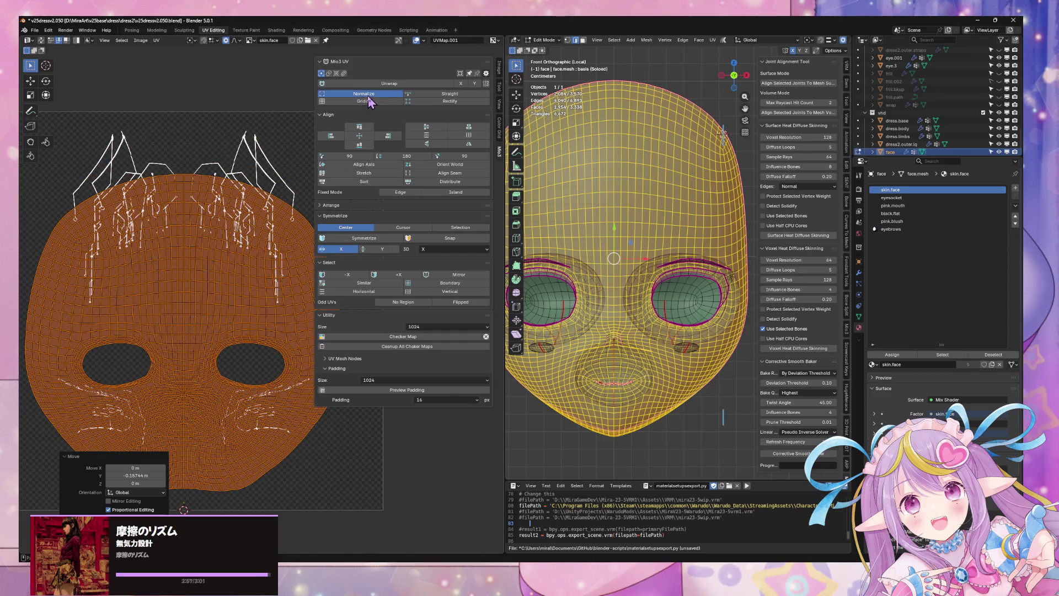
{"action": "left_click", "coordinate": [364, 94]}
{"action": "scroll", "coordinate": [259, 166], "scroll_direction": "down", "scroll_amount": 3}
{"action": "key", "text": "s"}
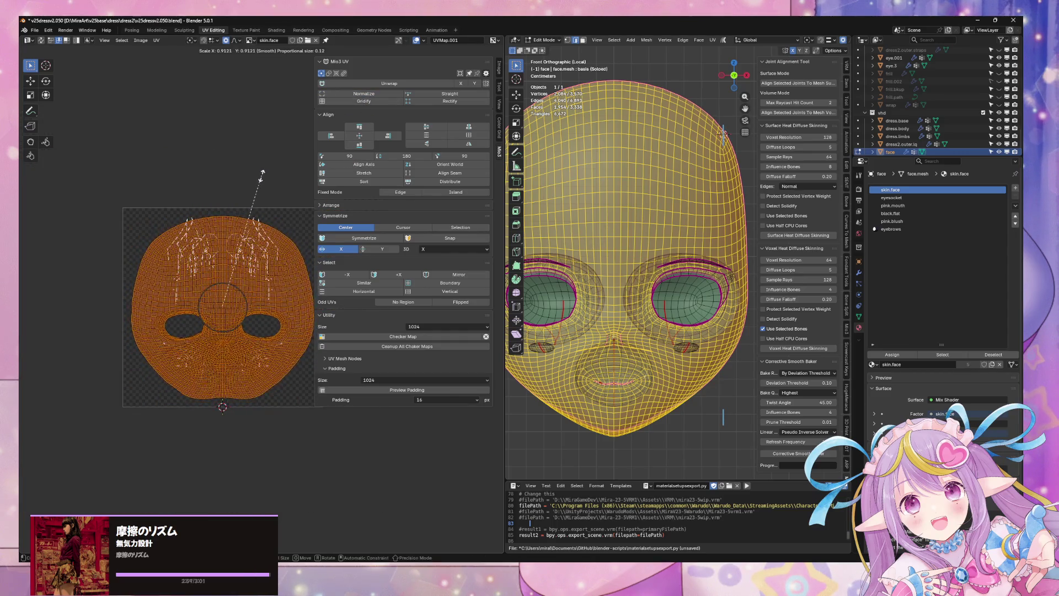
{"action": "left_click", "coordinate": [262, 177]}
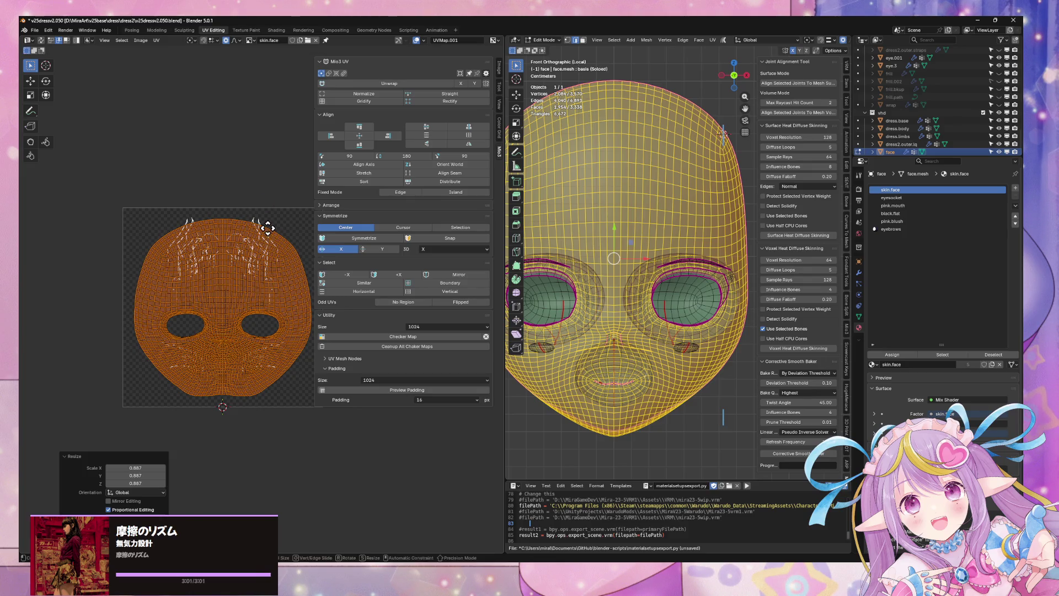
{"action": "left_click", "coordinate": [272, 225]}
Return to Object Mode, leave Local view and switch over to Unity.
{"action": "key", "text": "Tab"}
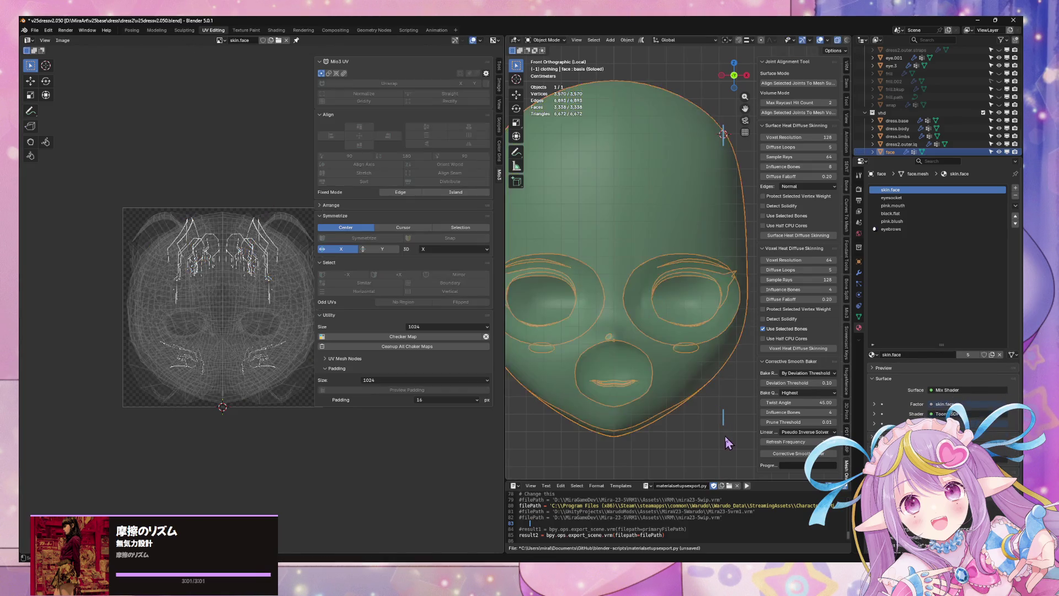
{"action": "key", "text": "alt+a"}
{"action": "middle_click_drag", "start_coordinate": [634, 308], "coordinate": [581, 305]}
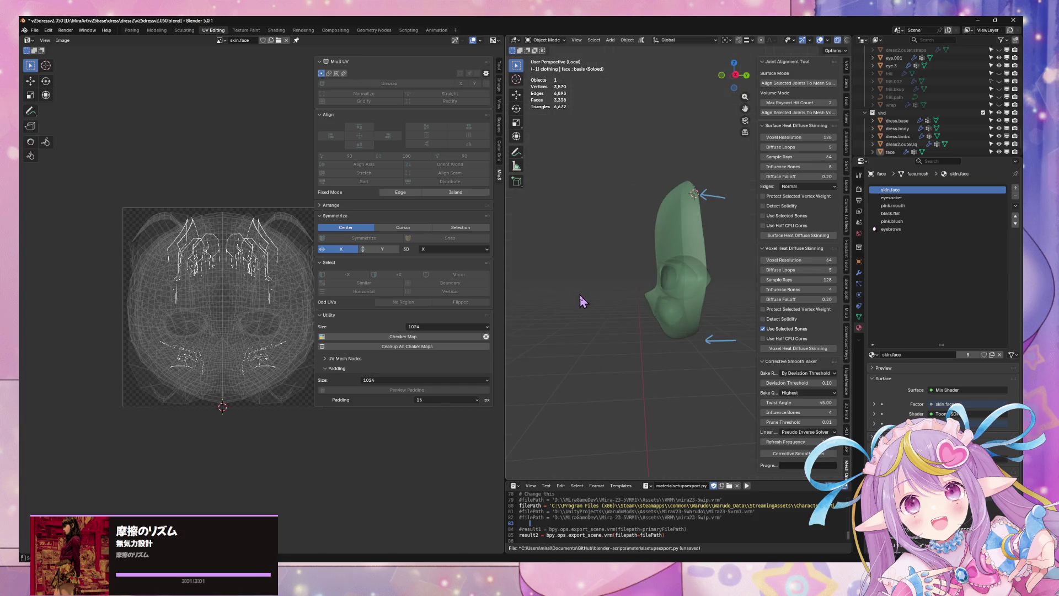
{"action": "key", "text": "KP_Divide"}
{"action": "key", "text": "alt+Tab"}
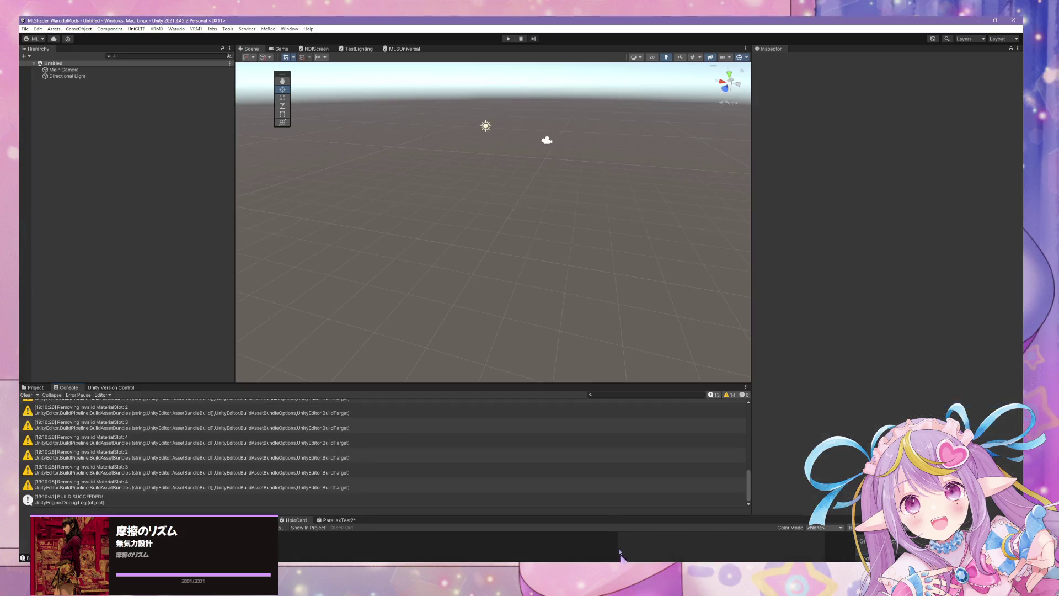
{"action": "key", "text": "alt+Tab"}
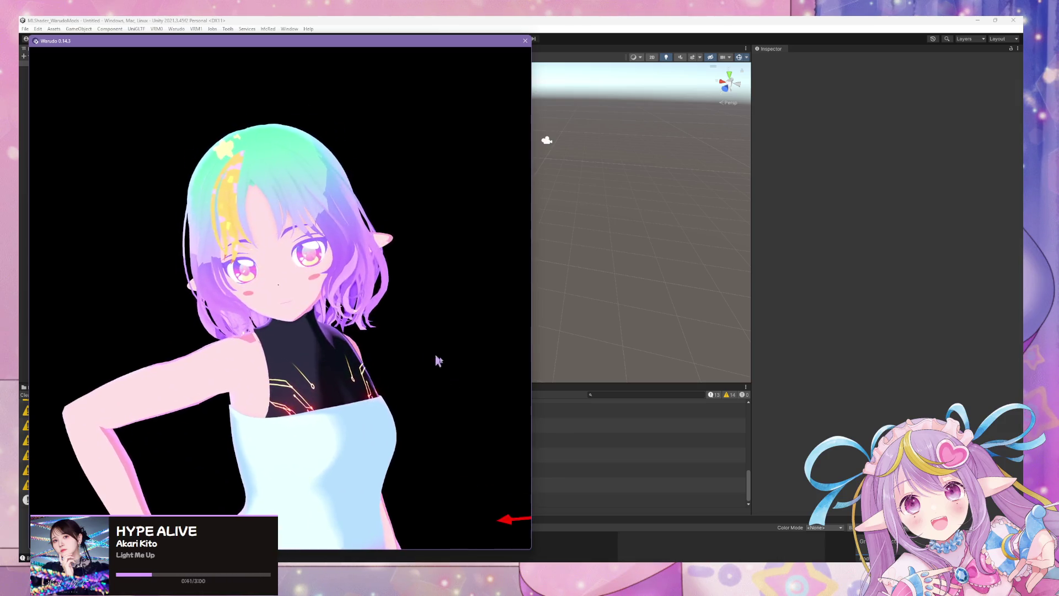
Bring Blender forward, then select and briefly edit the dress.limbs mesh in front view.
{"action": "mouse_move", "coordinate": [558, 573]}
{"action": "left_click", "coordinate": [601, 537]}
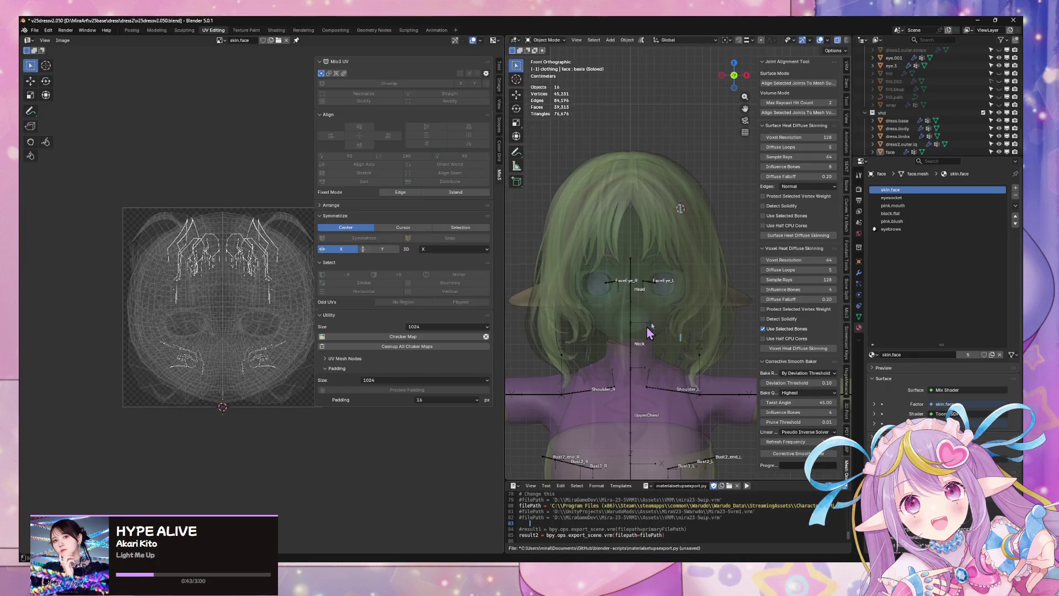
{"action": "middle_click_drag", "start_coordinate": [665, 370], "coordinate": [604, 385]}
{"action": "left_click", "coordinate": [596, 393]}
{"action": "middle_click_drag", "start_coordinate": [578, 346], "coordinate": [599, 309]}
{"action": "scroll", "coordinate": [606, 295], "scroll_direction": "up", "scroll_amount": 3}
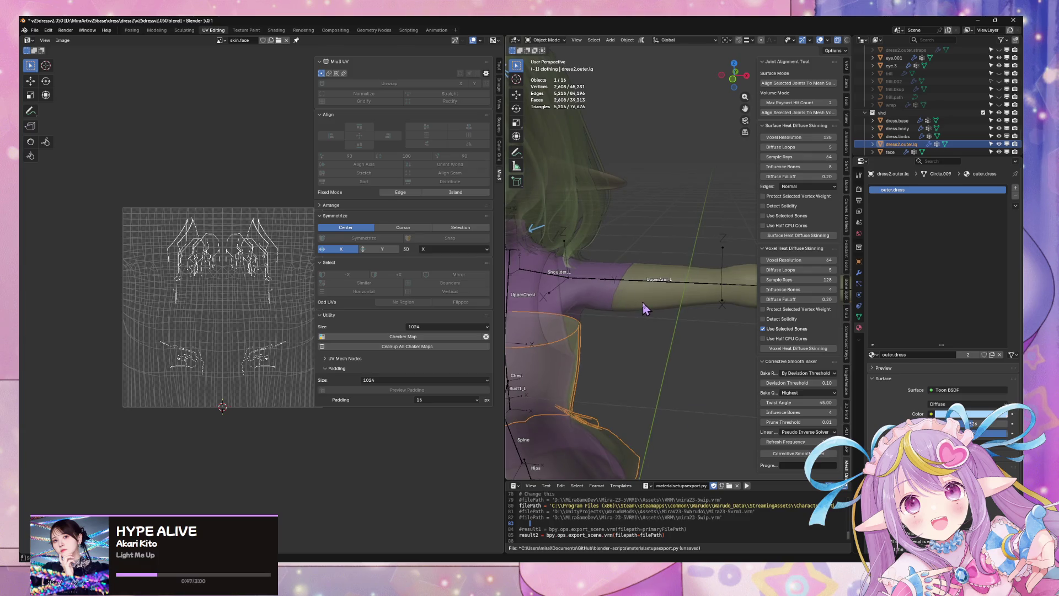
{"action": "left_click", "coordinate": [645, 308]}
{"action": "key", "text": "Tab"}
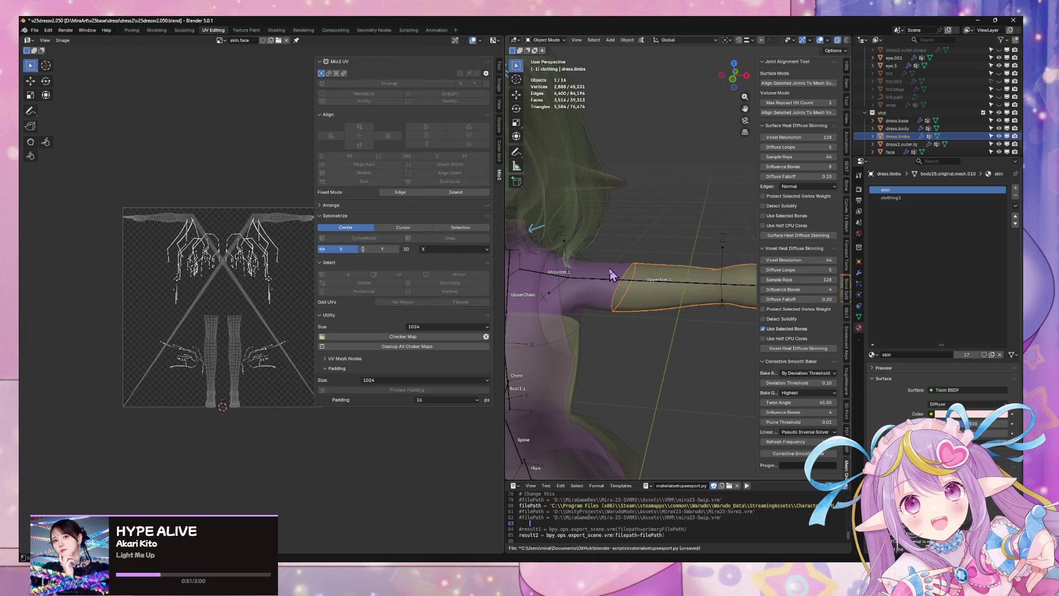
{"action": "middle_click_drag", "start_coordinate": [610, 260], "coordinate": [699, 194]}
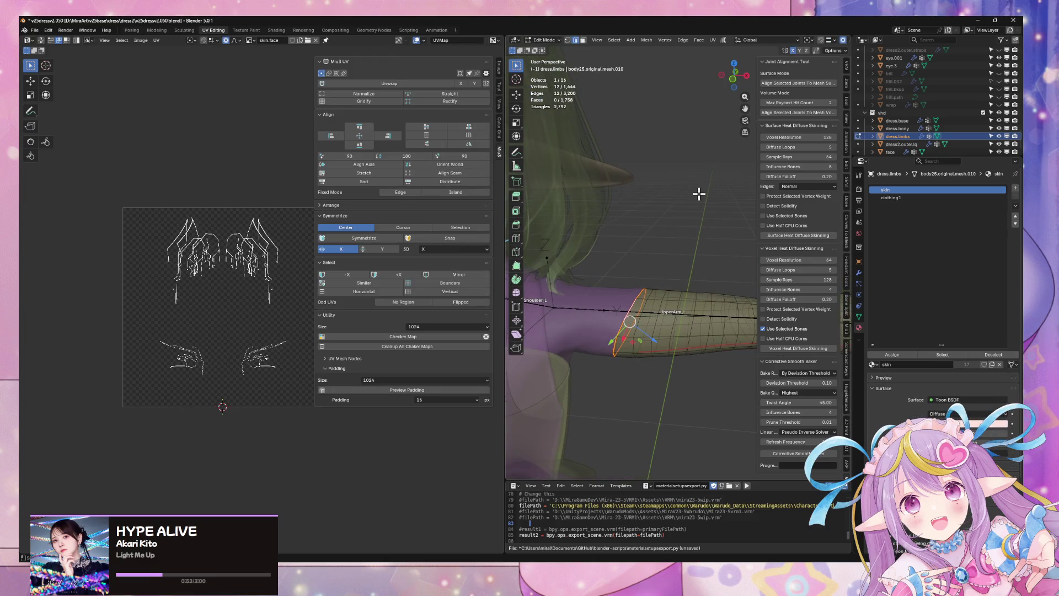
{"action": "left_click", "coordinate": [740, 86]}
{"action": "key", "text": "Tab"}
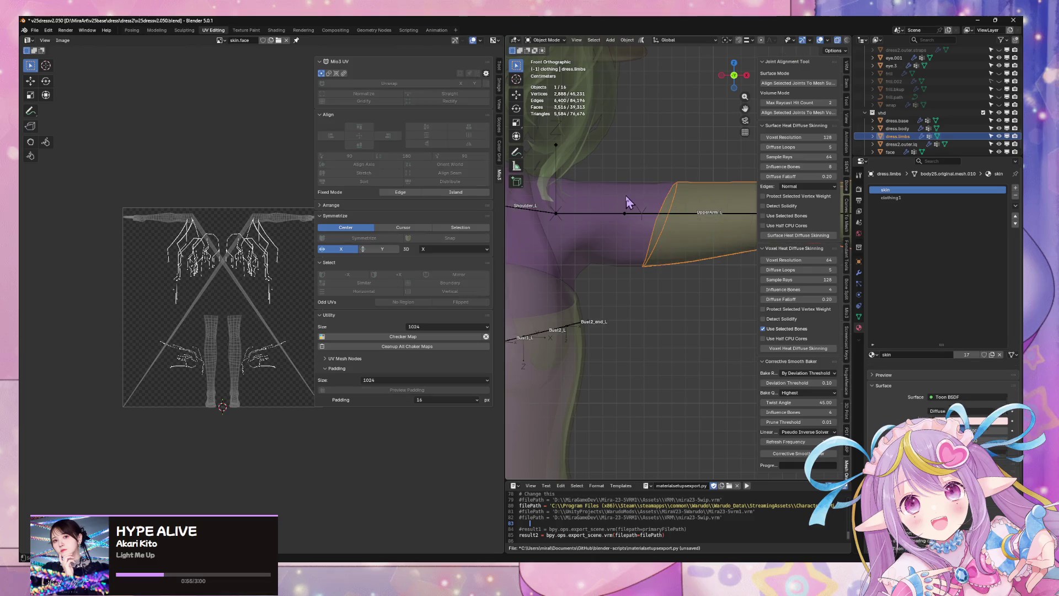
Select dress.body's seam-bounded shoulder piece with Ctrl+L from a shoulder edge.
{"action": "left_click", "coordinate": [633, 204]}
{"action": "key", "text": "Tab"}
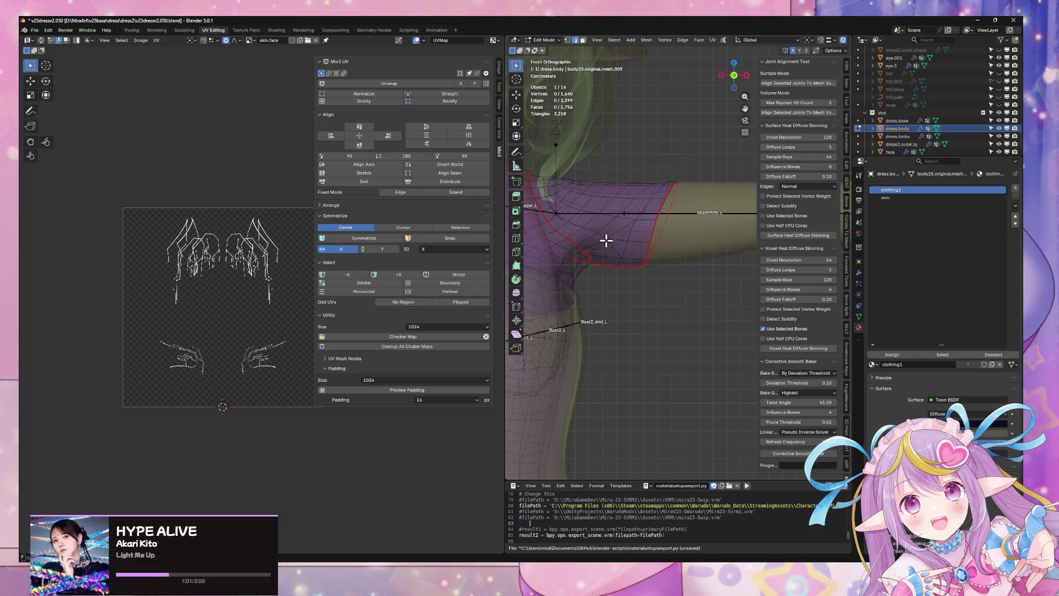
{"action": "scroll", "coordinate": [650, 291], "scroll_direction": "down", "scroll_amount": 5}
{"action": "left_click", "coordinate": [735, 307]}
{"action": "middle_click_drag", "start_coordinate": [735, 308], "coordinate": [693, 292], "text": "shift"}
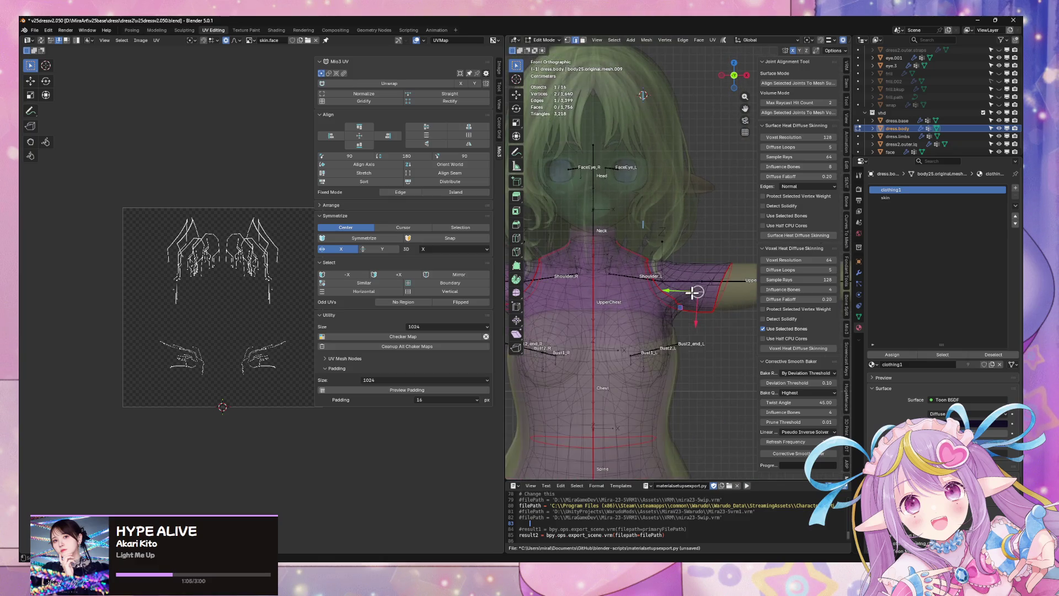
{"action": "middle_click_drag", "start_coordinate": [584, 270], "coordinate": [676, 282], "text": "shift"}
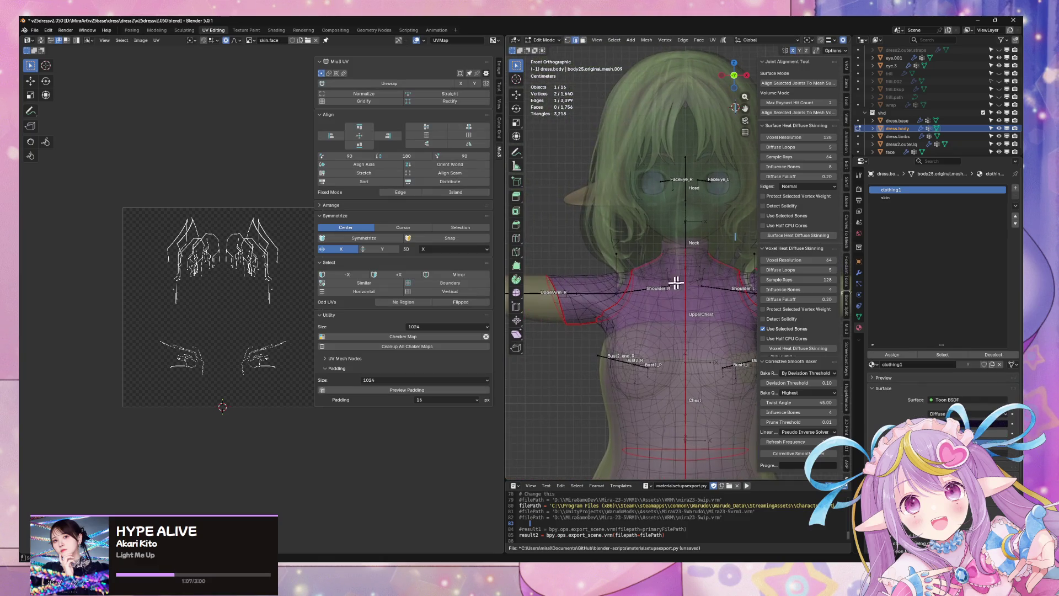
{"action": "key", "text": "ctrl+l"}
{"action": "scroll", "coordinate": [678, 267], "scroll_direction": "down", "scroll_amount": 4, "text": "ctrl"}
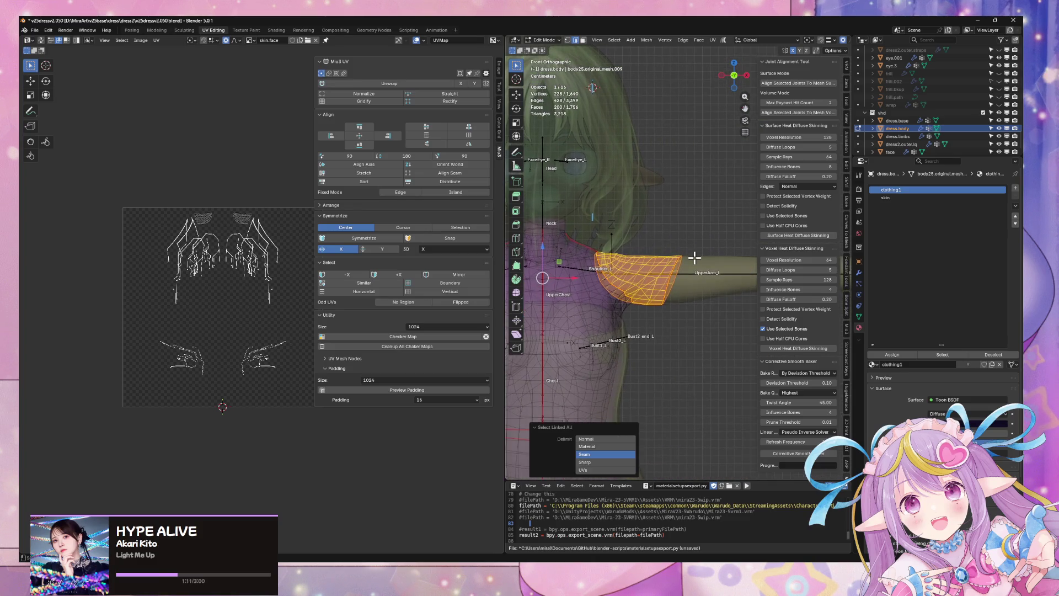
Delete the selected shoulder faces from dress.body.
{"action": "key", "text": "x"}
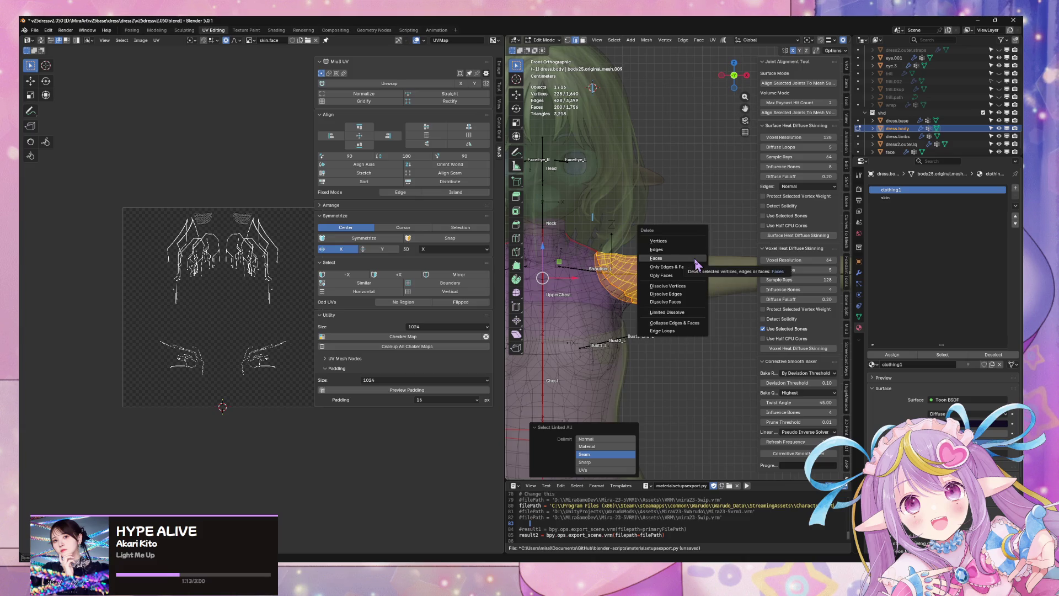
{"action": "key", "text": "Escape"}
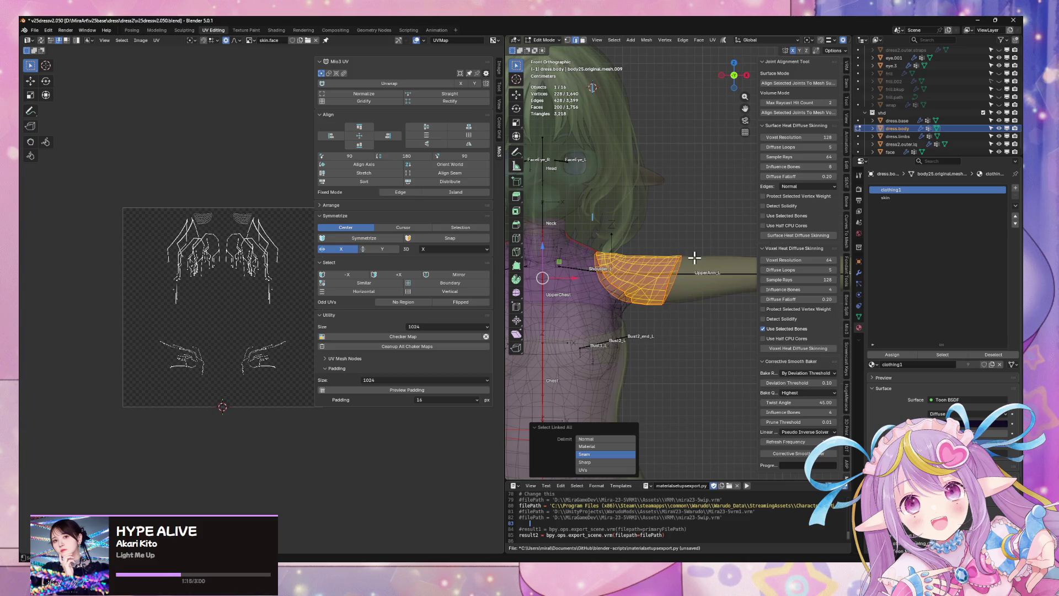
{"action": "scroll", "coordinate": [694, 257], "scroll_direction": "up", "scroll_amount": 2}
{"action": "key", "text": "x"}
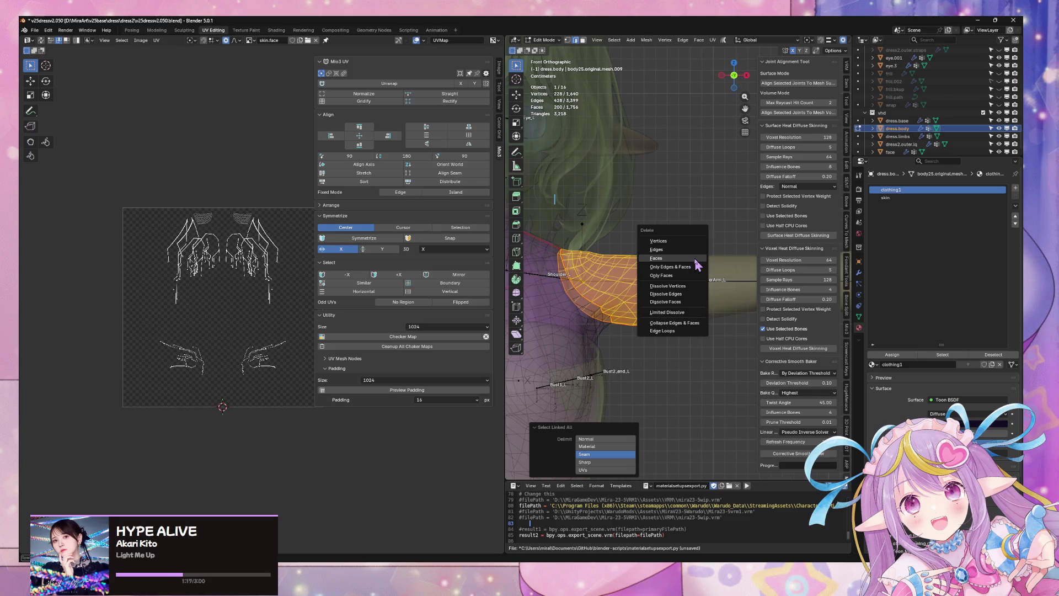
{"action": "left_click", "coordinate": [696, 258]}
{"action": "key", "text": "Tab"}
{"action": "scroll", "coordinate": [697, 256], "scroll_direction": "down", "scroll_amount": 3}
In dress.limbs edit mode, select a ring of upper-arm faces and delete them.
{"action": "left_click", "coordinate": [701, 298]}
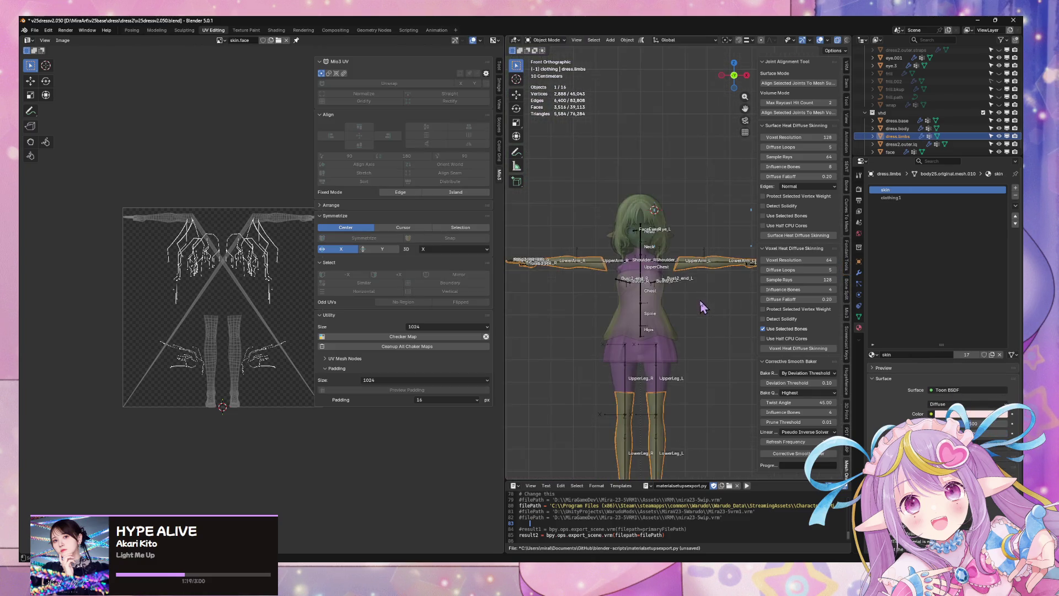
{"action": "middle_click_drag", "start_coordinate": [701, 301], "coordinate": [664, 252], "text": "shift"}
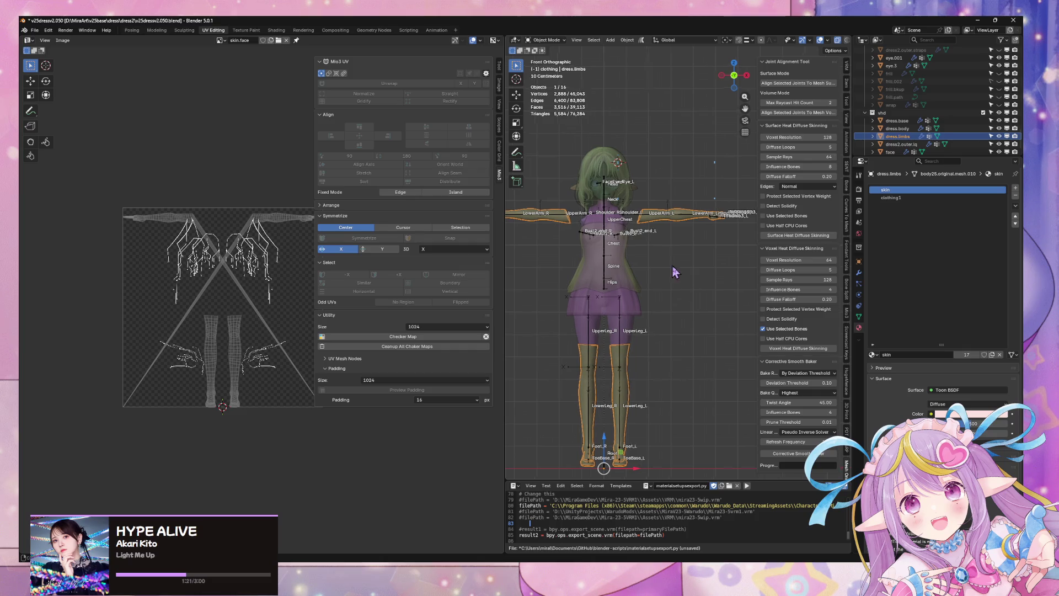
{"action": "scroll", "coordinate": [671, 265], "scroll_direction": "up", "scroll_amount": 6}
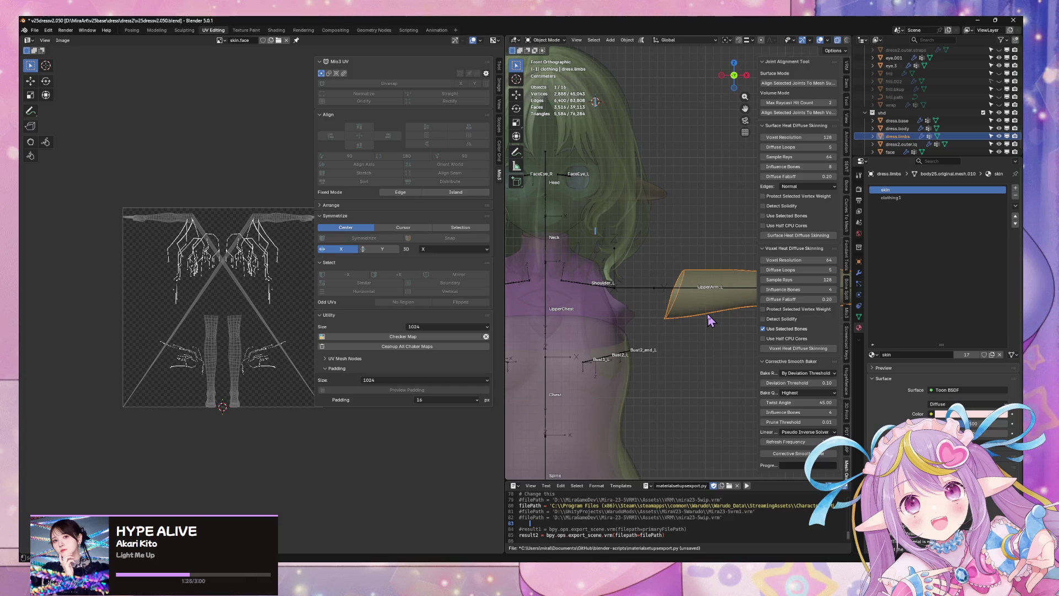
{"action": "left_click", "coordinate": [707, 313]}
{"action": "key", "text": "Tab"}
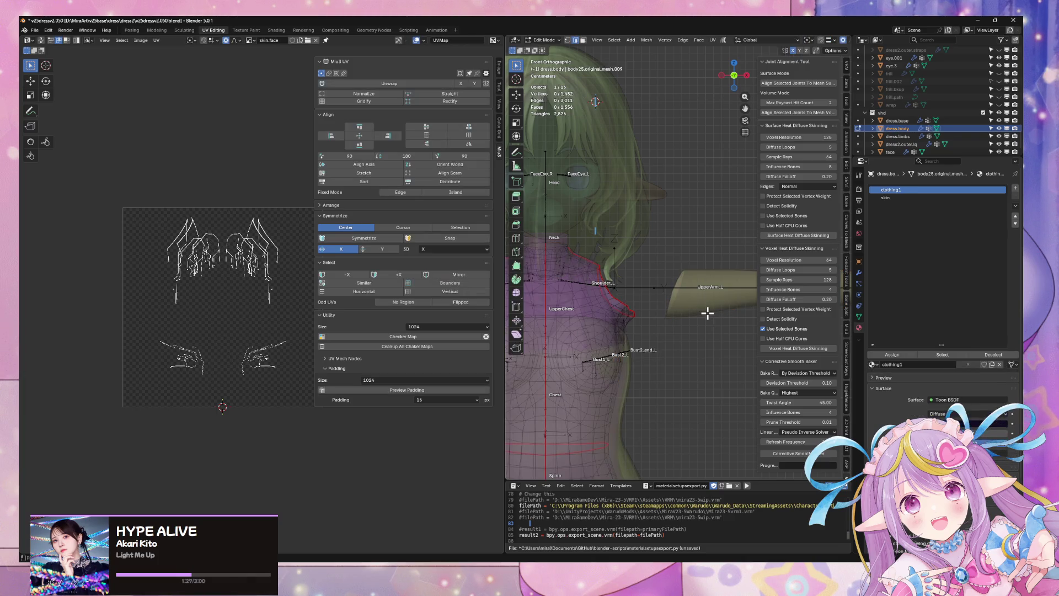
{"action": "key", "text": "Tab"}
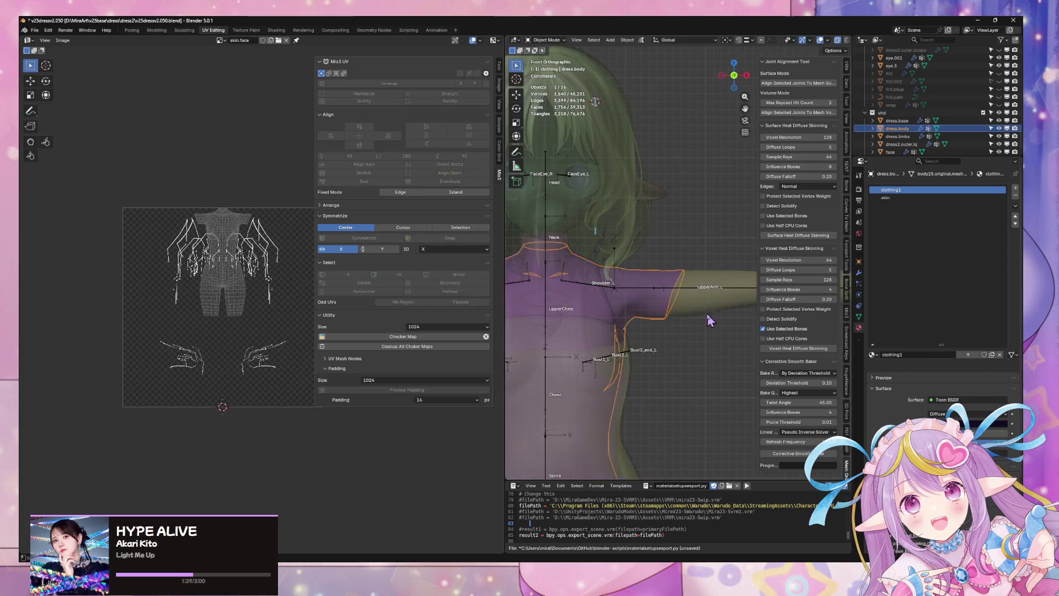
{"action": "left_click", "coordinate": [700, 285]}
{"action": "key", "text": "Tab"}
{"action": "scroll", "coordinate": [698, 286], "scroll_direction": "up", "scroll_amount": 3}
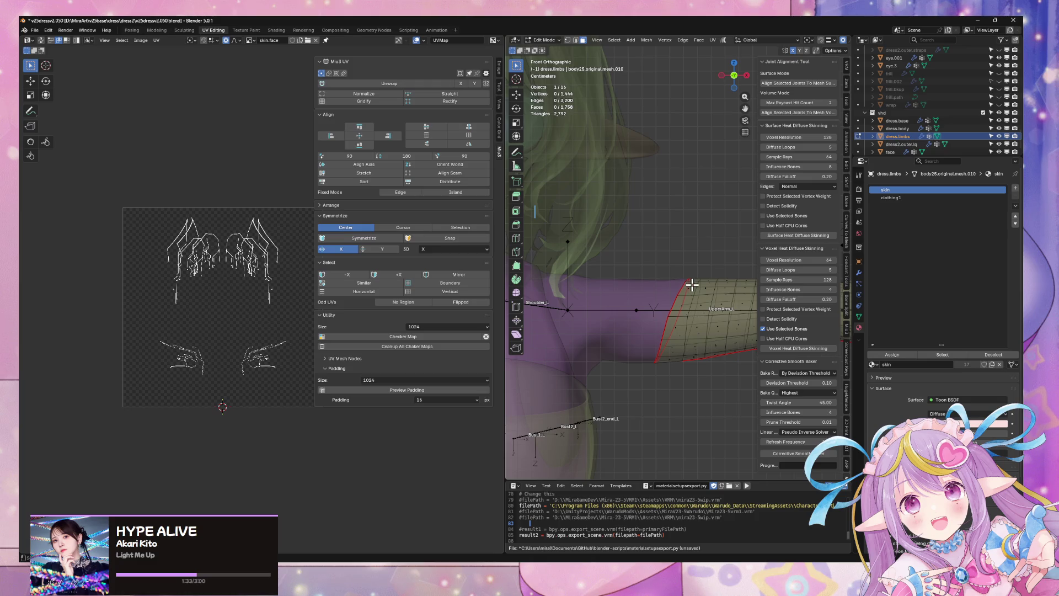
{"action": "left_click", "coordinate": [689, 285], "text": "alt"}
{"action": "key", "text": "x"}
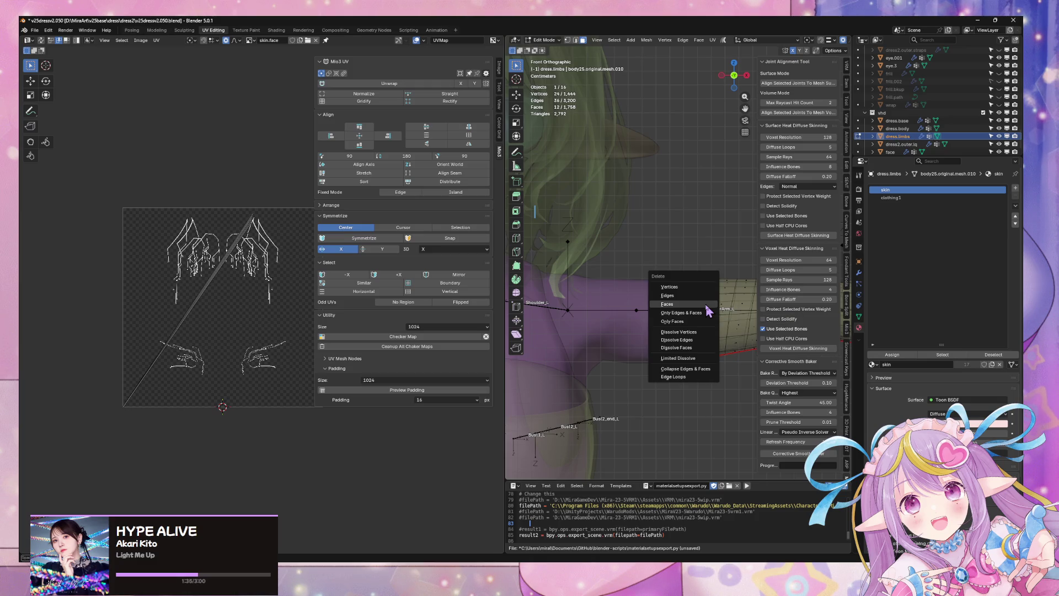
{"action": "left_click", "coordinate": [706, 305]}
Back in Object Mode, switch to the Modeling workspace and then to the Warudo preview.
{"action": "key", "text": "Tab"}
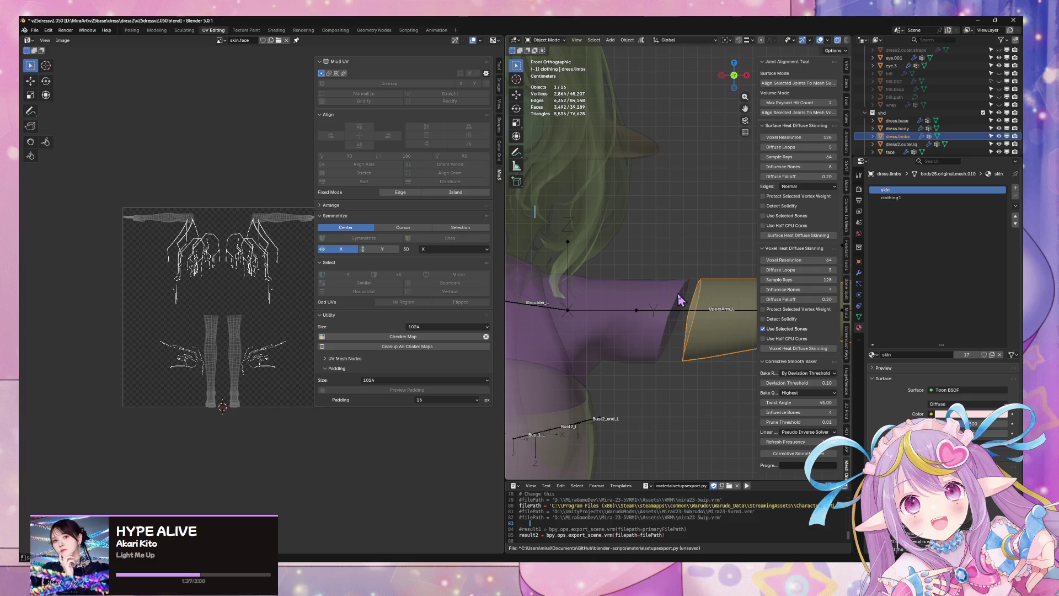
{"action": "key", "text": "Tab"}
{"action": "scroll", "coordinate": [702, 337], "scroll_direction": "down", "scroll_amount": 5}
{"action": "key", "text": "Tab"}
{"action": "scroll", "coordinate": [702, 334], "scroll_direction": "down", "scroll_amount": 5}
{"action": "middle_click_drag", "start_coordinate": [702, 333], "coordinate": [693, 328]}
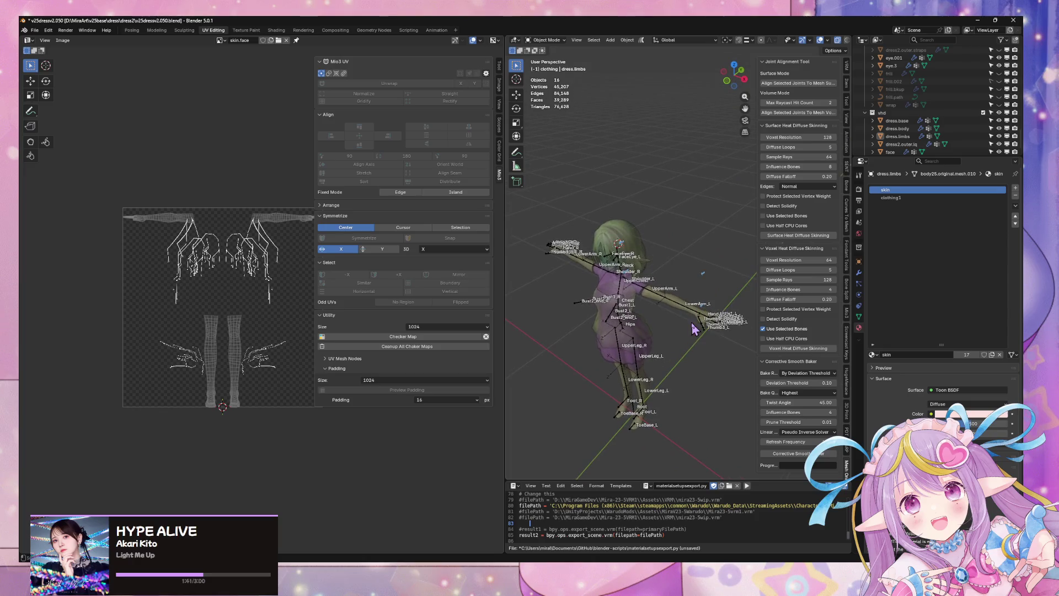
{"action": "left_click", "coordinate": [158, 30]}
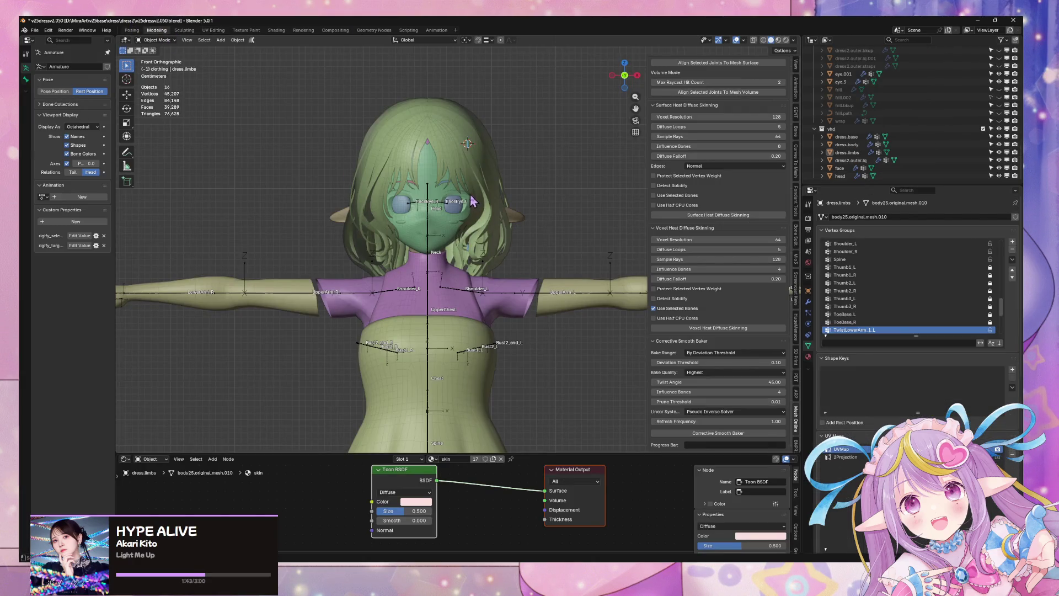
{"action": "mouse_move", "coordinate": [497, 225]}
{"action": "middle_mouse_down"}
{"action": "mouse_move", "coordinate": [531, 244]}
{"action": "mouse_move", "coordinate": [533, 265]}
{"action": "mouse_move", "coordinate": [537, 236]}
{"action": "mouse_move", "coordinate": [596, 237]}
{"action": "mouse_move", "coordinate": [439, 203]}
{"action": "mouse_move", "coordinate": [480, 210]}
{"action": "middle_mouse_up"}
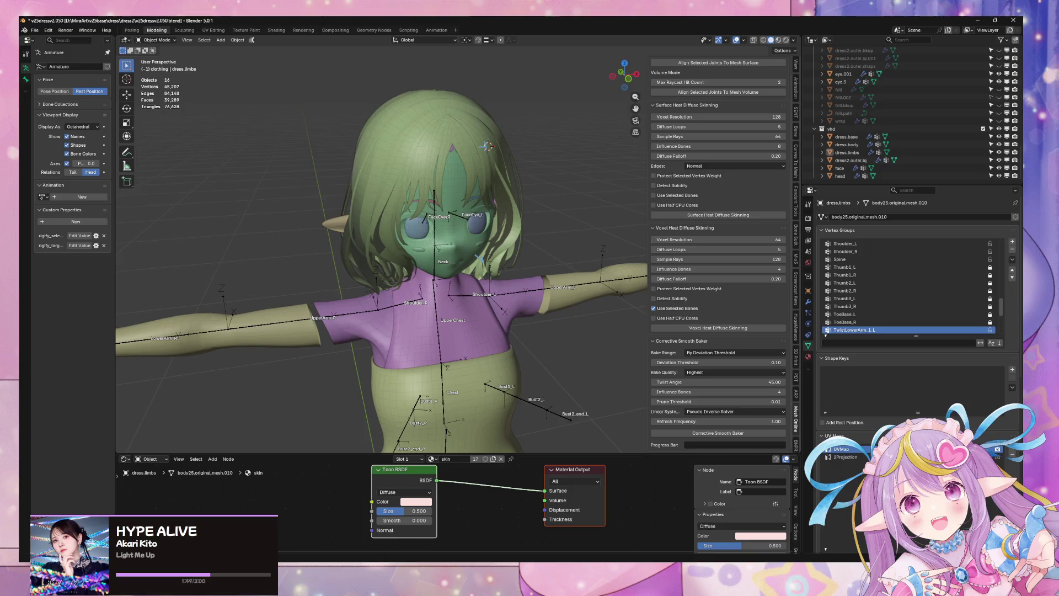
{"action": "key", "text": "alt+Tab"}
{"action": "key", "text": "alt+Tab"}
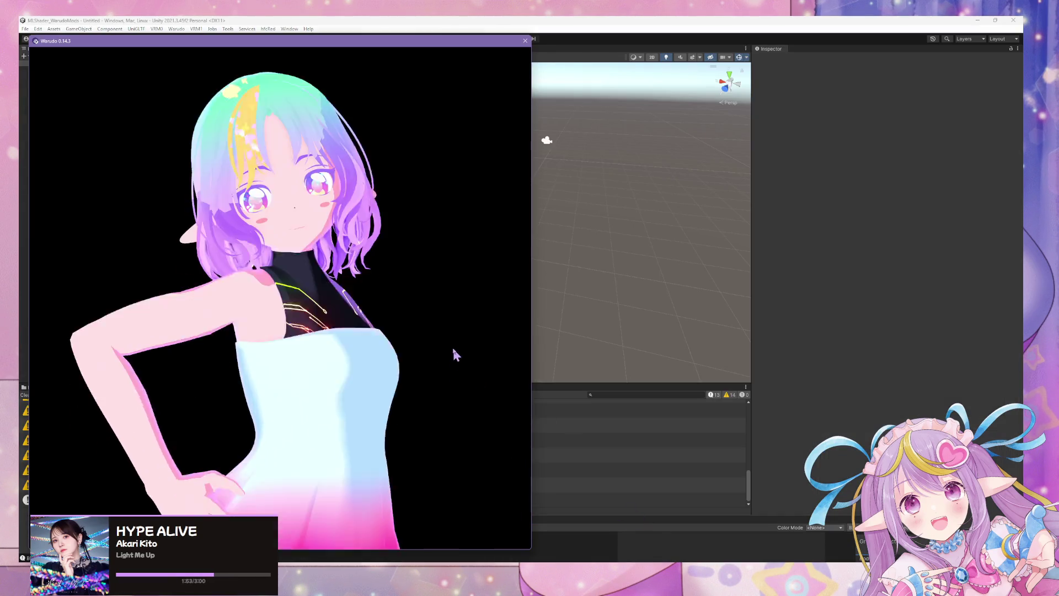
{"action": "scroll", "coordinate": [433, 364], "scroll_direction": "down", "scroll_amount": 5}
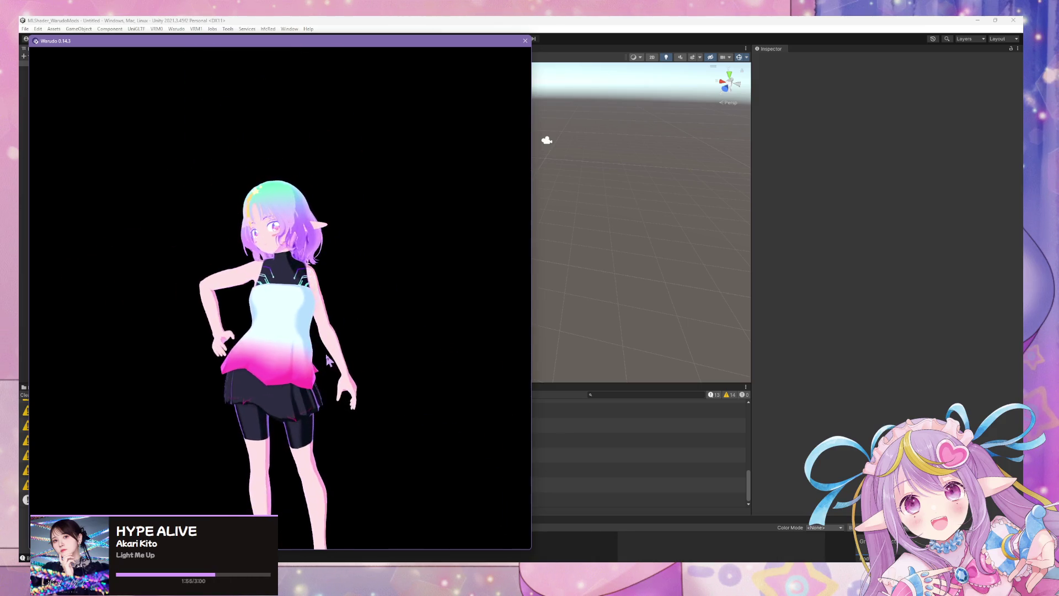
{"action": "scroll", "coordinate": [424, 361], "scroll_direction": "up", "scroll_amount": 5}
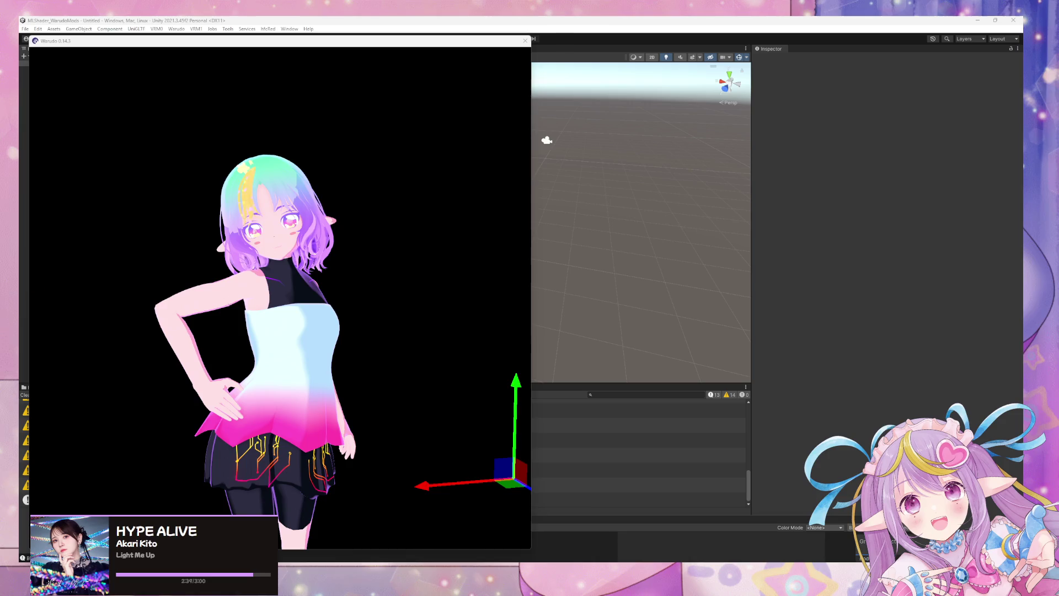
{"action": "left_click", "coordinate": [262, 326]}
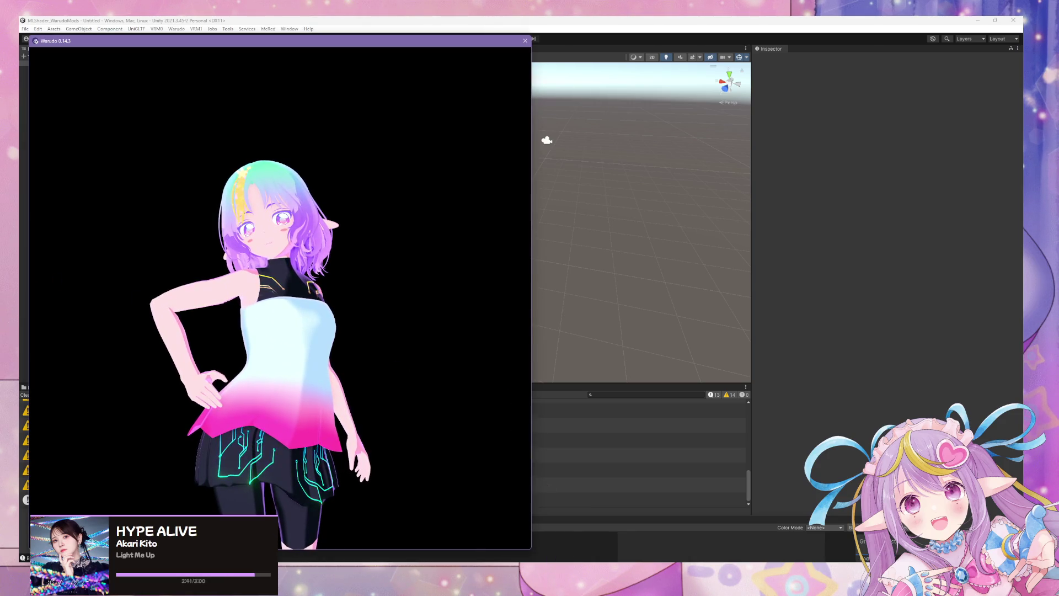
{"action": "left_click", "coordinate": [533, 555]}
{"action": "mouse_move", "coordinate": [533, 555]}
{"action": "left_click", "coordinate": [513, 530]}
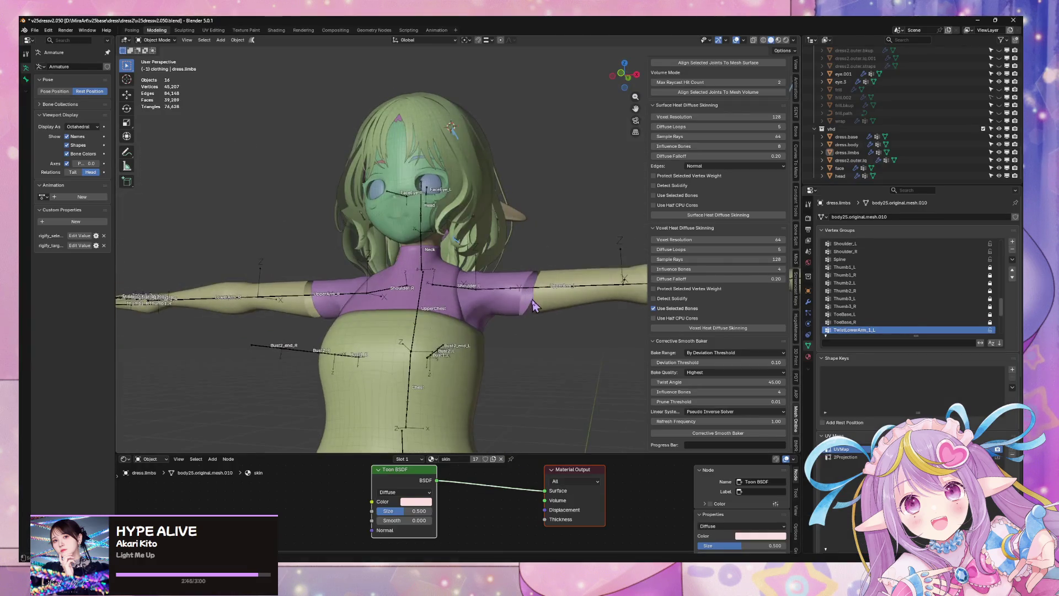
Enter the armature's bone editing, check the model front and back, then return to Object Mode.
{"action": "left_click", "coordinate": [555, 306]}
{"action": "key", "text": "Tab"}
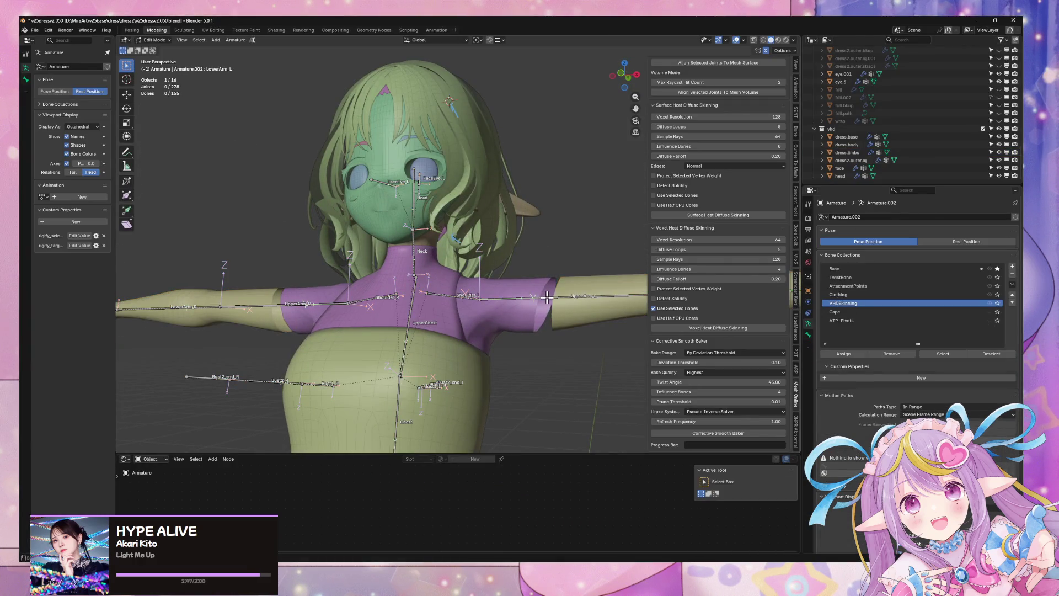
{"action": "middle_click_drag", "start_coordinate": [560, 343], "coordinate": [581, 368]}
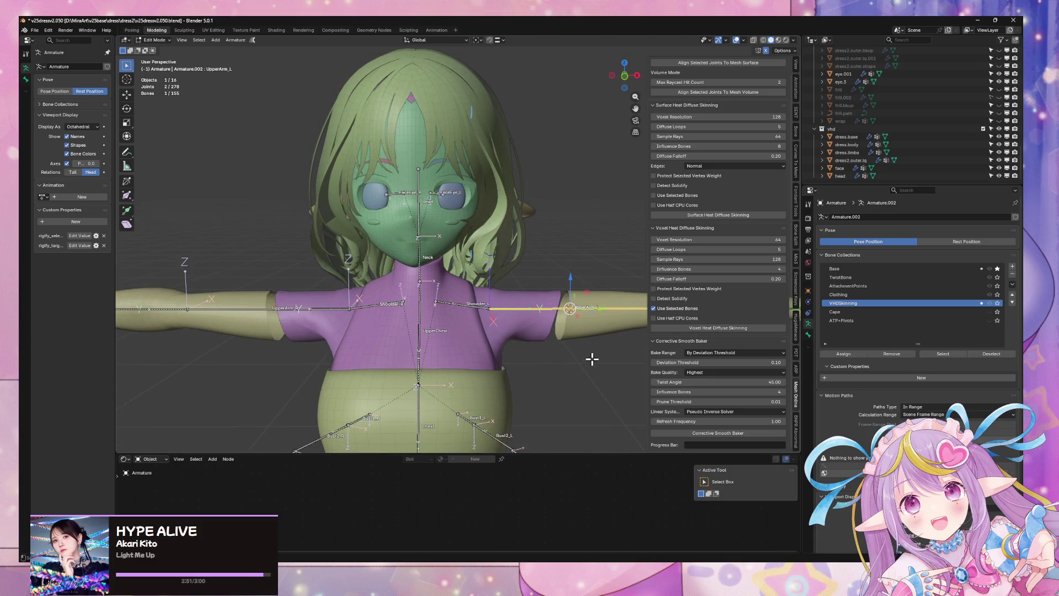
{"action": "mouse_move", "coordinate": [525, 333]}
{"action": "middle_mouse_down"}
{"action": "mouse_move", "coordinate": [378, 289]}
{"action": "mouse_move", "coordinate": [557, 326]}
{"action": "mouse_move", "coordinate": [503, 293]}
{"action": "mouse_move", "coordinate": [534, 307]}
{"action": "middle_mouse_up"}
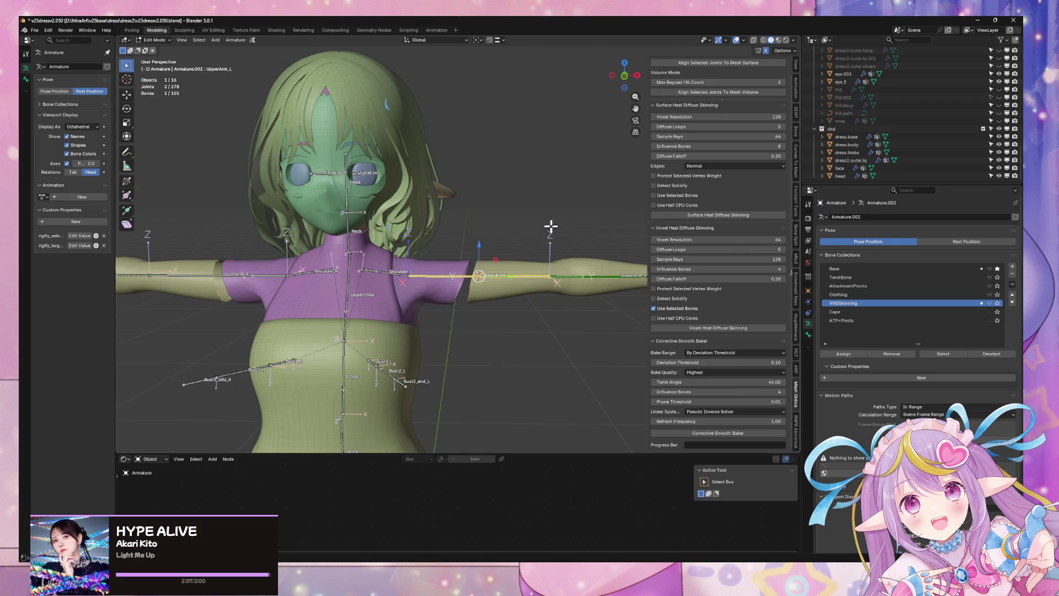
{"action": "key", "text": "Tab"}
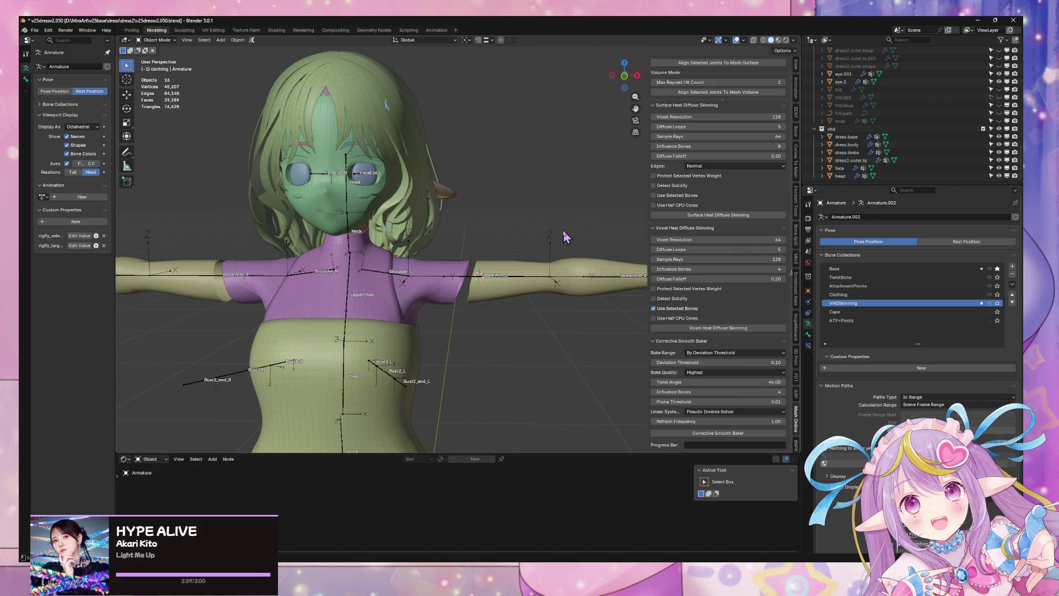
Inspect the head mesh, then bring up the Shift+A add menu's Mesh primitive list.
{"action": "key", "text": "shift+a"}
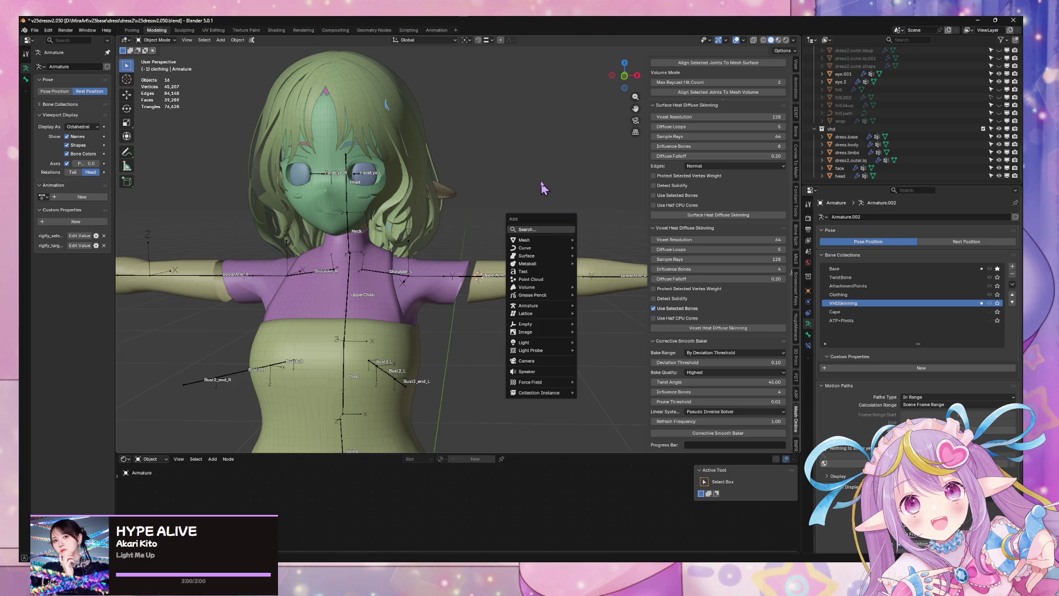
{"action": "key", "text": "Escape"}
{"action": "mouse_move", "coordinate": [544, 169]}
{"action": "middle_mouse_down"}
{"action": "mouse_move", "coordinate": [496, 193]}
{"action": "mouse_move", "coordinate": [527, 242]}
{"action": "mouse_move", "coordinate": [400, 295]}
{"action": "mouse_move", "coordinate": [442, 265]}
{"action": "mouse_move", "coordinate": [476, 276]}
{"action": "middle_mouse_up"}
{"action": "left_click", "coordinate": [398, 290]}
{"action": "key", "text": "Tab"}
{"action": "key", "text": "Tab"}
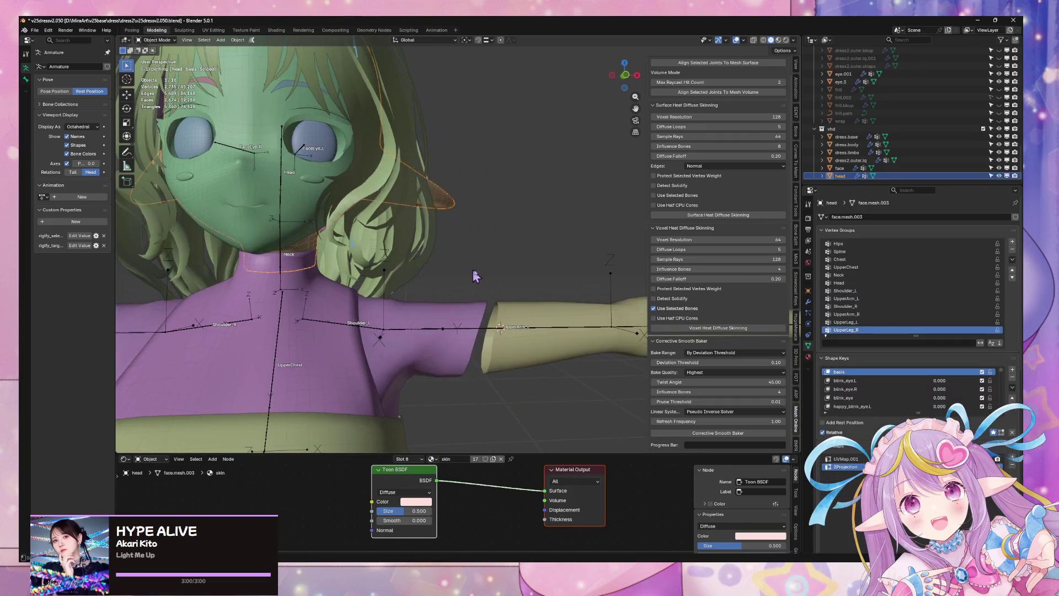
{"action": "left_click", "coordinate": [529, 281]}
{"action": "key", "text": "shift+a"}
{"action": "mouse_move", "coordinate": [535, 276]}
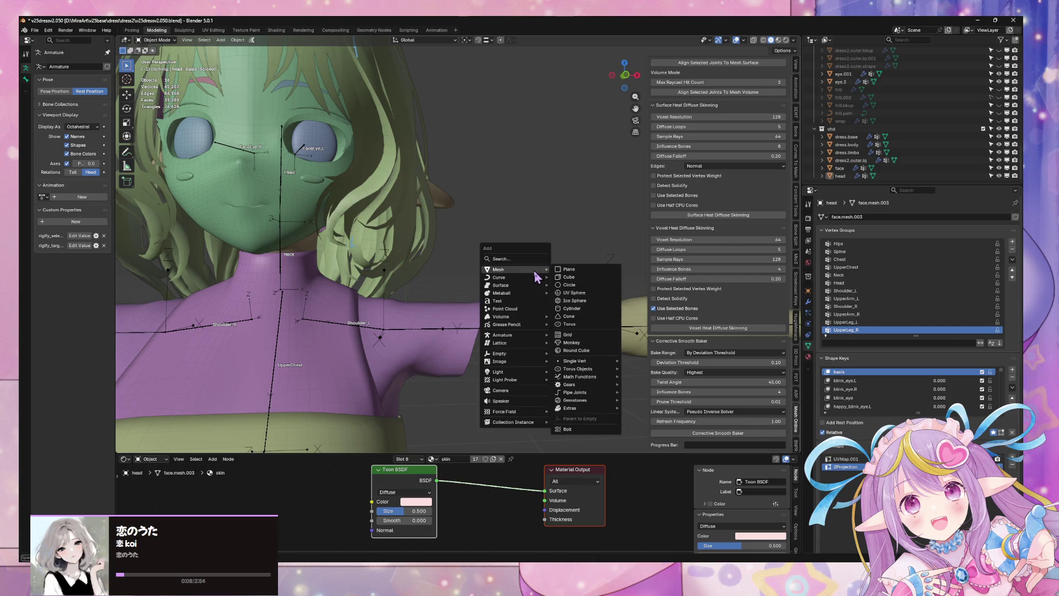
{"action": "key", "text": "Escape"}
{"action": "mouse_move", "coordinate": [532, 268]}
{"action": "middle_mouse_down"}
{"action": "mouse_move", "coordinate": [557, 267]}
{"action": "mouse_move", "coordinate": [507, 279]}
{"action": "middle_mouse_up"}
{"action": "key", "text": "shift+a"}
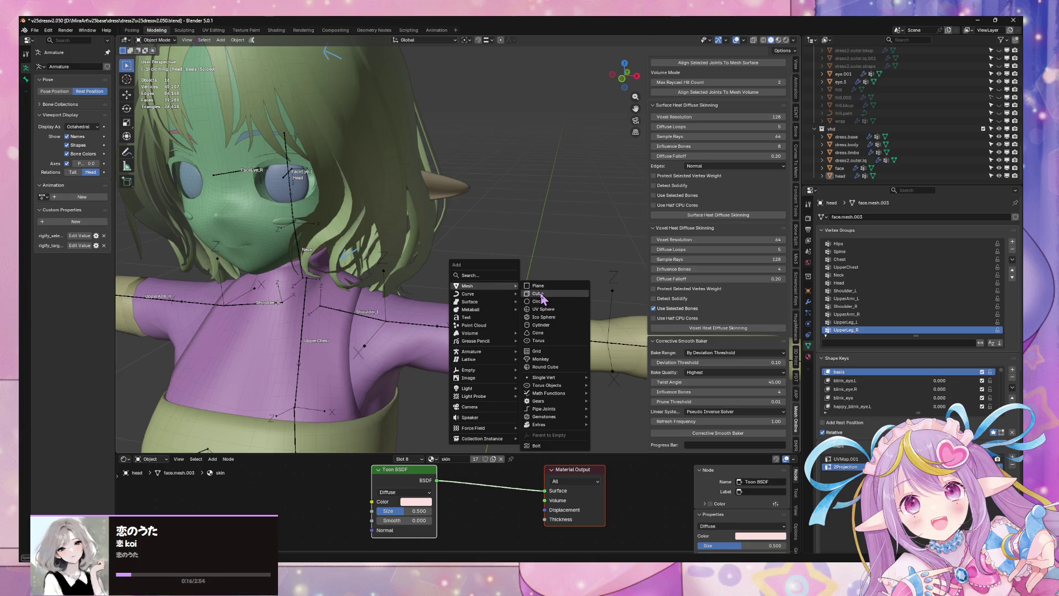
Add a cube and scale it down to 0.38 at the left upper arm.
{"action": "left_click", "coordinate": [538, 293]}
{"action": "scroll", "coordinate": [531, 265], "scroll_direction": "down", "scroll_amount": 6}
{"action": "key", "text": "Tab"}
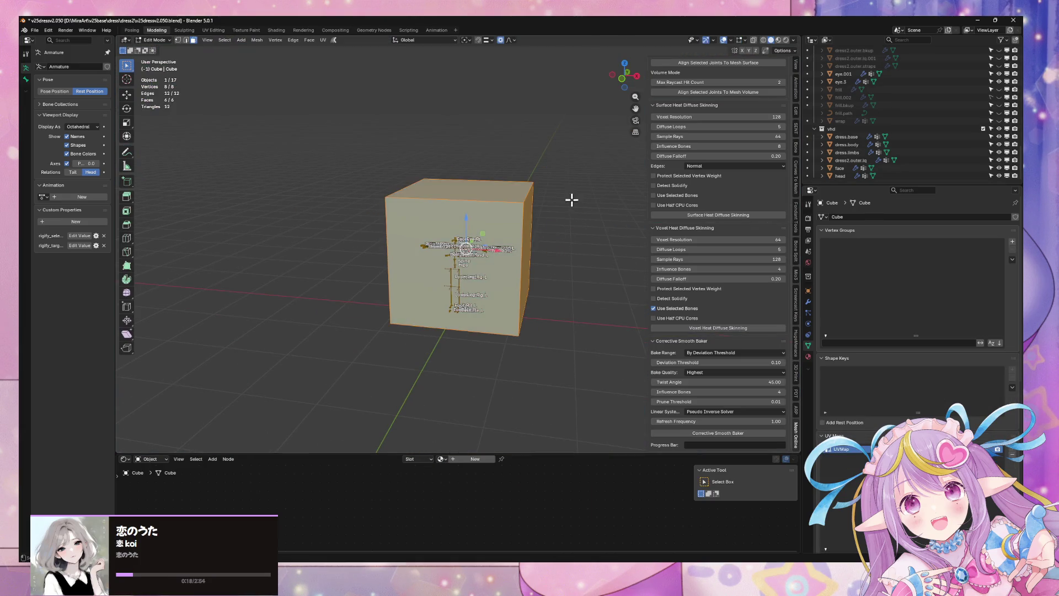
{"action": "key", "text": "s"}
{"action": "left_click", "coordinate": [511, 251]}
{"action": "scroll", "coordinate": [511, 251], "scroll_direction": "up", "scroll_amount": 6}
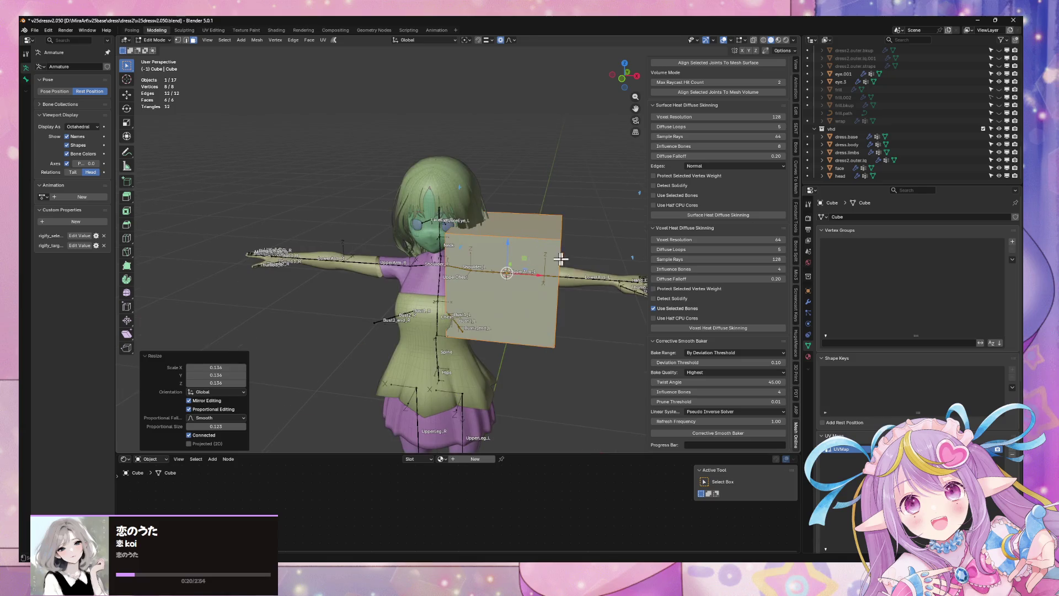
{"action": "key", "text": "s"}
{"action": "left_click", "coordinate": [541, 253]}
{"action": "scroll", "coordinate": [532, 248], "scroll_direction": "up", "scroll_amount": 5}
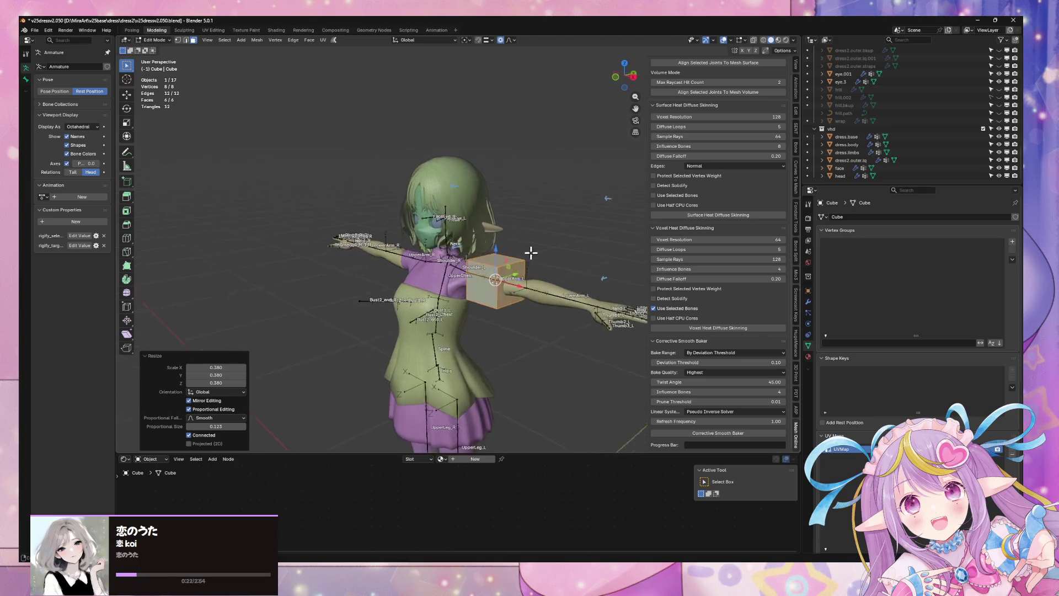
Add a Mirror modifier to the cube with the Armature as mirror object.
{"action": "left_click", "coordinate": [808, 302]}
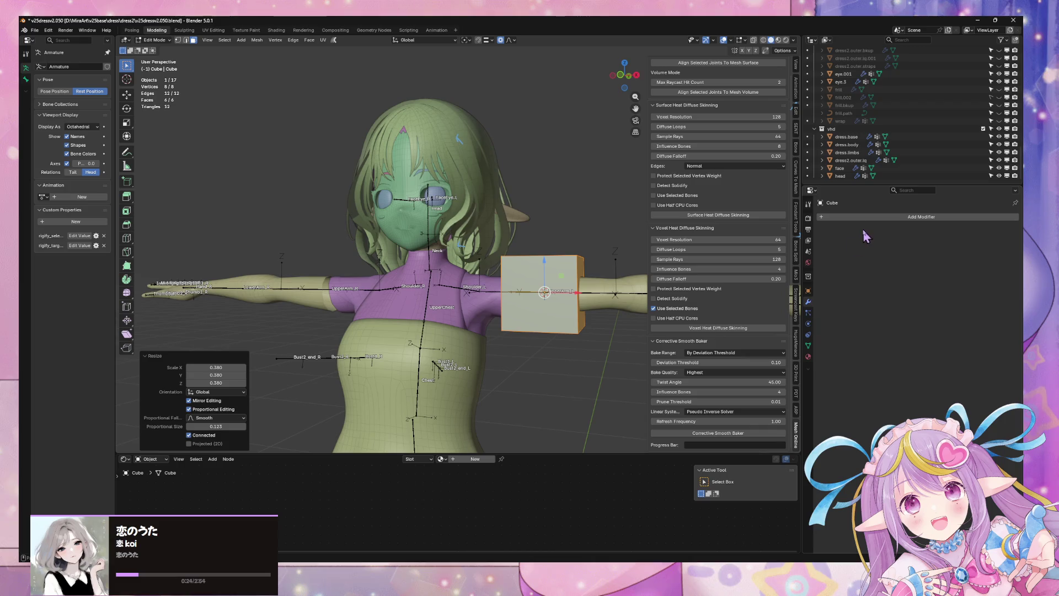
{"action": "left_click", "coordinate": [864, 217]}
{"action": "mouse_move", "coordinate": [865, 231]}
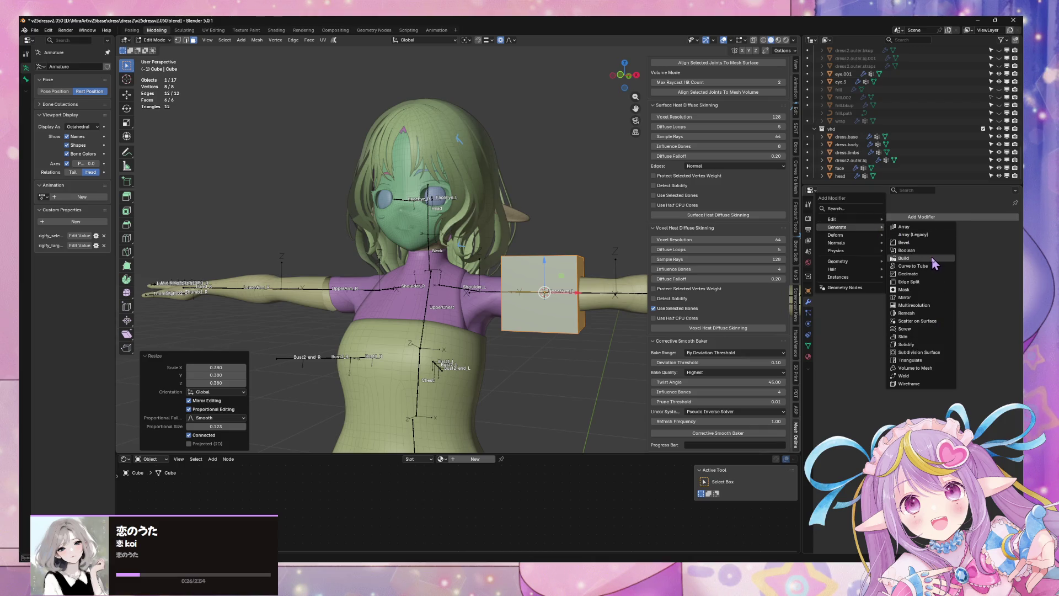
{"action": "left_click", "coordinate": [927, 297]}
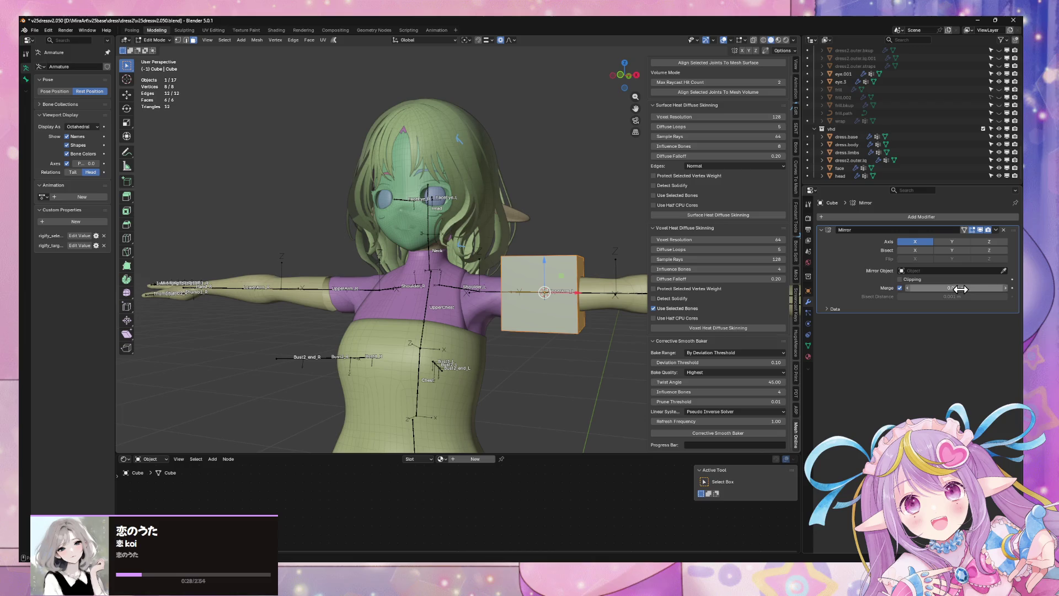
{"action": "left_click", "coordinate": [976, 270]}
{"action": "left_click", "coordinate": [955, 282]}
Delete the cube's two end faces and select the open end's edge loop.
{"action": "mouse_move", "coordinate": [618, 272]}
{"action": "middle_mouse_down"}
{"action": "mouse_move", "coordinate": [539, 290]}
{"action": "mouse_move", "coordinate": [518, 282]}
{"action": "middle_mouse_up"}
{"action": "key", "text": "x"}
{"action": "left_click", "coordinate": [539, 264]}
{"action": "key", "text": "KP_1"}
{"action": "scroll", "coordinate": [545, 251], "scroll_direction": "up", "scroll_amount": 2}
{"action": "key", "text": "2"}
{"action": "left_click", "coordinate": [551, 267], "text": "alt"}
Inspect the open-ended mirrored cube from front, side and three-quarter views.
{"action": "mouse_move", "coordinate": [603, 279]}
{"action": "middle_mouse_down"}
{"action": "mouse_move", "coordinate": [526, 277]}
{"action": "mouse_move", "coordinate": [630, 271]}
{"action": "middle_mouse_up"}
{"action": "scroll", "coordinate": [573, 245], "scroll_direction": "down", "scroll_amount": 3}
{"action": "scroll", "coordinate": [630, 271], "scroll_direction": "up", "scroll_amount": 2}
{"action": "key", "text": "KP_1"}
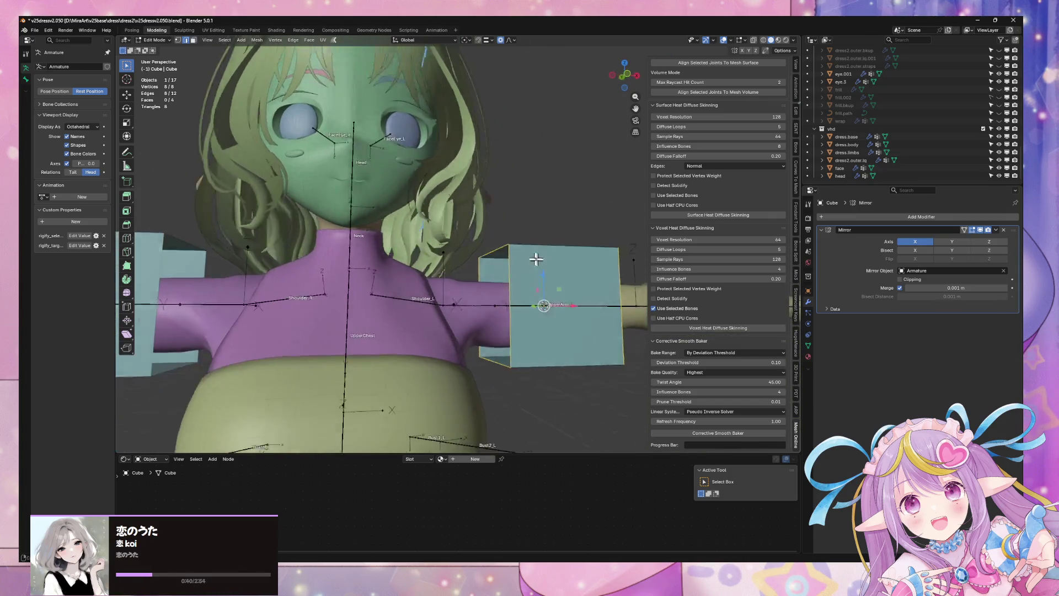
{"action": "scroll", "coordinate": [534, 255], "scroll_direction": "up", "scroll_amount": 1}
{"action": "middle_click_drag", "start_coordinate": [582, 241], "coordinate": [523, 273]}
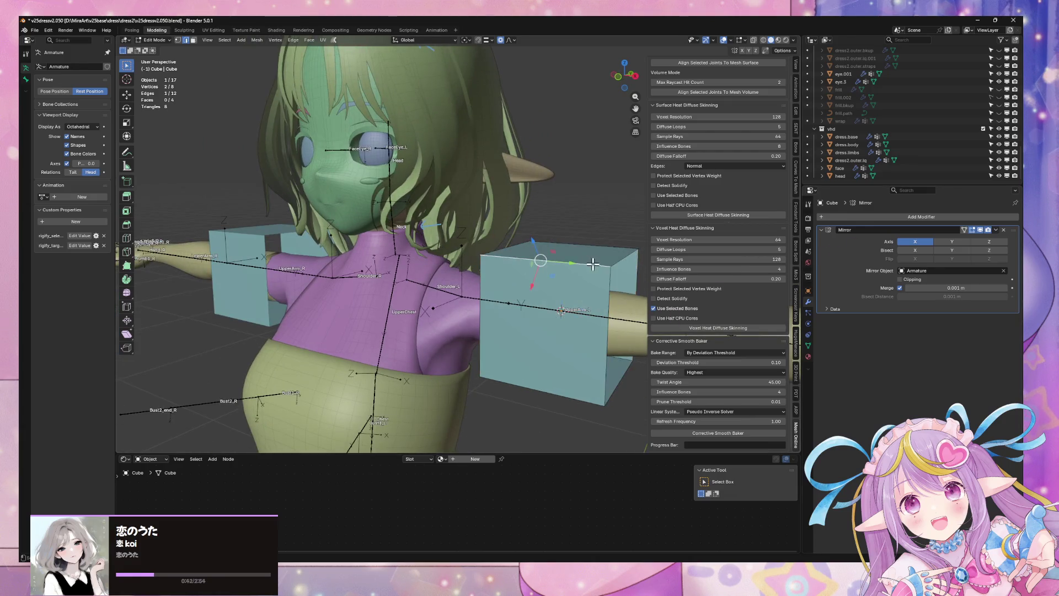
{"action": "middle_click_drag", "start_coordinate": [592, 264], "coordinate": [544, 271]}
{"action": "left_click", "coordinate": [870, 217]}
{"action": "mouse_move", "coordinate": [875, 223]}
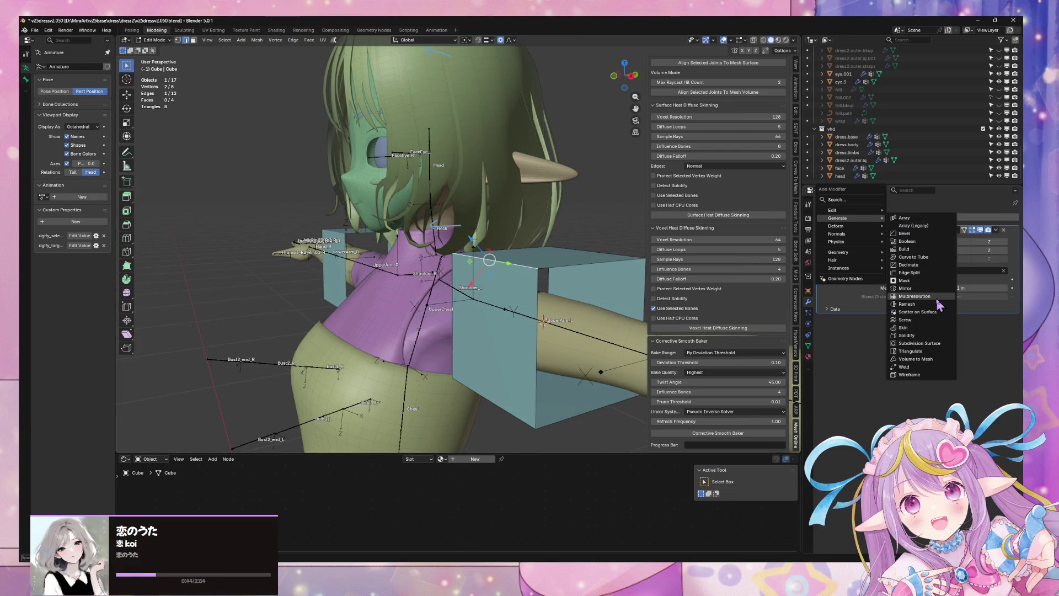
Add a Subdivision Surface modifier above the Mirror with viewport level 2.
{"action": "left_click", "coordinate": [918, 343]}
{"action": "left_click", "coordinate": [995, 299]}
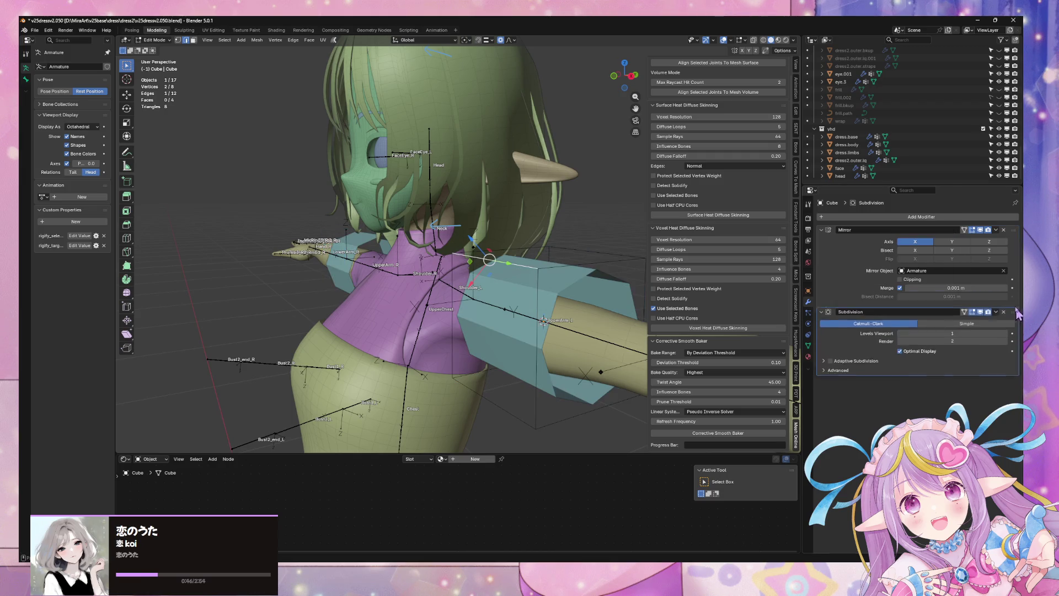
{"action": "left_click", "coordinate": [982, 353]}
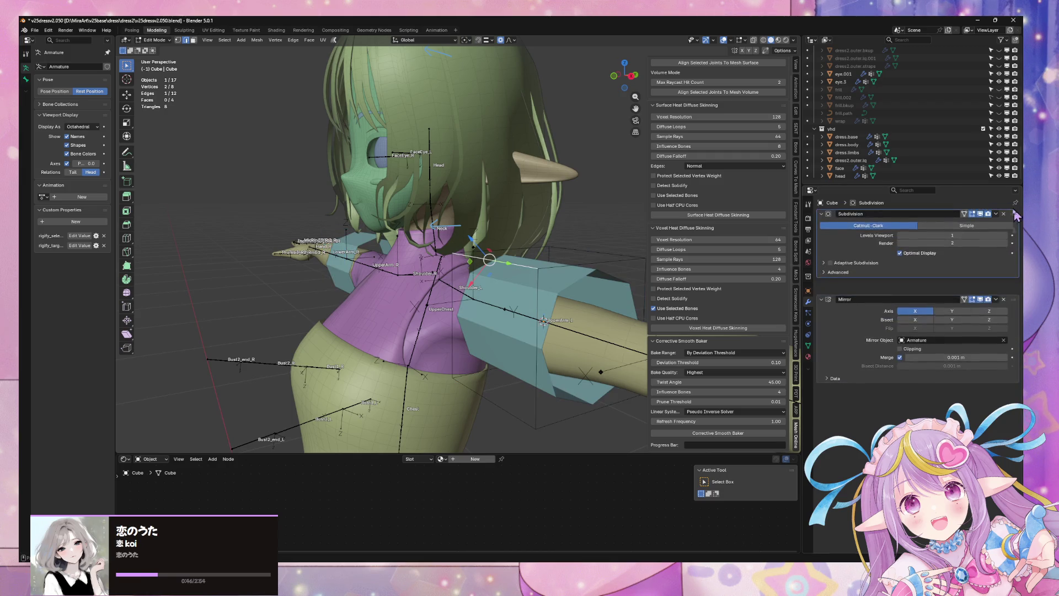
{"action": "left_click", "coordinate": [1006, 252]}
{"action": "mouse_move", "coordinate": [546, 258]}
{"action": "middle_mouse_down"}
{"action": "mouse_move", "coordinate": [503, 236]}
{"action": "mouse_move", "coordinate": [546, 277]}
{"action": "mouse_move", "coordinate": [560, 263]}
{"action": "middle_mouse_up"}
Rotate the whole cube mesh 45° around the X axis.
{"action": "key", "text": "Tab"}
{"action": "key", "text": "Tab"}
{"action": "key", "text": "a"}
{"action": "key", "text": "r"}
{"action": "key", "text": "x"}
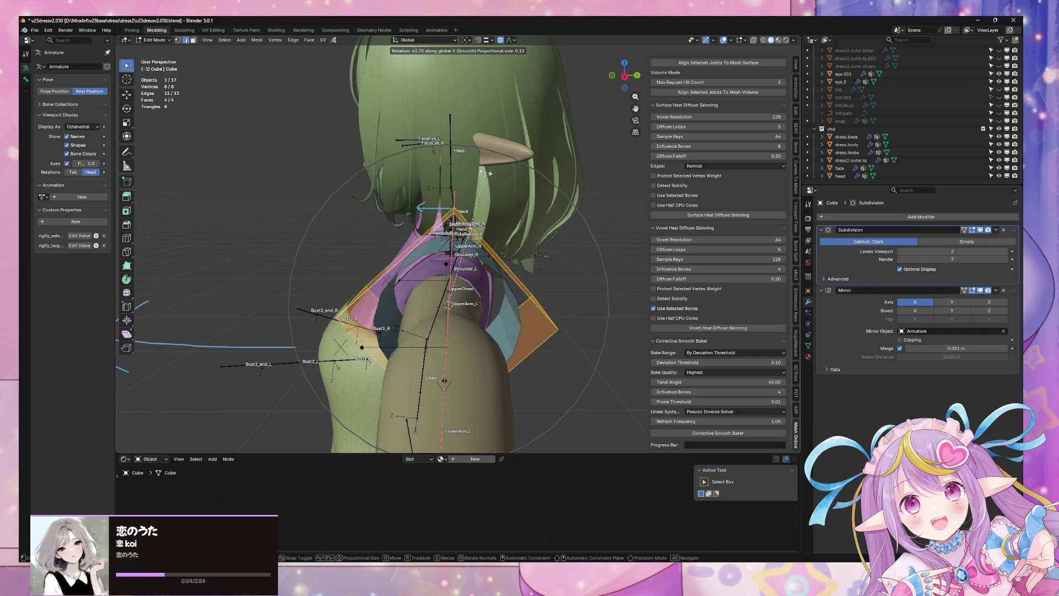
{"action": "type", "text": "45"}
{"action": "key", "text": "Return"}
{"action": "mouse_move", "coordinate": [477, 169]}
{"action": "middle_mouse_down"}
{"action": "mouse_move", "coordinate": [531, 189]}
{"action": "mouse_move", "coordinate": [559, 286]}
{"action": "middle_mouse_up"}
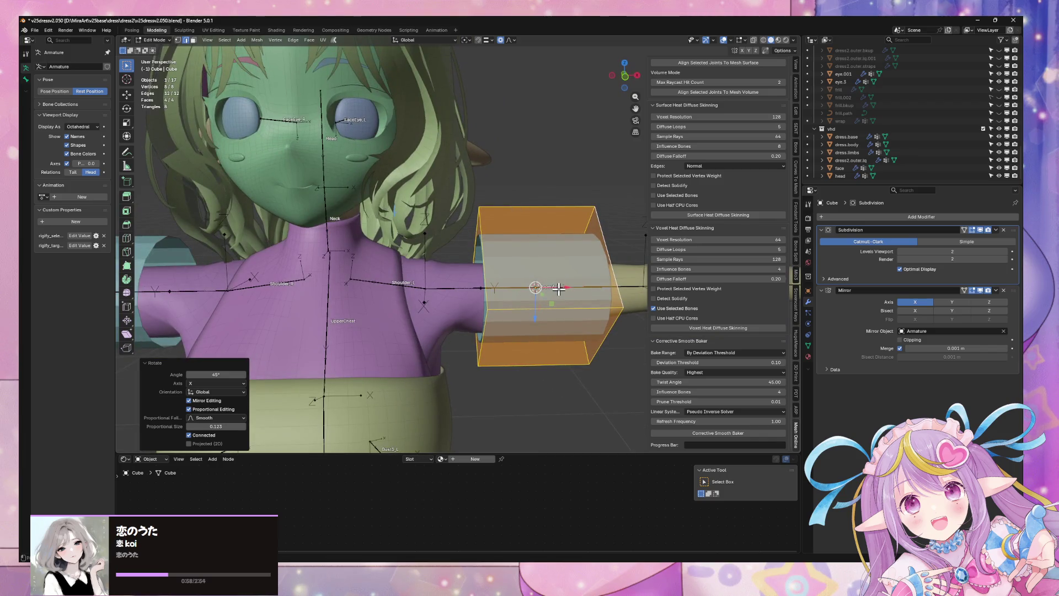
Shade the sleeve tube smooth and select its end edge loop.
{"action": "key", "text": "ctrl+f"}
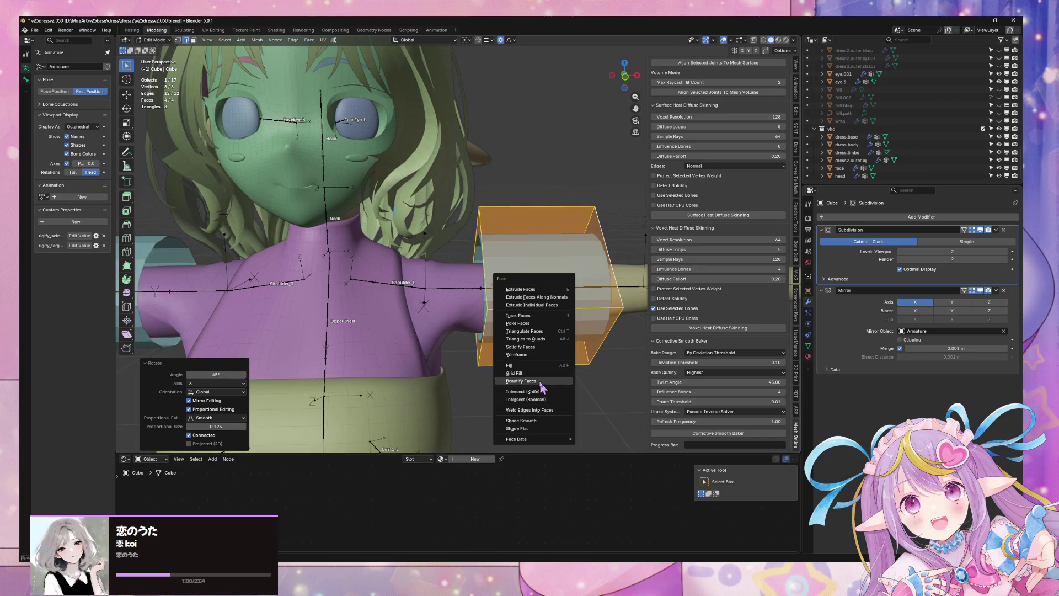
{"action": "left_click", "coordinate": [528, 418]}
{"action": "mouse_move", "coordinate": [531, 419]}
{"action": "middle_mouse_down"}
{"action": "mouse_move", "coordinate": [561, 308]}
{"action": "mouse_move", "coordinate": [539, 298]}
{"action": "mouse_move", "coordinate": [584, 307]}
{"action": "mouse_move", "coordinate": [463, 300]}
{"action": "mouse_move", "coordinate": [463, 320]}
{"action": "mouse_move", "coordinate": [496, 298]}
{"action": "middle_mouse_up"}
{"action": "left_click", "coordinate": [515, 249], "text": "alt"}
{"action": "mouse_move", "coordinate": [529, 245]}
{"action": "middle_mouse_down"}
{"action": "mouse_move", "coordinate": [588, 239]}
{"action": "mouse_move", "coordinate": [480, 203]}
{"action": "mouse_move", "coordinate": [546, 222]}
{"action": "mouse_move", "coordinate": [496, 234]}
{"action": "middle_mouse_up"}
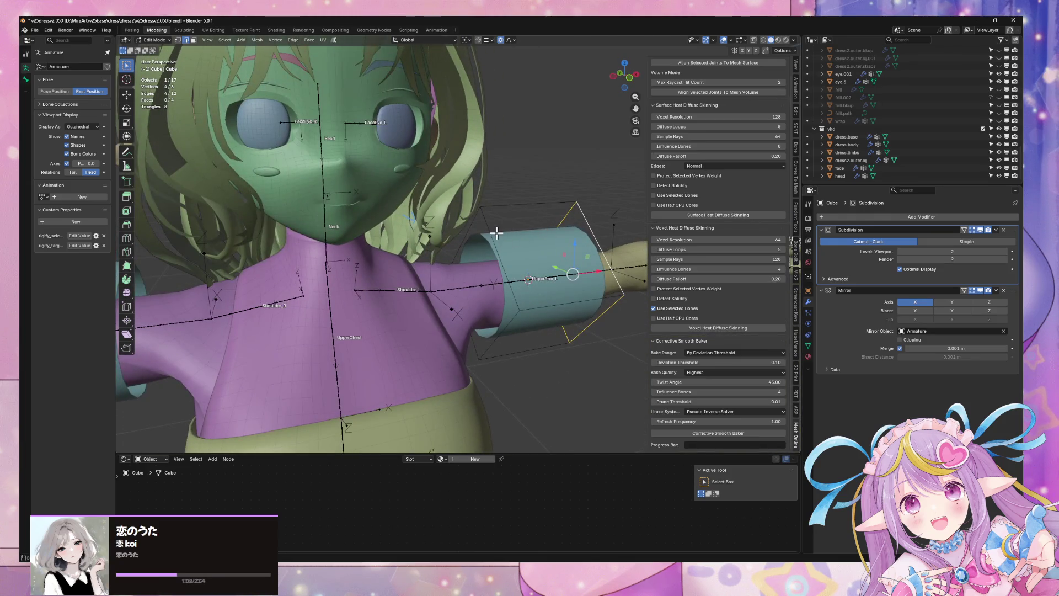
Slide the selected loop toward the shoulder and narrow it.
{"action": "key", "text": "g"}
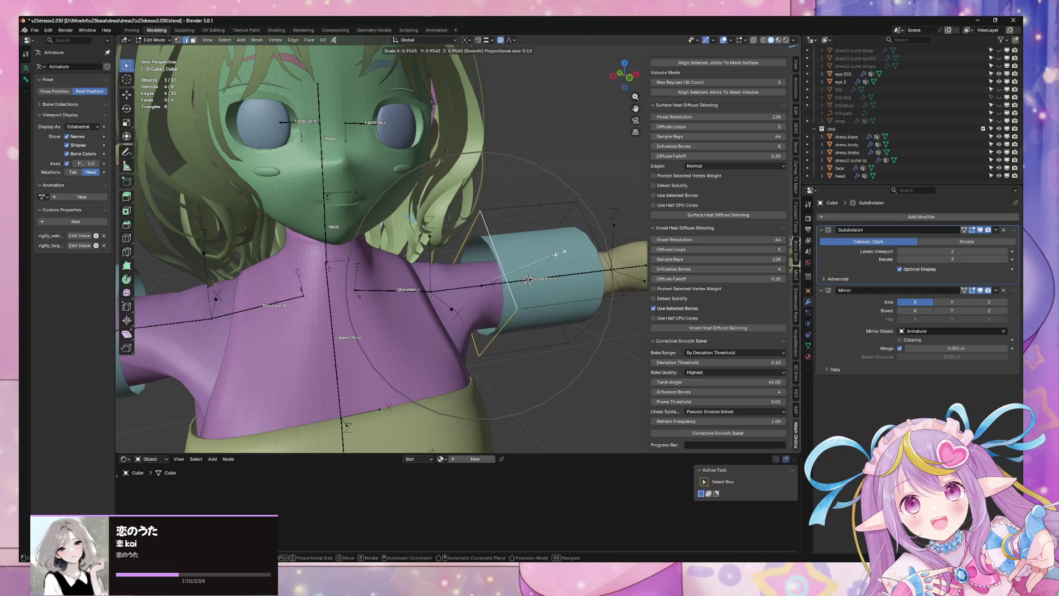
{"action": "key", "text": "Escape"}
{"action": "left_click", "coordinate": [488, 230]}
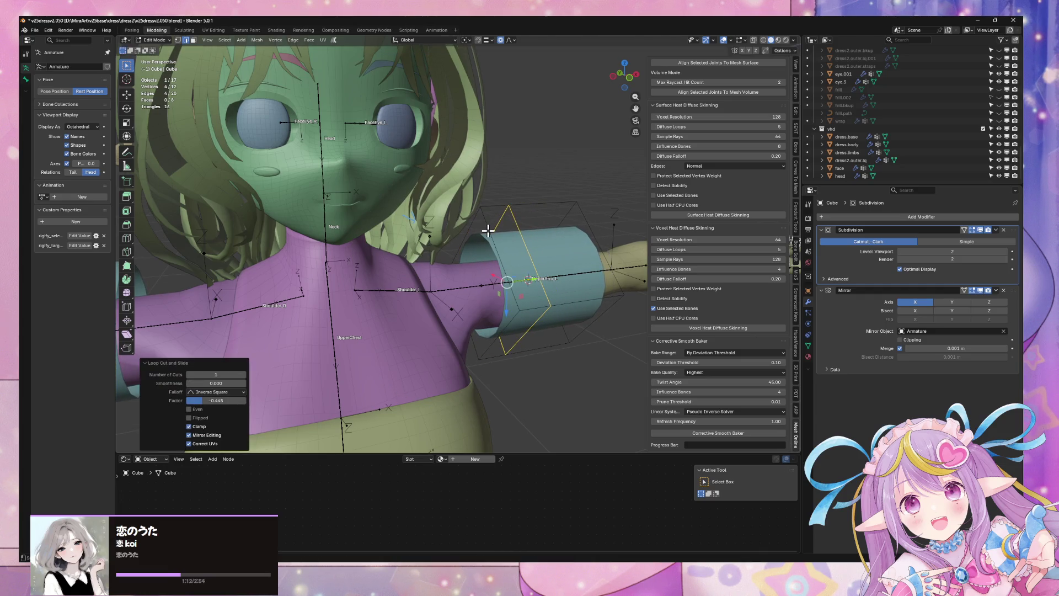
{"action": "key", "text": "g"}
{"action": "left_click", "coordinate": [542, 223]}
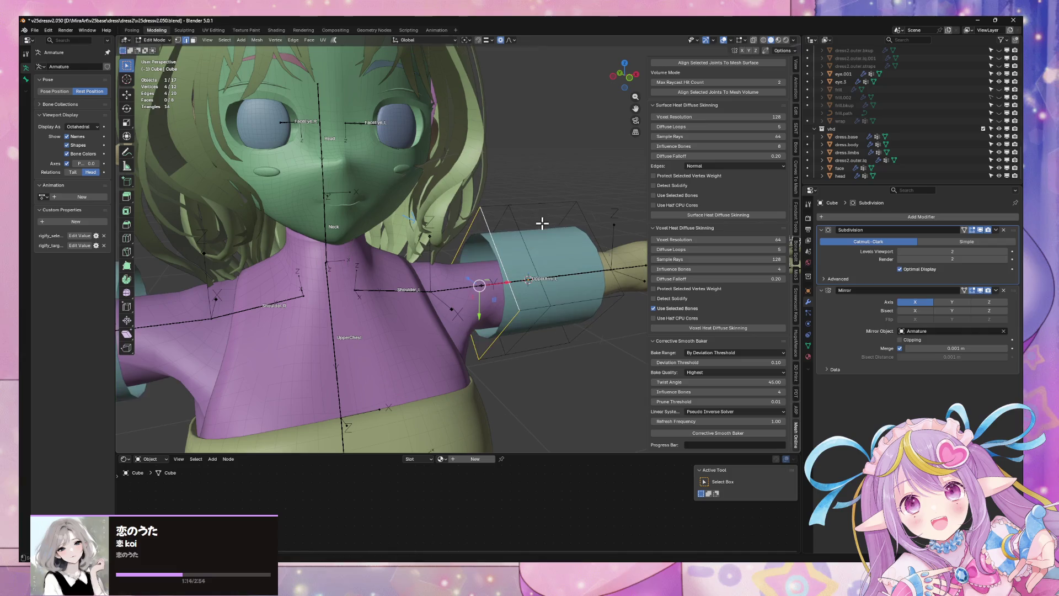
{"action": "key", "text": "s"}
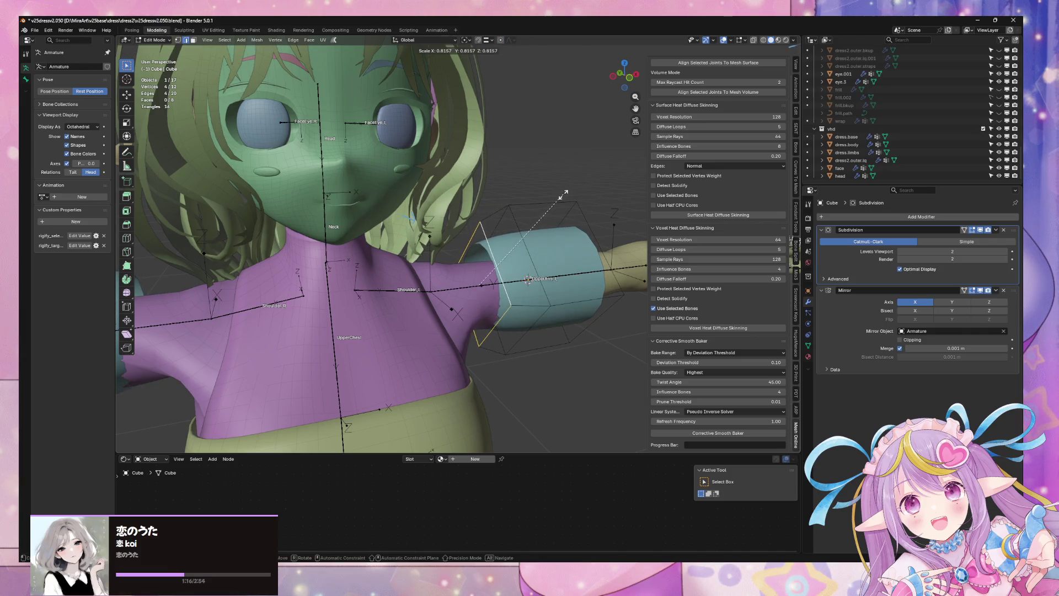
{"action": "left_click", "coordinate": [573, 202]}
{"action": "mouse_move", "coordinate": [573, 203]}
{"action": "middle_mouse_down"}
{"action": "mouse_move", "coordinate": [595, 194]}
{"action": "mouse_move", "coordinate": [591, 184]}
{"action": "mouse_move", "coordinate": [511, 205]}
{"action": "mouse_move", "coordinate": [523, 200]}
{"action": "middle_mouse_up"}
{"action": "mouse_move", "coordinate": [625, 81]}
{"action": "middle_mouse_down"}
{"action": "mouse_move", "coordinate": [560, 299]}
{"action": "mouse_move", "coordinate": [594, 169]}
{"action": "mouse_move", "coordinate": [522, 203]}
{"action": "middle_mouse_up"}
Shift the whole sleeve along Y and lower it slightly along Z.
{"action": "key", "text": "Tab"}
{"action": "key", "text": "g"}
{"action": "key", "text": "y"}
{"action": "left_click", "coordinate": [539, 290]}
{"action": "key", "text": "g"}
{"action": "key", "text": "z"}
{"action": "left_click", "coordinate": [581, 183]}
{"action": "key", "text": "Tab"}
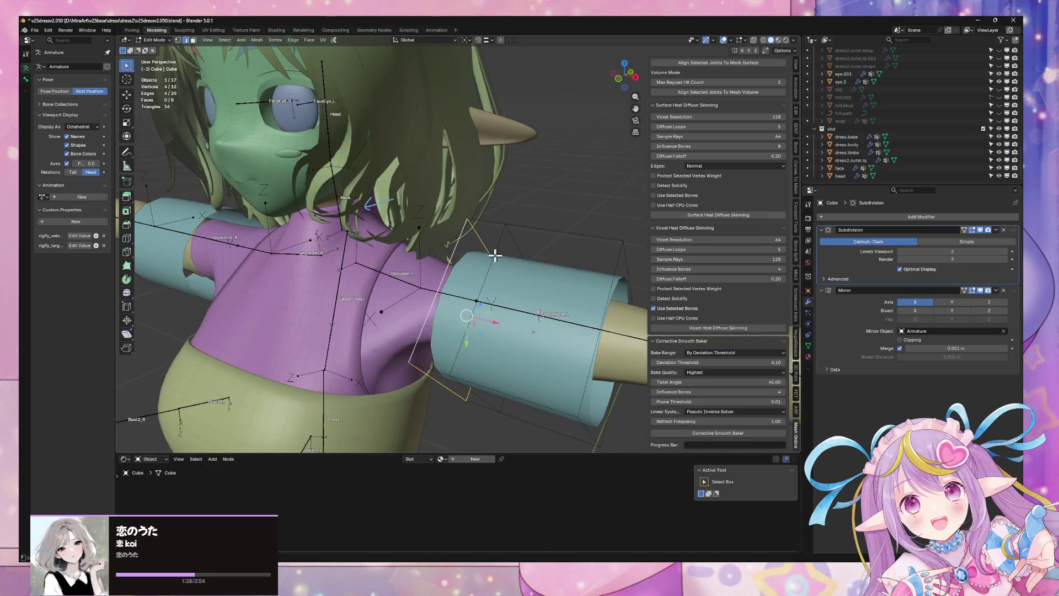
{"action": "middle_click_drag", "start_coordinate": [494, 255], "coordinate": [546, 234]}
Scale the selected loop to 0.723, then to 0.940.
{"action": "key", "text": "s"}
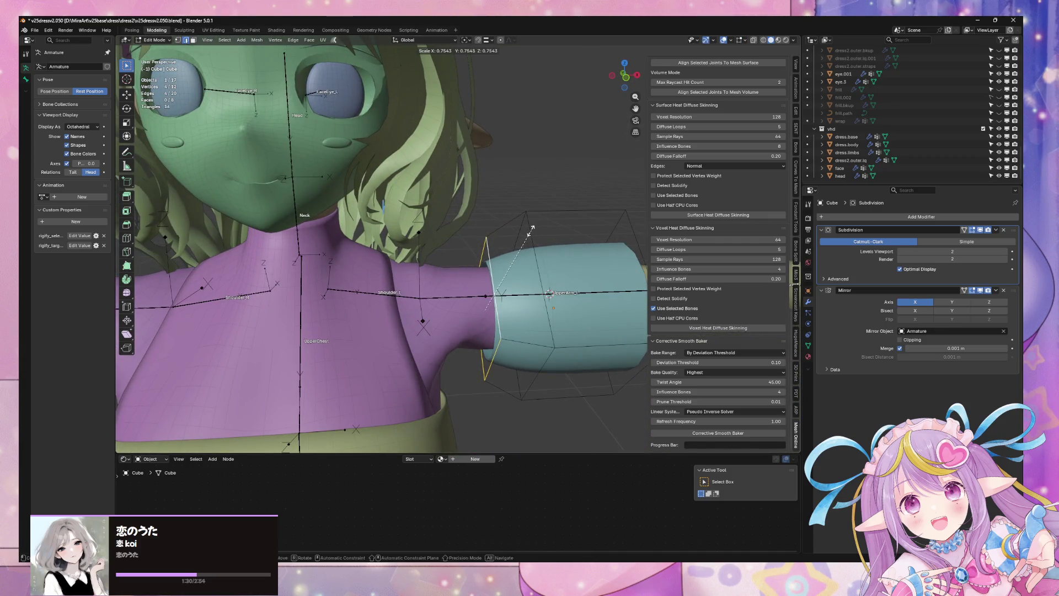
{"action": "left_click", "coordinate": [522, 230]}
{"action": "mouse_move", "coordinate": [524, 231]}
{"action": "middle_mouse_down"}
{"action": "mouse_move", "coordinate": [567, 201]}
{"action": "mouse_move", "coordinate": [550, 228]}
{"action": "middle_mouse_up"}
{"action": "key", "text": "s"}
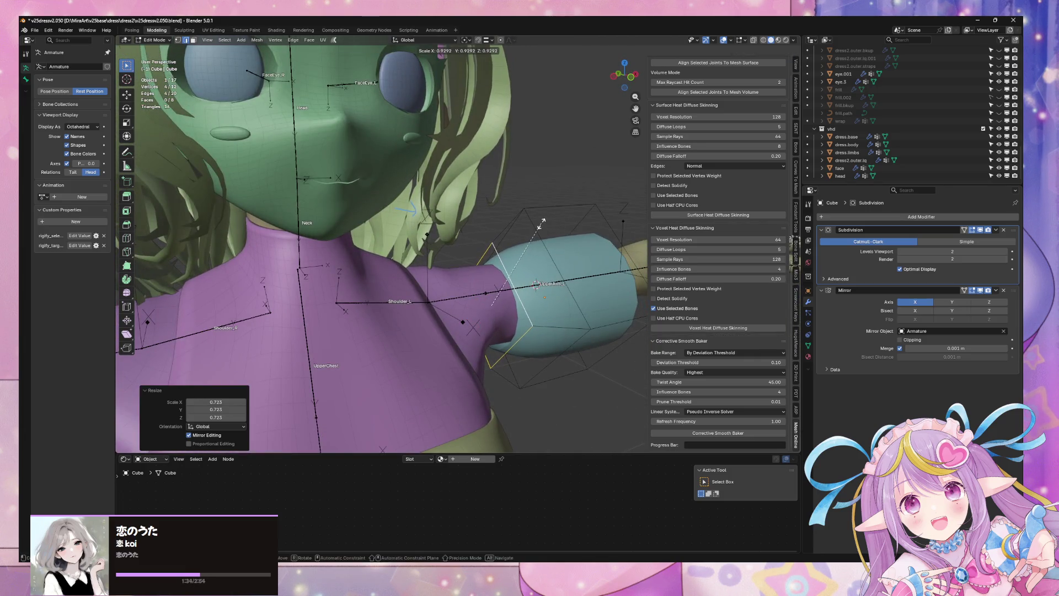
{"action": "left_click", "coordinate": [543, 223]}
{"action": "mouse_move", "coordinate": [543, 224]}
{"action": "middle_mouse_down"}
{"action": "mouse_move", "coordinate": [531, 213]}
{"action": "mouse_move", "coordinate": [406, 267]}
{"action": "mouse_move", "coordinate": [364, 204]}
{"action": "mouse_move", "coordinate": [442, 197]}
{"action": "middle_mouse_up"}
Nudge the loop along Y, enlarge it to 1.063, and shift it along Y again.
{"action": "key", "text": "g"}
{"action": "key", "text": "y"}
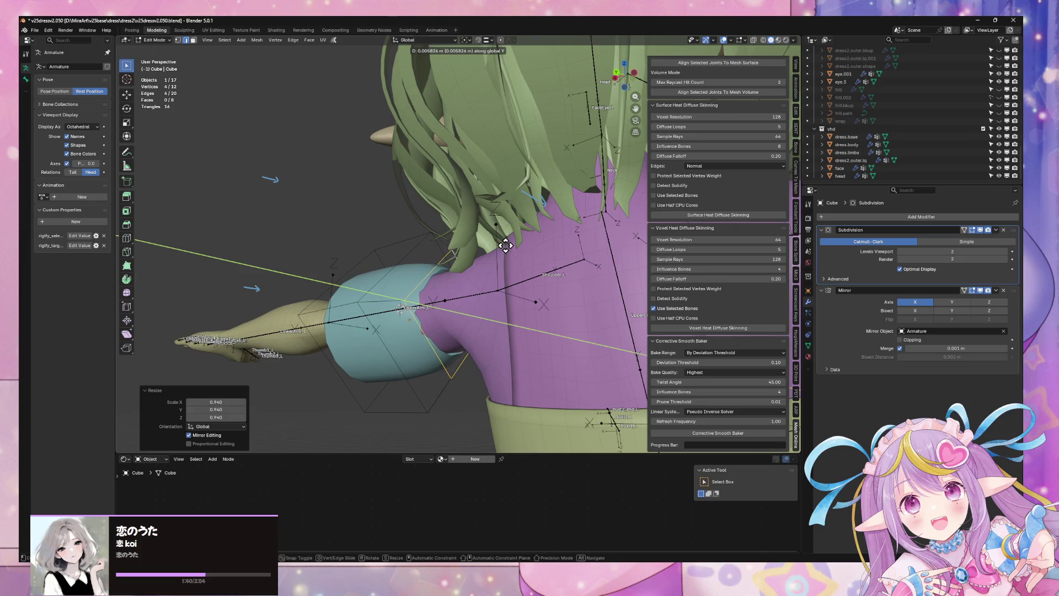
{"action": "left_click", "coordinate": [501, 245]}
{"action": "mouse_move", "coordinate": [501, 245]}
{"action": "middle_mouse_down"}
{"action": "mouse_move", "coordinate": [473, 201]}
{"action": "mouse_move", "coordinate": [490, 221]}
{"action": "mouse_move", "coordinate": [507, 203]}
{"action": "mouse_move", "coordinate": [513, 210]}
{"action": "middle_mouse_up"}
{"action": "key", "text": "s"}
{"action": "left_click", "coordinate": [520, 213]}
{"action": "key", "text": "g"}
{"action": "key", "text": "y"}
{"action": "left_click", "coordinate": [523, 216]}
{"action": "mouse_move", "coordinate": [522, 216]}
{"action": "middle_mouse_down"}
{"action": "mouse_move", "coordinate": [518, 250]}
{"action": "mouse_move", "coordinate": [604, 242]}
{"action": "mouse_move", "coordinate": [590, 221]}
{"action": "middle_mouse_up"}
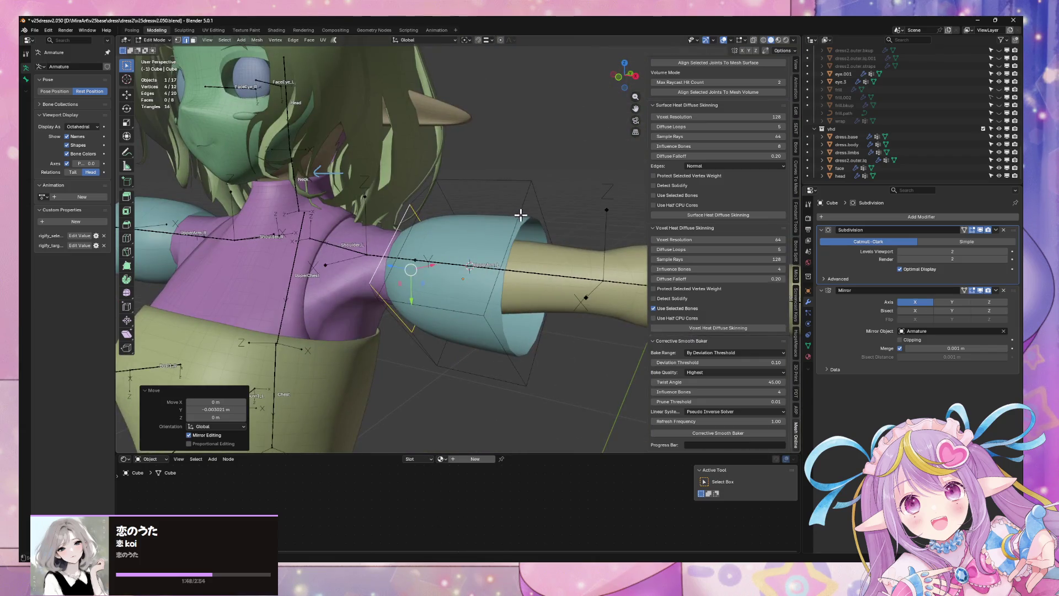
Shrink the loop to 0.664.
{"action": "key", "text": "s"}
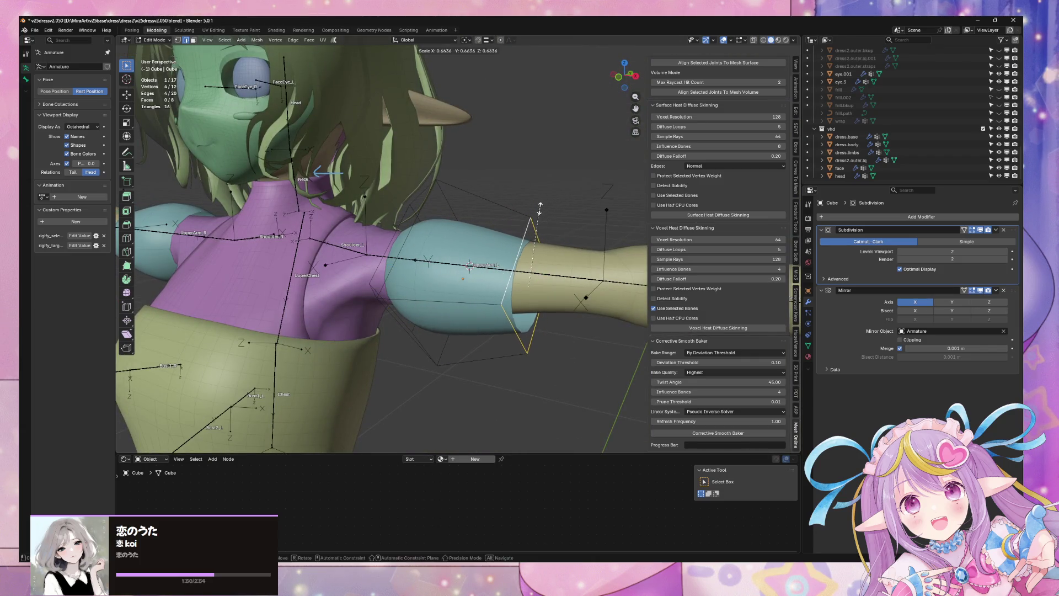
{"action": "left_click", "coordinate": [540, 209]}
{"action": "key", "text": "g"}
{"action": "key", "text": "z"}
{"action": "right_click", "coordinate": [547, 205]}
Try a centred loop cut to enlarge the puff, then undo the extra cut.
{"action": "key", "text": "ctrl+r"}
{"action": "left_click", "coordinate": [501, 197]}
{"action": "right_click", "coordinate": [501, 197]}
{"action": "key", "text": "s"}
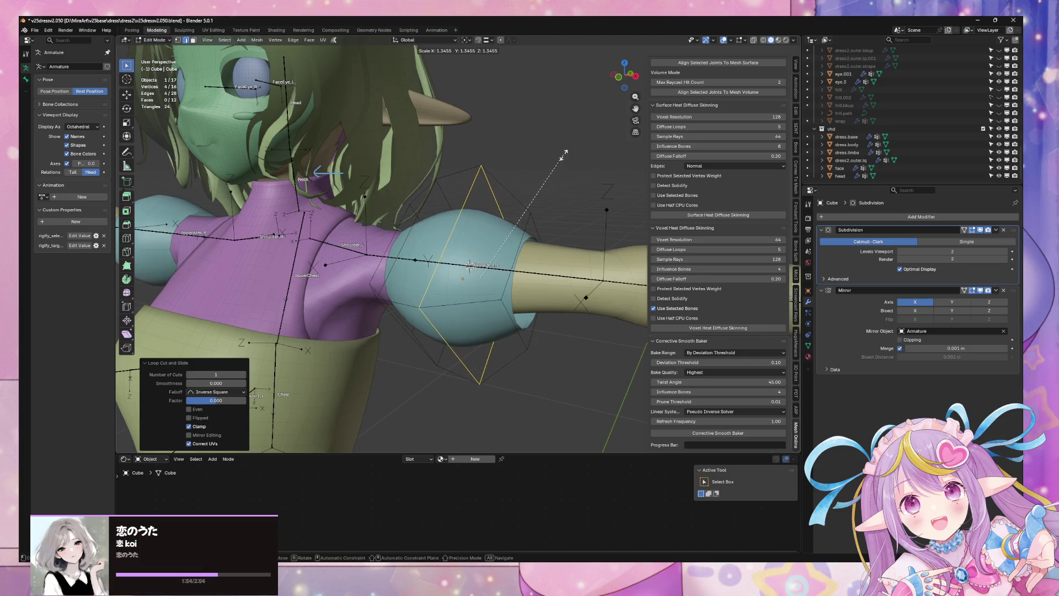
{"action": "left_click", "coordinate": [554, 185]}
{"action": "mouse_move", "coordinate": [555, 185]}
{"action": "middle_mouse_down"}
{"action": "mouse_move", "coordinate": [564, 192]}
{"action": "mouse_move", "coordinate": [544, 230]}
{"action": "mouse_move", "coordinate": [485, 232]}
{"action": "mouse_move", "coordinate": [483, 206]}
{"action": "mouse_move", "coordinate": [479, 253]}
{"action": "mouse_move", "coordinate": [525, 298]}
{"action": "middle_mouse_up"}
{"action": "key", "text": "g"}
{"action": "key", "text": "y"}
{"action": "left_click", "coordinate": [493, 266]}
{"action": "key", "text": "g"}
{"action": "key", "text": "g"}
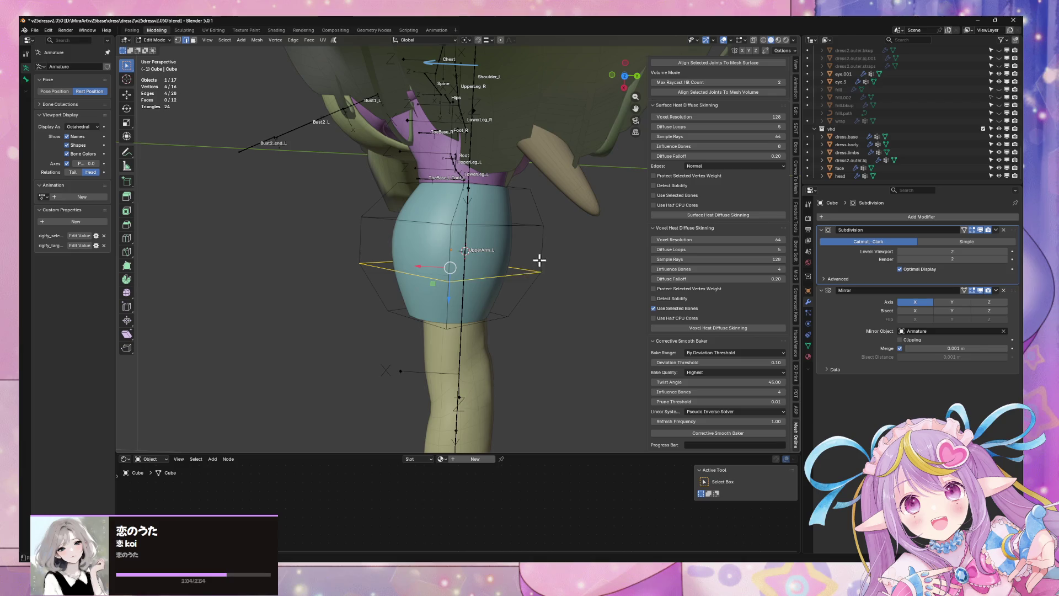
{"action": "left_click", "coordinate": [541, 254]}
{"action": "key", "text": "ctrl+z"}
{"action": "key", "text": "ctrl+z"}
{"action": "key", "text": "ctrl+z"}
{"action": "key", "text": "ctrl+z"}
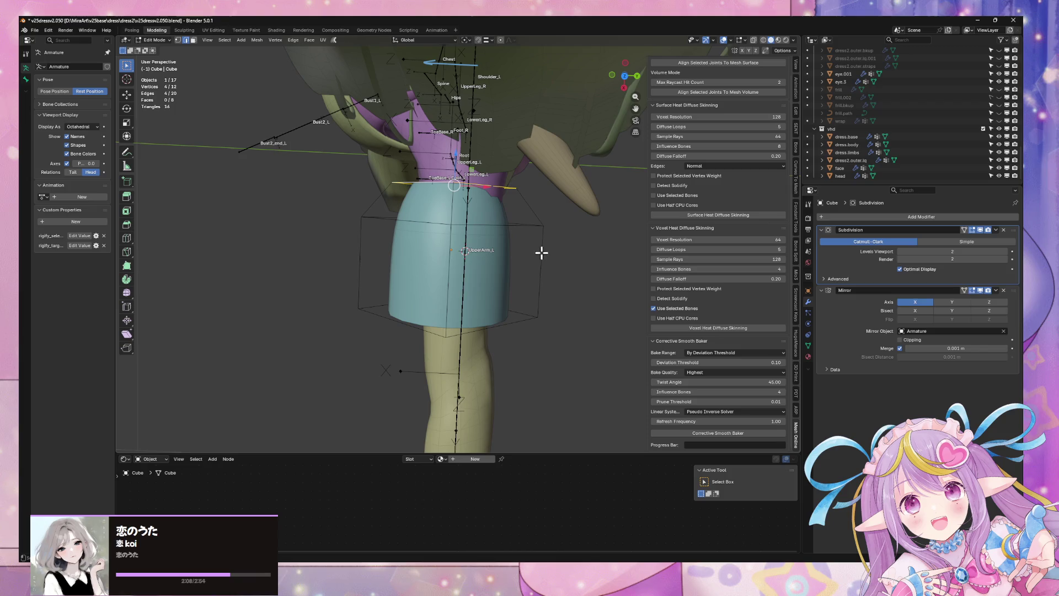
Move the whole sleeve along Y, then scale its top loop to 1.147.
{"action": "key", "text": "Tab"}
{"action": "key", "text": "g"}
{"action": "key", "text": "y"}
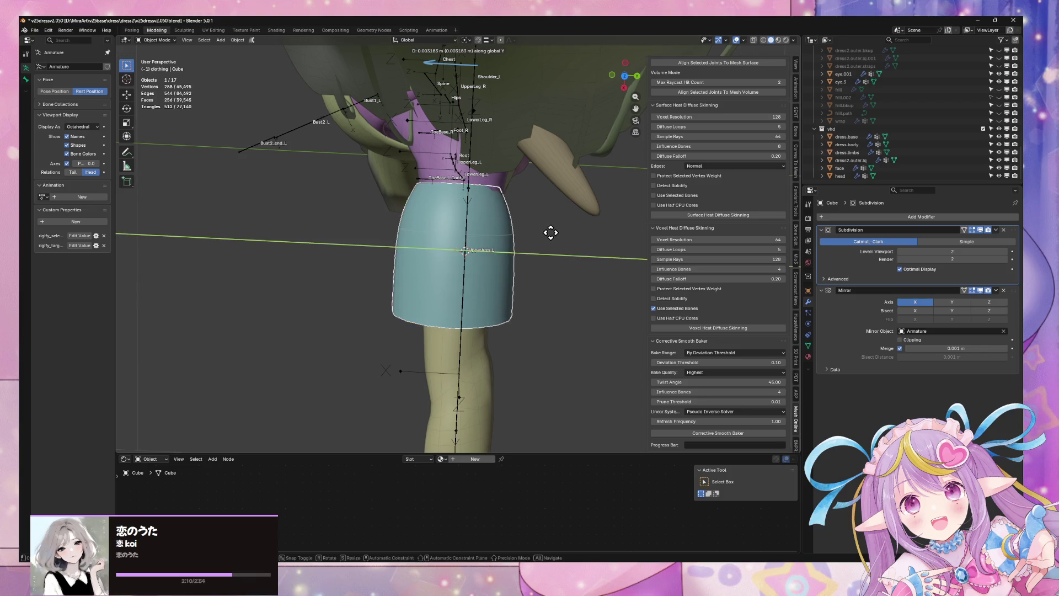
{"action": "left_click", "coordinate": [553, 233]}
{"action": "key", "text": "Tab"}
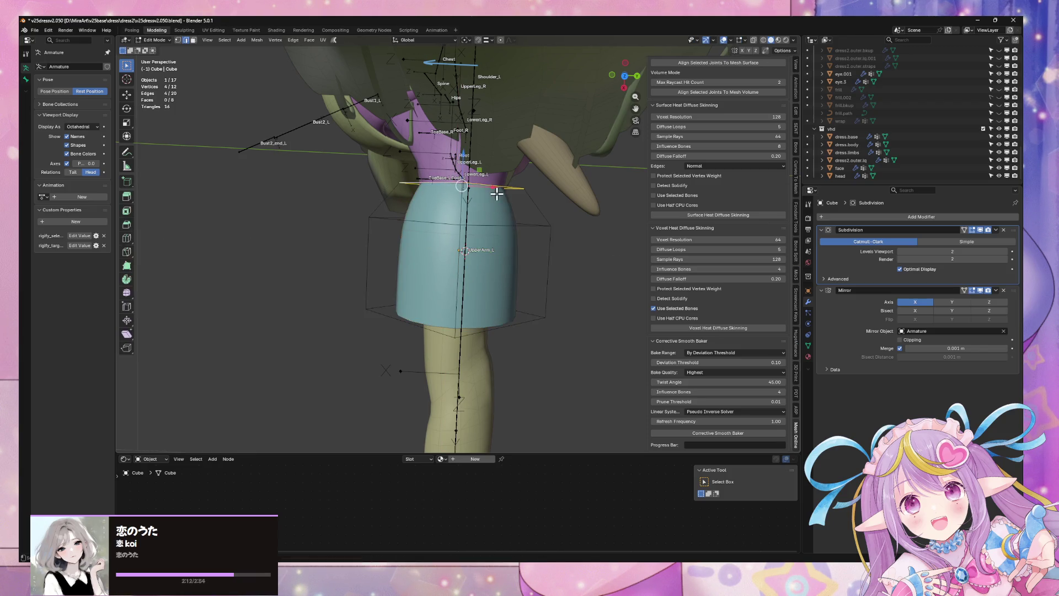
{"action": "key", "text": "s"}
{"action": "left_click", "coordinate": [522, 182]}
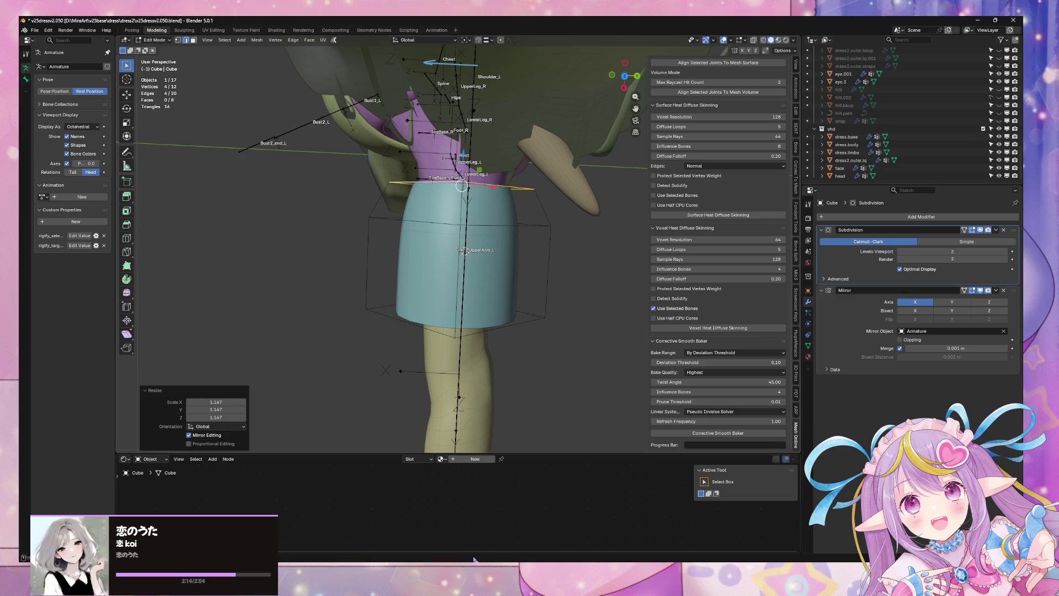
{"action": "key", "text": "alt+Tab"}
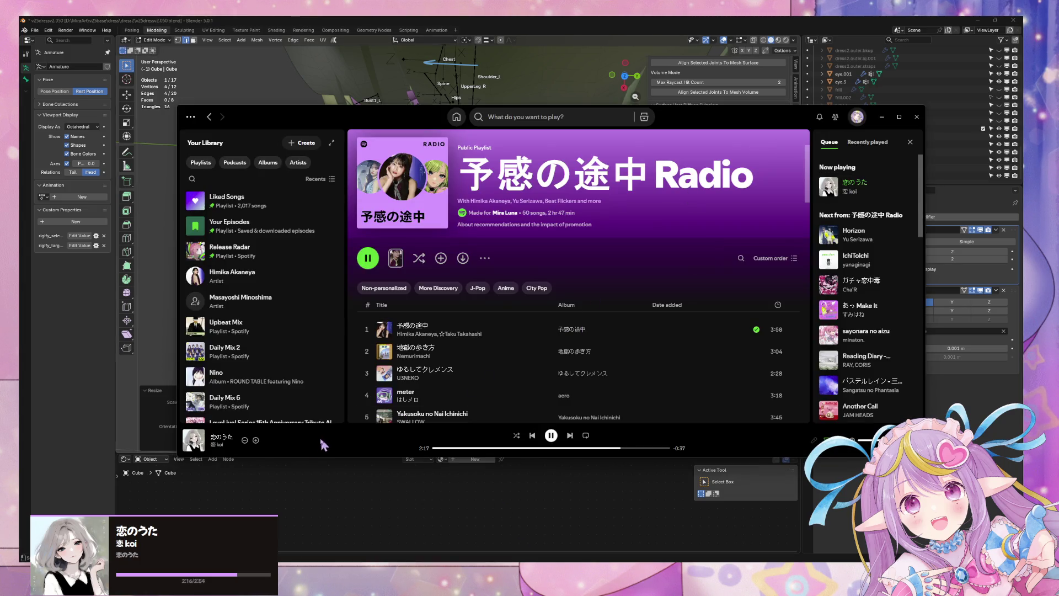
Browse the 恋 koi artist page and its options menu, then minimize Spotify.
{"action": "left_click", "coordinate": [217, 445]}
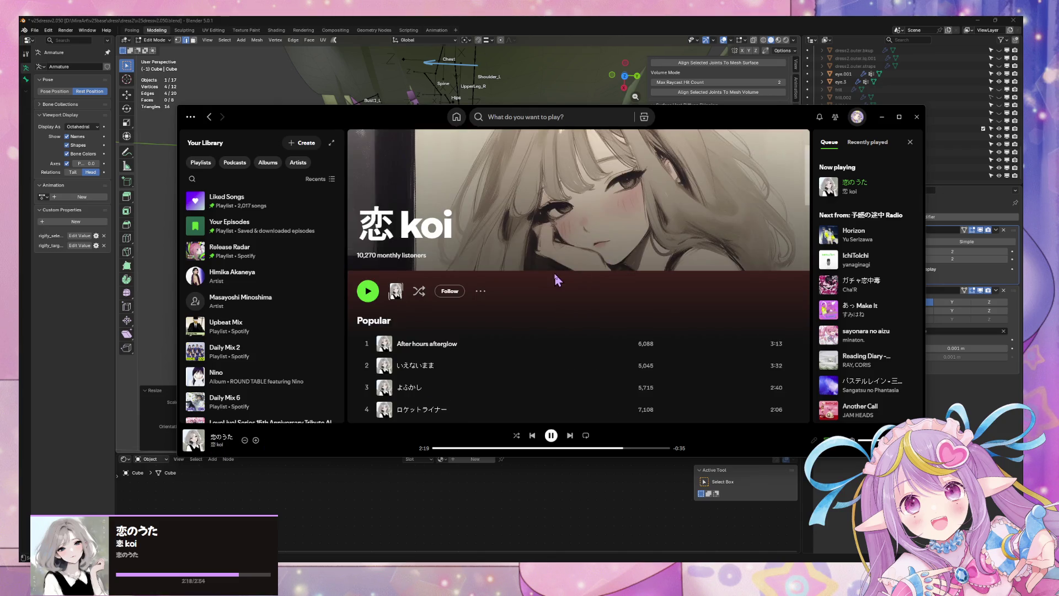
{"action": "scroll", "coordinate": [557, 281], "scroll_direction": "down", "scroll_amount": 5}
{"action": "scroll", "coordinate": [429, 309], "scroll_direction": "up", "scroll_amount": 4}
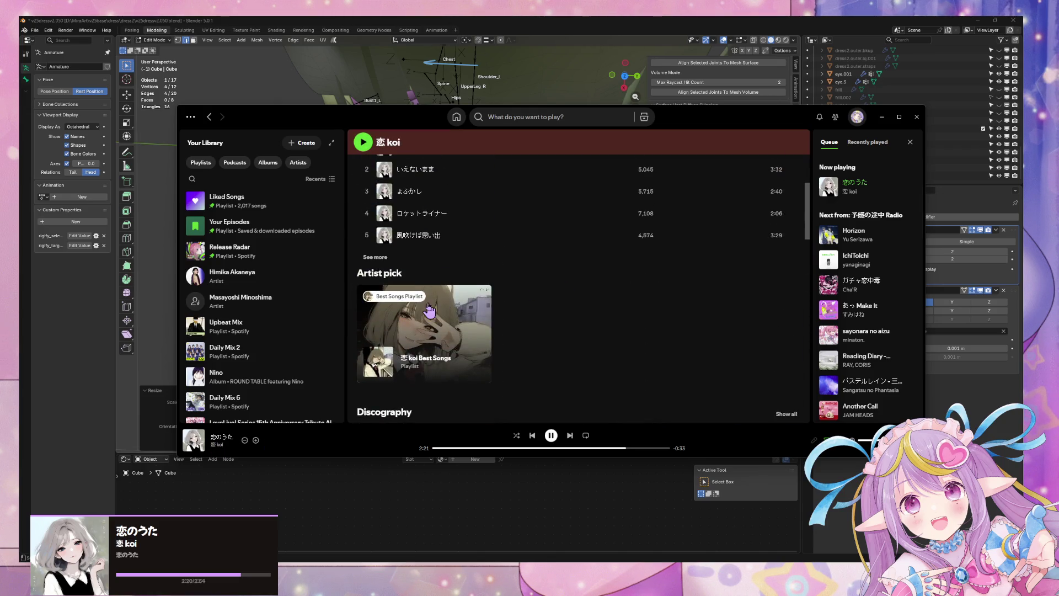
{"action": "scroll", "coordinate": [615, 299], "scroll_direction": "up", "scroll_amount": 4}
{"action": "left_click", "coordinate": [485, 291]}
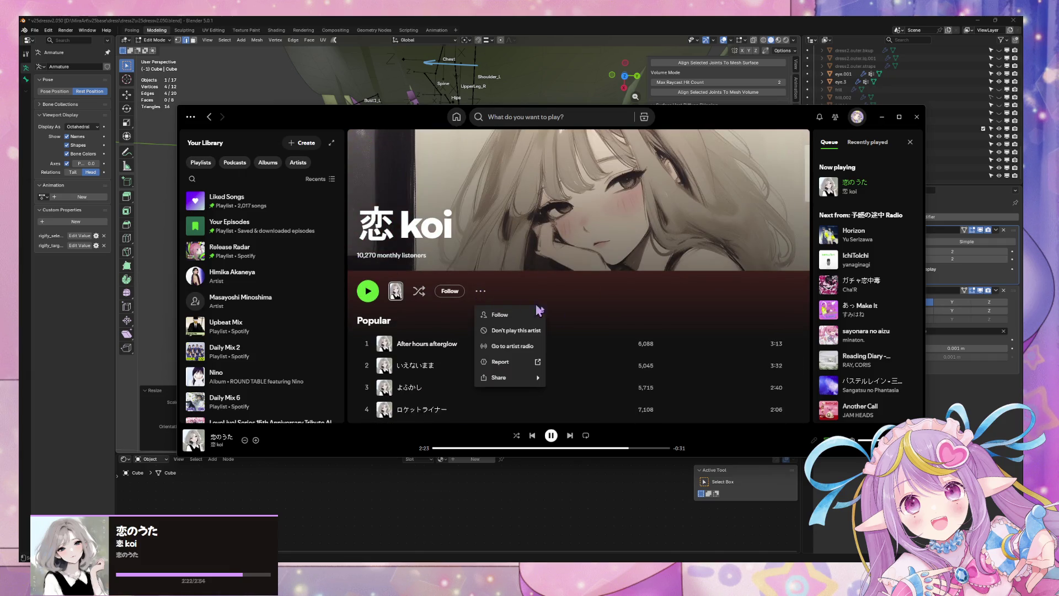
{"action": "left_click_drag", "start_coordinate": [713, 128], "coordinate": [315, 142]}
{"action": "left_click", "coordinate": [485, 130]}
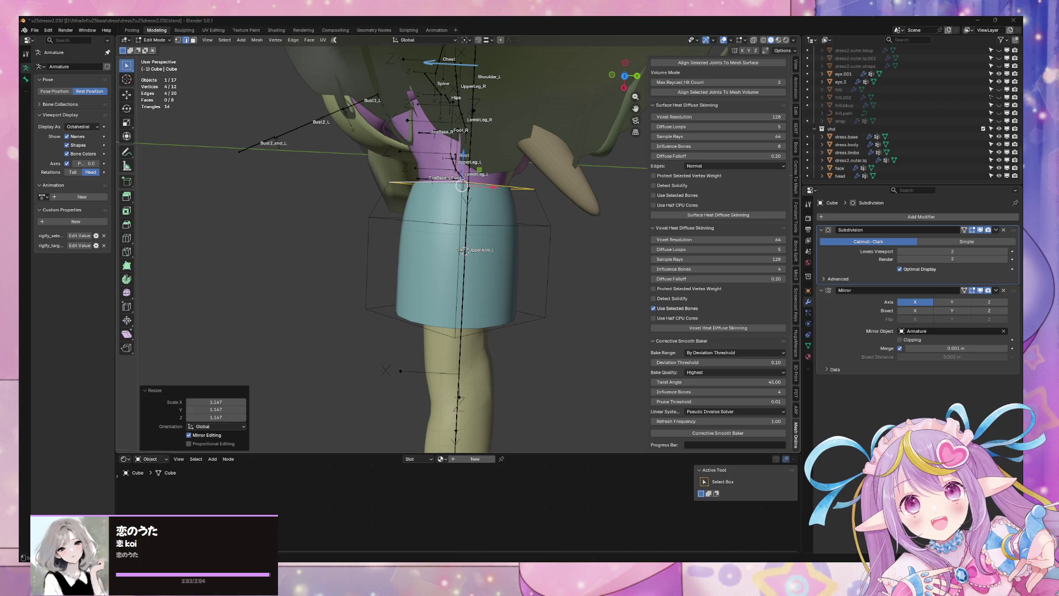
Hide the player again and orbit around the puffed sleeve in Blender.
{"action": "key", "text": "alt+Tab"}
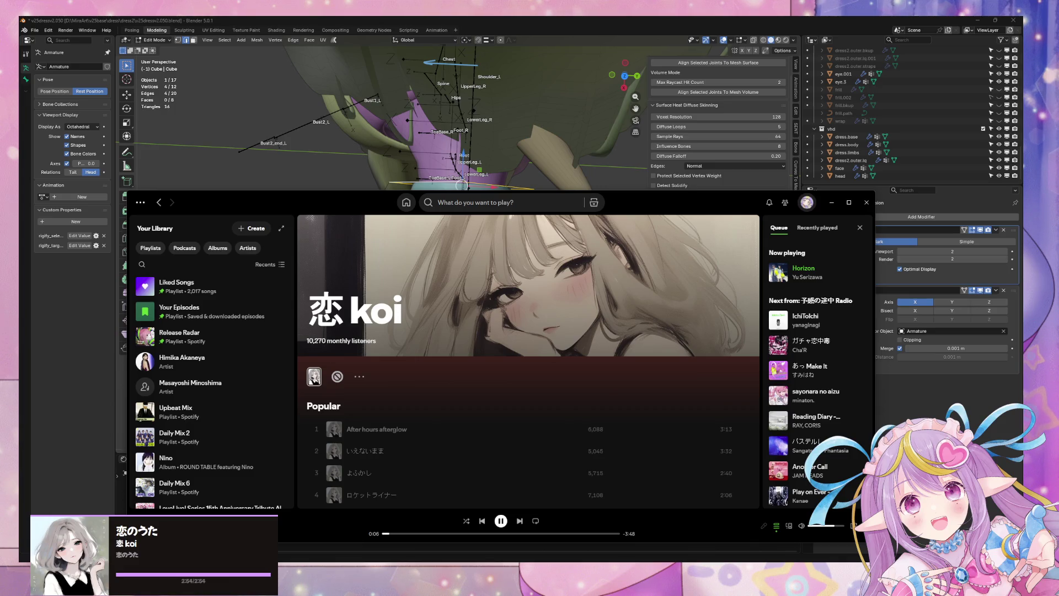
{"action": "left_click", "coordinate": [361, 22]}
{"action": "mouse_move", "coordinate": [441, 162]}
{"action": "middle_mouse_down"}
{"action": "mouse_move", "coordinate": [450, 138]}
{"action": "mouse_move", "coordinate": [437, 99]}
{"action": "mouse_move", "coordinate": [462, 106]}
{"action": "mouse_move", "coordinate": [496, 82]}
{"action": "mouse_move", "coordinate": [402, 33]}
{"action": "mouse_move", "coordinate": [460, 440]}
{"action": "mouse_move", "coordinate": [419, 61]}
{"action": "mouse_move", "coordinate": [367, 79]}
{"action": "middle_mouse_up"}
{"action": "mouse_move", "coordinate": [437, 211]}
{"action": "middle_mouse_down"}
{"action": "mouse_move", "coordinate": [461, 185]}
{"action": "mouse_move", "coordinate": [558, 198]}
{"action": "mouse_move", "coordinate": [545, 213]}
{"action": "mouse_move", "coordinate": [568, 210]}
{"action": "mouse_move", "coordinate": [483, 219]}
{"action": "mouse_move", "coordinate": [499, 216]}
{"action": "mouse_move", "coordinate": [482, 152]}
{"action": "mouse_move", "coordinate": [398, 203]}
{"action": "mouse_move", "coordinate": [539, 212]}
{"action": "mouse_move", "coordinate": [577, 182]}
{"action": "mouse_move", "coordinate": [546, 224]}
{"action": "mouse_move", "coordinate": [515, 201]}
{"action": "middle_mouse_up"}
Show the Subdivision edit cage and shrink the selected sleeve loop to 0.909.
{"action": "left_click", "coordinate": [964, 230]}
{"action": "key", "text": "s"}
{"action": "left_click", "coordinate": [496, 218]}
{"action": "key", "text": "s"}
{"action": "left_click", "coordinate": [579, 205]}
Add a loop cut across the sleeve and narrow the end loop to 0.708.
{"action": "key", "text": "ctrl+r"}
{"action": "left_click", "coordinate": [515, 200]}
{"action": "left_click", "coordinate": [564, 205]}
{"action": "left_click", "coordinate": [574, 204], "text": "alt"}
{"action": "key", "text": "s"}
{"action": "left_click", "coordinate": [607, 224]}
{"action": "mouse_move", "coordinate": [593, 224]}
{"action": "middle_mouse_down"}
{"action": "mouse_move", "coordinate": [520, 213]}
{"action": "mouse_move", "coordinate": [548, 272]}
{"action": "mouse_move", "coordinate": [571, 186]}
{"action": "mouse_move", "coordinate": [573, 242]}
{"action": "mouse_move", "coordinate": [601, 225]}
{"action": "middle_mouse_up"}
Shift the selected loop and a neighbouring edge loop along the X axis.
{"action": "key", "text": "g"}
{"action": "key", "text": "y"}
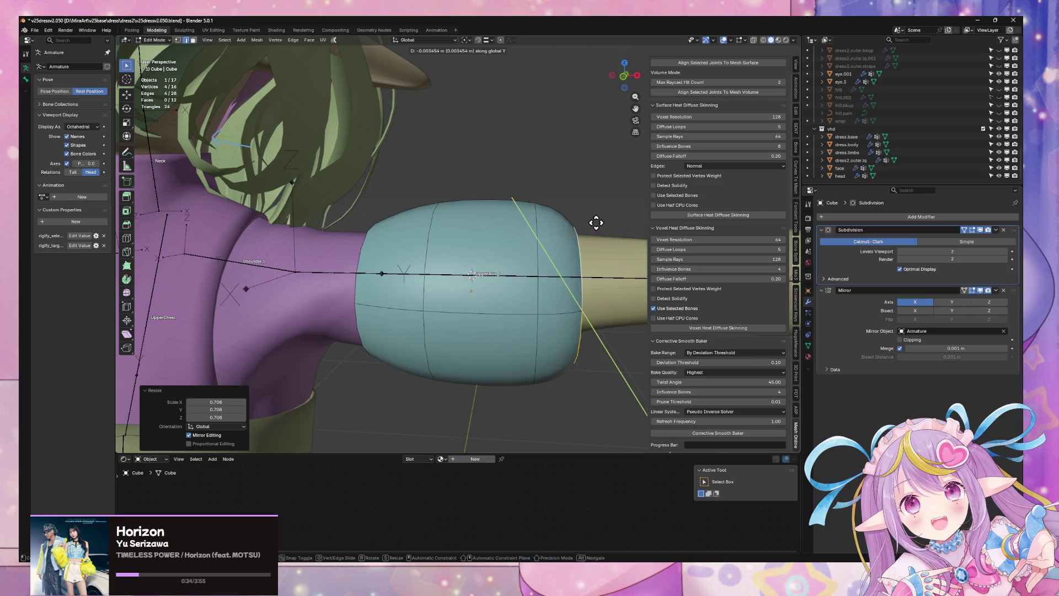
{"action": "key", "text": "x"}
{"action": "left_click", "coordinate": [589, 223]}
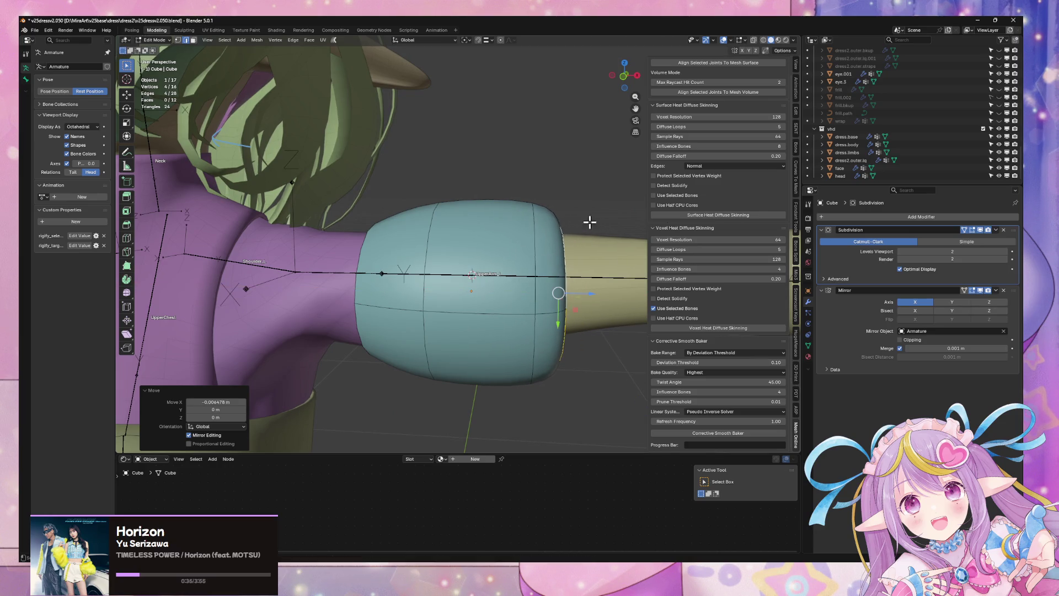
{"action": "left_click", "coordinate": [534, 222], "text": "alt"}
{"action": "key", "text": "g"}
{"action": "key", "text": "x"}
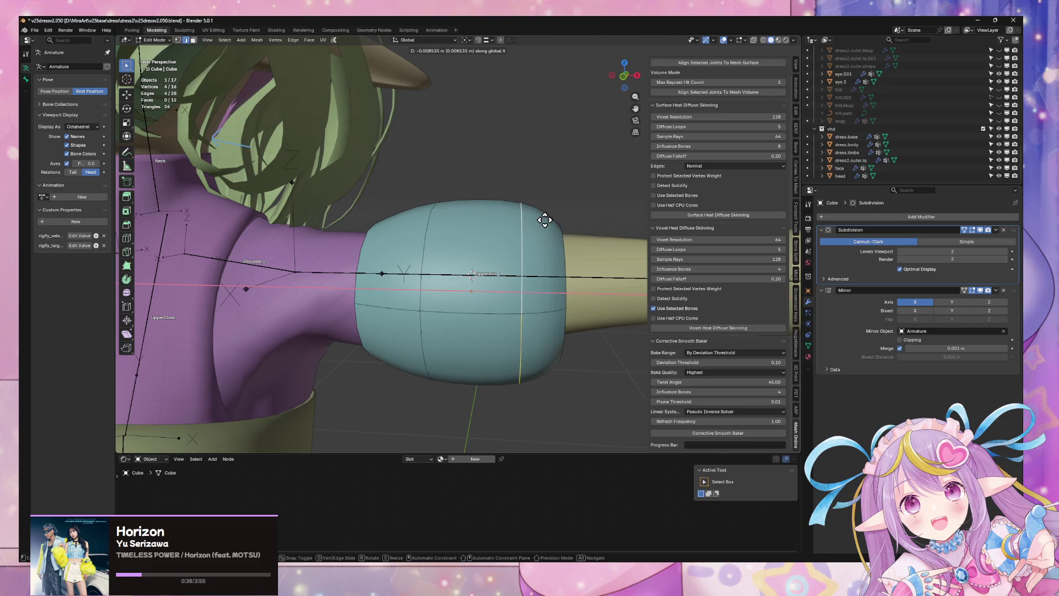
{"action": "left_click", "coordinate": [545, 220]}
Shrink the selected loop to 0.874 and widen the sleeve's end face loop to 1.242.
{"action": "middle_click_drag", "start_coordinate": [544, 220], "coordinate": [472, 223]}
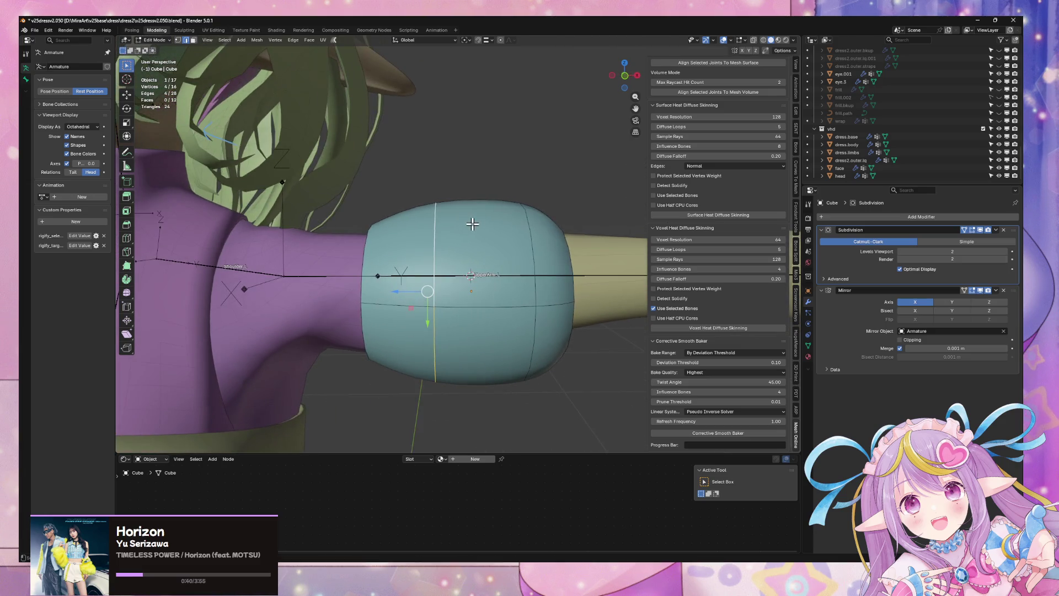
{"action": "key", "text": "s"}
{"action": "left_click", "coordinate": [499, 198]}
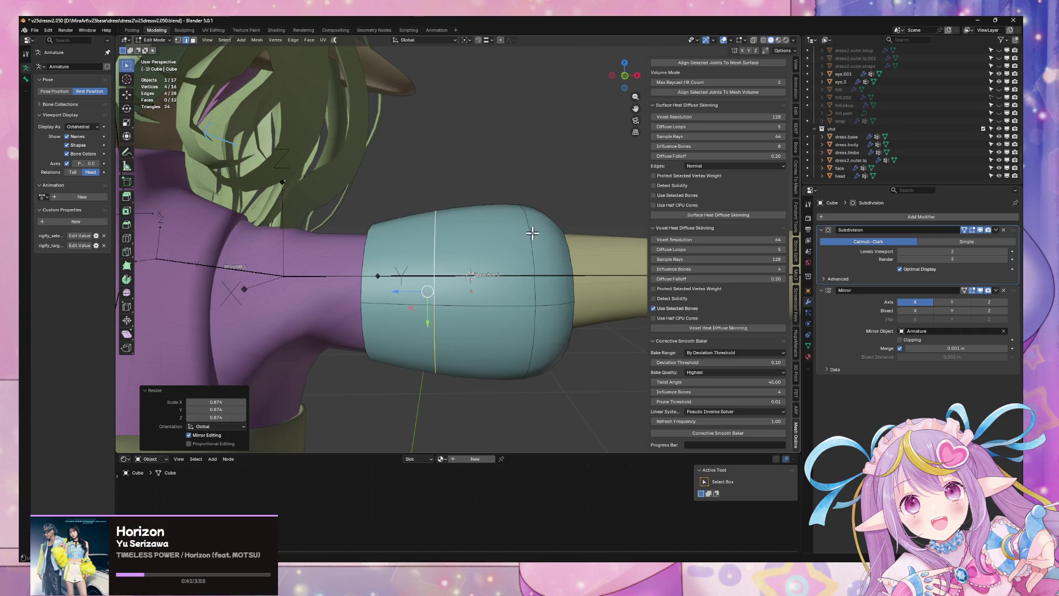
{"action": "left_click", "coordinate": [551, 215], "text": "alt"}
{"action": "left_click", "coordinate": [545, 217], "text": "alt"}
{"action": "key", "text": "s"}
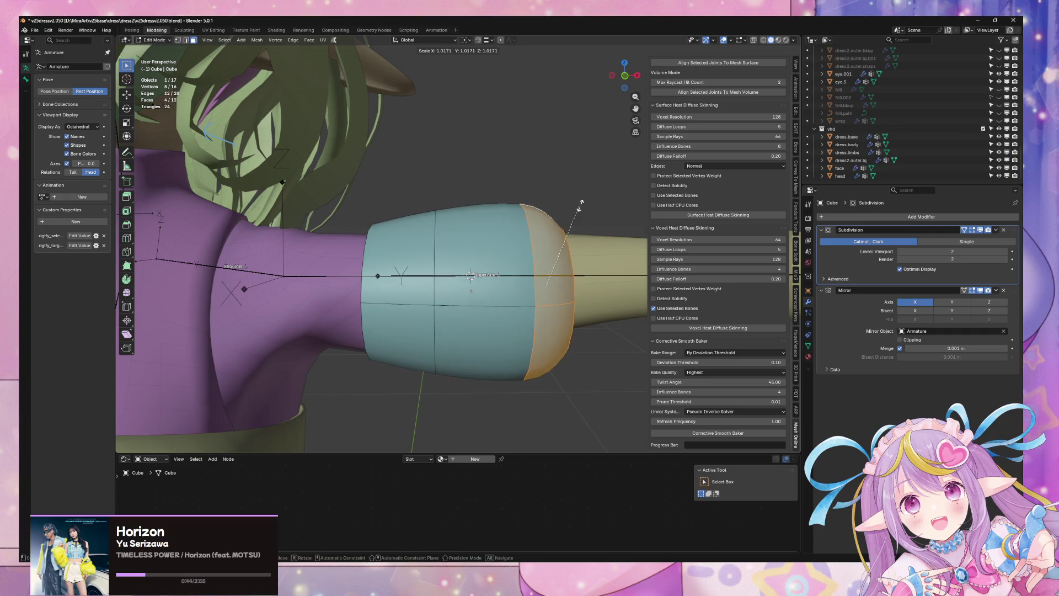
{"action": "left_click", "coordinate": [600, 196]}
In edge select mode, scale another cuff edge loop to 0.826.
{"action": "mouse_move", "coordinate": [600, 197]}
{"action": "middle_mouse_down"}
{"action": "mouse_move", "coordinate": [546, 206]}
{"action": "mouse_move", "coordinate": [566, 227]}
{"action": "mouse_move", "coordinate": [596, 205]}
{"action": "mouse_move", "coordinate": [631, 229]}
{"action": "mouse_move", "coordinate": [409, 246]}
{"action": "mouse_move", "coordinate": [473, 239]}
{"action": "mouse_move", "coordinate": [567, 270]}
{"action": "mouse_move", "coordinate": [496, 267]}
{"action": "mouse_move", "coordinate": [552, 264]}
{"action": "middle_mouse_up"}
{"action": "key", "text": "2"}
{"action": "left_click", "coordinate": [574, 230], "text": "alt"}
{"action": "key", "text": "s"}
{"action": "left_click", "coordinate": [554, 237]}
{"action": "scroll", "coordinate": [469, 258], "scroll_direction": "up", "scroll_amount": 5}
{"action": "mouse_move", "coordinate": [470, 258]}
{"action": "middle_mouse_down"}
{"action": "mouse_move", "coordinate": [453, 243]}
{"action": "mouse_move", "coordinate": [544, 218]}
{"action": "mouse_move", "coordinate": [485, 219]}
{"action": "mouse_move", "coordinate": [470, 234]}
{"action": "mouse_move", "coordinate": [513, 223]}
{"action": "mouse_move", "coordinate": [501, 234]}
{"action": "middle_mouse_up"}
Rescale the cuff loops to 0.904 and 0.964, then select the cuff's end face loop.
{"action": "key", "text": "s"}
{"action": "left_click", "coordinate": [501, 216]}
{"action": "key", "text": "s"}
{"action": "left_click", "coordinate": [555, 213]}
{"action": "mouse_move", "coordinate": [556, 213]}
{"action": "middle_mouse_down"}
{"action": "mouse_move", "coordinate": [515, 165]}
{"action": "mouse_move", "coordinate": [526, 182]}
{"action": "mouse_move", "coordinate": [520, 234]}
{"action": "mouse_move", "coordinate": [549, 206]}
{"action": "mouse_move", "coordinate": [499, 246]}
{"action": "mouse_move", "coordinate": [510, 253]}
{"action": "middle_mouse_up"}
{"action": "key", "text": "s"}
{"action": "left_click", "coordinate": [548, 209]}
{"action": "left_click", "coordinate": [491, 243], "text": "alt"}
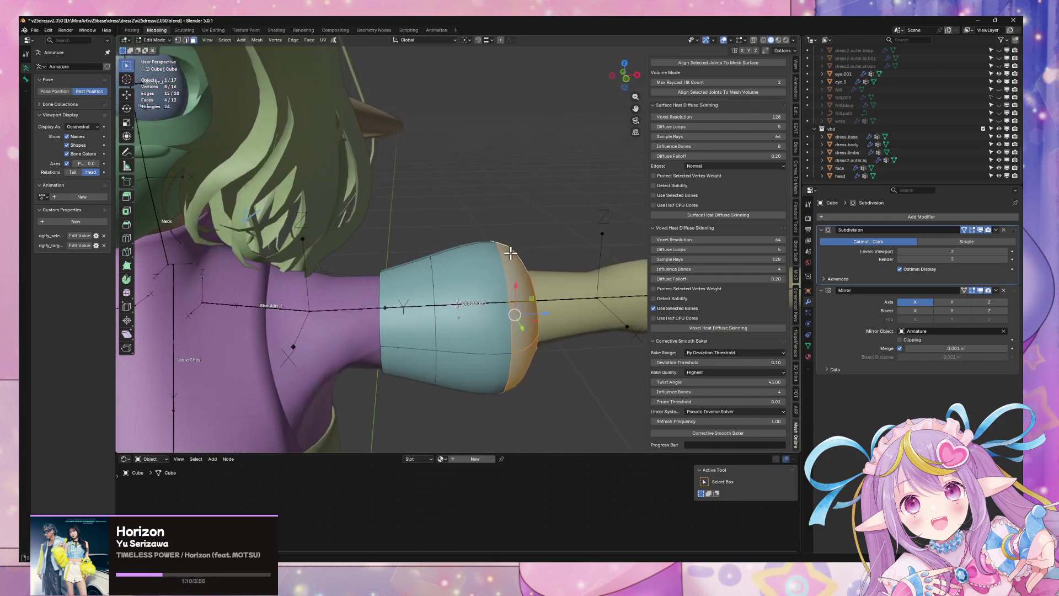
Select the whole sleeve mesh and raise it slightly along Z.
{"action": "key", "text": "a"}
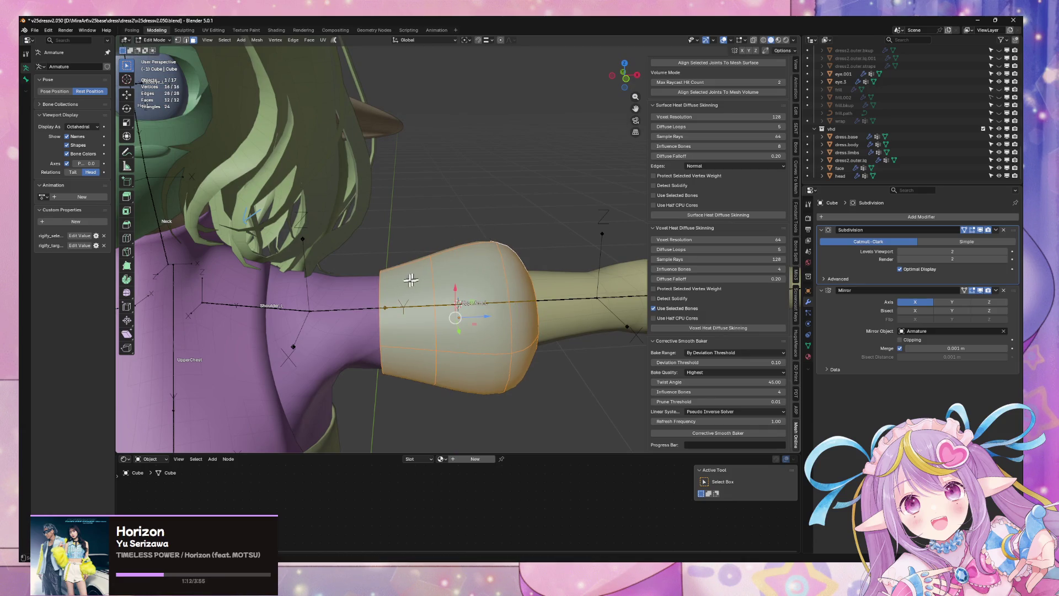
{"action": "left_click", "coordinate": [378, 295], "text": "alt"}
{"action": "middle_click_drag", "start_coordinate": [379, 295], "coordinate": [436, 229]}
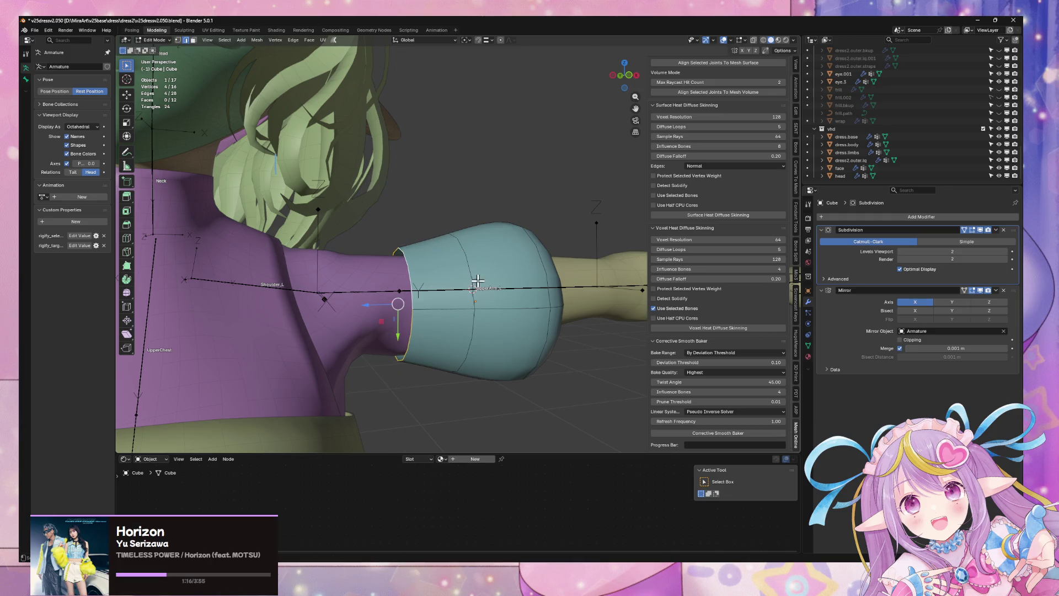
{"action": "key", "text": "a"}
{"action": "key", "text": "g"}
{"action": "key", "text": "z"}
{"action": "left_click", "coordinate": [487, 265]}
{"action": "mouse_move", "coordinate": [487, 265]}
{"action": "middle_mouse_down"}
{"action": "mouse_move", "coordinate": [499, 241]}
{"action": "mouse_move", "coordinate": [474, 248]}
{"action": "mouse_move", "coordinate": [528, 240]}
{"action": "middle_mouse_up"}
Tilt the sleeve by -1.98° around Y, then cancel and undo that tilt.
{"action": "key", "text": "r"}
{"action": "key", "text": "x"}
{"action": "key", "text": "y"}
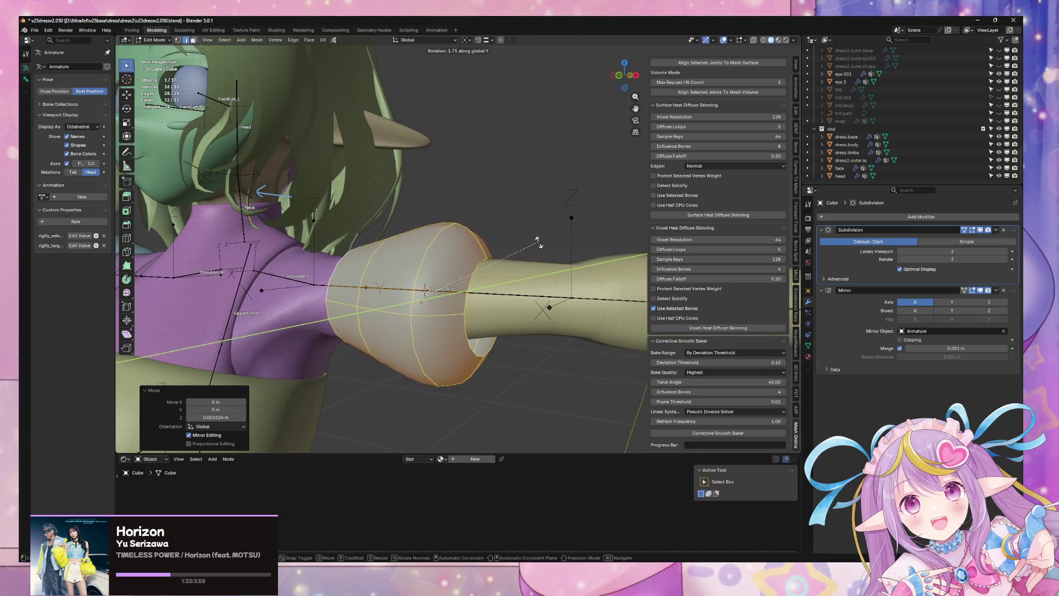
{"action": "left_click", "coordinate": [537, 228]}
{"action": "mouse_move", "coordinate": [537, 228]}
{"action": "middle_mouse_down"}
{"action": "mouse_move", "coordinate": [503, 241]}
{"action": "mouse_move", "coordinate": [492, 203]}
{"action": "mouse_move", "coordinate": [508, 242]}
{"action": "mouse_move", "coordinate": [551, 227]}
{"action": "mouse_move", "coordinate": [541, 234]}
{"action": "middle_mouse_up"}
{"action": "key", "text": "r"}
{"action": "key", "text": "y"}
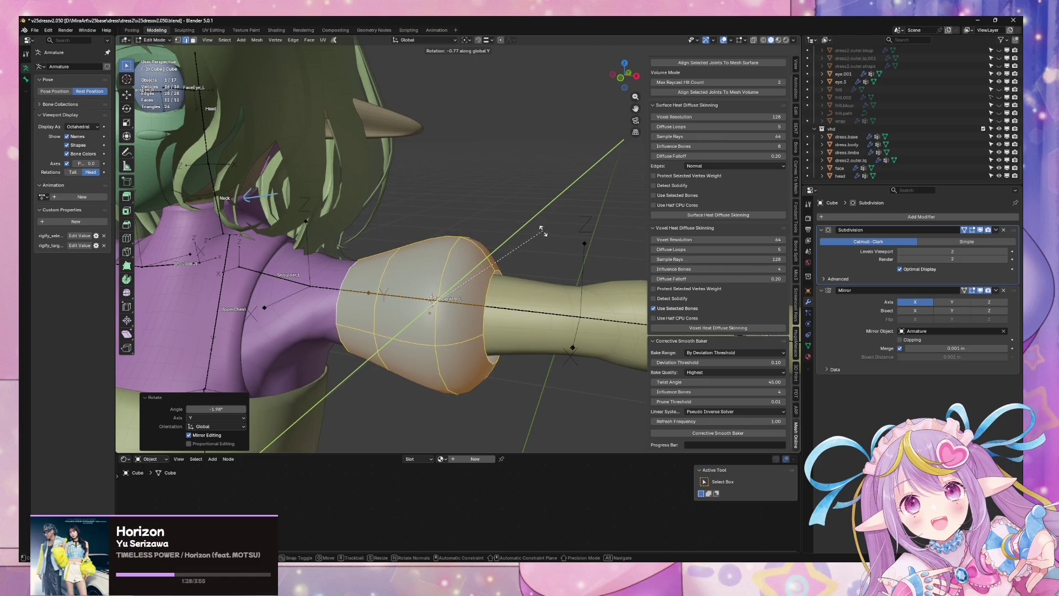
{"action": "right_click", "coordinate": [542, 231]}
{"action": "key", "text": "ctrl+z"}
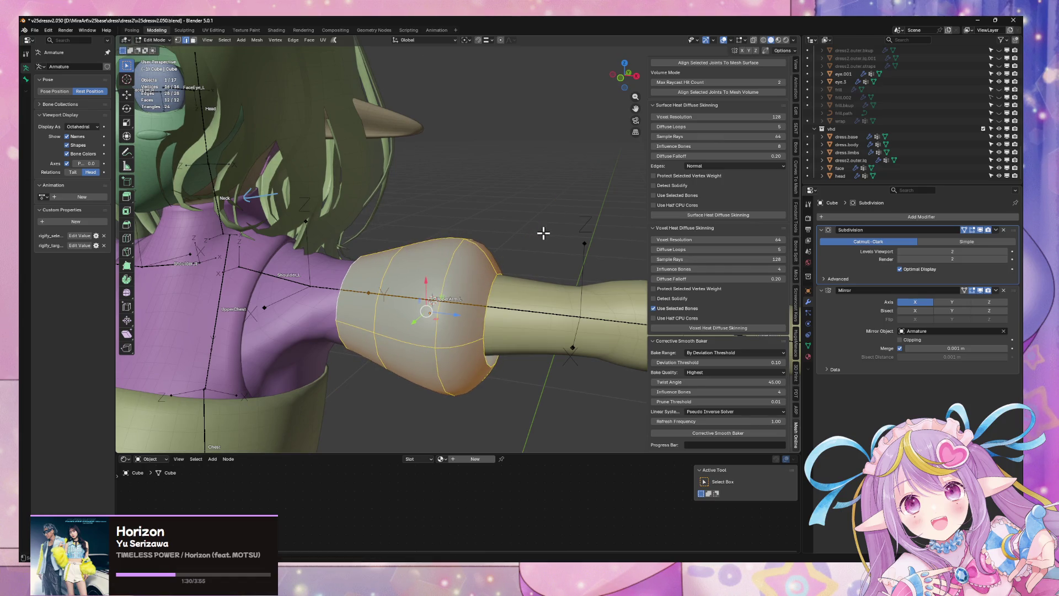
Tilt the sleeve by -3.63° around the Y axis.
{"action": "key", "text": "r"}
{"action": "key", "text": "y"}
{"action": "left_click", "coordinate": [542, 220]}
{"action": "mouse_move", "coordinate": [542, 221]}
{"action": "middle_mouse_down"}
{"action": "mouse_move", "coordinate": [579, 204]}
{"action": "mouse_move", "coordinate": [584, 213]}
{"action": "mouse_move", "coordinate": [456, 288]}
{"action": "middle_mouse_up"}
{"action": "left_click", "coordinate": [457, 287], "text": "alt"}
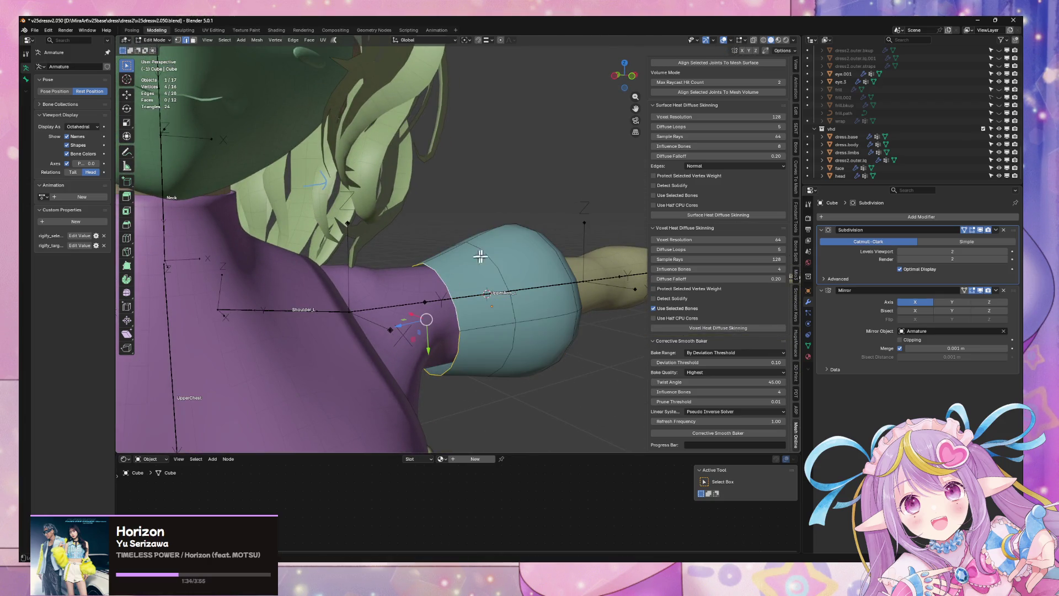
{"action": "mouse_move", "coordinate": [514, 245]}
{"action": "middle_mouse_down"}
{"action": "mouse_move", "coordinate": [633, 274]}
{"action": "mouse_move", "coordinate": [482, 283]}
{"action": "middle_mouse_up"}
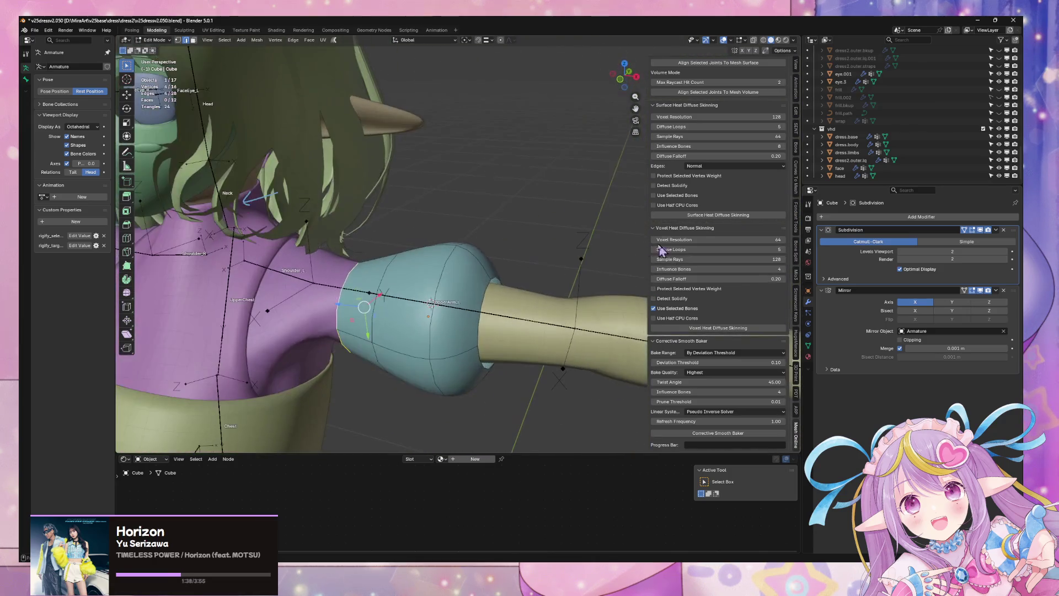
In Object Mode, shift the sleeve object slightly along X, then return to Edit Mode.
{"action": "key", "text": "Tab"}
{"action": "key", "text": "g"}
{"action": "key", "text": "x"}
{"action": "left_click", "coordinate": [464, 292]}
{"action": "scroll", "coordinate": [466, 284], "scroll_direction": "down", "scroll_amount": 5}
{"action": "middle_click_drag", "start_coordinate": [466, 284], "coordinate": [479, 350]}
{"action": "key", "text": "Tab"}
Check the sleeve's placement in Object Mode, make the clothing object active, and re-enter Edit Mode.
{"action": "scroll", "coordinate": [480, 349], "scroll_direction": "up", "scroll_amount": 5}
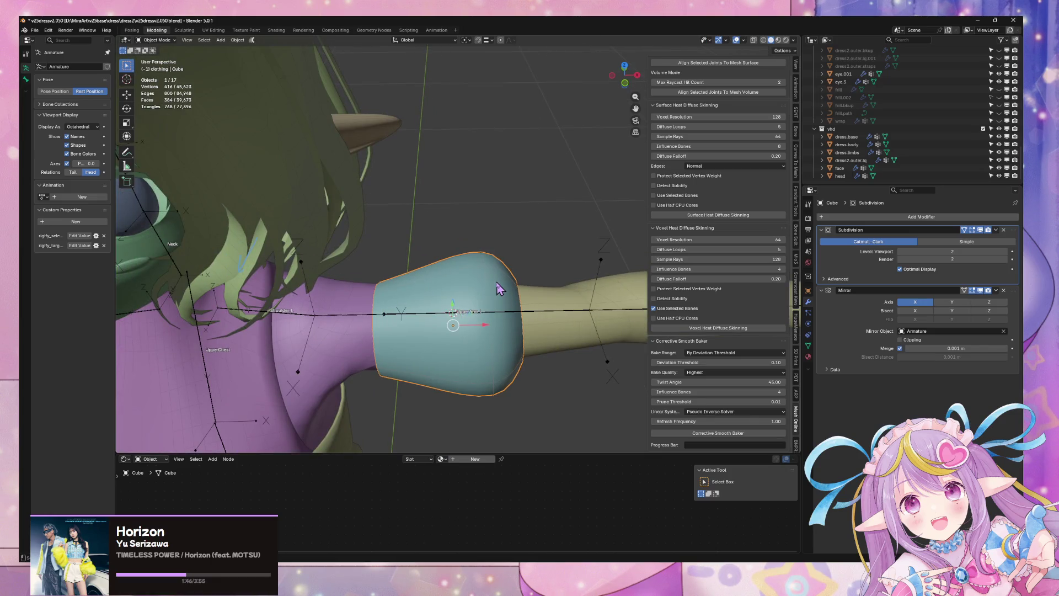
{"action": "key", "text": "a"}
{"action": "key", "text": "Tab"}
{"action": "scroll", "coordinate": [496, 281], "scroll_direction": "down", "scroll_amount": 3}
{"action": "mouse_move", "coordinate": [496, 281]}
{"action": "middle_mouse_down"}
{"action": "mouse_move", "coordinate": [551, 267]}
{"action": "mouse_move", "coordinate": [465, 191]}
{"action": "mouse_move", "coordinate": [524, 193]}
{"action": "mouse_move", "coordinate": [538, 261]}
{"action": "mouse_move", "coordinate": [548, 239]}
{"action": "mouse_move", "coordinate": [471, 281]}
{"action": "middle_mouse_up"}
{"action": "key", "text": "Tab"}
{"action": "scroll", "coordinate": [471, 275], "scroll_direction": "up", "scroll_amount": 3}
{"action": "key", "text": "Tab"}
{"action": "mouse_move", "coordinate": [416, 227]}
{"action": "middle_mouse_down"}
{"action": "mouse_move", "coordinate": [447, 251]}
{"action": "mouse_move", "coordinate": [441, 296]}
{"action": "middle_mouse_up"}
{"action": "left_click", "coordinate": [441, 295], "text": "alt"}
{"action": "left_click", "coordinate": [444, 292]}
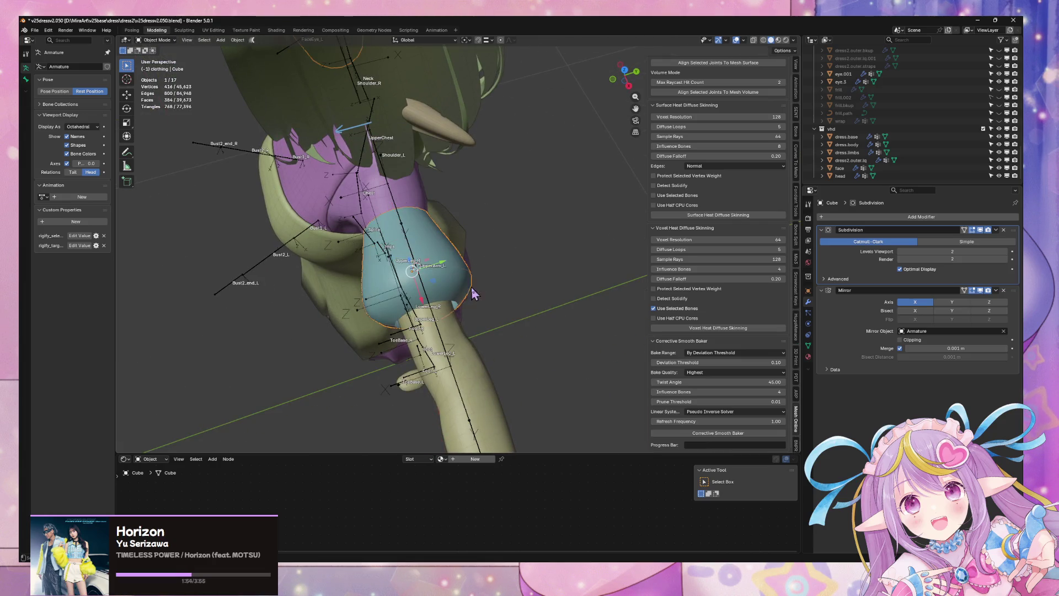
{"action": "key", "text": "Tab"}
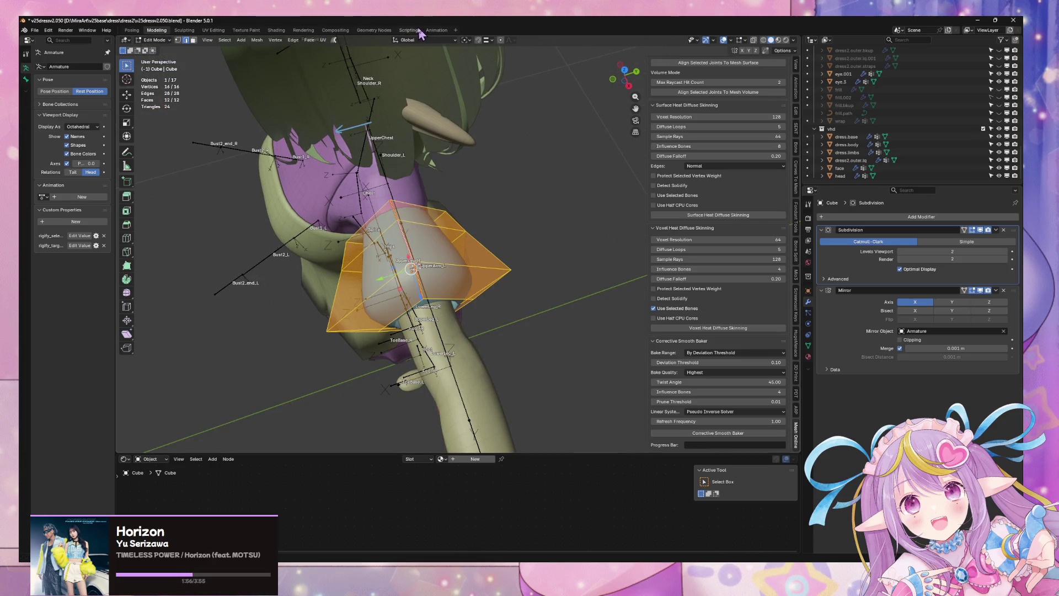
Assign the existing outer.dress material to the sleeve cube.
{"action": "left_click", "coordinate": [411, 30]}
{"action": "scroll", "coordinate": [278, 107], "scroll_direction": "up", "scroll_amount": 5}
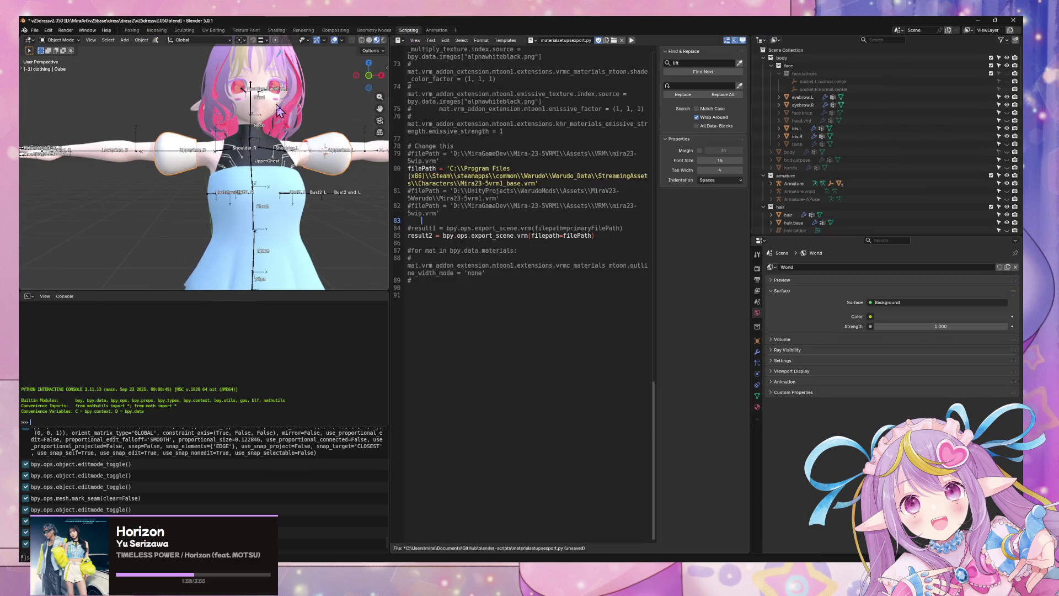
{"action": "left_click", "coordinate": [758, 406]}
{"action": "left_click", "coordinate": [771, 325]}
{"action": "type", "text": "outer"}
{"action": "left_click", "coordinate": [802, 336]}
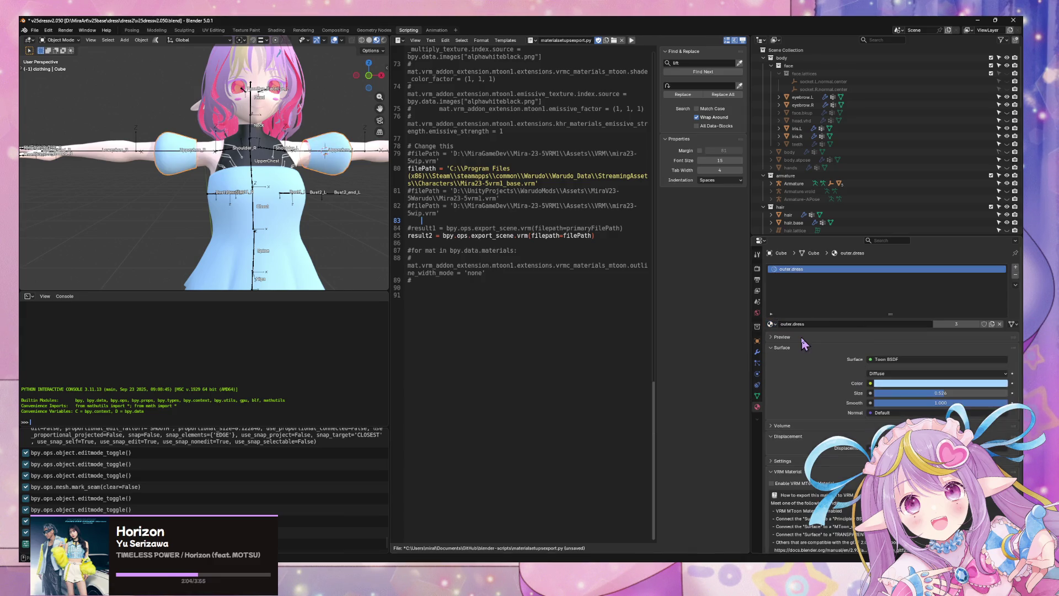
Return to the Modeling workspace and open the Viewport Overlays dropdown.
{"action": "middle_click_drag", "start_coordinate": [284, 148], "coordinate": [301, 173]}
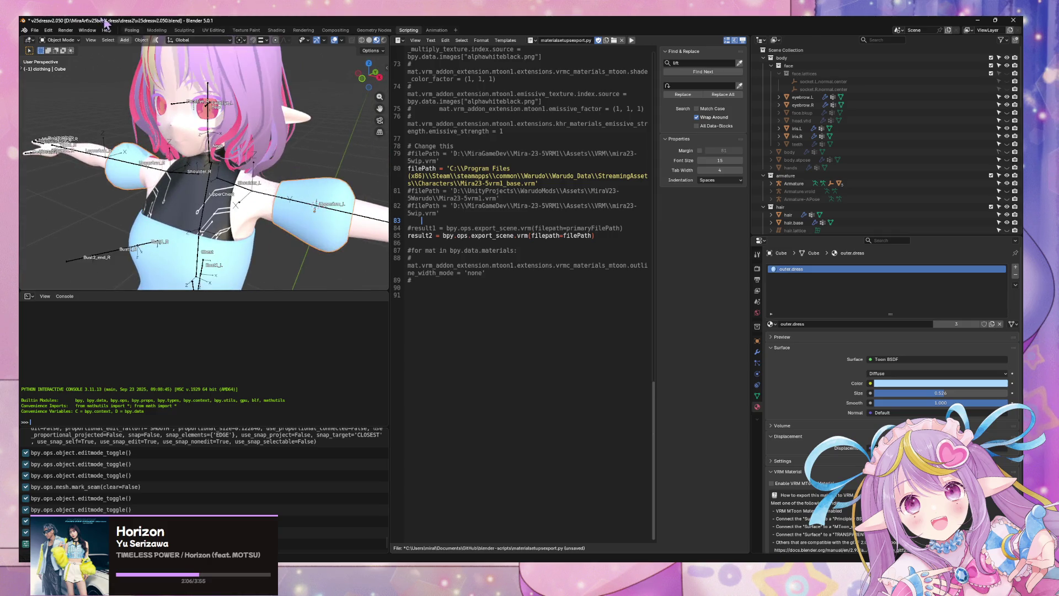
{"action": "left_click", "coordinate": [157, 30]}
{"action": "left_click", "coordinate": [732, 41]}
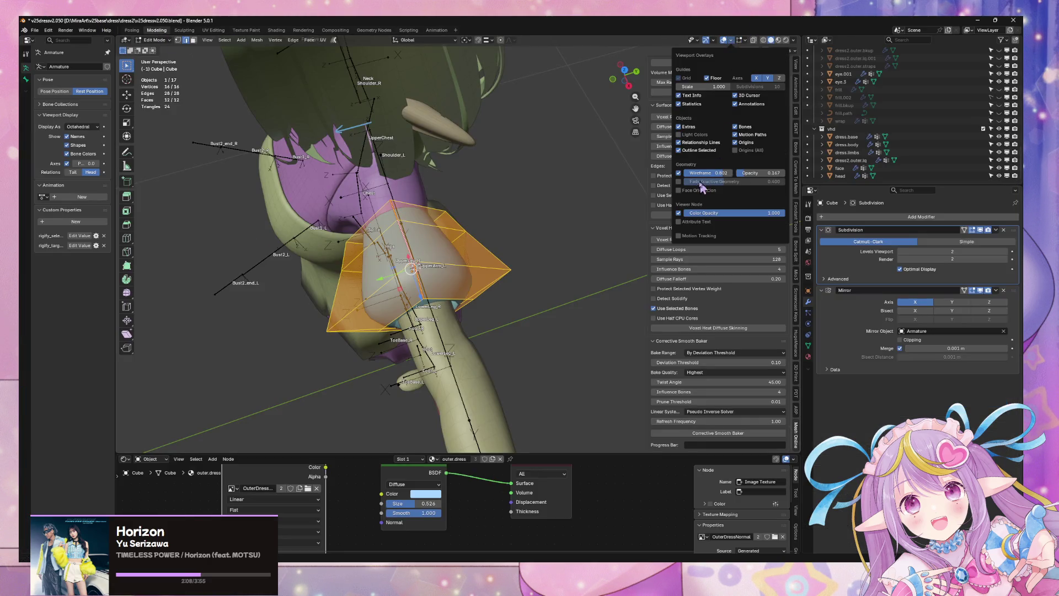
Preview the smoothed sleeve cube in Object Mode, hiding the red hair highlight and framing the arm.
{"action": "key", "text": "Tab"}
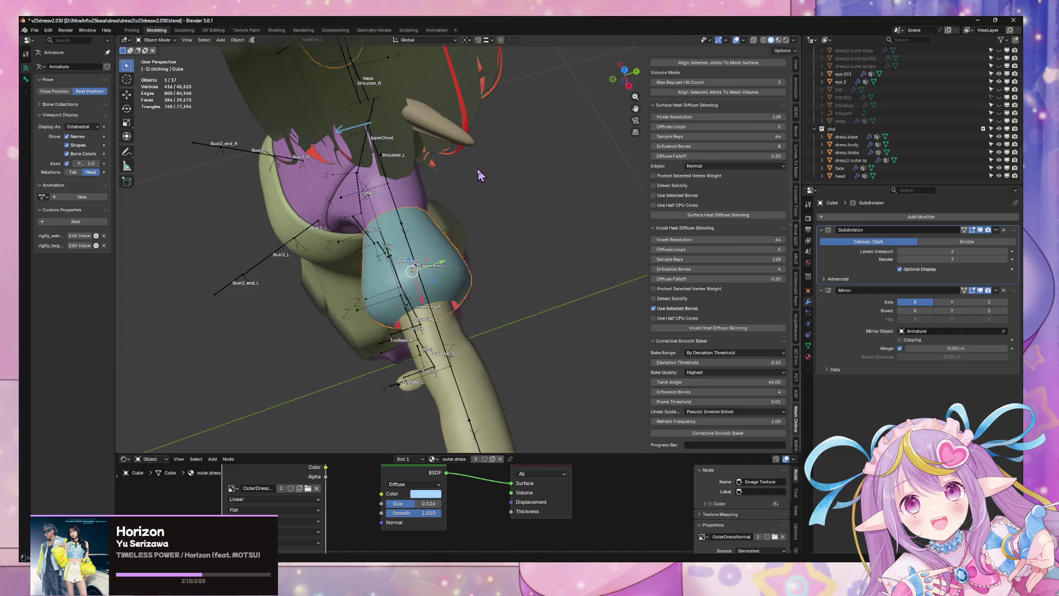
{"action": "middle_click_drag", "start_coordinate": [491, 170], "coordinate": [556, 111]}
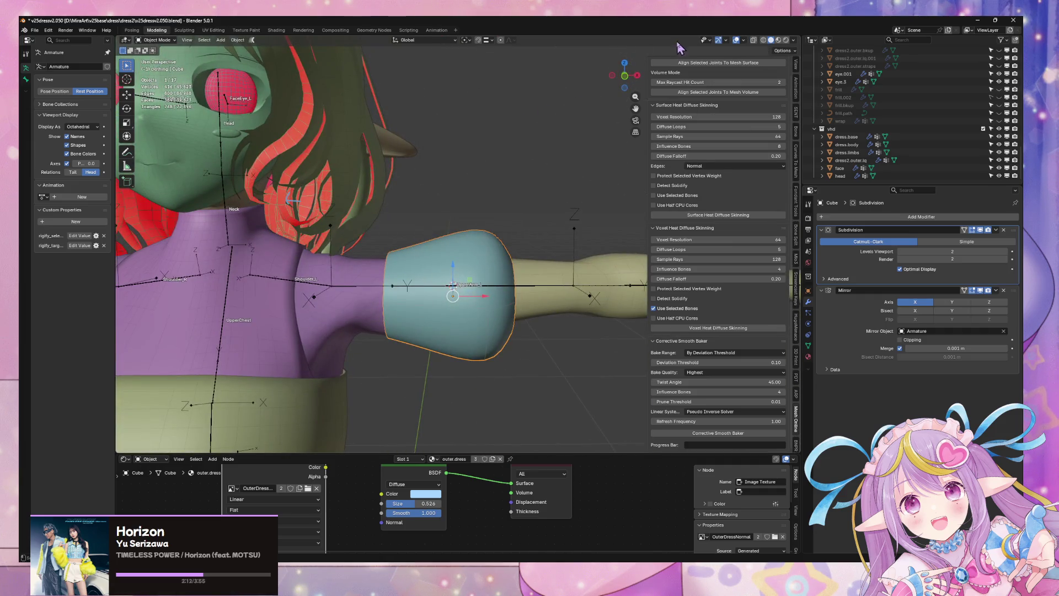
{"action": "left_click", "coordinate": [744, 41]}
{"action": "left_click", "coordinate": [715, 228]}
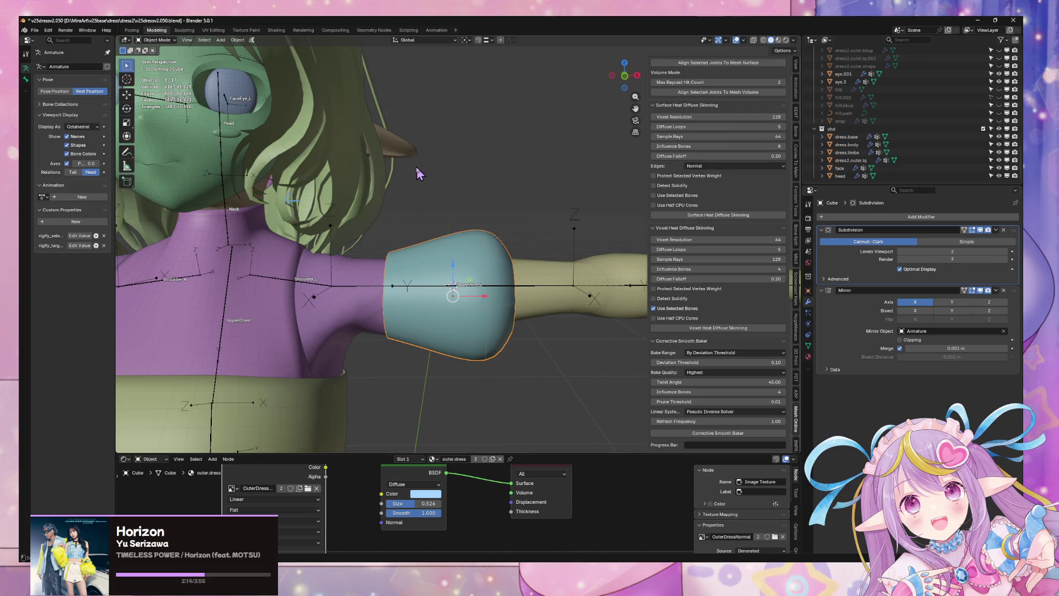
{"action": "key", "text": "Home"}
{"action": "scroll", "coordinate": [441, 171], "scroll_direction": "up", "scroll_amount": 5}
{"action": "mouse_move", "coordinate": [441, 171]}
{"action": "middle_mouse_down"}
{"action": "mouse_move", "coordinate": [472, 120]}
{"action": "mouse_move", "coordinate": [444, 182]}
{"action": "mouse_move", "coordinate": [499, 182]}
{"action": "middle_mouse_up"}
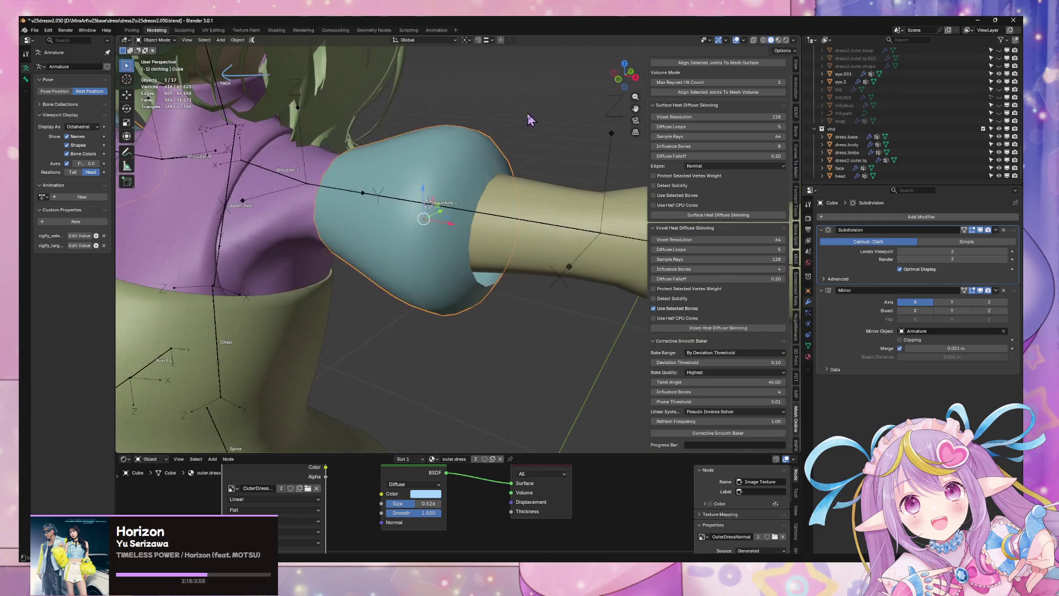
Extrude the sleeve's end edge loop outward along the X axis.
{"action": "key", "text": "Tab"}
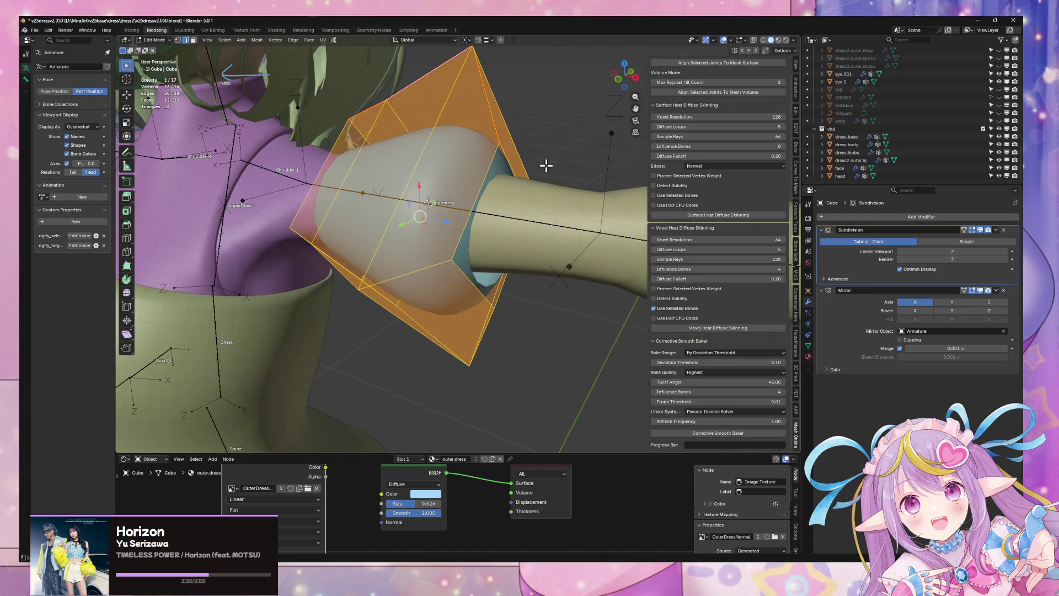
{"action": "key", "text": "e"}
{"action": "key", "text": "Escape"}
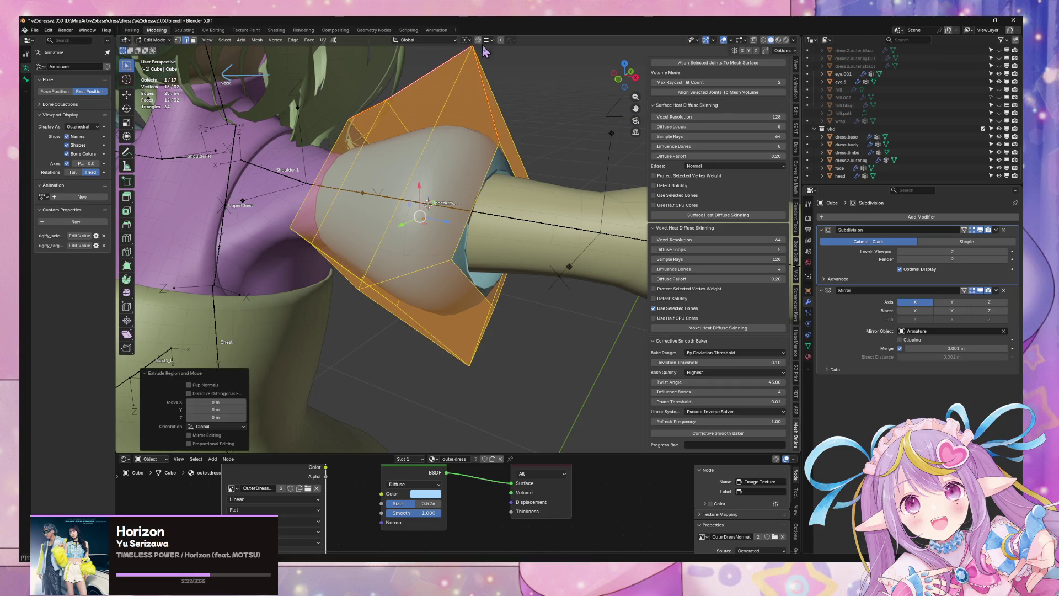
{"action": "key", "text": "ctrl+z"}
{"action": "left_click", "coordinate": [502, 154], "text": "alt"}
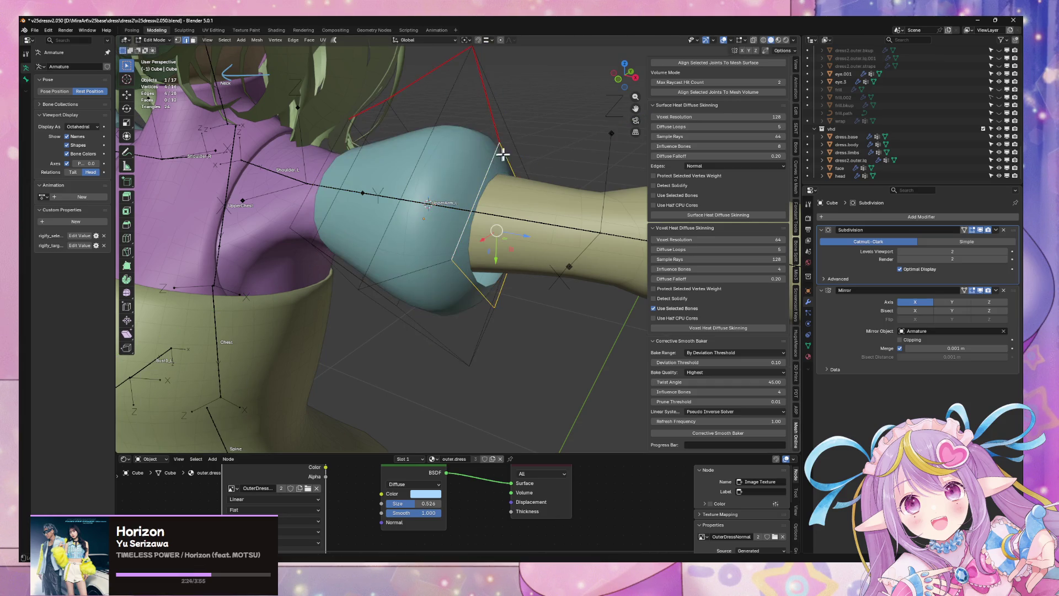
{"action": "key", "text": "e"}
{"action": "key", "text": "x"}
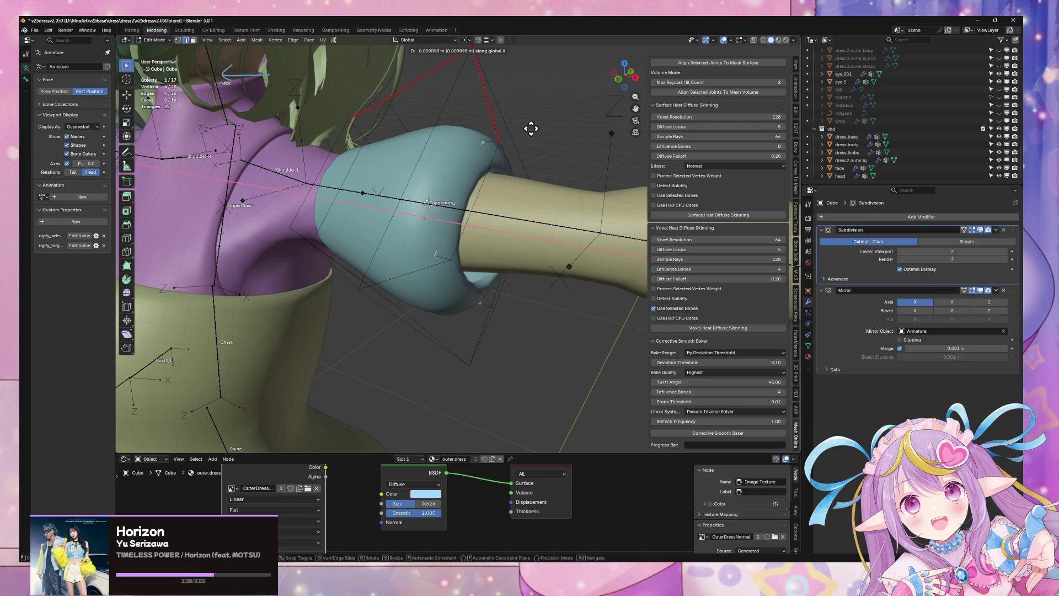
{"action": "left_click", "coordinate": [501, 122]}
Slide the new end loop along the arm on X and grow the selection to the whole cage.
{"action": "mouse_move", "coordinate": [503, 123]}
{"action": "middle_mouse_down"}
{"action": "mouse_move", "coordinate": [544, 96]}
{"action": "mouse_move", "coordinate": [487, 105]}
{"action": "mouse_move", "coordinate": [546, 105]}
{"action": "middle_mouse_up"}
{"action": "key", "text": "g"}
{"action": "key", "text": "x"}
{"action": "left_click", "coordinate": [555, 107]}
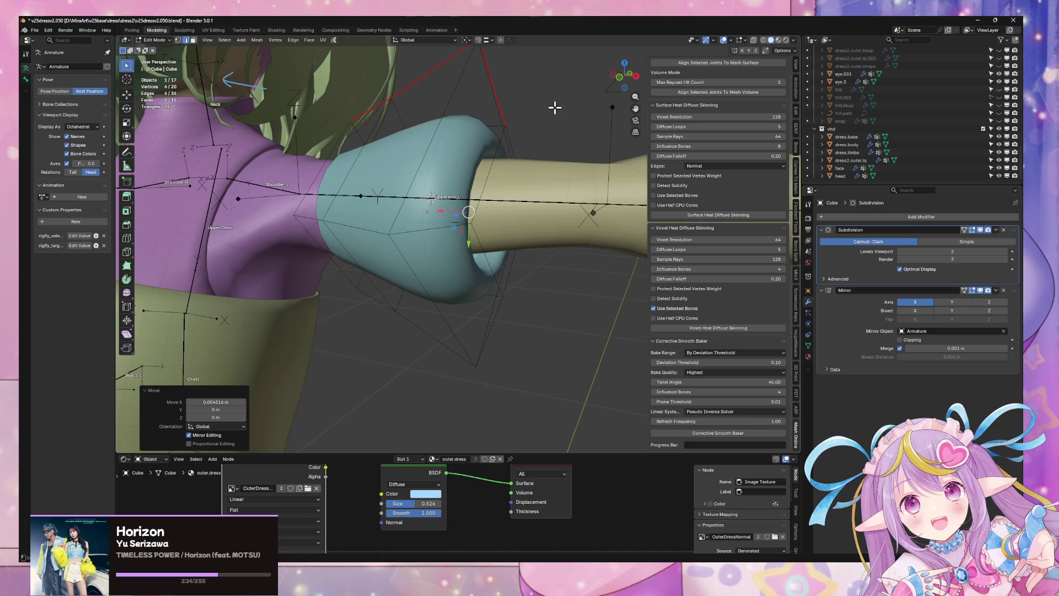
{"action": "key", "text": "ctrl+KP_Add"}
{"action": "key", "text": "ctrl+KP_Add"}
{"action": "key", "text": "KP_Decimal"}
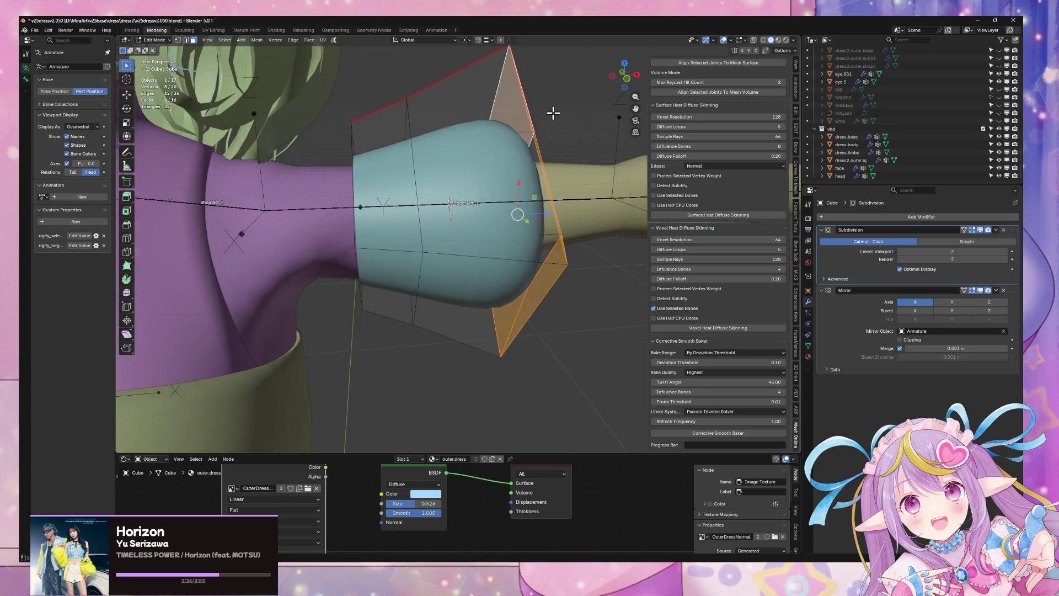
{"action": "key", "text": "ctrl+KP_Add"}
{"action": "key", "text": "g"}
{"action": "key", "text": "z"}
{"action": "key", "text": "Escape"}
Extrude the shoulder-end edge loop in place and shrink it to 0.862.
{"action": "key", "text": "2"}
{"action": "mouse_move", "coordinate": [563, 92]}
{"action": "middle_mouse_down"}
{"action": "mouse_move", "coordinate": [493, 155]}
{"action": "mouse_move", "coordinate": [467, 139]}
{"action": "middle_mouse_up"}
{"action": "left_click", "coordinate": [475, 141], "text": "alt"}
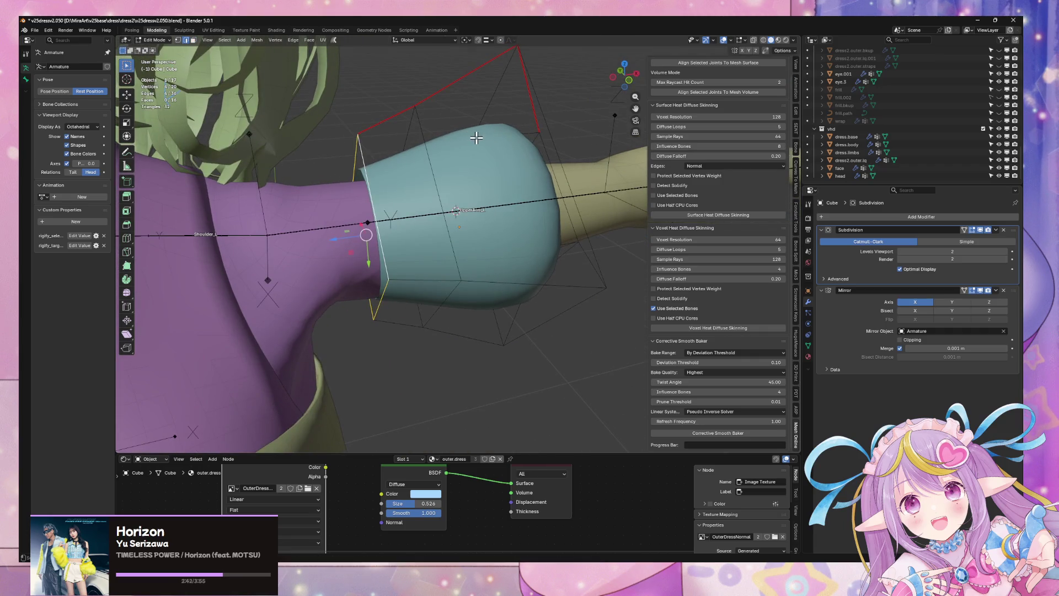
{"action": "key", "text": "e"}
{"action": "key", "text": "Escape"}
{"action": "key", "text": "s"}
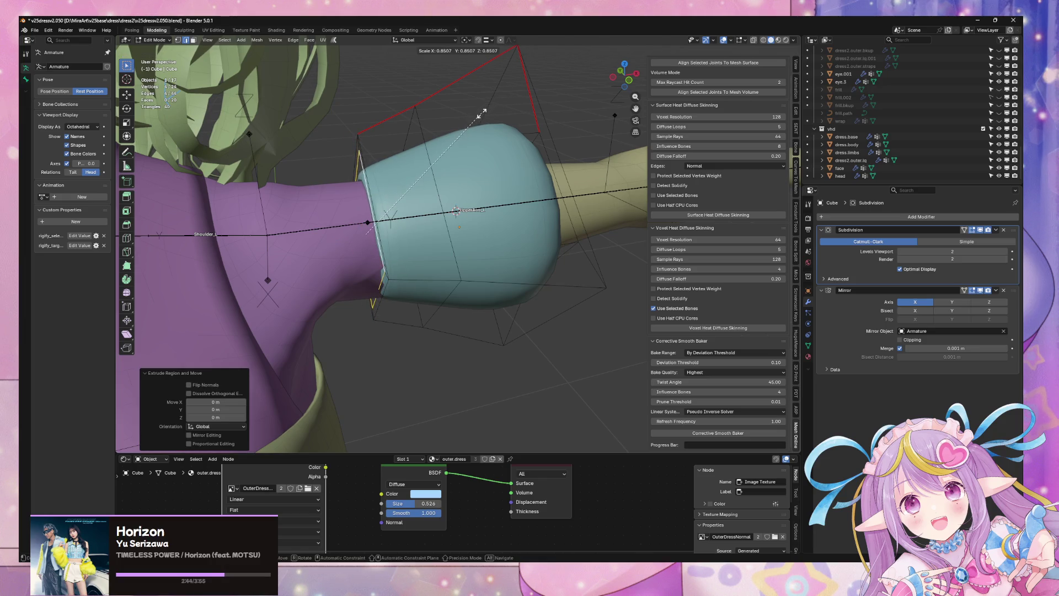
{"action": "left_click", "coordinate": [482, 110]}
Shift the shoulder loop slightly along X, setting its scale to 0.967.
{"action": "mouse_move", "coordinate": [482, 111]}
{"action": "middle_mouse_down"}
{"action": "mouse_move", "coordinate": [477, 135]}
{"action": "mouse_move", "coordinate": [474, 121]}
{"action": "mouse_move", "coordinate": [526, 121]}
{"action": "mouse_move", "coordinate": [480, 142]}
{"action": "mouse_move", "coordinate": [517, 121]}
{"action": "middle_mouse_up"}
{"action": "key", "text": "g"}
{"action": "key", "text": "x"}
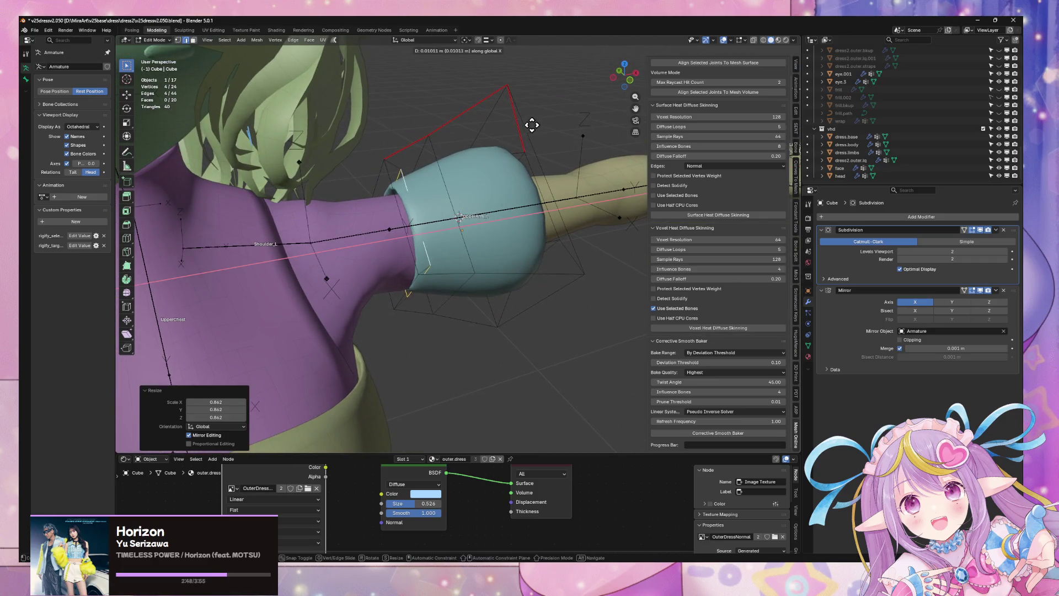
{"action": "left_click", "coordinate": [518, 126]}
{"action": "left_click", "coordinate": [518, 133]}
{"action": "key", "text": "g"}
{"action": "key", "text": "x"}
{"action": "left_click", "coordinate": [524, 133]}
Deselect the cuff's right face and shift the remaining faces along Y.
{"action": "mouse_move", "coordinate": [523, 133]}
{"action": "middle_mouse_down"}
{"action": "mouse_move", "coordinate": [503, 127]}
{"action": "mouse_move", "coordinate": [524, 122]}
{"action": "mouse_move", "coordinate": [458, 192]}
{"action": "mouse_move", "coordinate": [480, 165]}
{"action": "middle_mouse_up"}
{"action": "left_click", "coordinate": [499, 187], "text": "shift"}
{"action": "key", "text": "g"}
{"action": "key", "text": "y"}
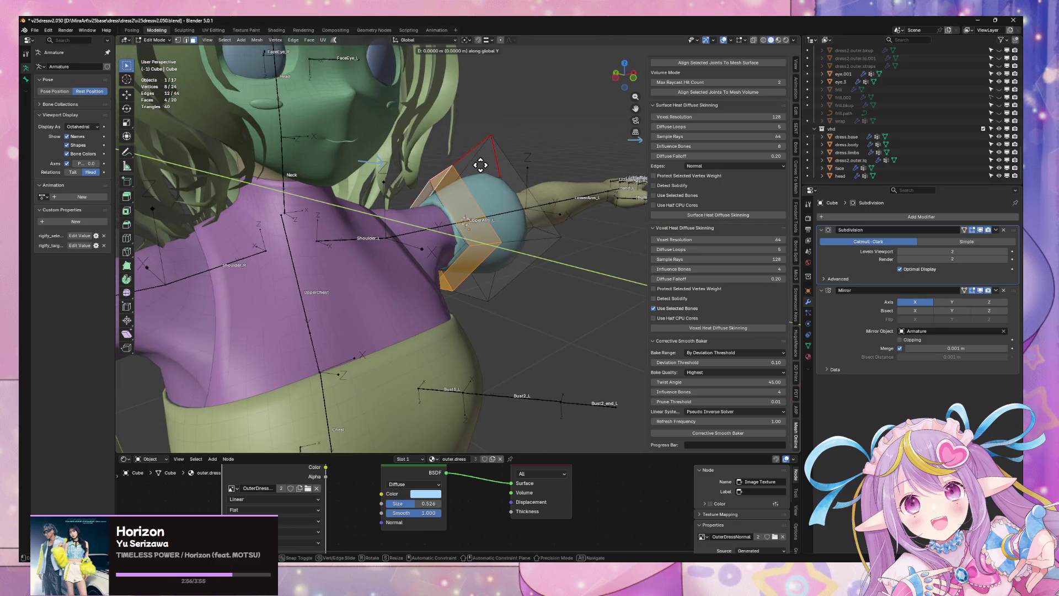
{"action": "left_click", "coordinate": [480, 164]}
Select the top face, move it along Y and enlarge it slightly.
{"action": "scroll", "coordinate": [484, 165], "scroll_direction": "up", "scroll_amount": 4}
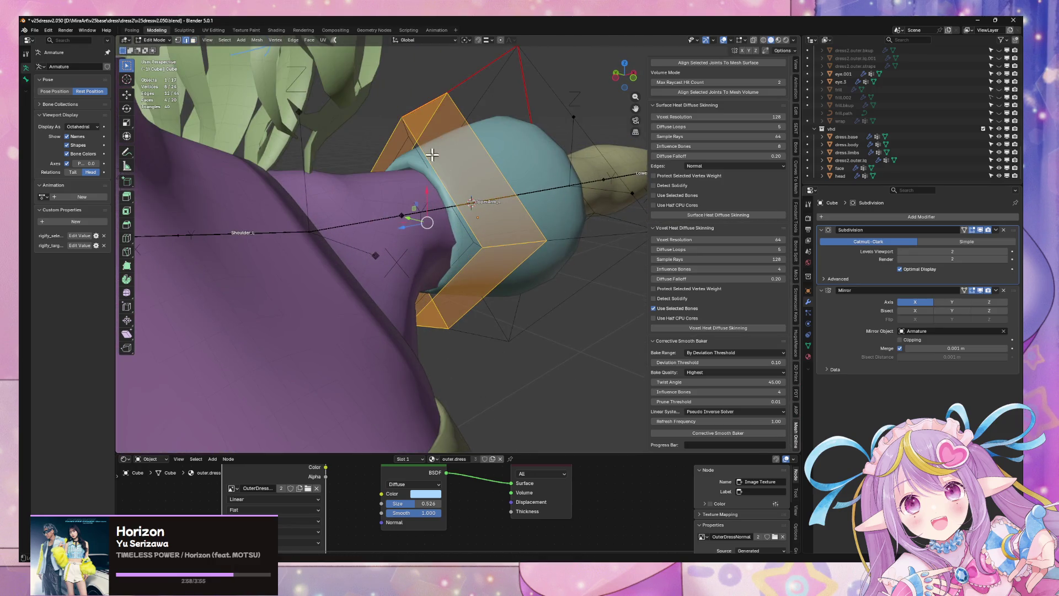
{"action": "key", "text": "alt+a"}
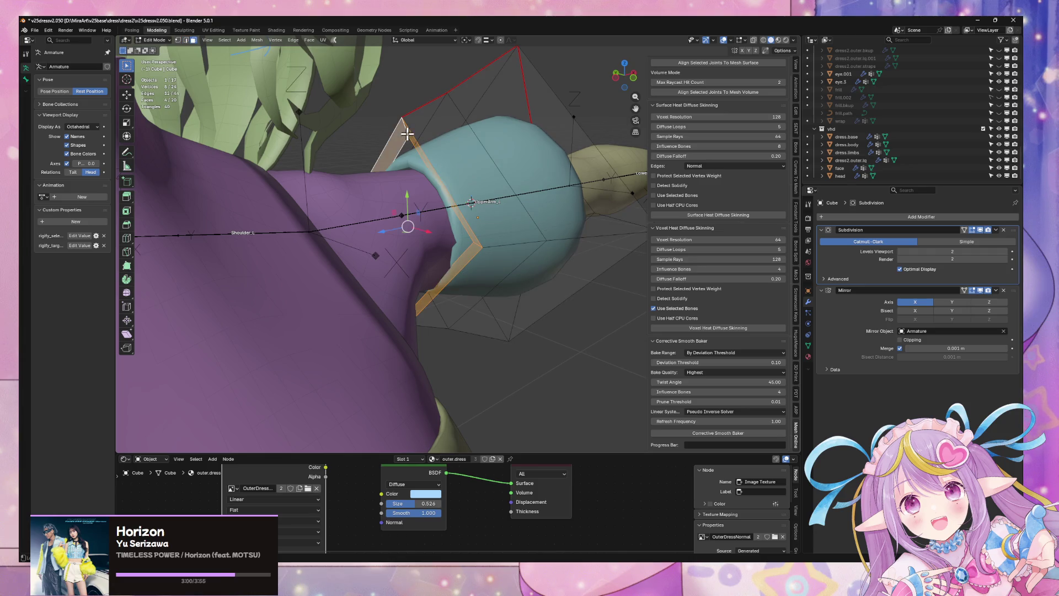
{"action": "left_click", "coordinate": [428, 103], "text": "shift"}
{"action": "key", "text": "g"}
{"action": "key", "text": "y"}
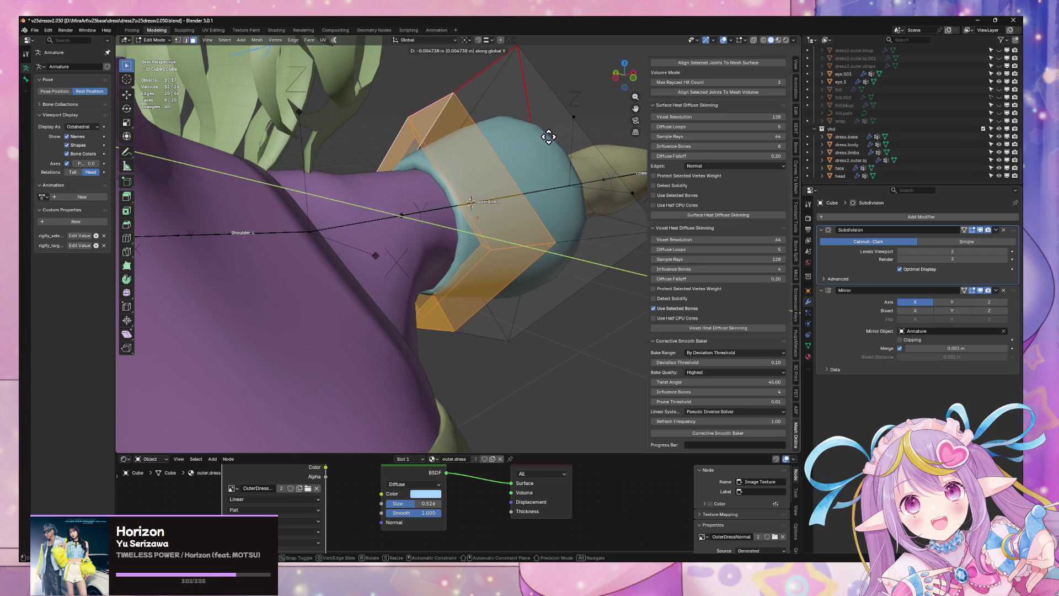
{"action": "left_click", "coordinate": [549, 138]}
{"action": "key", "text": "s"}
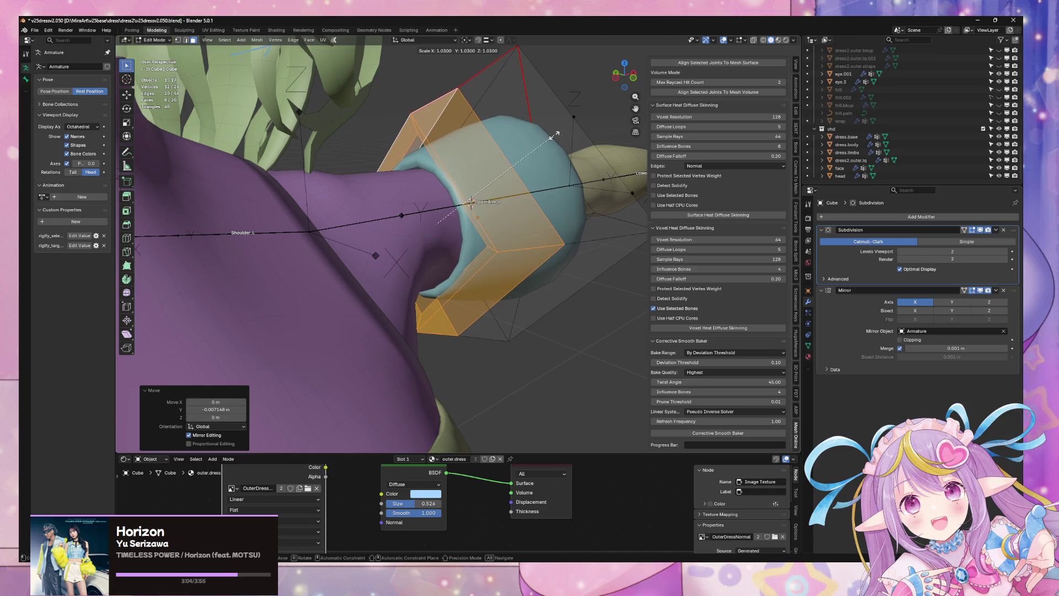
{"action": "left_click", "coordinate": [560, 136]}
{"action": "scroll", "coordinate": [551, 141], "scroll_direction": "down", "scroll_amount": 10}
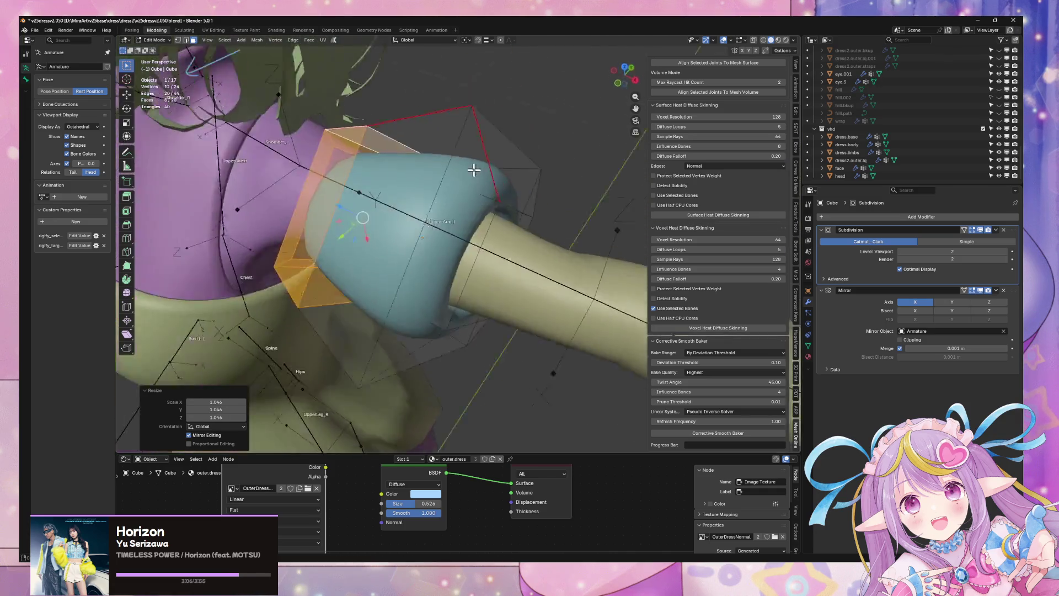
Check the sleeve from the front, then stretch and move the selection along Y.
{"action": "key", "text": "Tab"}
{"action": "key", "text": "Tab"}
{"action": "mouse_move", "coordinate": [550, 143]}
{"action": "middle_mouse_down"}
{"action": "mouse_move", "coordinate": [513, 127]}
{"action": "mouse_move", "coordinate": [527, 165]}
{"action": "mouse_move", "coordinate": [551, 165]}
{"action": "mouse_move", "coordinate": [568, 143]}
{"action": "middle_mouse_up"}
{"action": "scroll", "coordinate": [527, 165], "scroll_direction": "up", "scroll_amount": 5}
{"action": "key", "text": "s"}
{"action": "key", "text": "y"}
{"action": "left_click", "coordinate": [579, 155]}
{"action": "key", "text": "g"}
{"action": "key", "text": "y"}
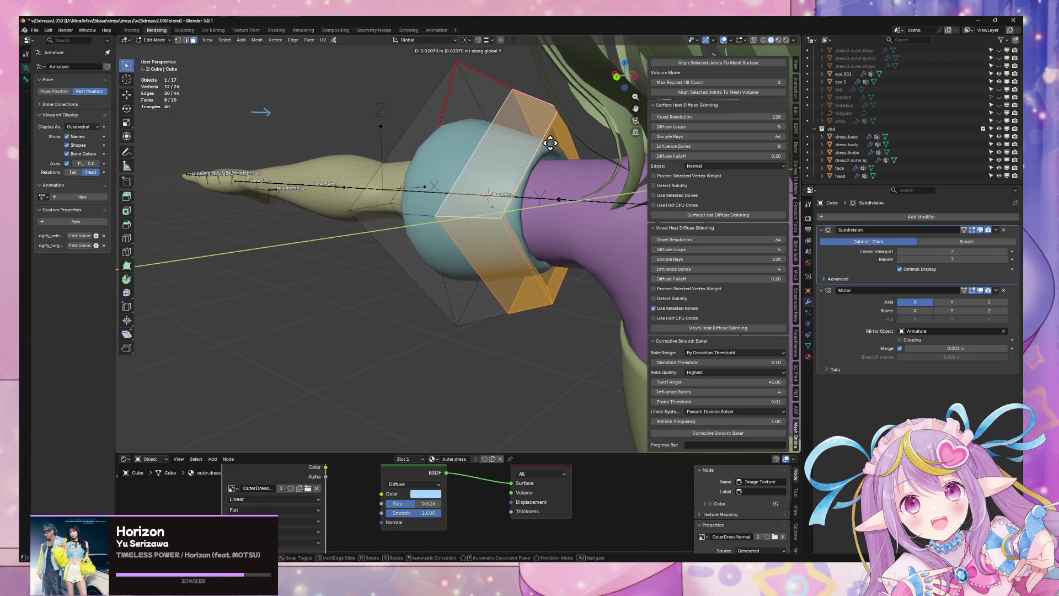
{"action": "left_click", "coordinate": [555, 145]}
Widen the selected faces across Y and Z to 1.161.
{"action": "mouse_move", "coordinate": [542, 167]}
{"action": "middle_mouse_down"}
{"action": "mouse_move", "coordinate": [667, 220]}
{"action": "mouse_move", "coordinate": [750, 159]}
{"action": "mouse_move", "coordinate": [494, 178]}
{"action": "mouse_move", "coordinate": [489, 134]}
{"action": "mouse_move", "coordinate": [557, 130]}
{"action": "mouse_move", "coordinate": [551, 139]}
{"action": "middle_mouse_up"}
{"action": "key", "text": "s"}
{"action": "key", "text": "shift+x"}
{"action": "left_click", "coordinate": [505, 131]}
Nudge the cuff's edge loop along X and shrink it to 0.953.
{"action": "key", "text": "2"}
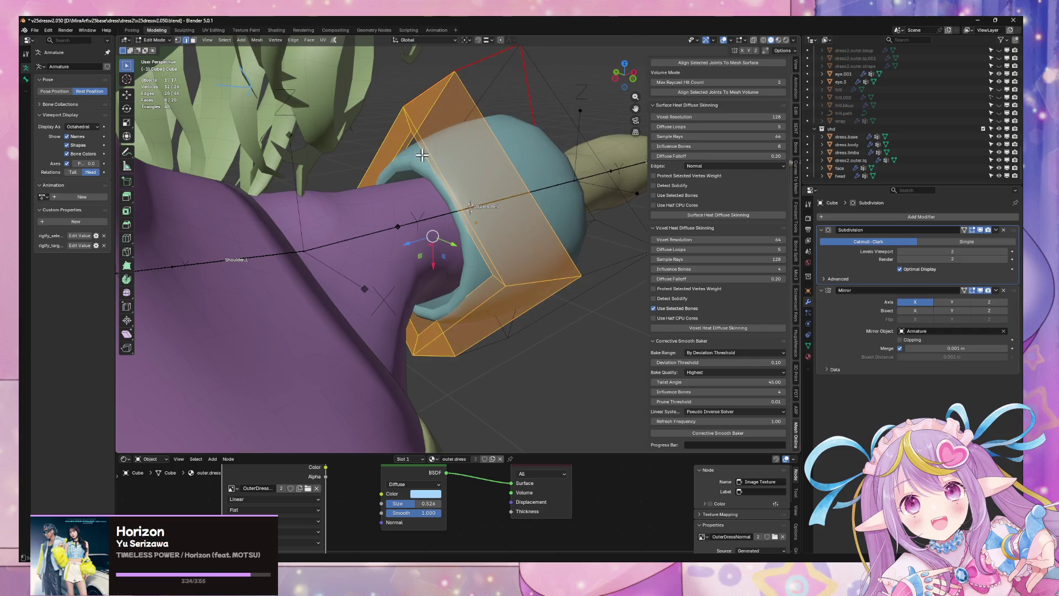
{"action": "left_click", "coordinate": [422, 155], "text": "alt"}
{"action": "key", "text": "g"}
{"action": "key", "text": "x"}
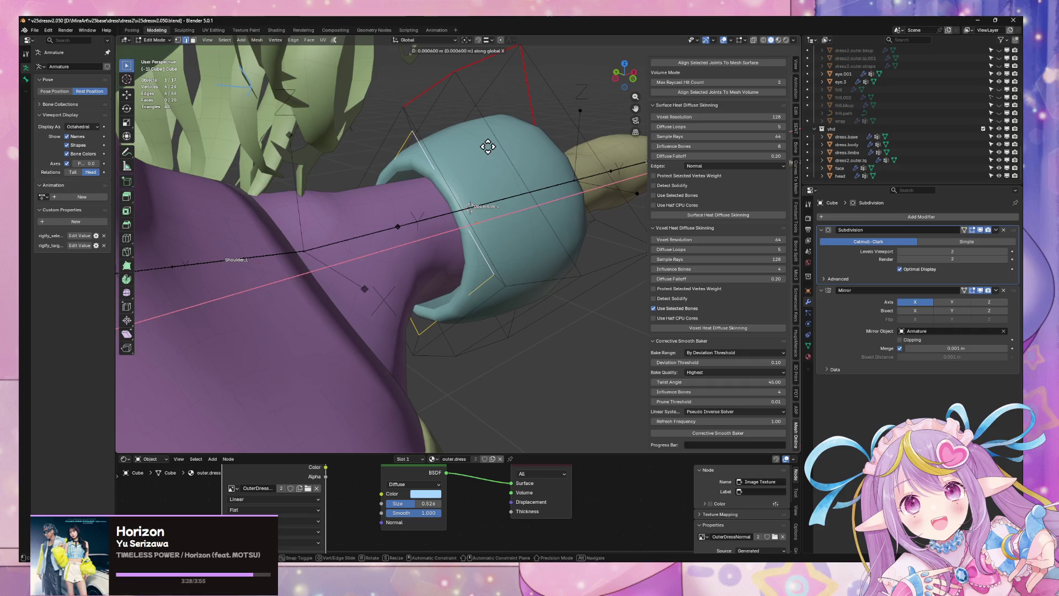
{"action": "left_click", "coordinate": [487, 147]}
{"action": "key", "text": "s"}
{"action": "left_click", "coordinate": [546, 114]}
Preview both sleeves from below, then resume editing with see-through shading and overlays on.
{"action": "mouse_move", "coordinate": [546, 114]}
{"action": "middle_mouse_down"}
{"action": "mouse_move", "coordinate": [511, 130]}
{"action": "mouse_move", "coordinate": [531, 151]}
{"action": "mouse_move", "coordinate": [567, 113]}
{"action": "mouse_move", "coordinate": [553, 97]}
{"action": "middle_mouse_up"}
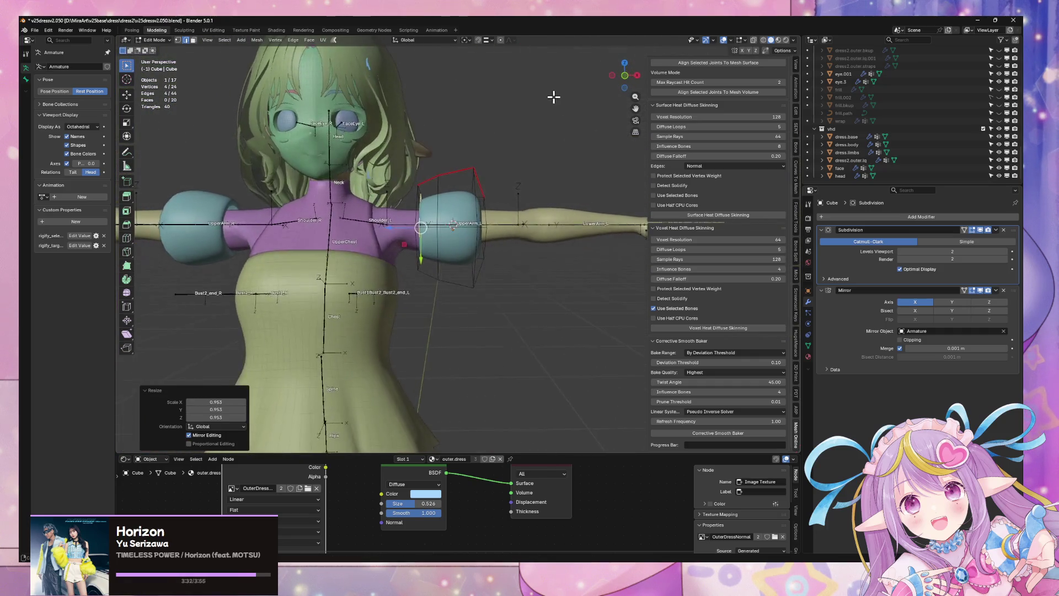
{"action": "key", "text": "Tab"}
{"action": "middle_click_drag", "start_coordinate": [562, 158], "coordinate": [456, 190]}
{"action": "scroll", "coordinate": [455, 190], "scroll_direction": "up", "scroll_amount": 2}
{"action": "key", "text": "Tab"}
{"action": "mouse_move", "coordinate": [527, 224]}
{"action": "middle_mouse_down"}
{"action": "mouse_move", "coordinate": [563, 204]}
{"action": "mouse_move", "coordinate": [560, 165]}
{"action": "mouse_move", "coordinate": [517, 194]}
{"action": "mouse_move", "coordinate": [525, 151]}
{"action": "mouse_move", "coordinate": [554, 148]}
{"action": "mouse_move", "coordinate": [566, 174]}
{"action": "middle_mouse_up"}
{"action": "scroll", "coordinate": [527, 185], "scroll_direction": "up", "scroll_amount": 4}
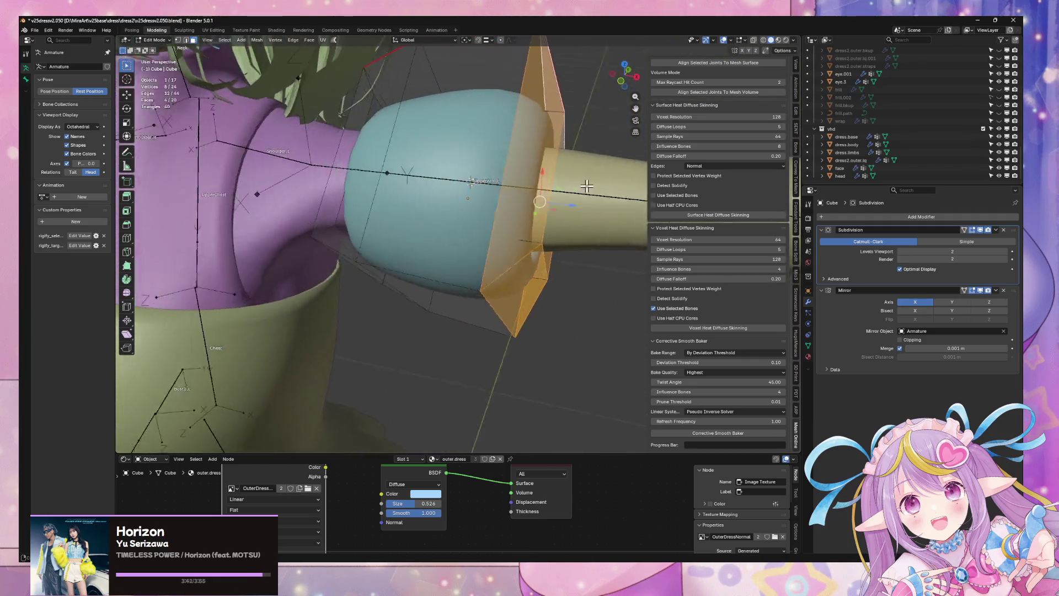
{"action": "scroll", "coordinate": [567, 177], "scroll_direction": "up", "scroll_amount": 3}
{"action": "key", "text": "alt+z"}
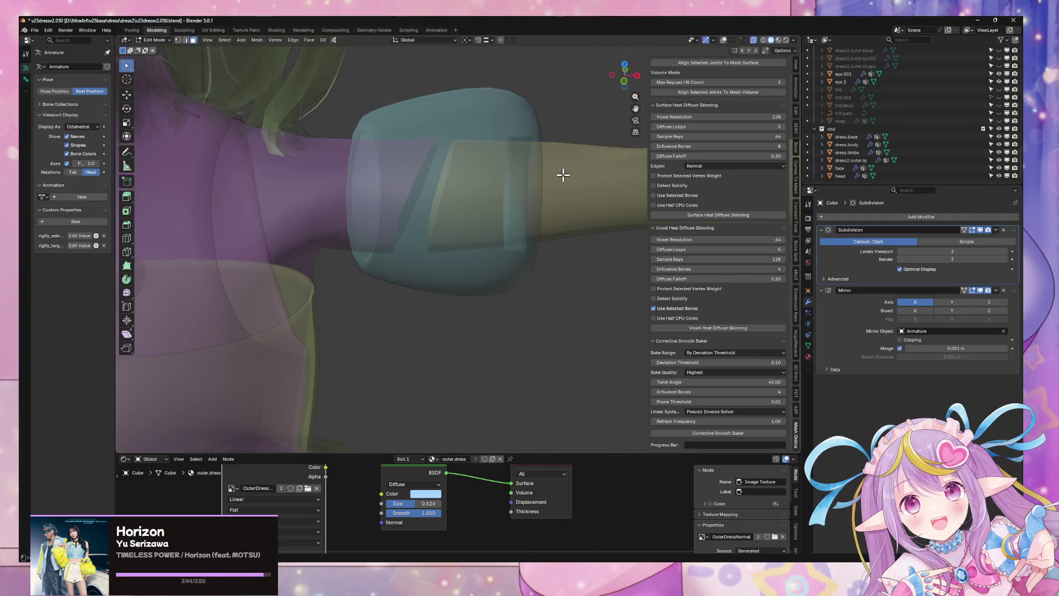
{"action": "left_click", "coordinate": [723, 41]}
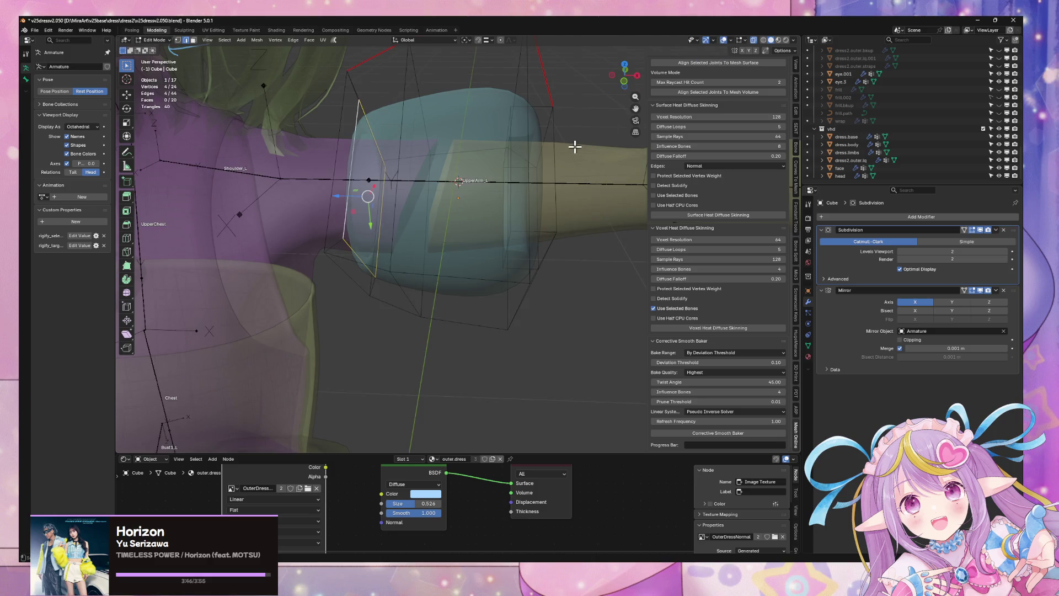
Select a single sleeve edge loop and rescale it, then turn see-through shading off.
{"action": "left_click", "coordinate": [532, 111], "text": "alt"}
{"action": "mouse_move", "coordinate": [532, 110]}
{"action": "middle_mouse_down"}
{"action": "mouse_move", "coordinate": [552, 138]}
{"action": "mouse_move", "coordinate": [584, 125]}
{"action": "mouse_move", "coordinate": [553, 123]}
{"action": "mouse_move", "coordinate": [544, 127]}
{"action": "mouse_move", "coordinate": [604, 135]}
{"action": "mouse_move", "coordinate": [494, 221]}
{"action": "middle_mouse_up"}
{"action": "key", "text": "2"}
{"action": "left_click", "coordinate": [557, 142], "text": "alt"}
{"action": "key", "text": "s"}
{"action": "left_click", "coordinate": [588, 129]}
{"action": "key", "text": "alt+z"}
Try moving the loop along X, then undo the move.
{"action": "key", "text": "g"}
{"action": "key", "text": "x"}
{"action": "left_click", "coordinate": [578, 129]}
{"action": "scroll", "coordinate": [579, 135], "scroll_direction": "up", "scroll_amount": 4}
{"action": "key", "text": "ctrl+z"}
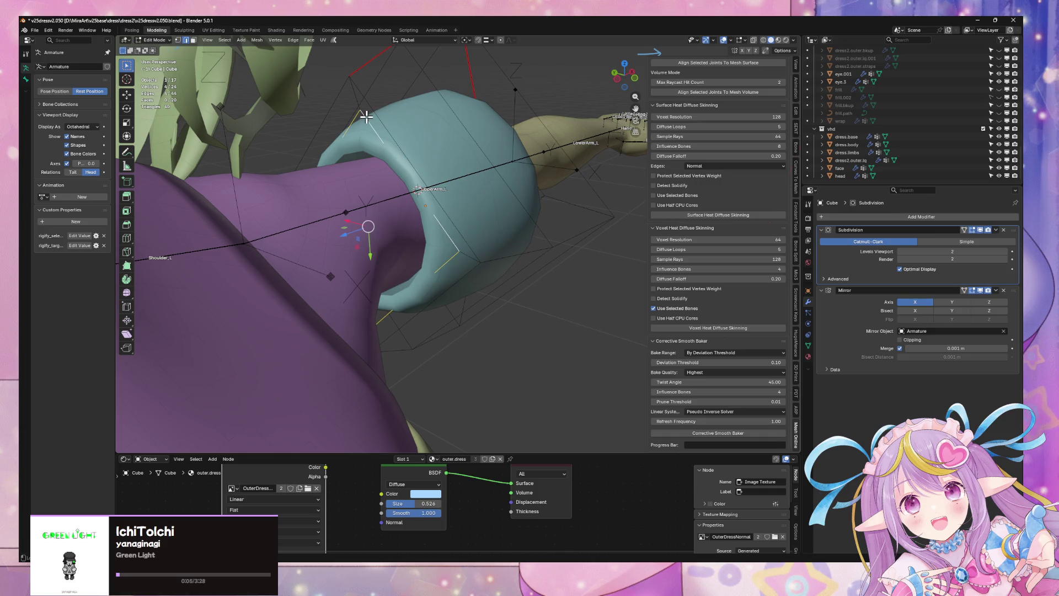
Shift the loop along Y instead and select the vertical edge loop at the sleeve's far end.
{"action": "middle_click_drag", "start_coordinate": [490, 125], "coordinate": [494, 111]}
{"action": "key", "text": "g"}
{"action": "key", "text": "x"}
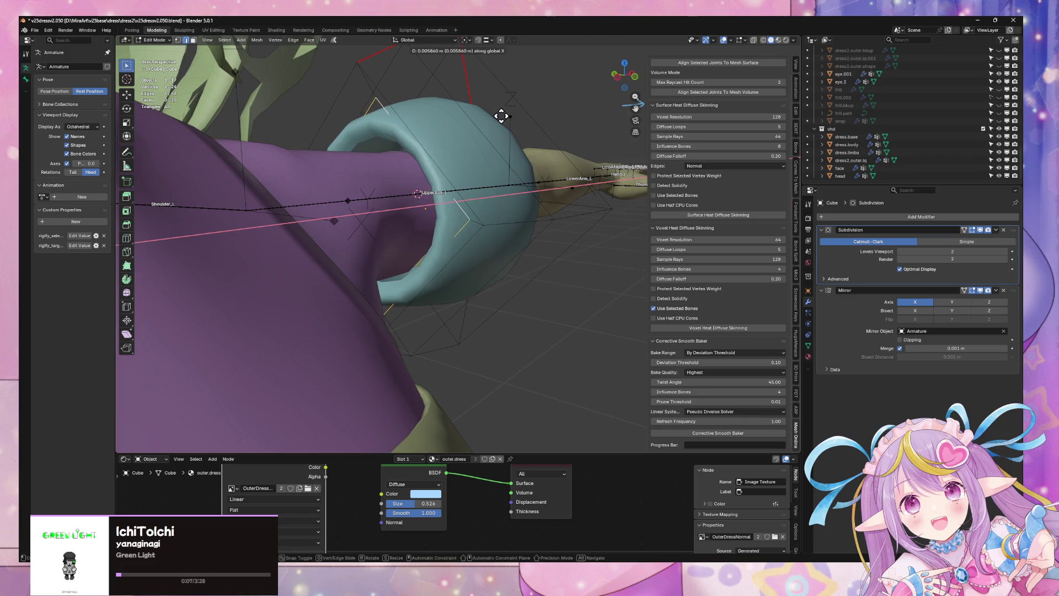
{"action": "key", "text": "y"}
{"action": "left_click", "coordinate": [494, 117]}
{"action": "mouse_move", "coordinate": [494, 118]}
{"action": "middle_mouse_down"}
{"action": "mouse_move", "coordinate": [485, 153]}
{"action": "mouse_move", "coordinate": [529, 172]}
{"action": "middle_mouse_up"}
{"action": "scroll", "coordinate": [496, 158], "scroll_direction": "up", "scroll_amount": 5}
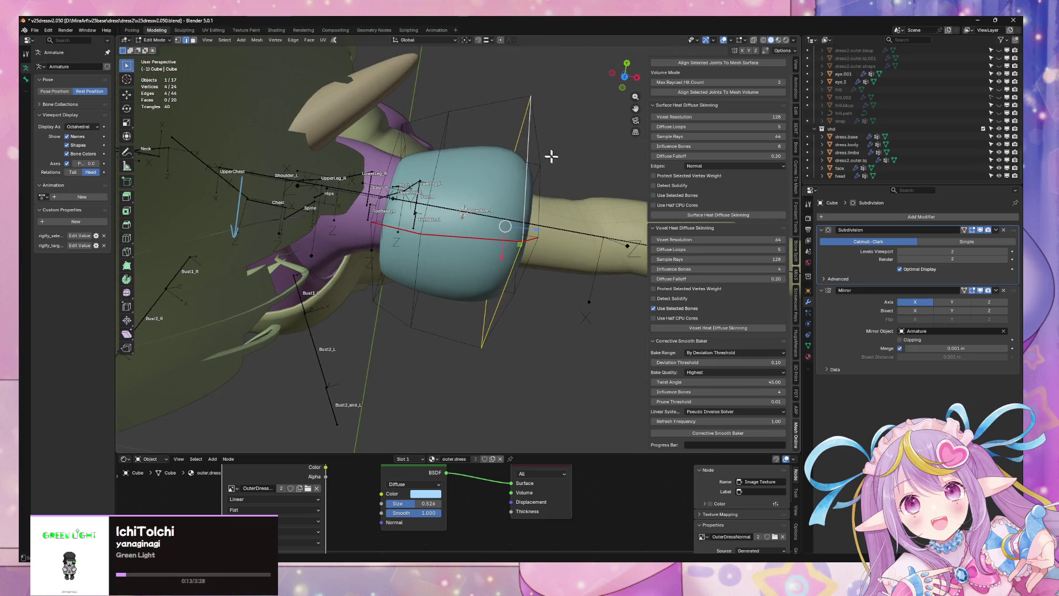
{"action": "left_click", "coordinate": [525, 139], "text": "alt"}
Mark the chosen edge loop as a seam, select the seam-bounded faces and shift them along the arm.
{"action": "key", "text": "ctrl+e"}
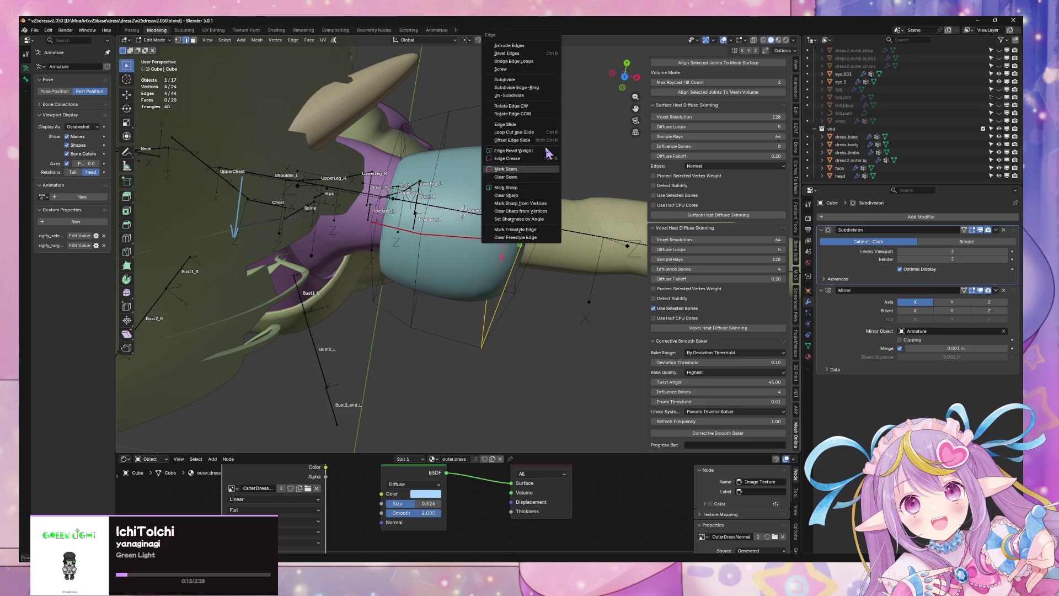
{"action": "left_click", "coordinate": [534, 171]}
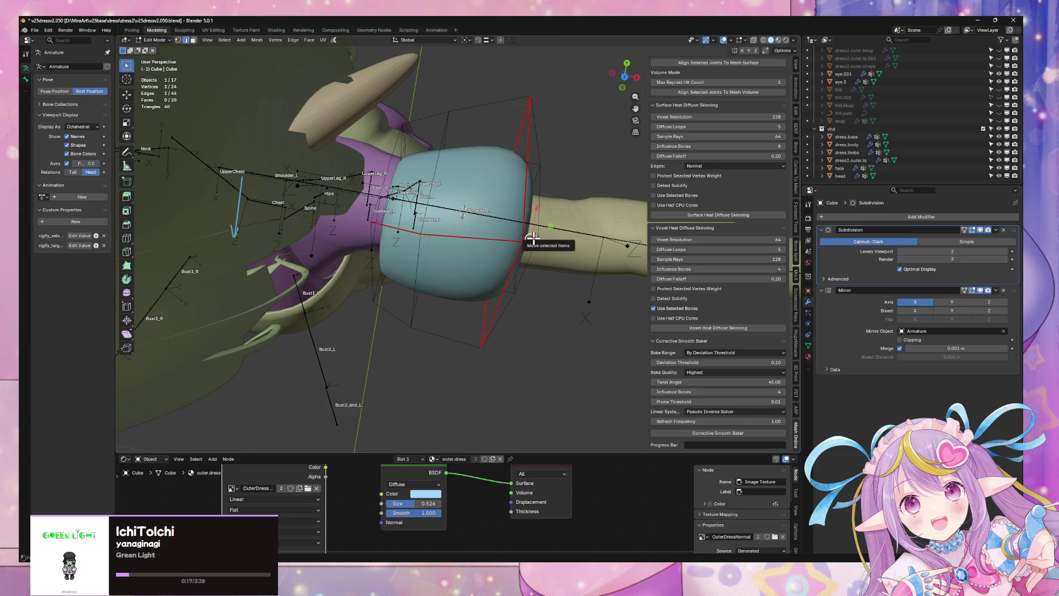
{"action": "key", "text": "ctrl+l"}
{"action": "left_click_drag", "start_coordinate": [532, 237], "coordinate": [535, 245]}
From the top view, move the whole sleeve cube 0.019 m along X.
{"action": "middle_click_drag", "start_coordinate": [535, 245], "coordinate": [483, 197]}
{"action": "mouse_move", "coordinate": [549, 177]}
{"action": "middle_mouse_down"}
{"action": "mouse_move", "coordinate": [501, 177]}
{"action": "mouse_move", "coordinate": [505, 209]}
{"action": "middle_mouse_up"}
{"action": "key", "text": "KP_7"}
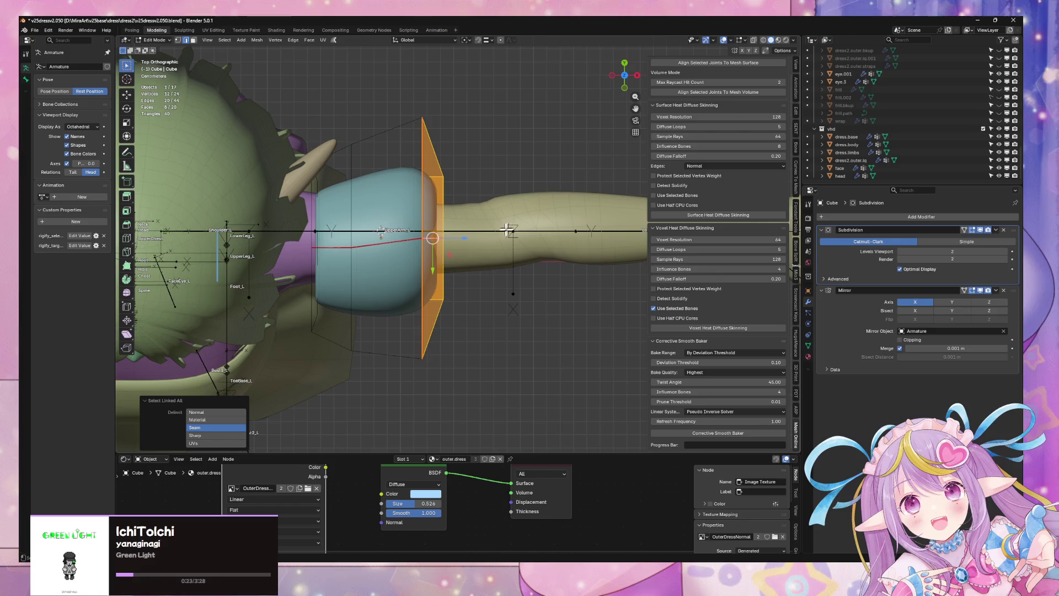
{"action": "key", "text": "a"}
{"action": "key", "text": "g"}
{"action": "key", "text": "x"}
{"action": "left_click", "coordinate": [496, 156]}
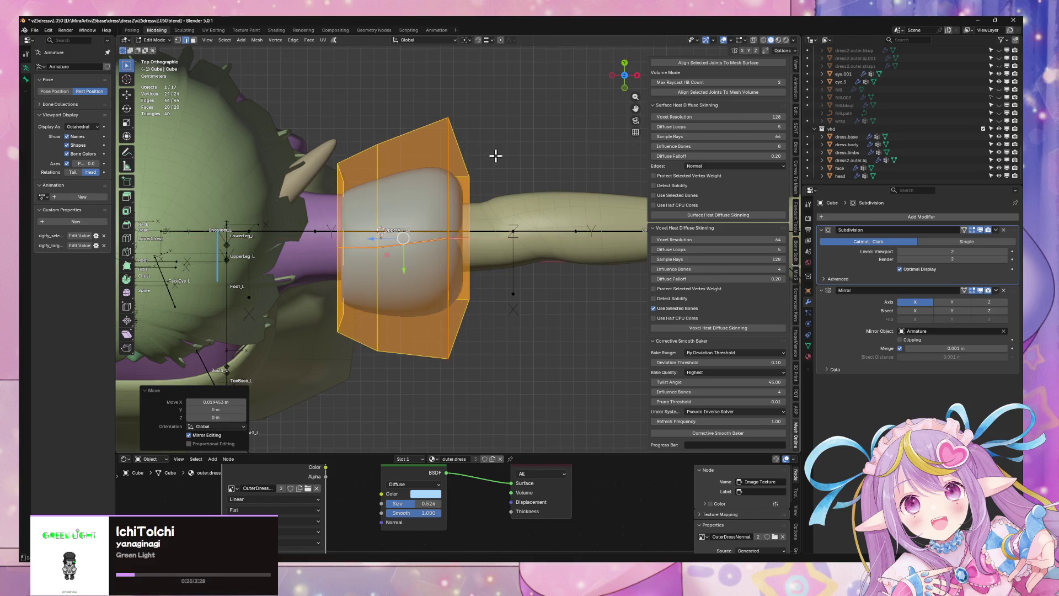
Mark another edge loop on the sleeve as a seam.
{"action": "left_click", "coordinate": [372, 179], "text": "alt"}
{"action": "key", "text": "ctrl+e"}
{"action": "left_click", "coordinate": [383, 176]}
{"action": "mouse_move", "coordinate": [379, 170]}
{"action": "middle_mouse_down"}
{"action": "mouse_move", "coordinate": [390, 170]}
{"action": "mouse_move", "coordinate": [407, 89]}
{"action": "mouse_move", "coordinate": [440, 85]}
{"action": "mouse_move", "coordinate": [534, 147]}
{"action": "mouse_move", "coordinate": [541, 126]}
{"action": "mouse_move", "coordinate": [531, 232]}
{"action": "middle_mouse_up"}
Select a ring of sleeve faces and shift them slightly along Y.
{"action": "key", "text": "alt+a"}
{"action": "left_click", "coordinate": [532, 233]}
{"action": "scroll", "coordinate": [573, 232], "scroll_direction": "up", "scroll_amount": 5}
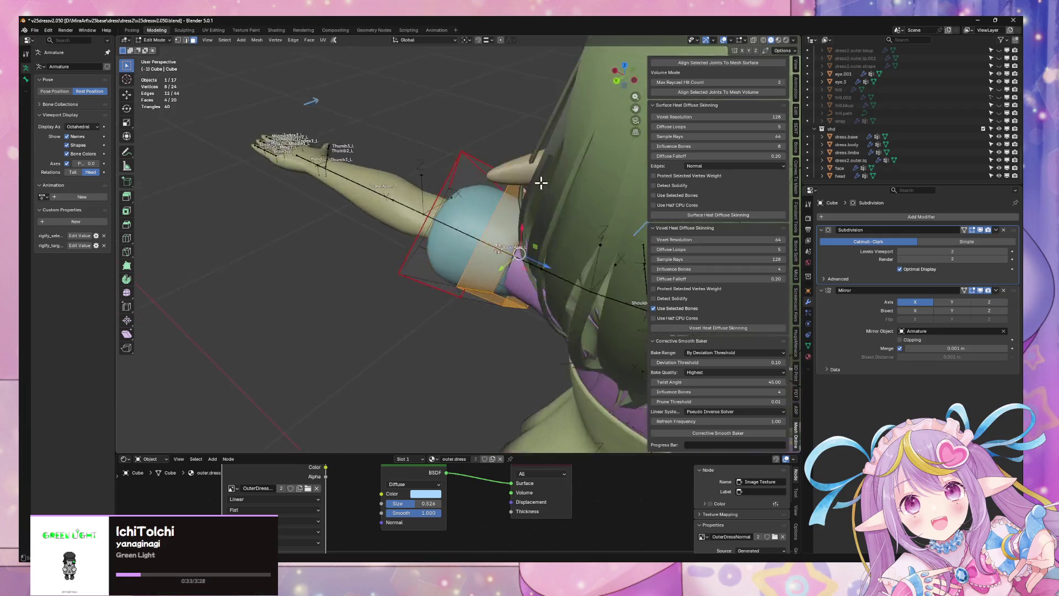
{"action": "middle_click_drag", "start_coordinate": [594, 216], "coordinate": [476, 179]}
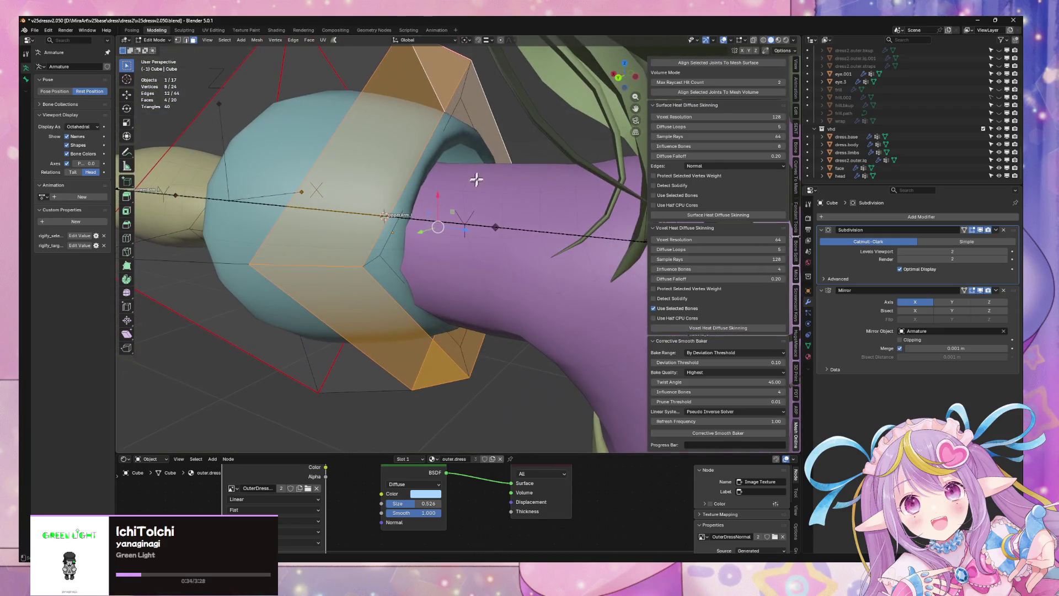
{"action": "left_click", "coordinate": [465, 96], "text": "alt+shift"}
{"action": "mouse_move", "coordinate": [466, 83]}
{"action": "middle_mouse_down"}
{"action": "mouse_move", "coordinate": [541, 190]}
{"action": "mouse_move", "coordinate": [510, 124]}
{"action": "mouse_move", "coordinate": [504, 135]}
{"action": "middle_mouse_up"}
{"action": "key", "text": "g"}
{"action": "key", "text": "y"}
{"action": "left_click", "coordinate": [549, 198]}
{"action": "key", "text": "g"}
{"action": "key", "text": "y"}
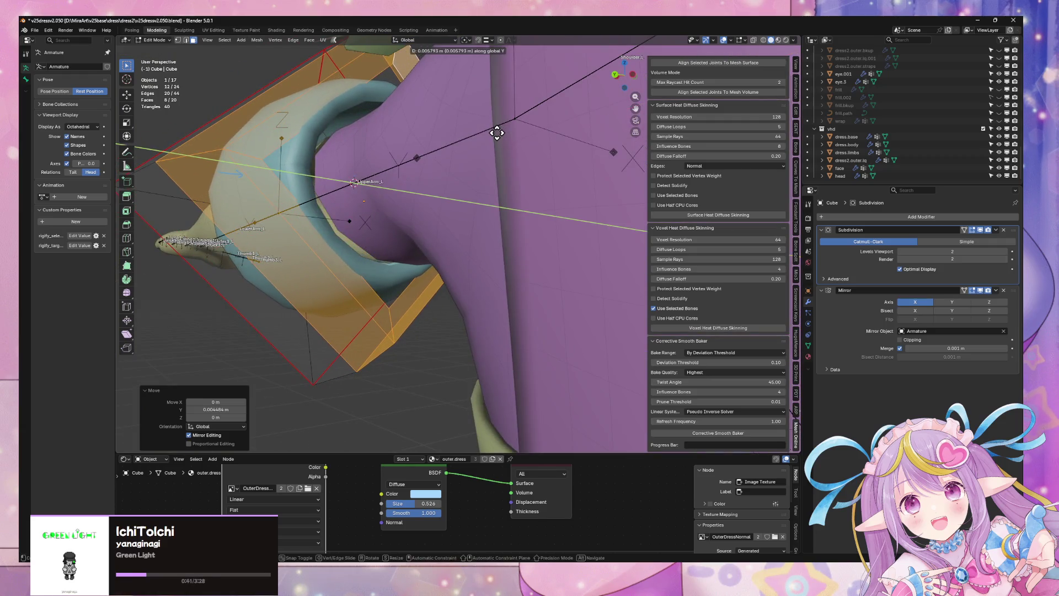
{"action": "left_click", "coordinate": [499, 130]}
Select a cuff edge loop at the shoulder end and shift it along Y.
{"action": "middle_click_drag", "start_coordinate": [276, 125], "coordinate": [430, 146]}
{"action": "key", "text": "2"}
{"action": "left_click", "coordinate": [544, 154], "text": "alt"}
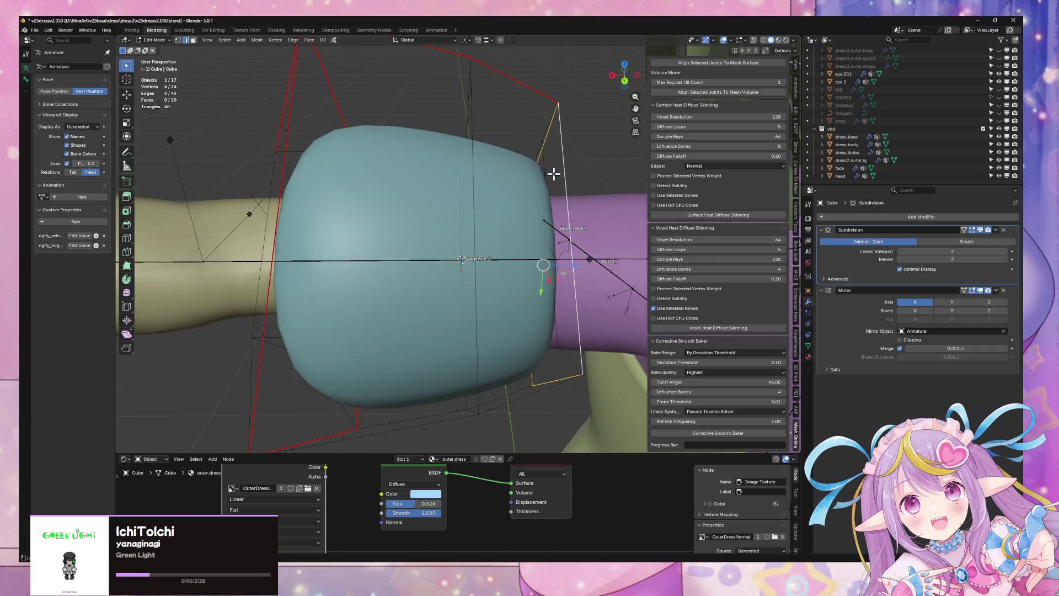
{"action": "key", "text": "alt+z"}
{"action": "left_click", "coordinate": [544, 163], "text": "alt"}
{"action": "key", "text": "alt+z"}
{"action": "mouse_move", "coordinate": [558, 167]}
{"action": "middle_mouse_down"}
{"action": "mouse_move", "coordinate": [541, 142]}
{"action": "mouse_move", "coordinate": [408, 170]}
{"action": "mouse_move", "coordinate": [515, 133]}
{"action": "middle_mouse_up"}
{"action": "key", "text": "g"}
{"action": "key", "text": "x"}
{"action": "key", "text": "y"}
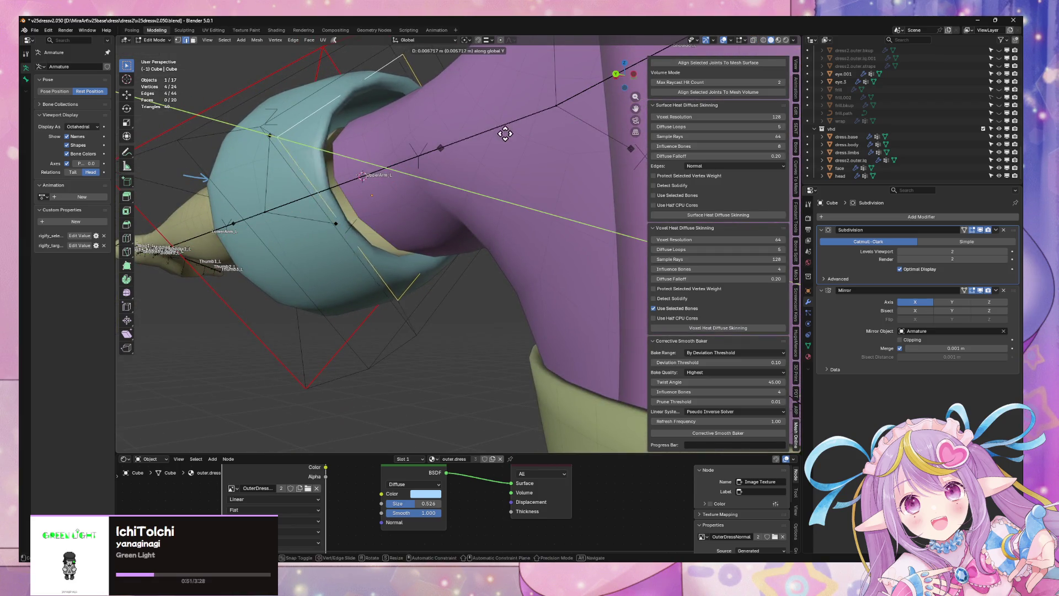
{"action": "left_click", "coordinate": [514, 139]}
Shrink the cuff loop to 0.880, nudge it along Y and down, then enlarge it to 1.038.
{"action": "key", "text": "s"}
{"action": "left_click", "coordinate": [507, 141]}
{"action": "key", "text": "g"}
{"action": "key", "text": "y"}
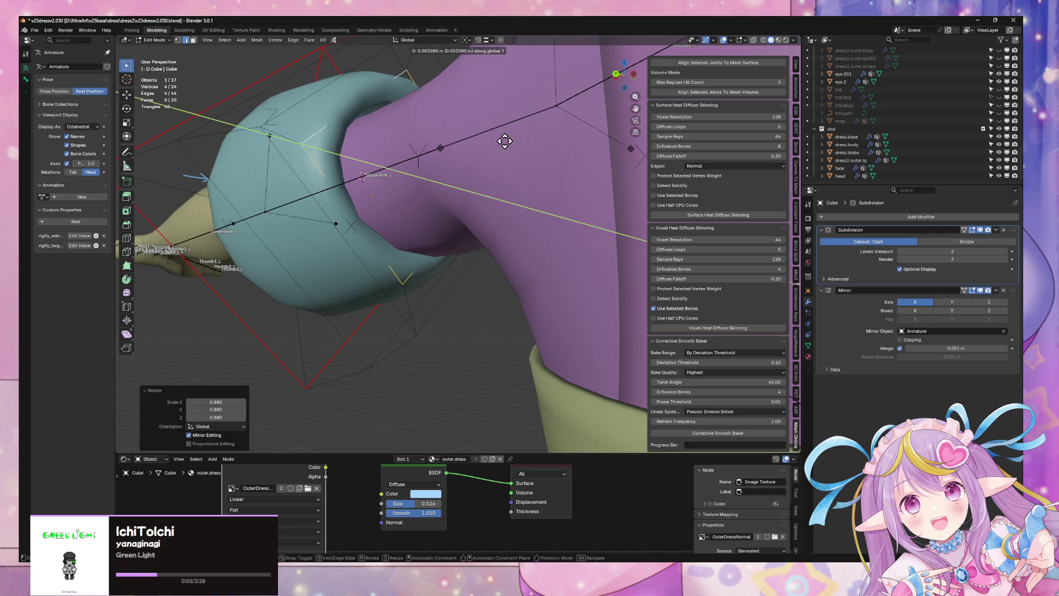
{"action": "left_click", "coordinate": [505, 143]}
{"action": "key", "text": "g"}
{"action": "key", "text": "x"}
{"action": "left_click", "coordinate": [506, 147]}
{"action": "left_click", "coordinate": [508, 146]}
Refine the cuff loop with small X shifts, ending with a further -0.012 m.
{"action": "key", "text": "g"}
{"action": "key", "text": "x"}
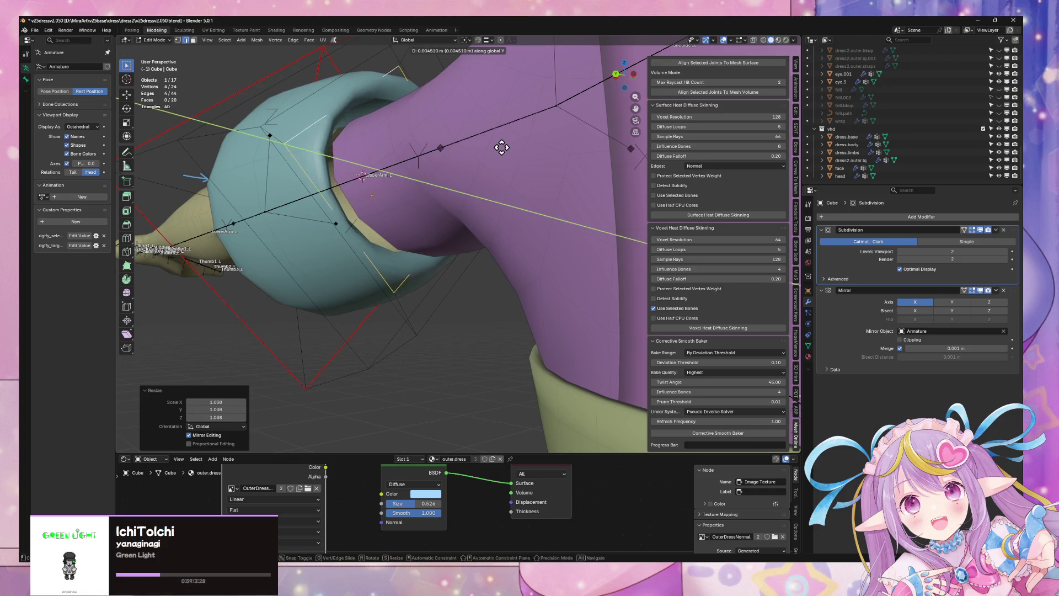
{"action": "left_click", "coordinate": [513, 150]}
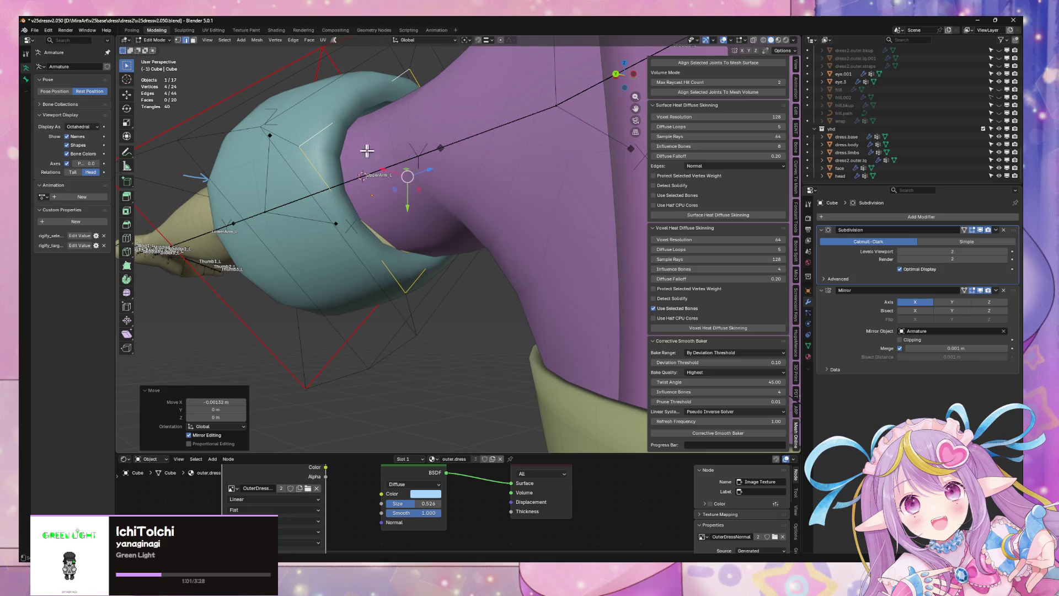
{"action": "key", "text": "g"}
{"action": "key", "text": "x"}
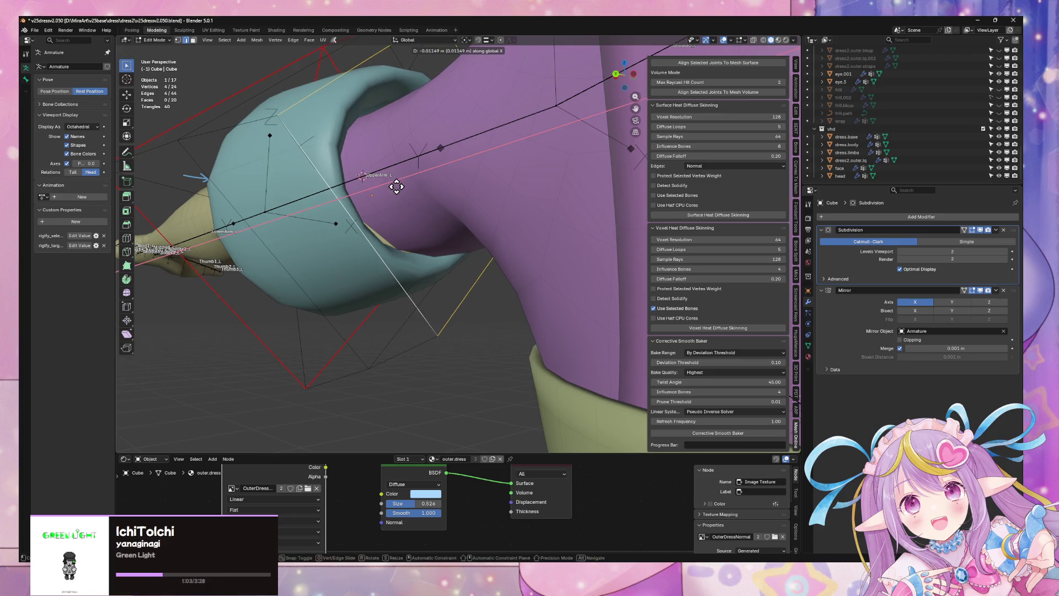
{"action": "left_click", "coordinate": [402, 190]}
{"action": "mouse_move", "coordinate": [428, 208]}
{"action": "middle_mouse_down"}
{"action": "mouse_move", "coordinate": [463, 264]}
{"action": "mouse_move", "coordinate": [497, 259]}
{"action": "mouse_move", "coordinate": [527, 230]}
{"action": "mouse_move", "coordinate": [512, 209]}
{"action": "mouse_move", "coordinate": [524, 208]}
{"action": "mouse_move", "coordinate": [503, 253]}
{"action": "mouse_move", "coordinate": [552, 232]}
{"action": "middle_mouse_up"}
{"action": "scroll", "coordinate": [513, 209], "scroll_direction": "down", "scroll_amount": 3}
{"action": "scroll", "coordinate": [513, 198], "scroll_direction": "up", "scroll_amount": 6}
{"action": "scroll", "coordinate": [502, 208], "scroll_direction": "down", "scroll_amount": 5}
{"action": "scroll", "coordinate": [479, 273], "scroll_direction": "up", "scroll_amount": 5}
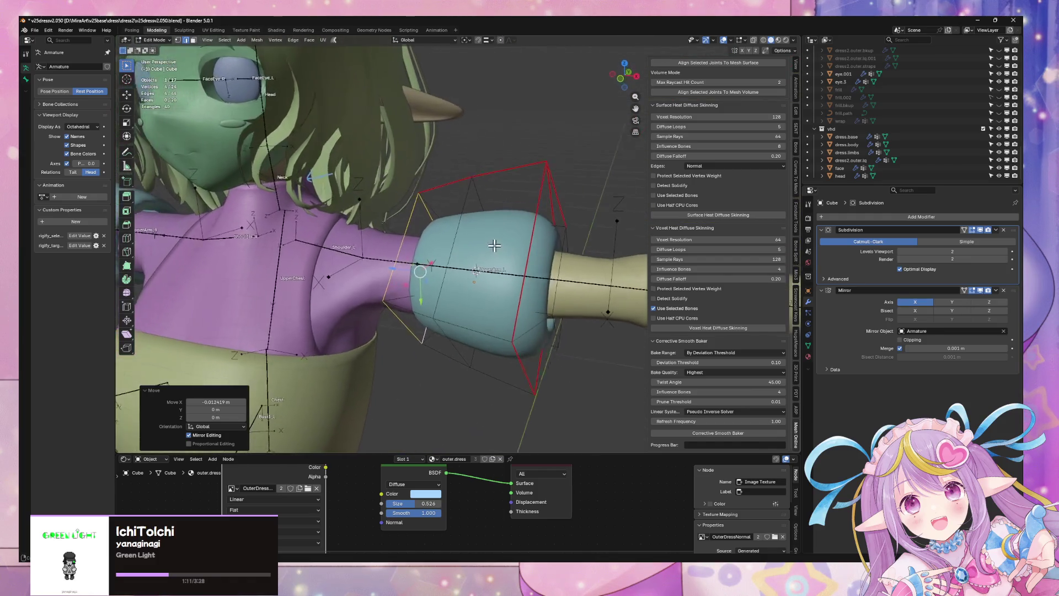
Return to Object Mode and inspect both mirrored sleeves on the upper arms.
{"action": "key", "text": "Tab"}
{"action": "mouse_move", "coordinate": [597, 204]}
{"action": "middle_mouse_down"}
{"action": "mouse_move", "coordinate": [550, 235]}
{"action": "mouse_move", "coordinate": [469, 260]}
{"action": "mouse_move", "coordinate": [530, 207]}
{"action": "mouse_move", "coordinate": [521, 229]}
{"action": "middle_mouse_up"}
{"action": "scroll", "coordinate": [550, 234], "scroll_direction": "down", "scroll_amount": 4}
{"action": "scroll", "coordinate": [466, 267], "scroll_direction": "up", "scroll_amount": 4}
{"action": "scroll", "coordinate": [449, 299], "scroll_direction": "down", "scroll_amount": 4}
{"action": "scroll", "coordinate": [500, 229], "scroll_direction": "up", "scroll_amount": 2}
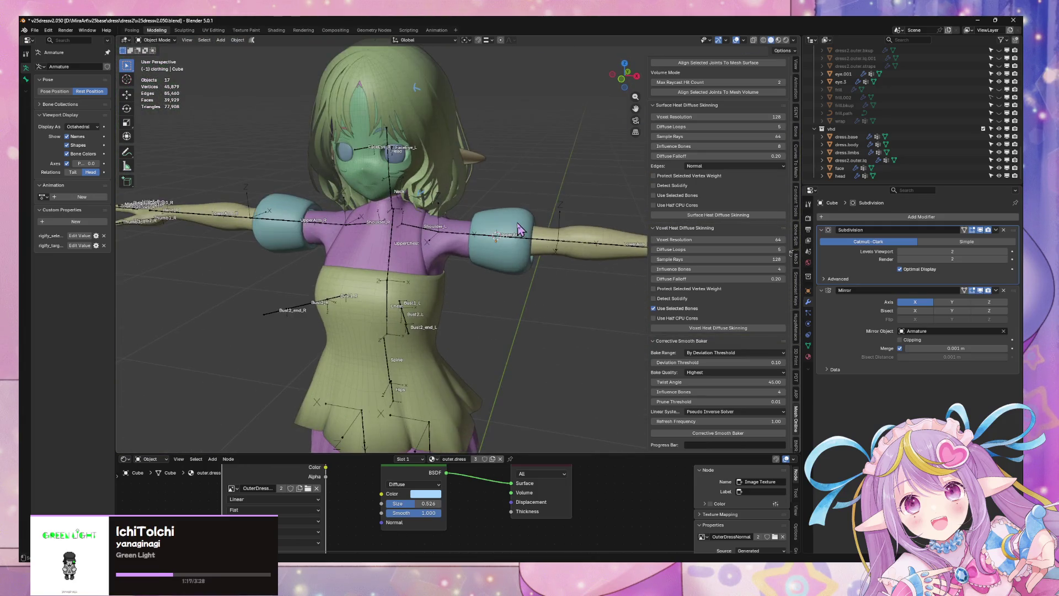
Switch to a front orthographic view and enter Edit Mode on the sleeve.
{"action": "left_click", "coordinate": [622, 83]}
{"action": "scroll", "coordinate": [508, 218], "scroll_direction": "up", "scroll_amount": 2}
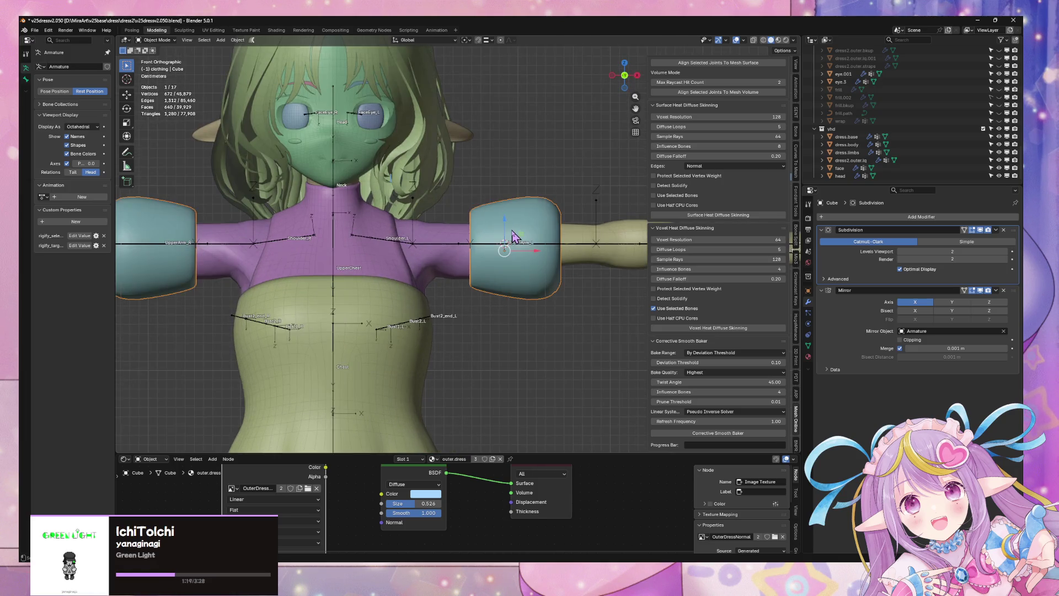
{"action": "key", "text": "g"}
{"action": "key", "text": "z"}
{"action": "key", "text": "Escape"}
{"action": "key", "text": "Tab"}
Select a ring of sleeve faces and raise them slightly along Z.
{"action": "middle_click_drag", "start_coordinate": [531, 225], "coordinate": [543, 262]}
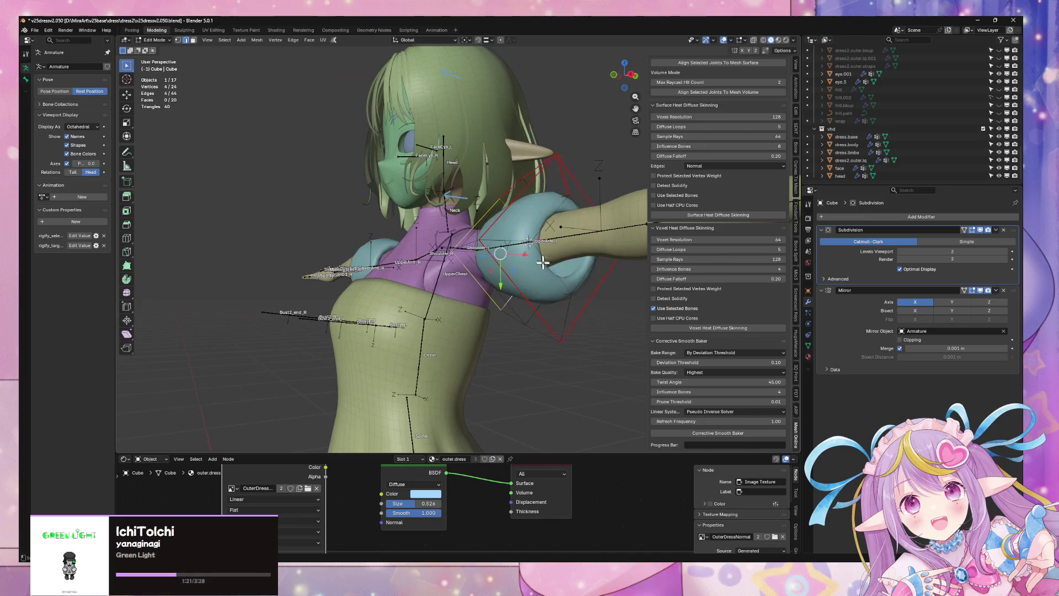
{"action": "left_click", "coordinate": [514, 239], "text": "alt"}
{"action": "middle_click_drag", "start_coordinate": [514, 239], "coordinate": [572, 214]}
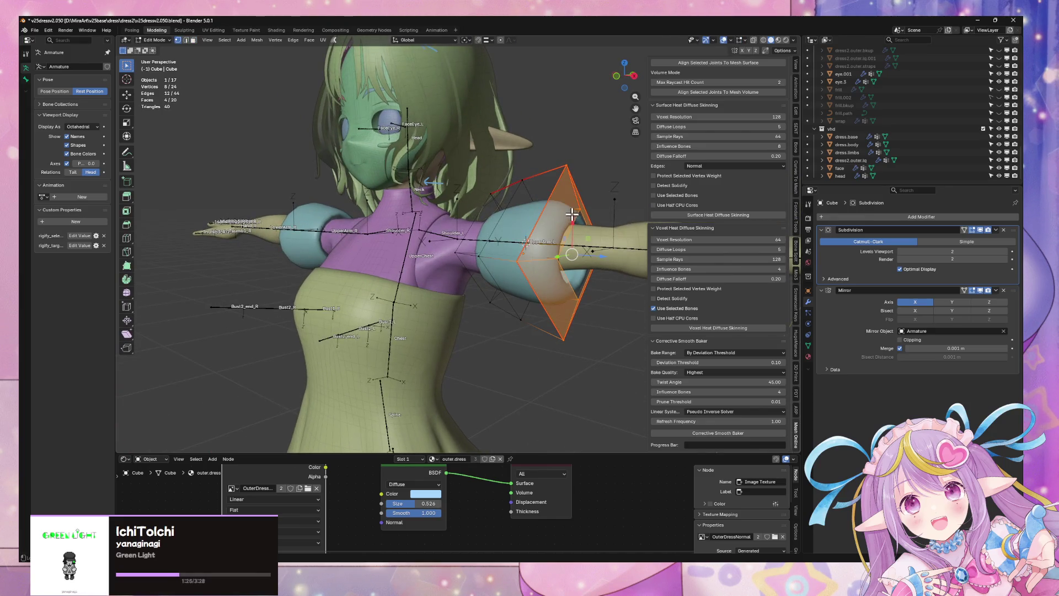
{"action": "left_click", "coordinate": [572, 207], "text": "shift"}
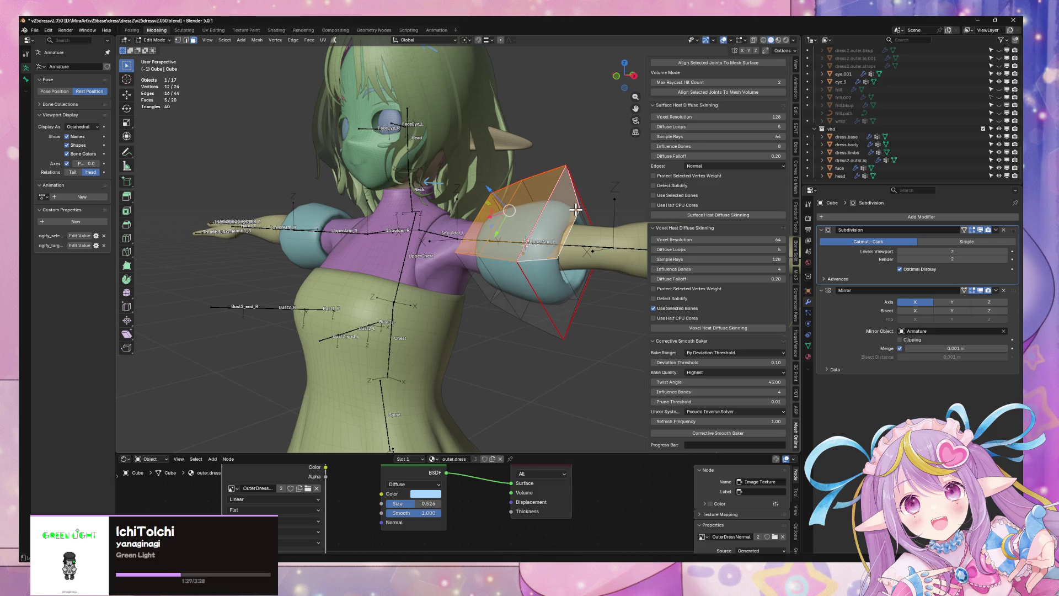
{"action": "key", "text": "alt+z"}
{"action": "middle_click_drag", "start_coordinate": [592, 218], "coordinate": [562, 210]}
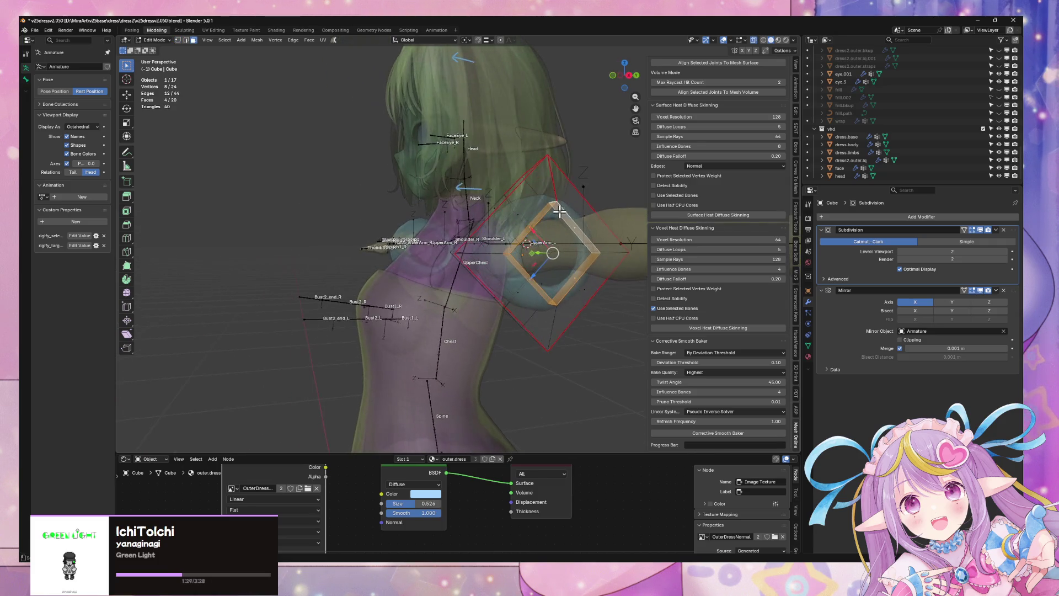
{"action": "key", "text": "g"}
{"action": "key", "text": "z"}
{"action": "left_click", "coordinate": [563, 204]}
{"action": "key", "text": "alt+z"}
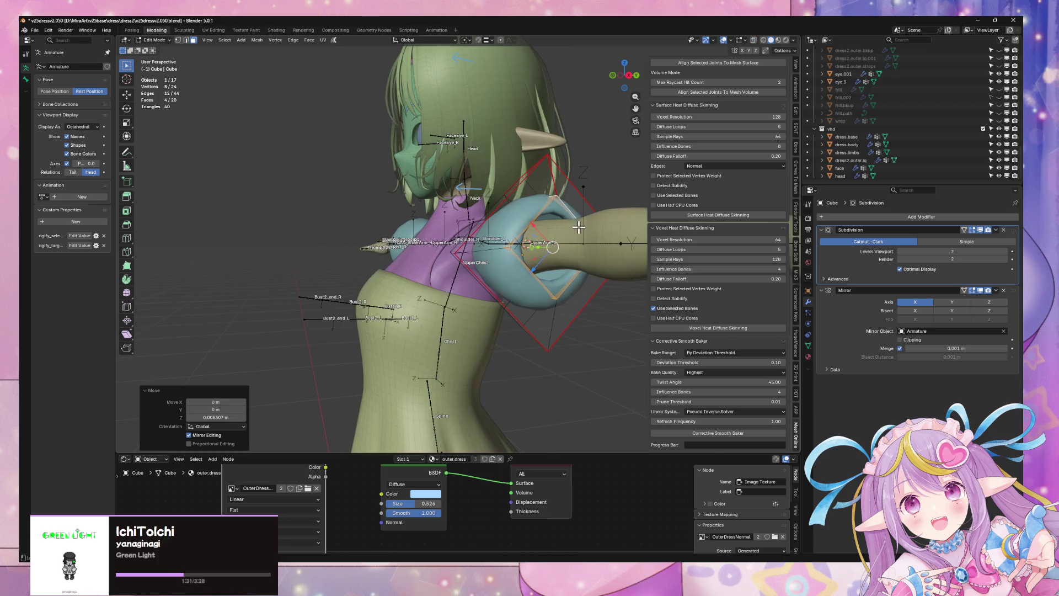
Nudge the selected faces vertically once more by a small amount.
{"action": "key", "text": "s"}
{"action": "key", "text": "Escape"}
{"action": "key", "text": "g"}
{"action": "key", "text": "z"}
{"action": "left_click", "coordinate": [600, 198]}
Select the cuff edge loop and move it slightly along Z.
{"action": "mouse_move", "coordinate": [600, 197]}
{"action": "middle_mouse_down"}
{"action": "mouse_move", "coordinate": [618, 215]}
{"action": "mouse_move", "coordinate": [596, 180]}
{"action": "mouse_move", "coordinate": [546, 186]}
{"action": "mouse_move", "coordinate": [577, 191]}
{"action": "mouse_move", "coordinate": [538, 207]}
{"action": "mouse_move", "coordinate": [567, 260]}
{"action": "middle_mouse_up"}
{"action": "key", "text": "2"}
{"action": "left_click", "coordinate": [567, 200], "text": "alt"}
{"action": "key", "text": "g"}
{"action": "key", "text": "z"}
{"action": "left_click", "coordinate": [566, 197]}
Check the character from the front, re-enter Edit Mode and switch to the UV Editing workspace.
{"action": "key", "text": "Tab"}
{"action": "scroll", "coordinate": [541, 275], "scroll_direction": "down", "scroll_amount": 5}
{"action": "key", "text": "KP_1"}
{"action": "scroll", "coordinate": [533, 234], "scroll_direction": "up", "scroll_amount": 3}
{"action": "scroll", "coordinate": [534, 235], "scroll_direction": "up", "scroll_amount": 5}
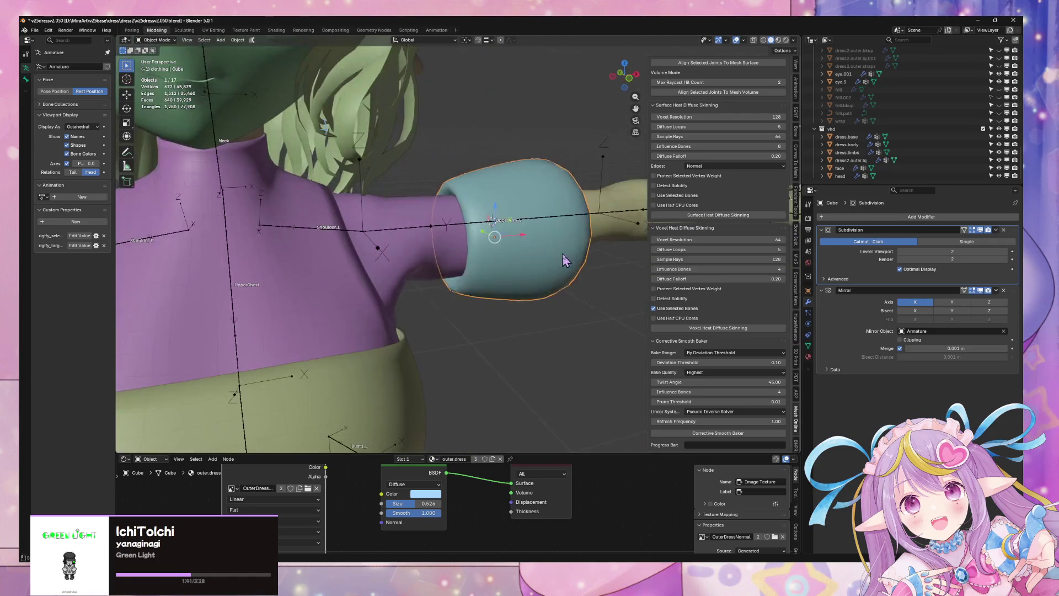
{"action": "key", "text": "Tab"}
{"action": "scroll", "coordinate": [567, 260], "scroll_direction": "down", "scroll_amount": 4}
{"action": "left_click", "coordinate": [214, 29]}
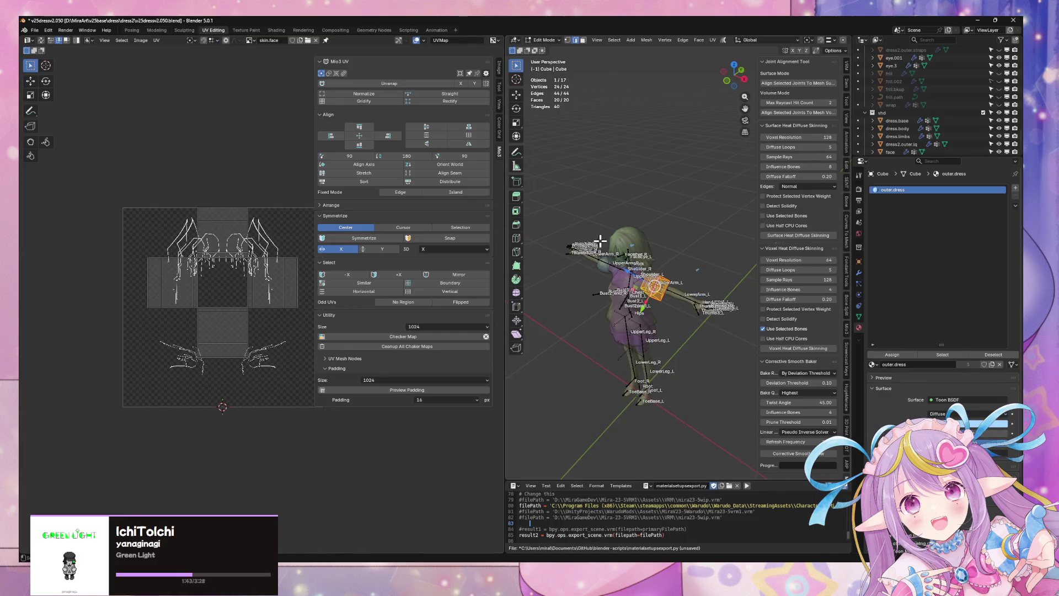
From the top view, unwrap the sleeve with Minimum Stretch.
{"action": "scroll", "coordinate": [621, 246], "scroll_direction": "up", "scroll_amount": 2}
{"action": "left_click", "coordinate": [734, 64]}
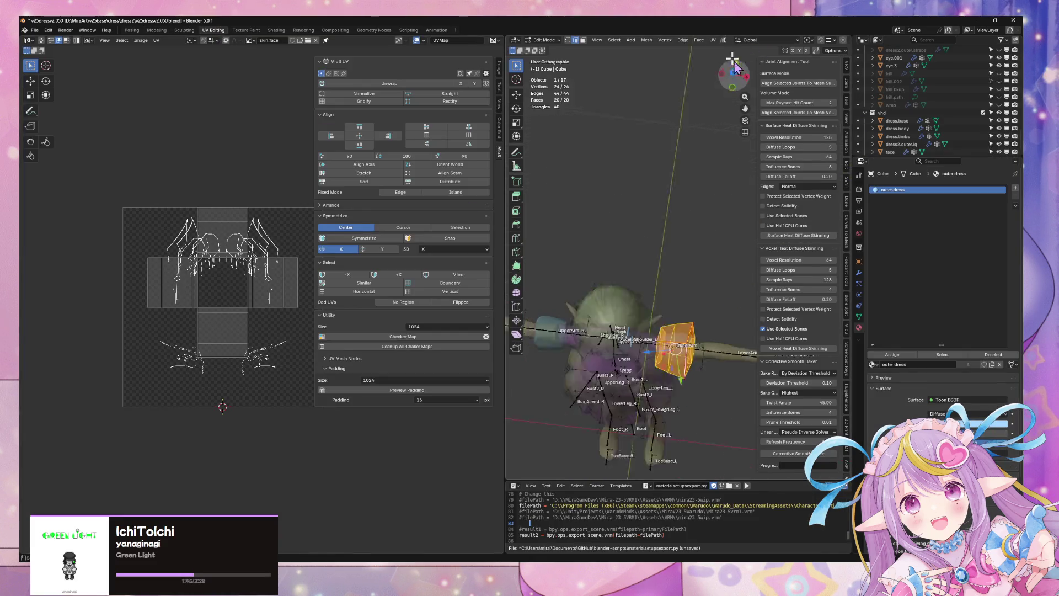
{"action": "left_click", "coordinate": [713, 40]}
{"action": "left_click", "coordinate": [737, 65]}
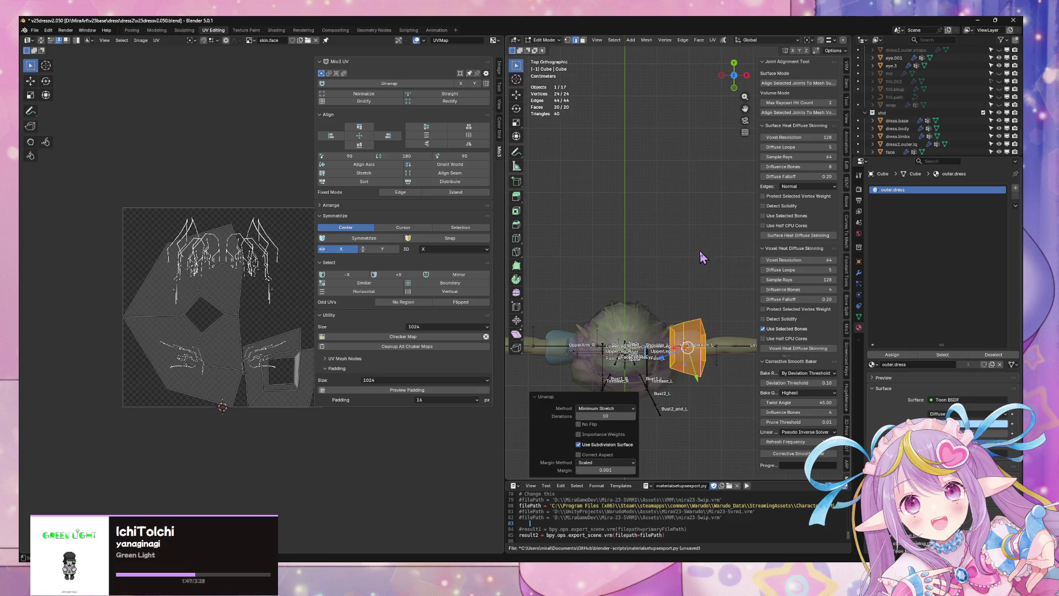
Clear the seam from the selected edges and mark a different edge loop as the seam.
{"action": "scroll", "coordinate": [696, 248], "scroll_direction": "up", "scroll_amount": 4}
{"action": "key", "text": "ctrl+e"}
{"action": "left_click", "coordinate": [680, 199]}
{"action": "mouse_move", "coordinate": [680, 210]}
{"action": "middle_mouse_down"}
{"action": "mouse_move", "coordinate": [676, 239]}
{"action": "mouse_move", "coordinate": [612, 241]}
{"action": "middle_mouse_up"}
{"action": "left_click", "coordinate": [606, 257], "text": "alt"}
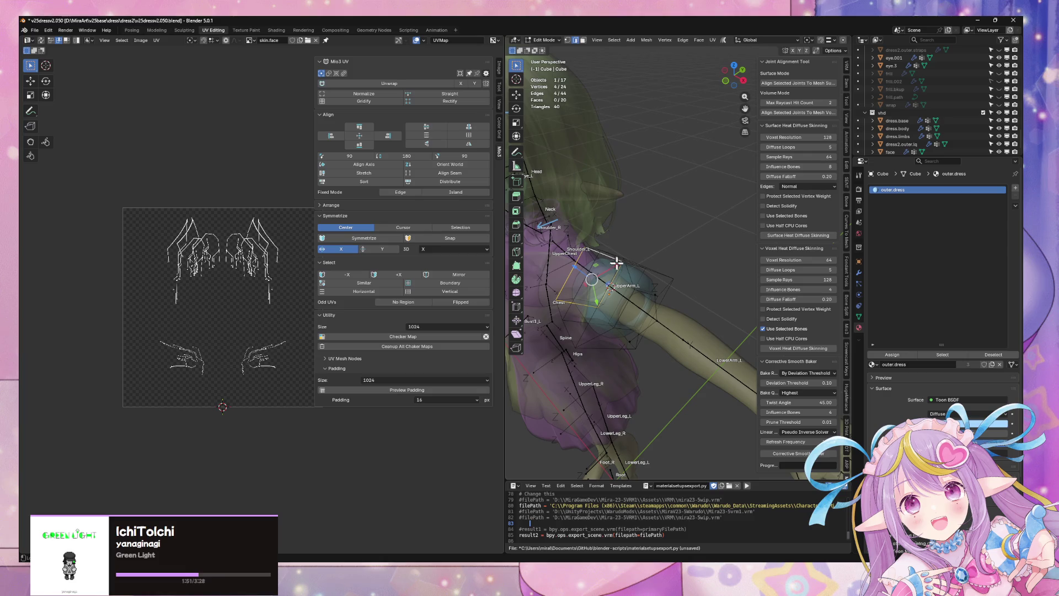
{"action": "key", "text": "ctrl+e"}
{"action": "left_click", "coordinate": [651, 253]}
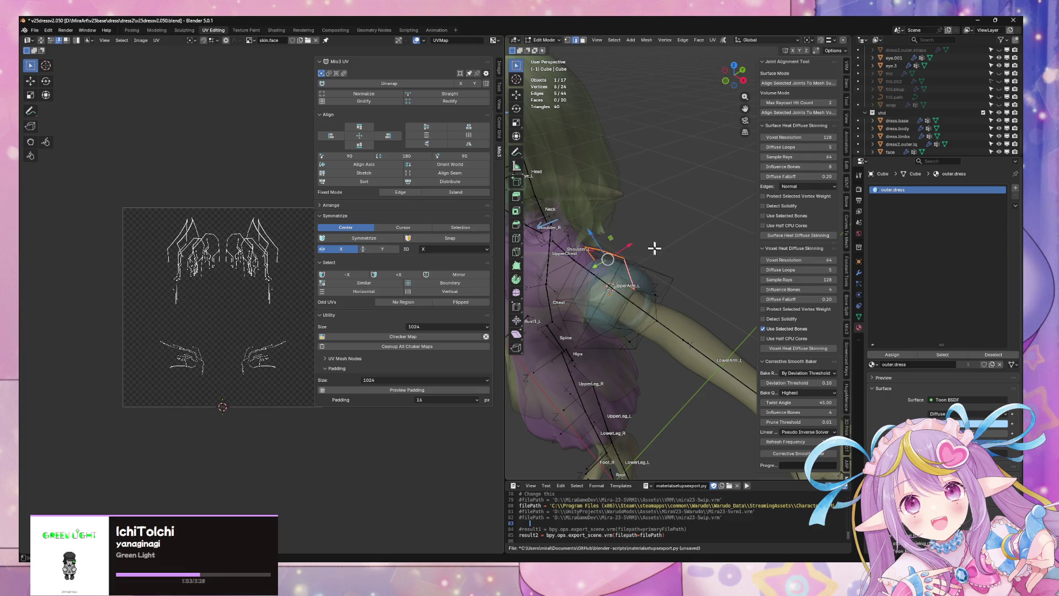
Select the whole sleeve, unwrap it again and rectify the UV island into a grid.
{"action": "key", "text": "a"}
{"action": "left_click", "coordinate": [713, 40]}
{"action": "left_click", "coordinate": [736, 69]}
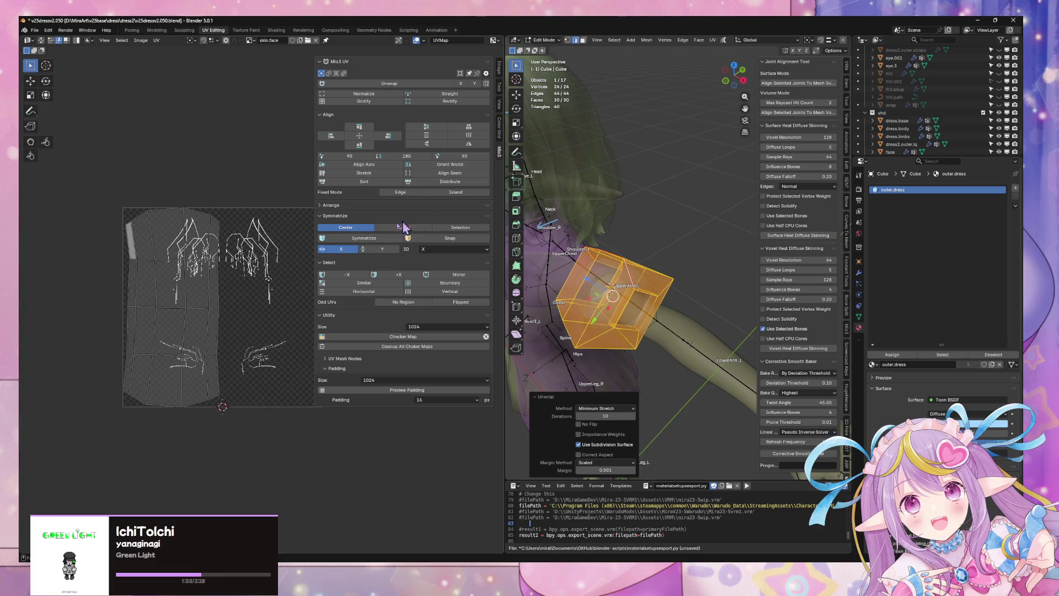
{"action": "left_click", "coordinate": [450, 101]}
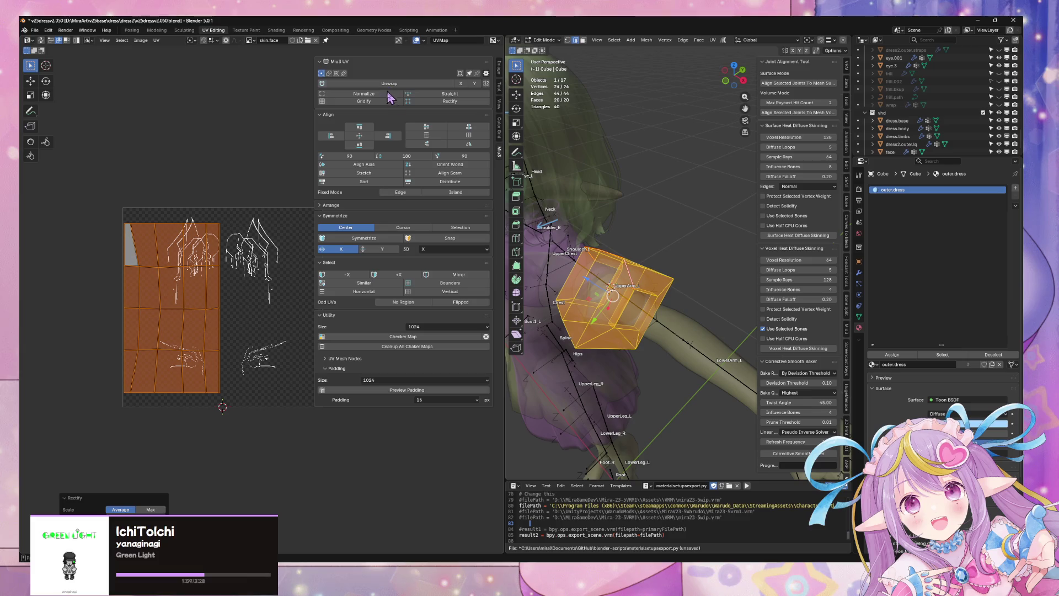
Lay the sleeve cube's UVs out as an even grid with Mio3 UV Gridify.
{"action": "left_click", "coordinate": [356, 101]}
{"action": "mouse_move", "coordinate": [579, 290]}
{"action": "middle_mouse_down"}
{"action": "mouse_move", "coordinate": [664, 246]}
{"action": "mouse_move", "coordinate": [640, 246]}
{"action": "mouse_move", "coordinate": [633, 217]}
{"action": "mouse_move", "coordinate": [584, 222]}
{"action": "mouse_move", "coordinate": [660, 255]}
{"action": "mouse_move", "coordinate": [651, 297]}
{"action": "mouse_move", "coordinate": [636, 282]}
{"action": "mouse_move", "coordinate": [674, 217]}
{"action": "mouse_move", "coordinate": [608, 289]}
{"action": "mouse_move", "coordinate": [627, 314]}
{"action": "middle_mouse_up"}
{"action": "key", "text": "Tab"}
Select the upper-arm cube in Edit Mode and add two new vertex groups.
{"action": "scroll", "coordinate": [621, 307], "scroll_direction": "up", "scroll_amount": 5}
{"action": "left_click", "coordinate": [641, 239]}
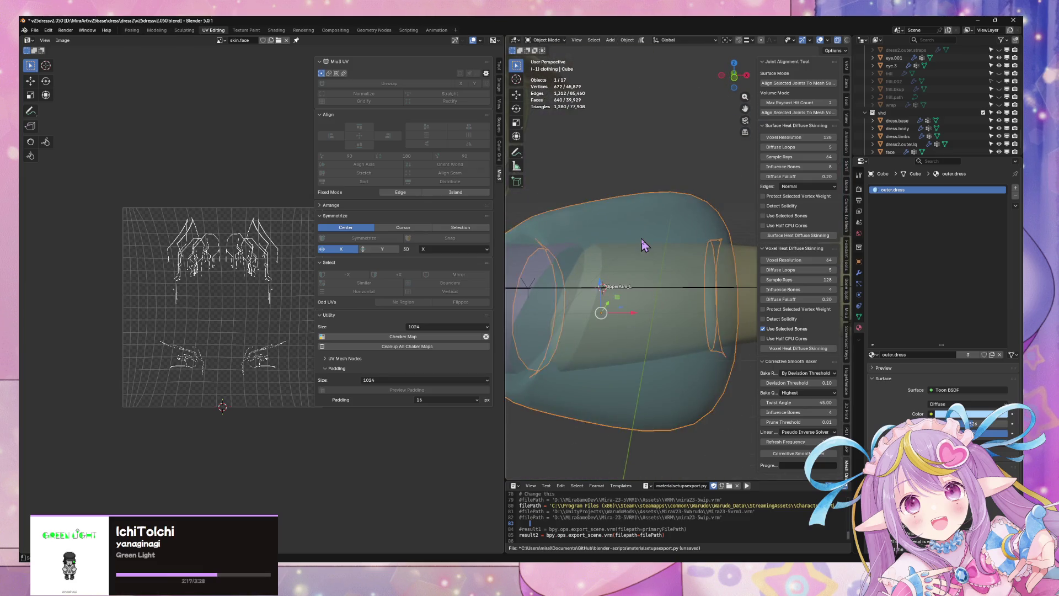
{"action": "scroll", "coordinate": [641, 239], "scroll_direction": "down", "scroll_amount": 5}
{"action": "key", "text": "Tab"}
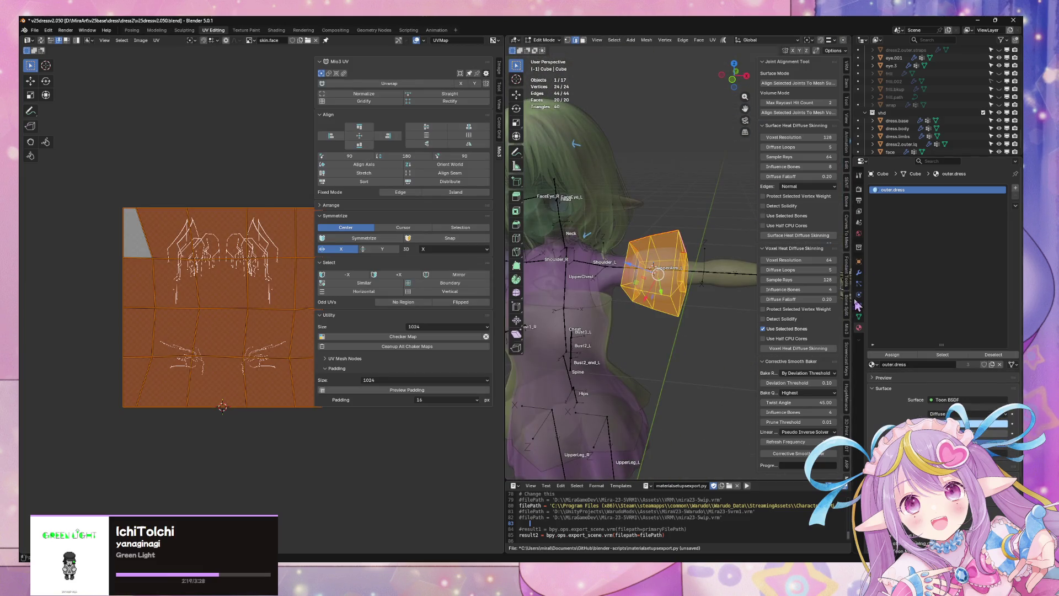
{"action": "left_click", "coordinate": [858, 316]}
{"action": "left_click", "coordinate": [1012, 213]}
{"action": "left_click", "coordinate": [1012, 212]}
{"action": "left_click", "coordinate": [912, 215]}
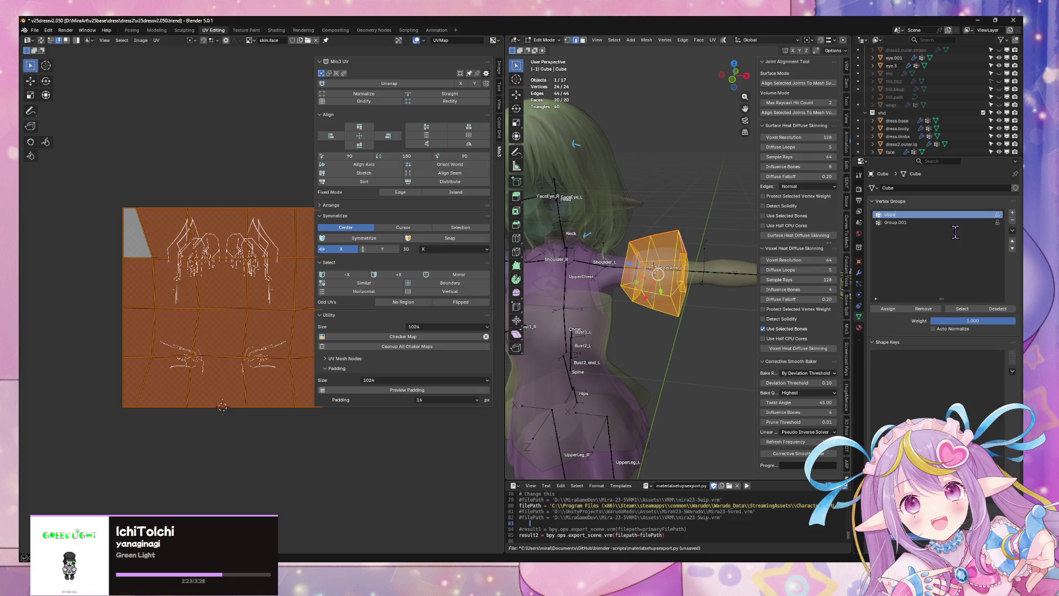
Name the vertex groups UpperArm_L and UpperArm_R, leaving UpperArm_L active.
{"action": "key", "text": "Return"}
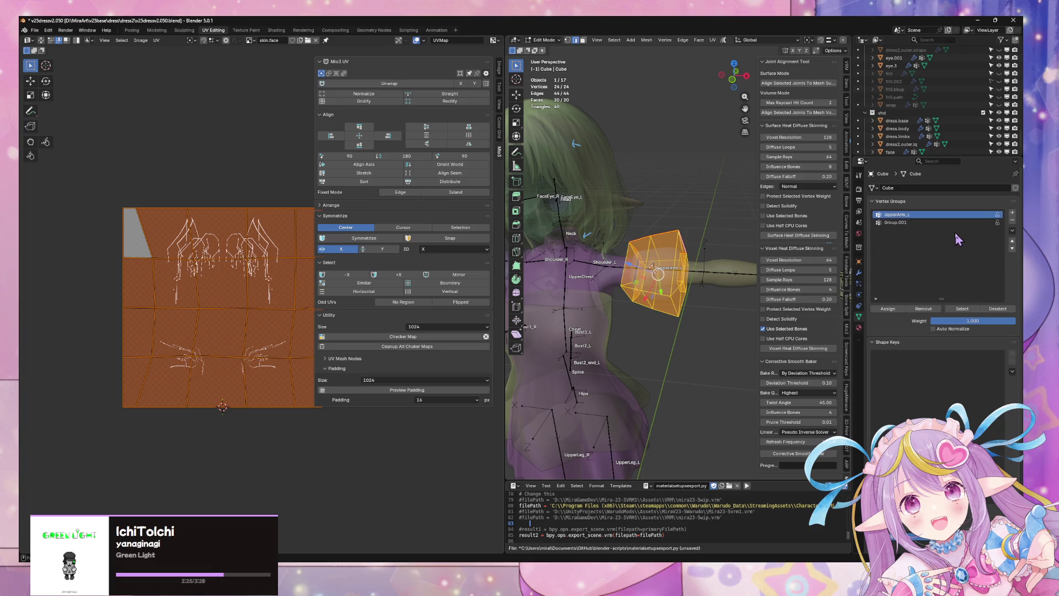
{"action": "left_click", "coordinate": [930, 223]}
{"action": "type", "text": "UpperArm.R"}
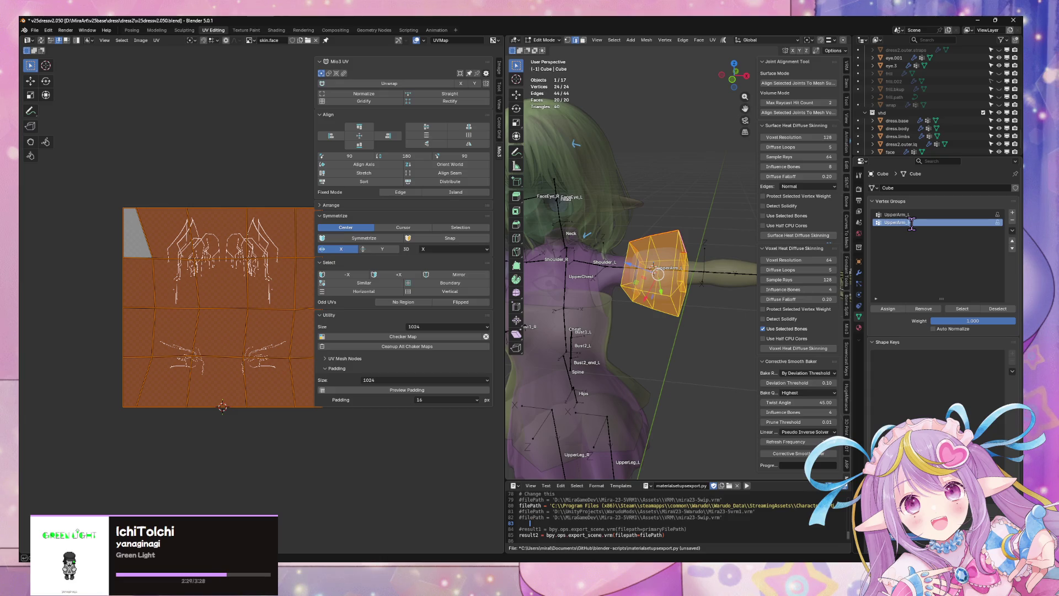
{"action": "left_click", "coordinate": [932, 215]}
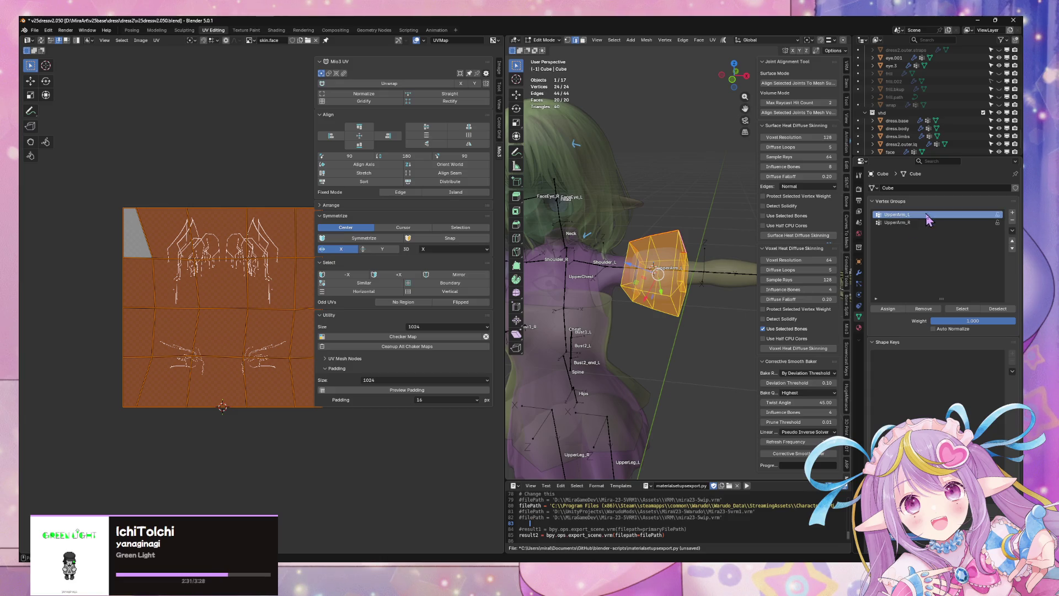
{"action": "key", "text": "Tab"}
Frame the whole character and check the sleeves from back and front views.
{"action": "key", "text": "Home"}
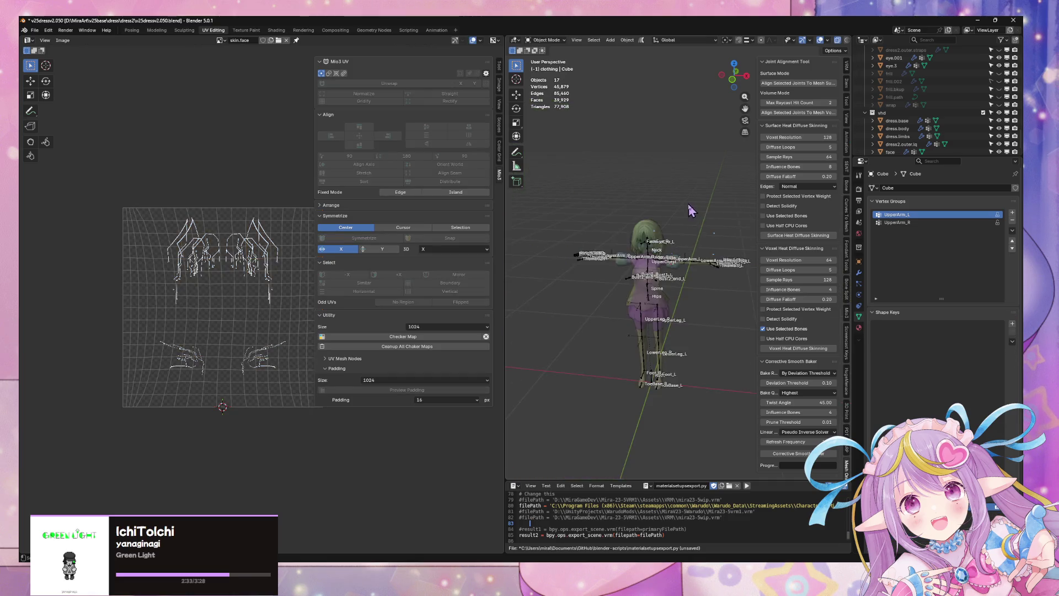
{"action": "scroll", "coordinate": [701, 204], "scroll_direction": "up", "scroll_amount": 3}
{"action": "scroll", "coordinate": [667, 198], "scroll_direction": "up", "scroll_amount": 2}
{"action": "scroll", "coordinate": [695, 193], "scroll_direction": "down", "scroll_amount": 2}
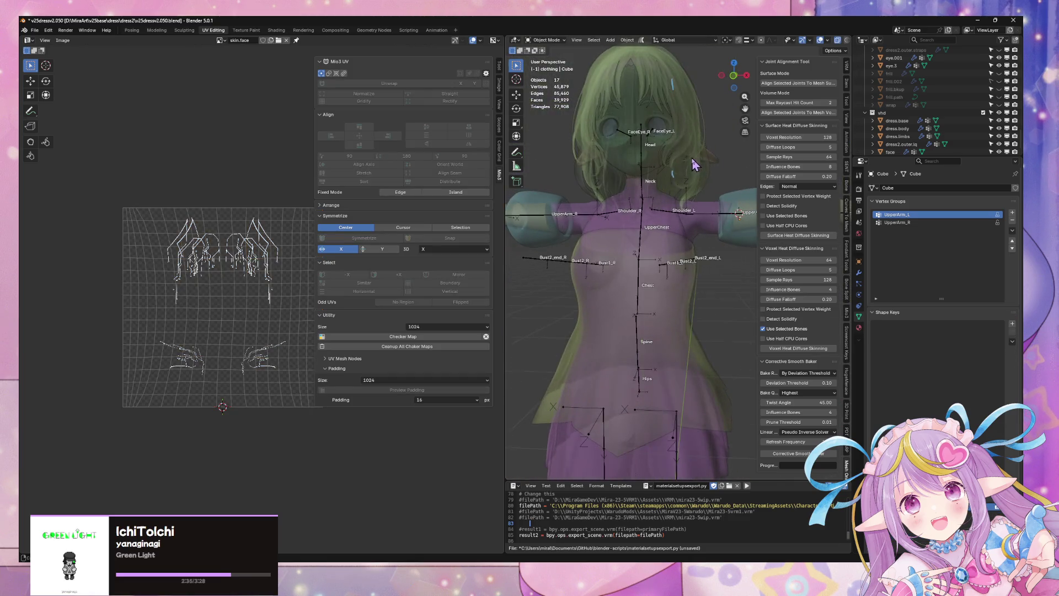
{"action": "scroll", "coordinate": [726, 188], "scroll_direction": "down", "scroll_amount": 3}
{"action": "mouse_move", "coordinate": [726, 187]}
{"action": "middle_mouse_down"}
{"action": "mouse_move", "coordinate": [750, 182]}
{"action": "mouse_move", "coordinate": [728, 168]}
{"action": "mouse_move", "coordinate": [714, 173]}
{"action": "middle_mouse_up"}
{"action": "scroll", "coordinate": [737, 171], "scroll_direction": "up", "scroll_amount": 4}
{"action": "scroll", "coordinate": [714, 174], "scroll_direction": "down", "scroll_amount": 3}
{"action": "scroll", "coordinate": [702, 177], "scroll_direction": "up", "scroll_amount": 3}
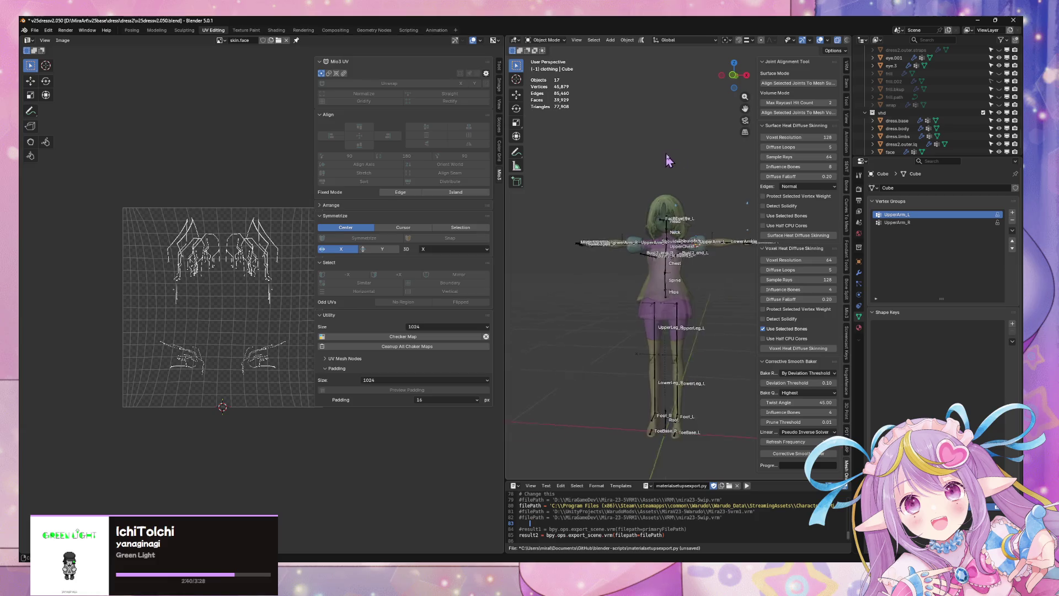
{"action": "left_click", "coordinate": [734, 77]}
{"action": "left_click", "coordinate": [734, 75]}
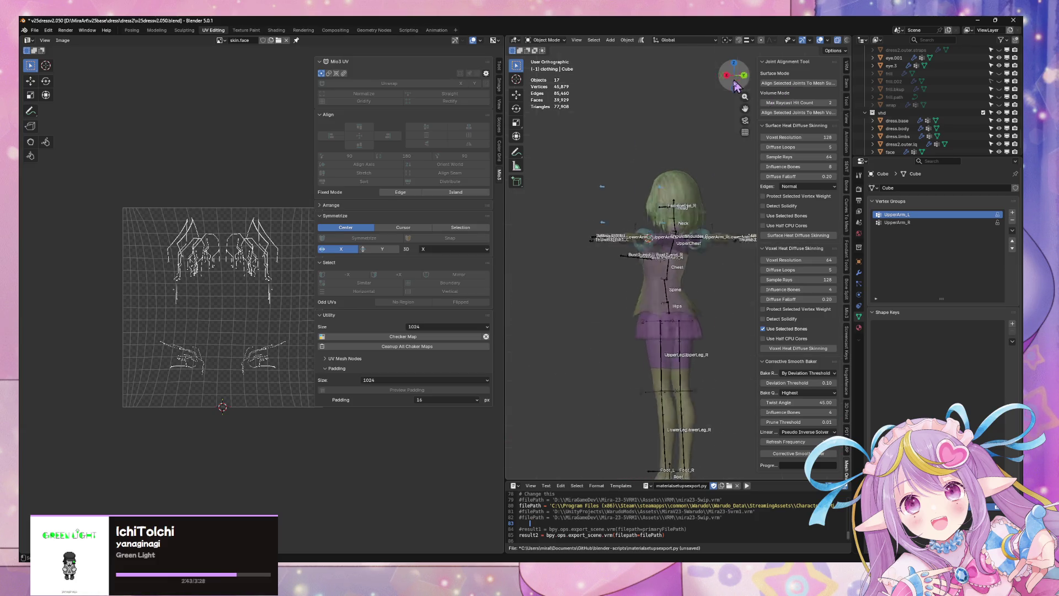
{"action": "scroll", "coordinate": [694, 217], "scroll_direction": "up", "scroll_amount": 3}
{"action": "scroll", "coordinate": [620, 207], "scroll_direction": "up", "scroll_amount": 5}
Inspect the left upper arm and shoulder, selecting the dress body mesh there.
{"action": "mouse_move", "coordinate": [620, 207]}
{"action": "middle_mouse_down"}
{"action": "mouse_move", "coordinate": [673, 217]}
{"action": "mouse_move", "coordinate": [696, 207]}
{"action": "mouse_move", "coordinate": [648, 239]}
{"action": "middle_mouse_up"}
{"action": "left_click", "coordinate": [648, 238]}
{"action": "left_click", "coordinate": [648, 238]}
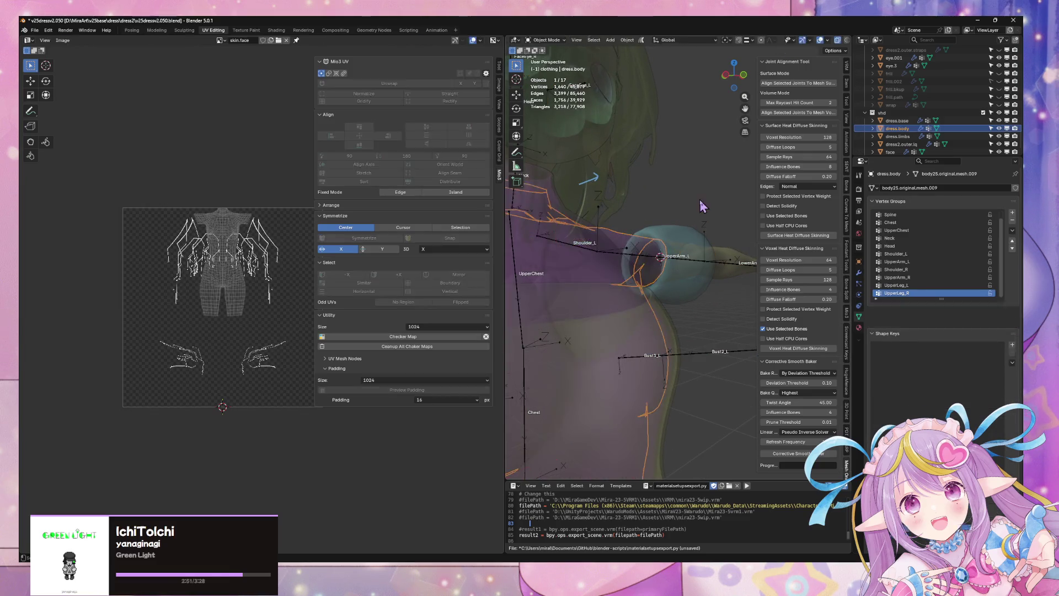
{"action": "middle_click_drag", "start_coordinate": [700, 200], "coordinate": [691, 215]}
{"action": "scroll", "coordinate": [691, 215], "scroll_direction": "down", "scroll_amount": 5}
{"action": "middle_click_drag", "start_coordinate": [720, 291], "coordinate": [628, 230]}
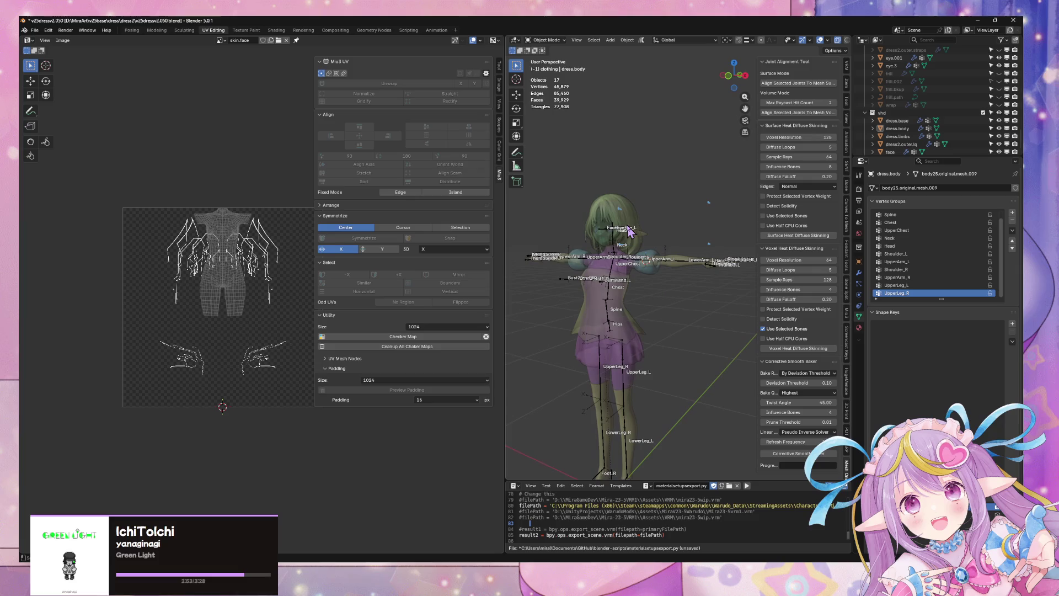
{"action": "left_click", "coordinate": [34, 30]}
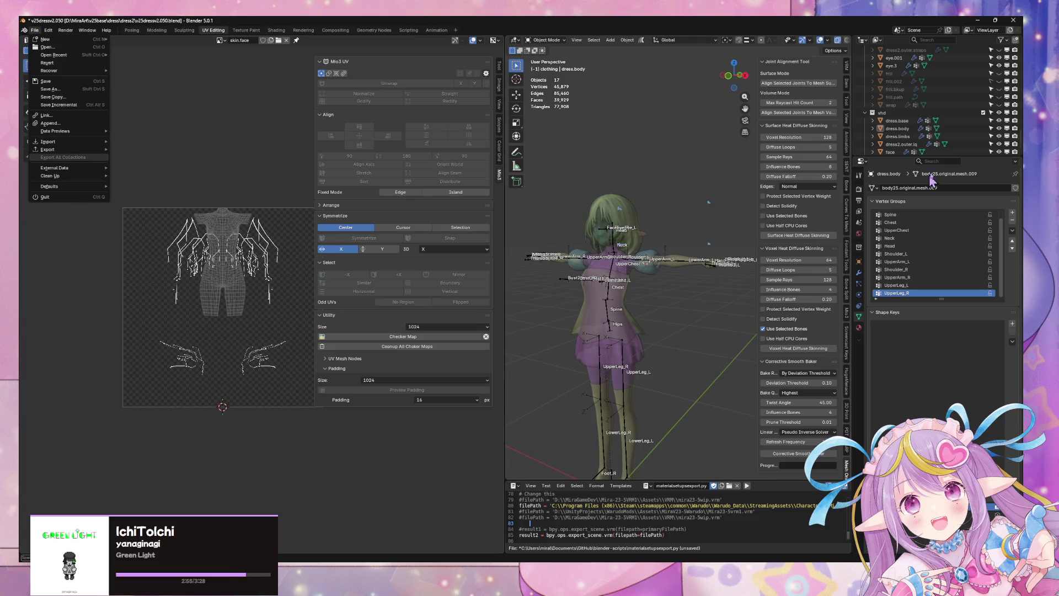
Move the sleeve cube into the vhd collection, rename it dress.upperarm, and save.
{"action": "left_click", "coordinate": [654, 266]}
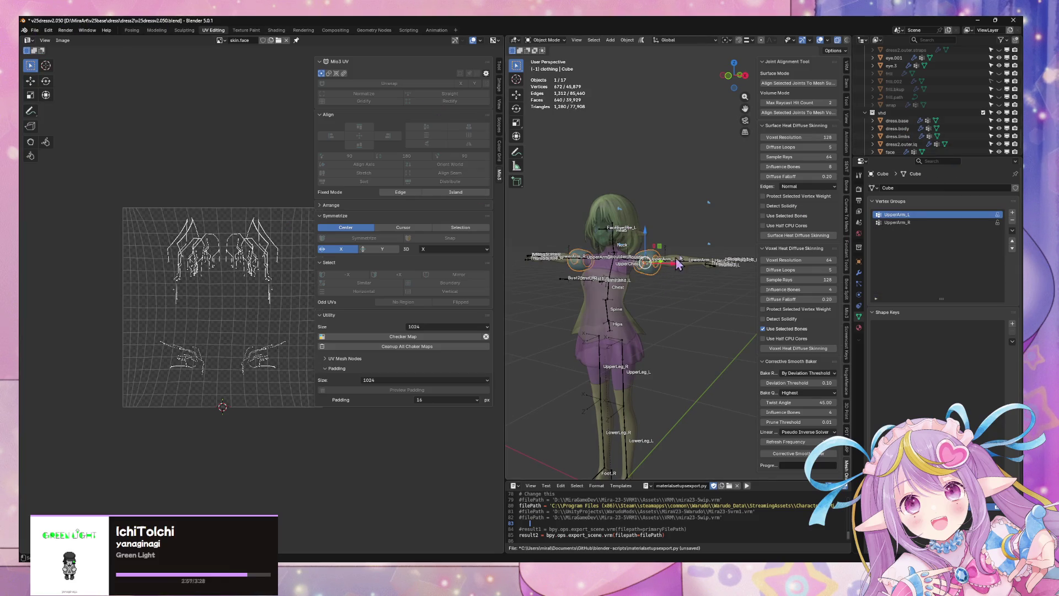
{"action": "key", "text": "m"}
{"action": "left_click", "coordinate": [634, 229]}
{"action": "type", "text": "dress.upperarm"}
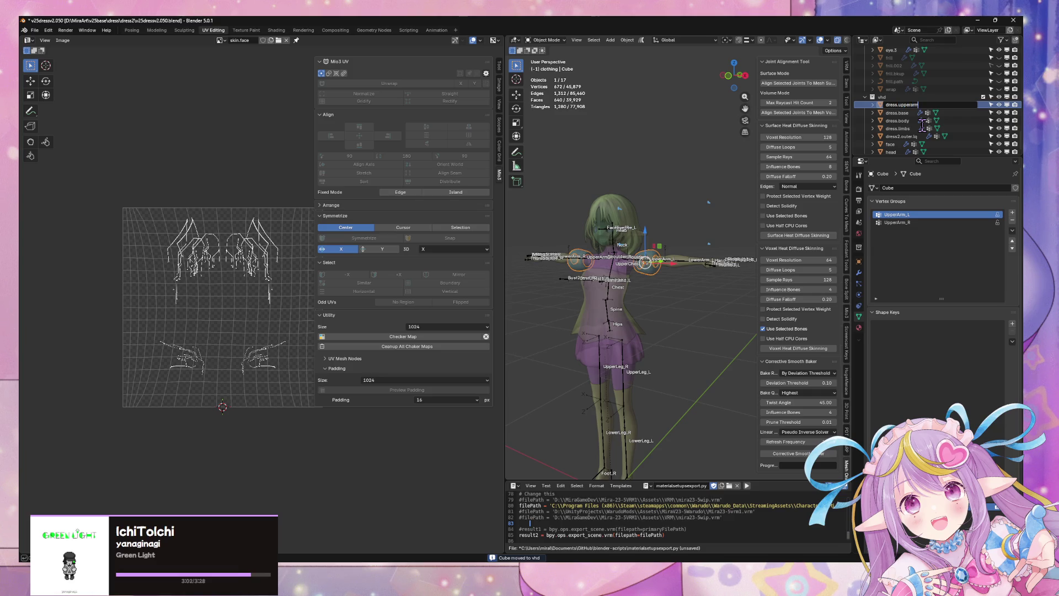
{"action": "key", "text": "Return"}
{"action": "key", "text": "ctrl+s"}
Export the model to FBX, overwriting the existing FBX file.
{"action": "left_click", "coordinate": [34, 30]}
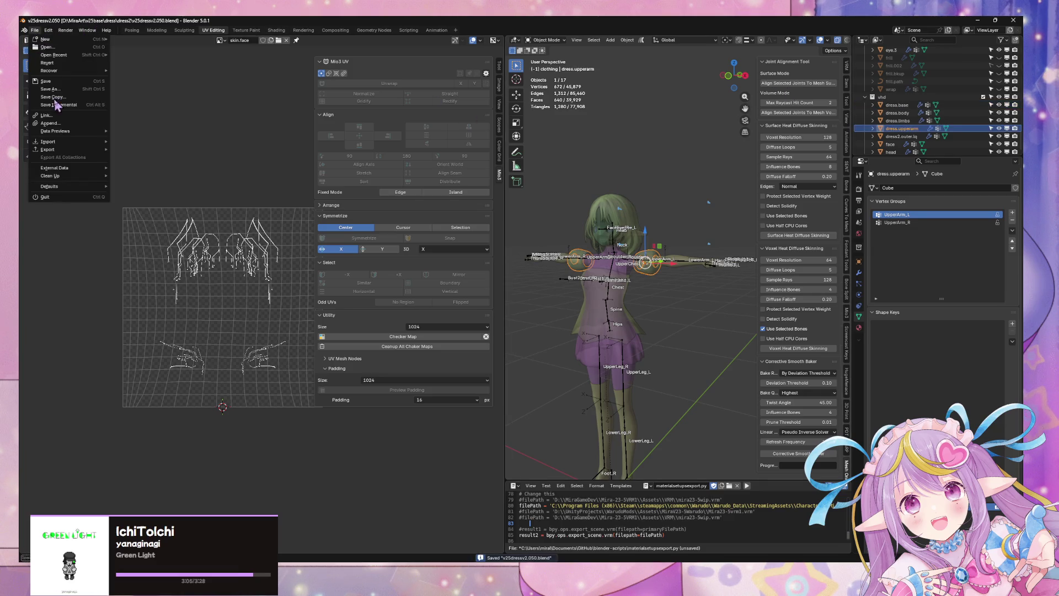
{"action": "mouse_move", "coordinate": [99, 150]}
{"action": "left_click", "coordinate": [134, 211]}
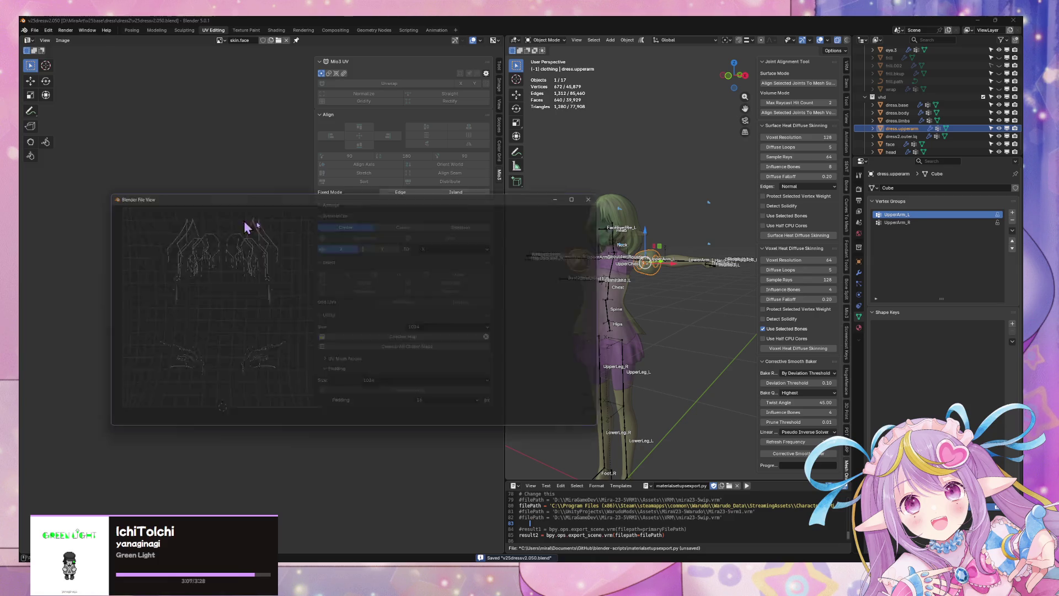
{"action": "double_click", "coordinate": [227, 231]}
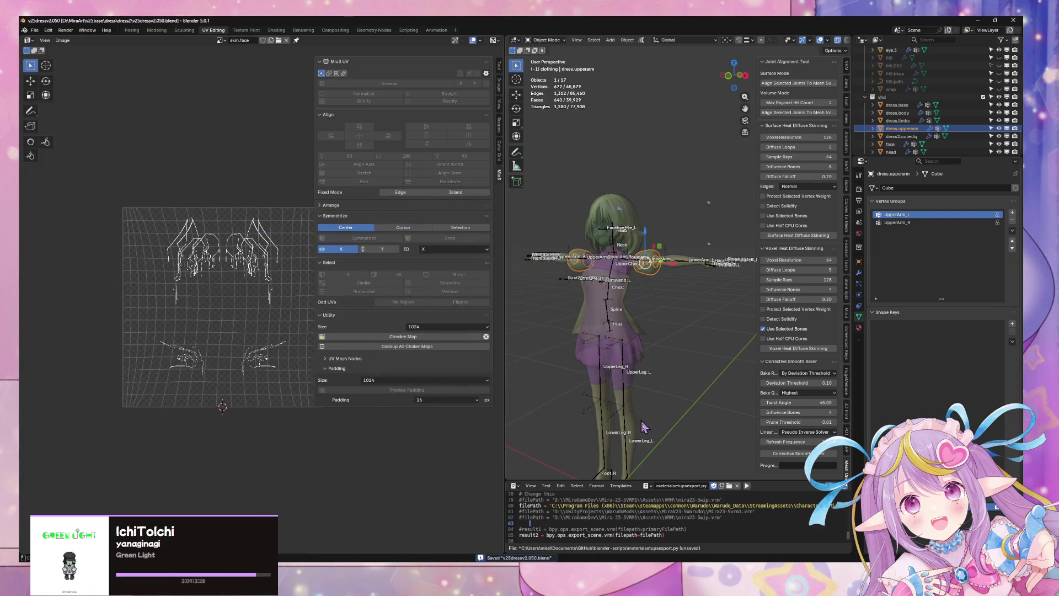
{"action": "key", "text": "alt+Tab"}
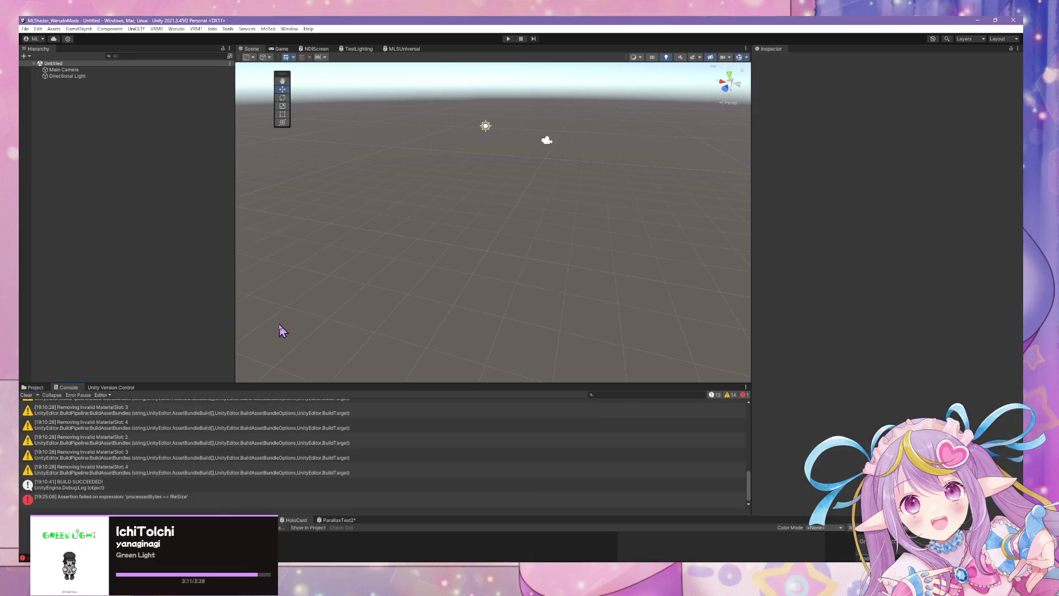
Drag the Character model from the Project assets into the Unity scene.
{"action": "left_click", "coordinate": [37, 388]}
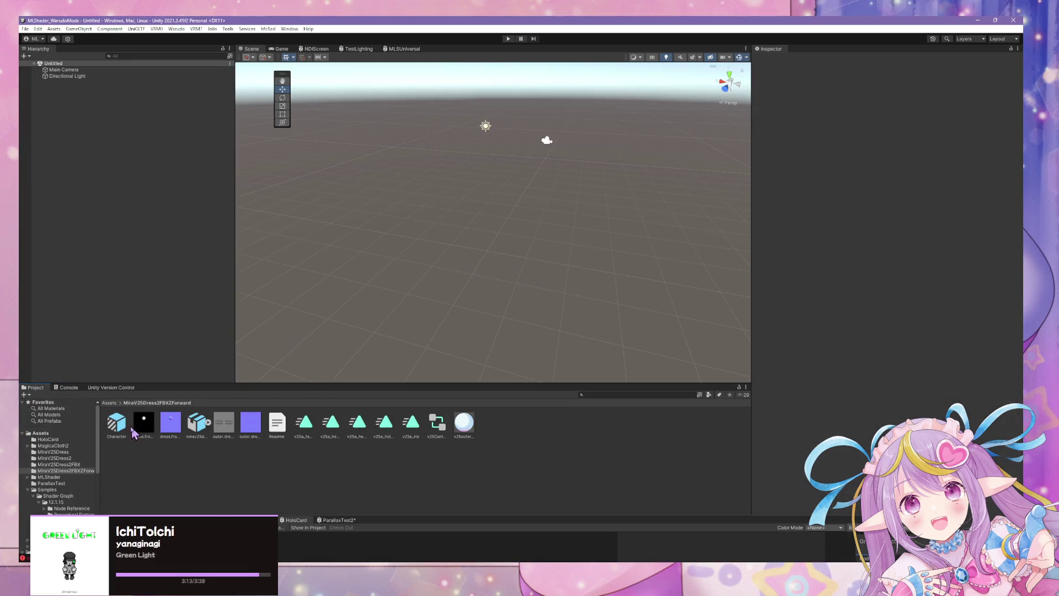
{"action": "left_click_drag", "start_coordinate": [163, 288], "coordinate": [175, 296]}
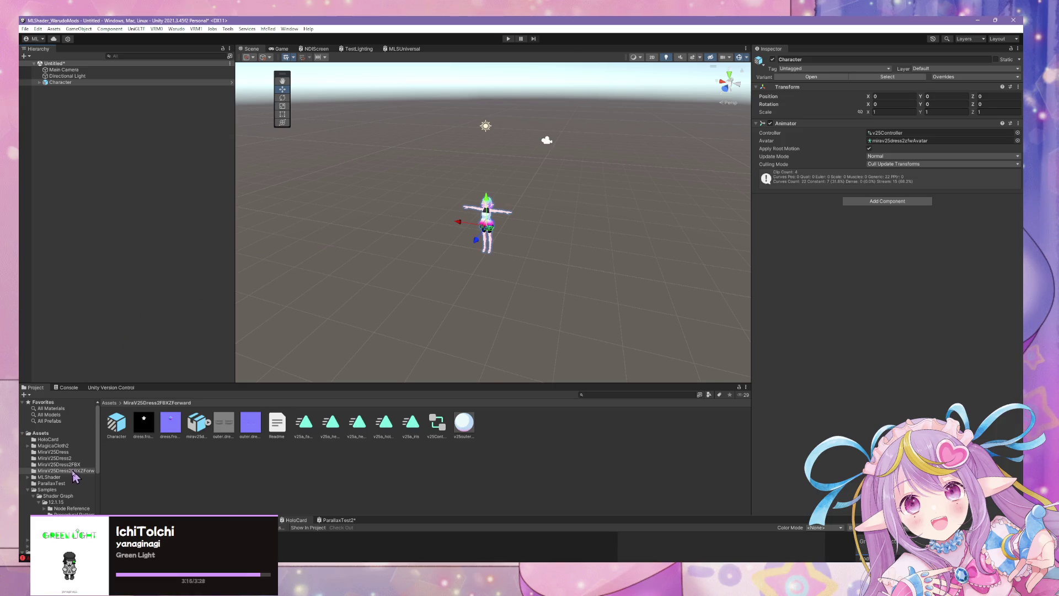
{"action": "left_click", "coordinate": [126, 430]}
{"action": "scroll", "coordinate": [441, 276], "scroll_direction": "up", "scroll_amount": 10}
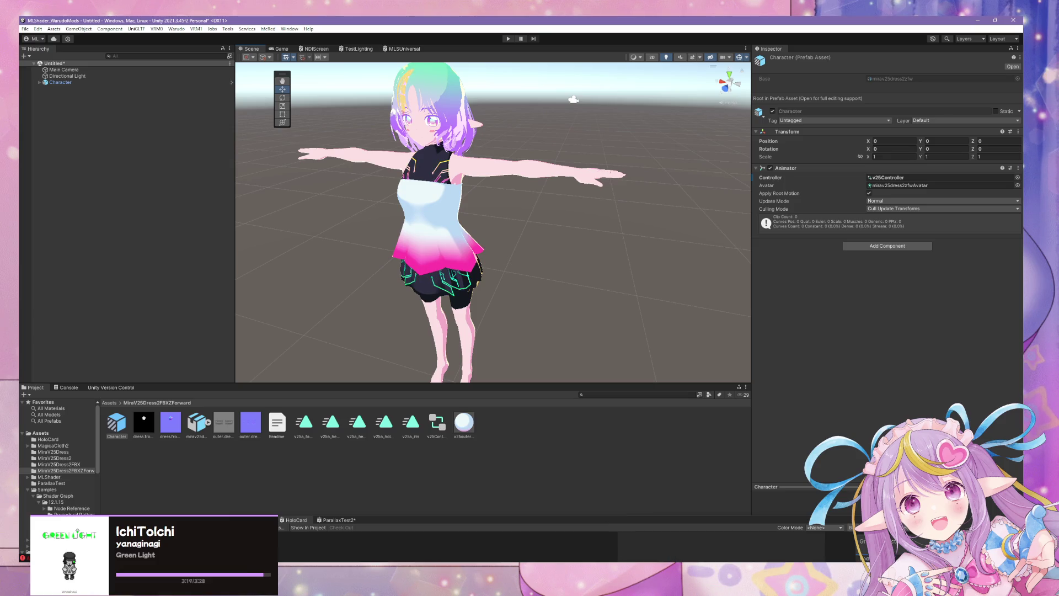
Save the blend file in Blender and re-export the model to FBX.
{"action": "left_click", "coordinate": [521, 513]}
{"action": "key", "text": "ctrl+s"}
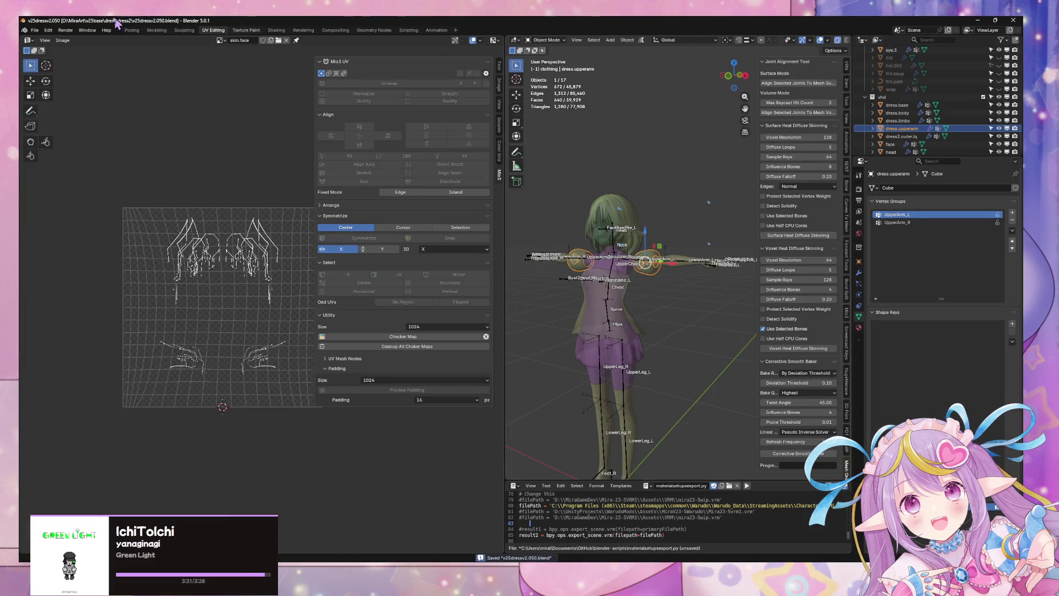
{"action": "left_click", "coordinate": [33, 30]}
{"action": "mouse_move", "coordinate": [80, 150]}
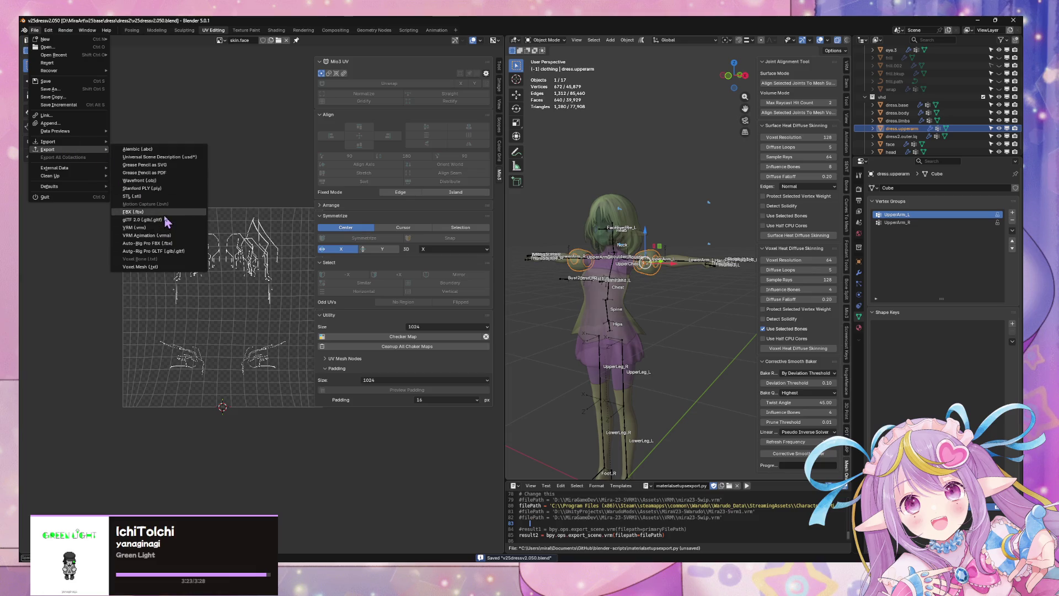
{"action": "left_click", "coordinate": [168, 219]}
{"action": "key", "text": "Escape"}
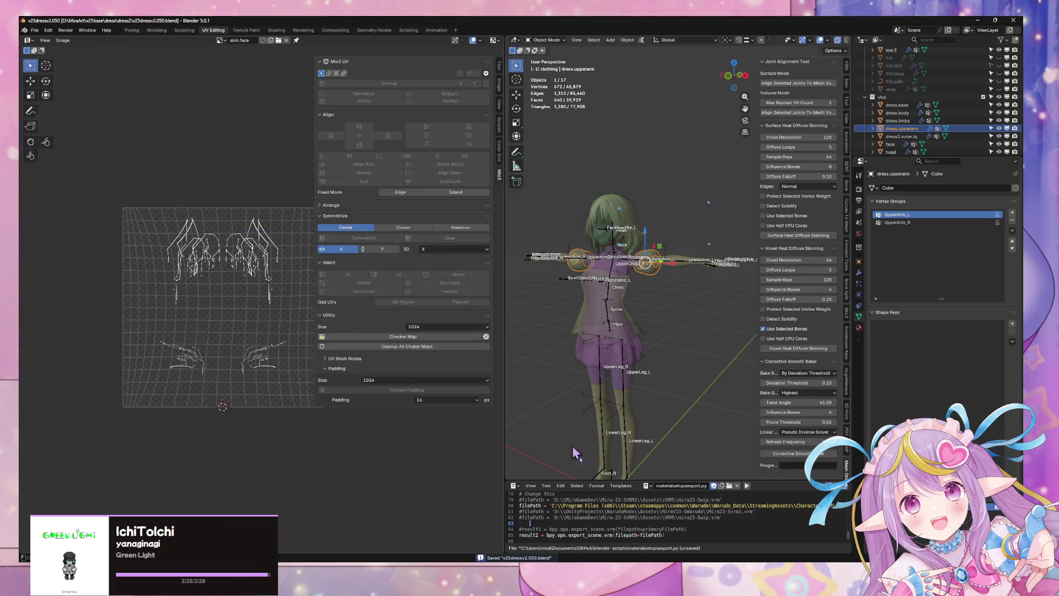
{"action": "key", "text": "alt+Tab"}
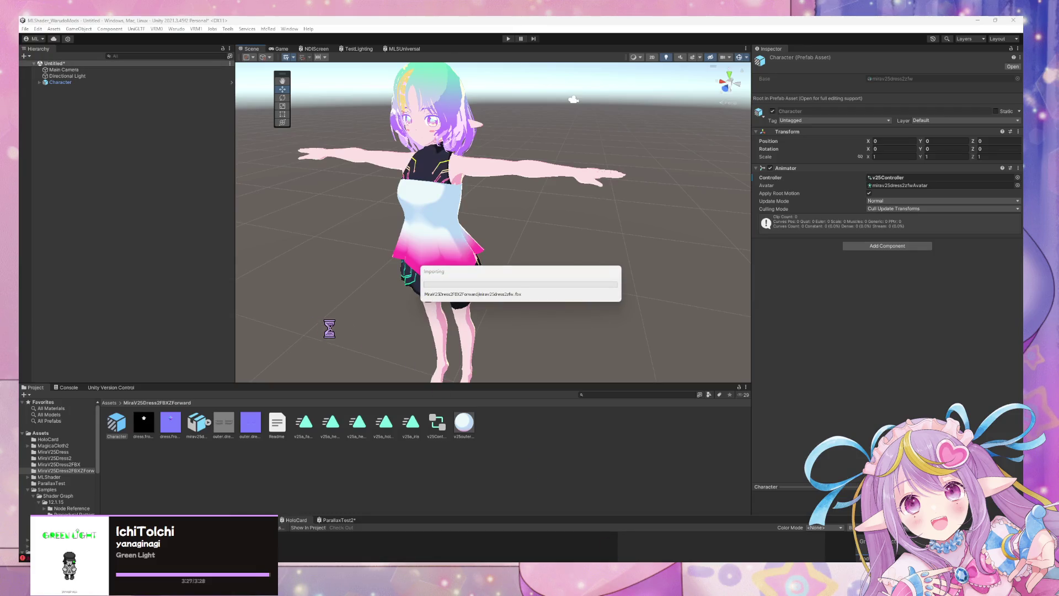
Fly the Scene camera in to inspect the pink puffed sleeves on both upper arms.
{"action": "mouse_move", "coordinate": [350, 331]}
{"action": "right_mouse_down"}
{"action": "mouse_move", "coordinate": [435, 303]}
{"action": "mouse_move", "coordinate": [436, 265]}
{"action": "mouse_move", "coordinate": [401, 245]}
{"action": "mouse_move", "coordinate": [525, 248]}
{"action": "mouse_move", "coordinate": [515, 253]}
{"action": "mouse_move", "coordinate": [504, 239]}
{"action": "mouse_move", "coordinate": [513, 237]}
{"action": "mouse_move", "coordinate": [581, 349]}
{"action": "right_mouse_up"}
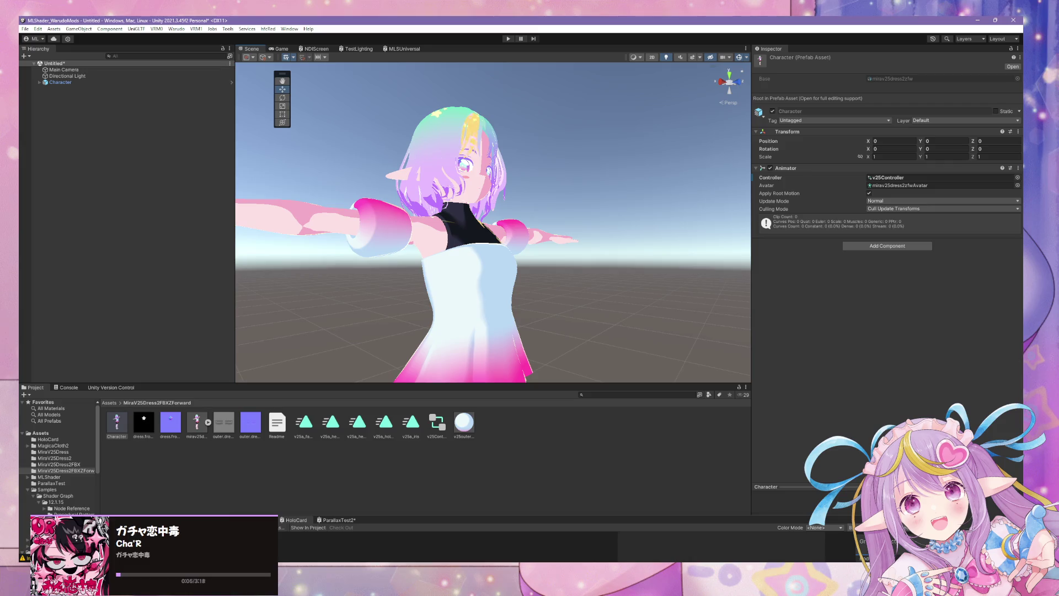
{"action": "key", "text": "alt+Tab"}
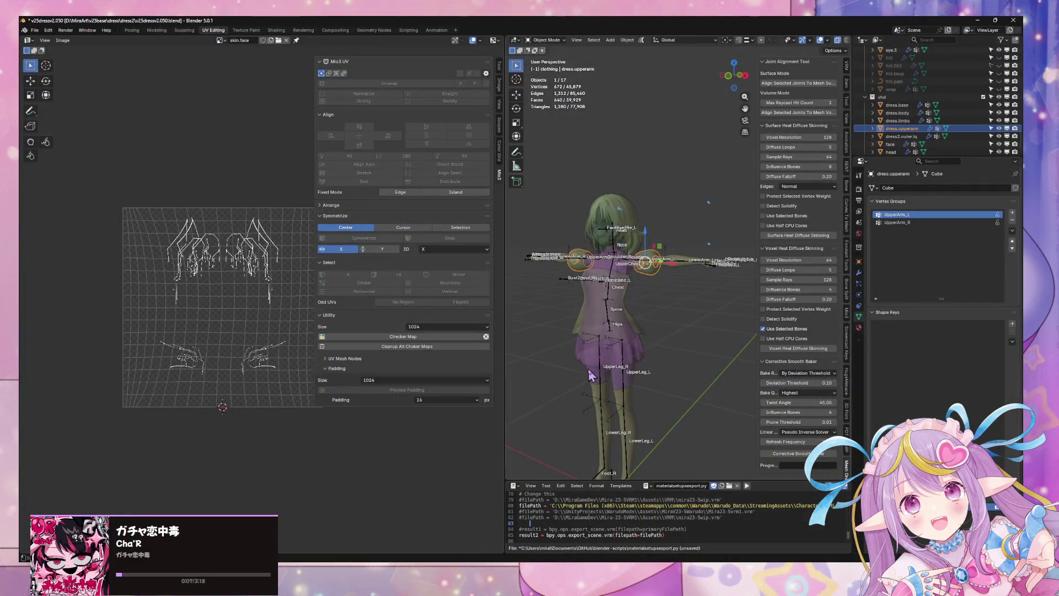
Rotate the dress.upperarm UV island by 90° and regrid it evenly.
{"action": "key", "text": "Tab"}
{"action": "key", "text": "r"}
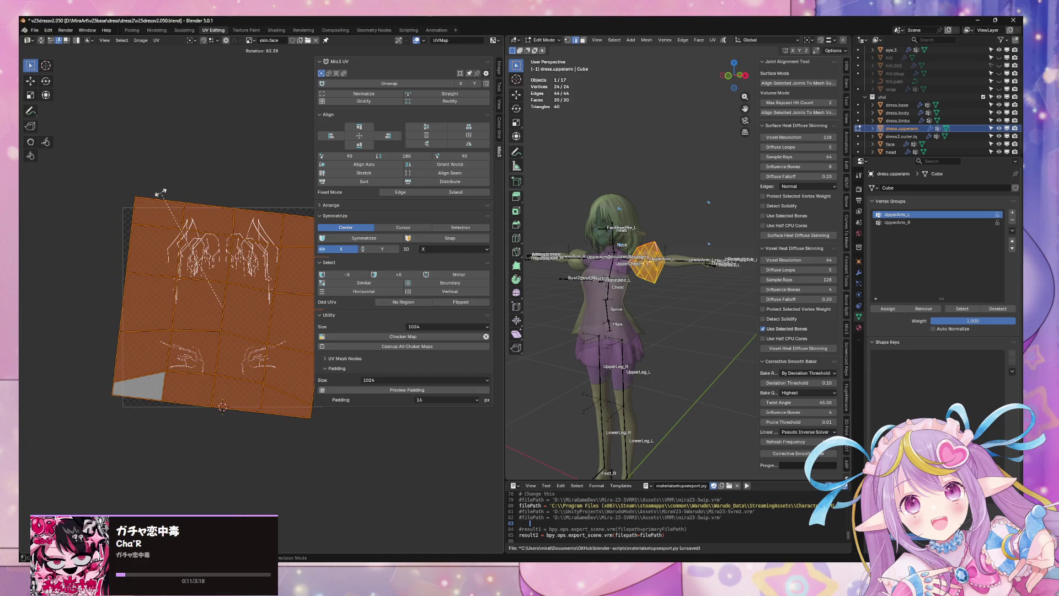
{"action": "type", "text": "90"}
{"action": "key", "text": "Return"}
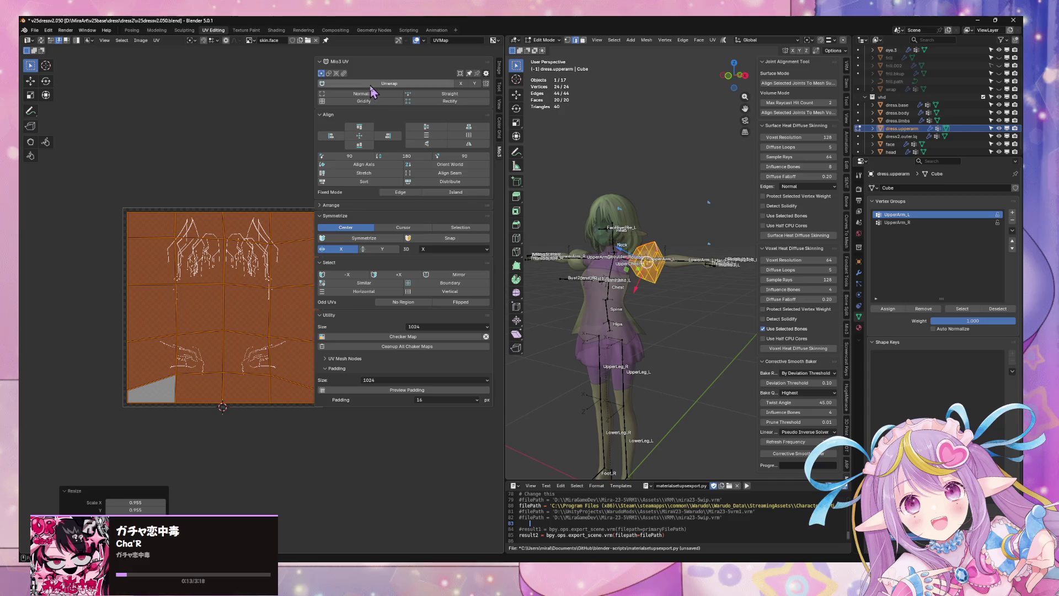
{"action": "left_click", "coordinate": [348, 103]}
Save v25dressv2.050.blend in Object Mode and export the avatar to FBX.
{"action": "key", "text": "Tab"}
{"action": "key", "text": "ctrl+s"}
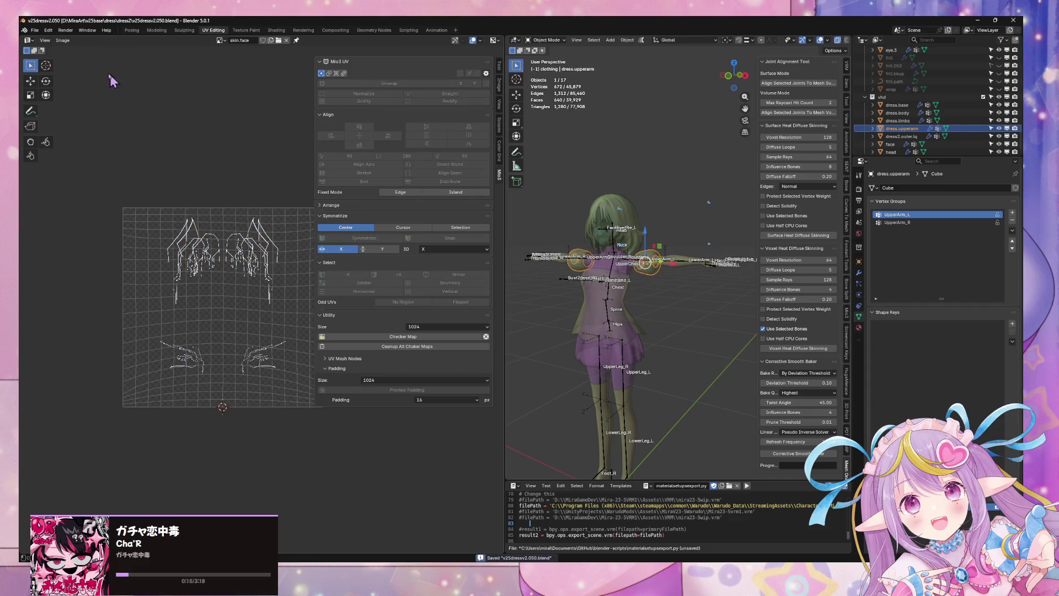
{"action": "left_click", "coordinate": [39, 31]}
{"action": "mouse_move", "coordinate": [72, 150]}
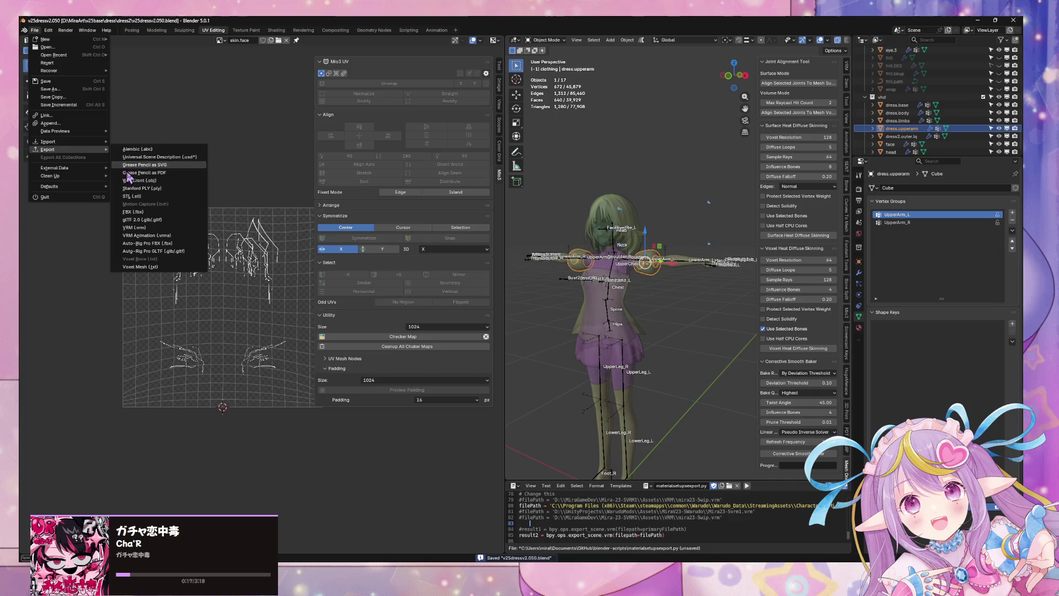
{"action": "left_click", "coordinate": [154, 213]}
{"action": "key", "text": "Escape"}
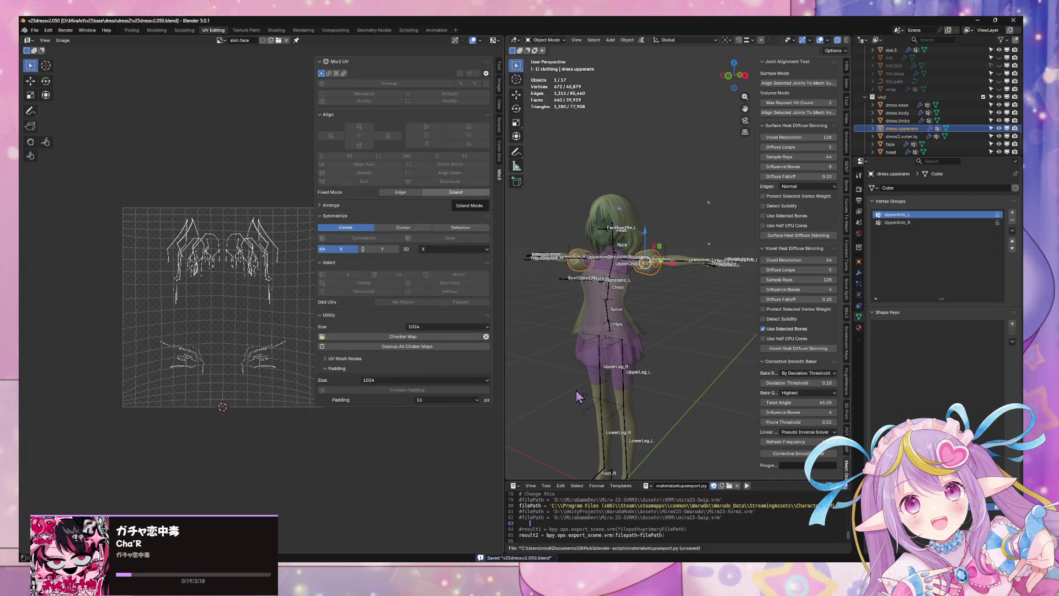
Bring Spotify forward and go to its Home page.
{"action": "key", "text": "alt+Tab"}
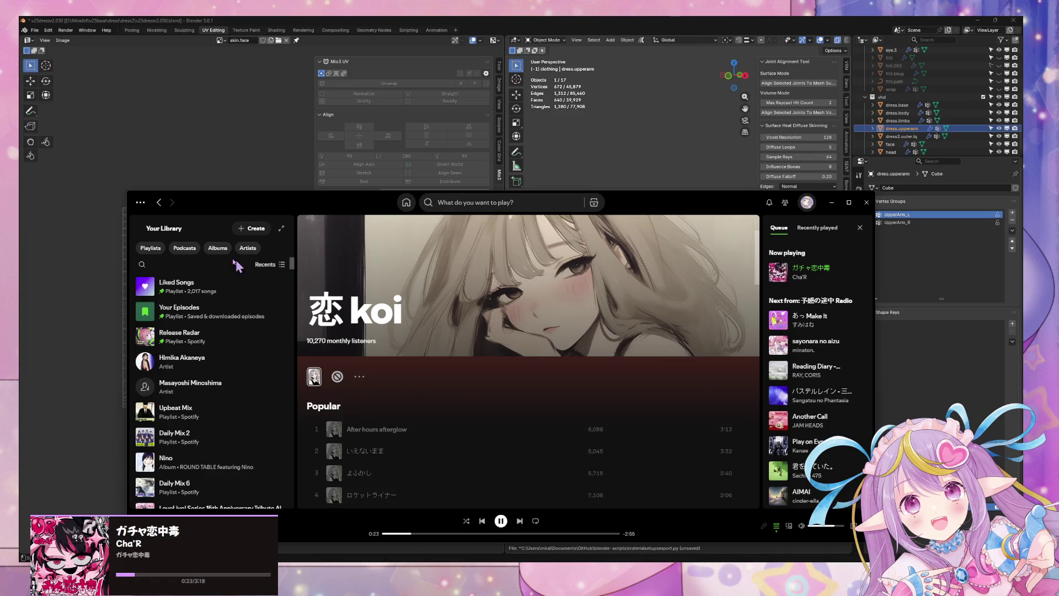
{"action": "left_click", "coordinate": [406, 203]}
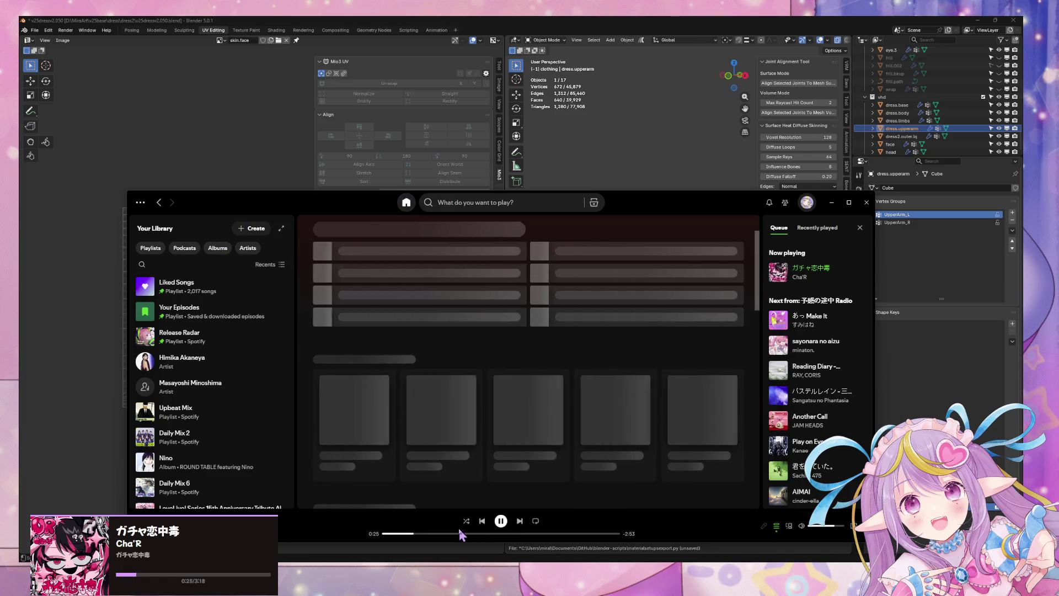
{"action": "mouse_move", "coordinate": [504, 589]}
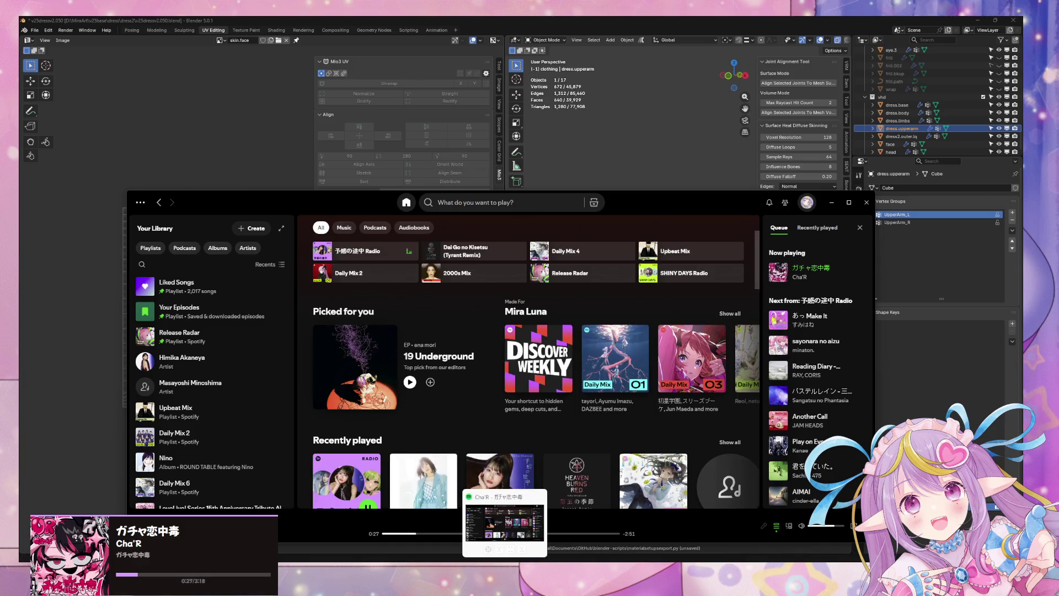
{"action": "mouse_move", "coordinate": [556, 589]}
Orbit and zoom around the reimported Character to view its white puffed sleeves.
{"action": "left_click", "coordinate": [583, 589]}
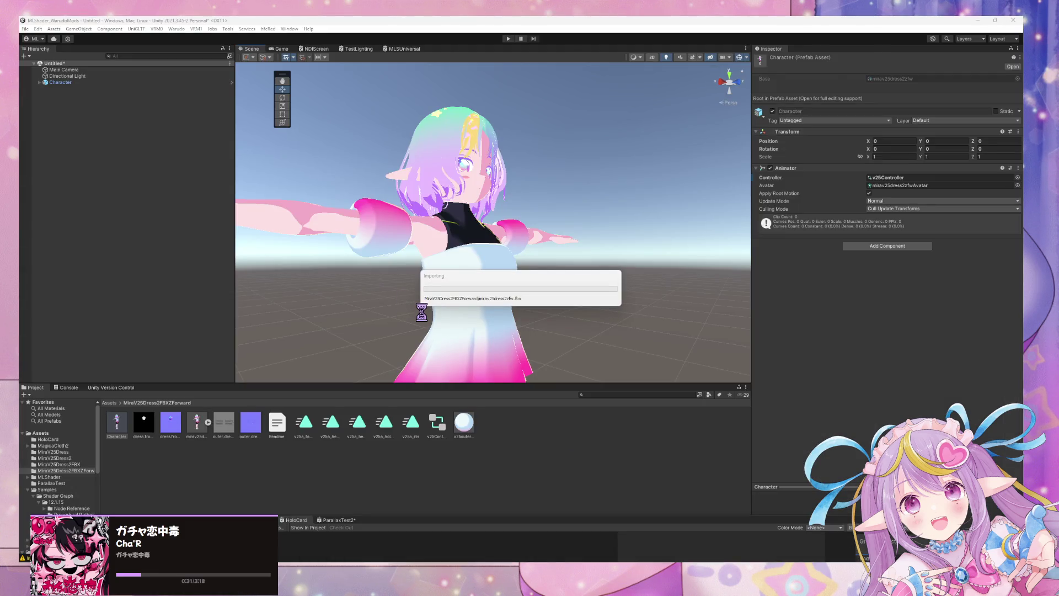
{"action": "mouse_move", "coordinate": [482, 250]}
{"action": "left_mouse_down", "text": "alt"}
{"action": "mouse_move", "coordinate": [418, 252]}
{"action": "mouse_move", "coordinate": [554, 258]}
{"action": "mouse_move", "coordinate": [414, 248]}
{"action": "left_mouse_up", "text": "alt"}
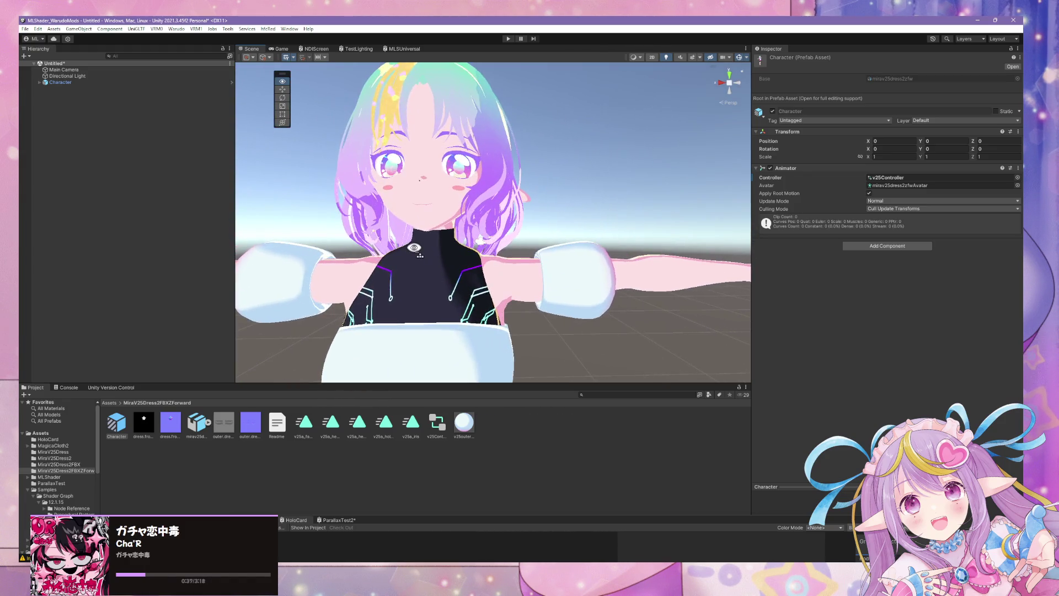
{"action": "scroll", "coordinate": [414, 248], "scroll_direction": "down", "scroll_amount": 5}
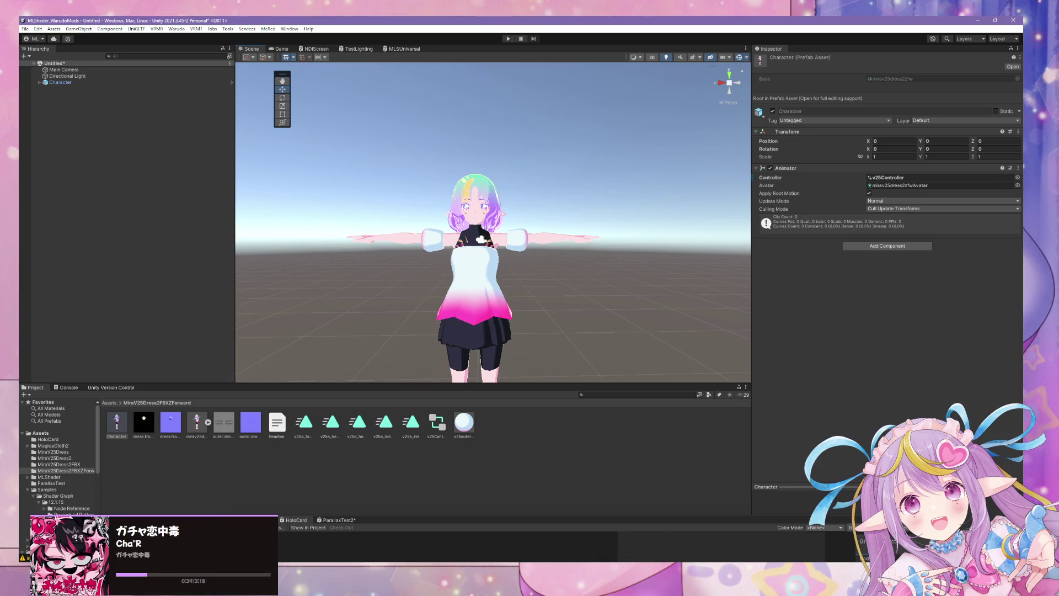
{"action": "scroll", "coordinate": [538, 378], "scroll_direction": "up", "scroll_amount": 4}
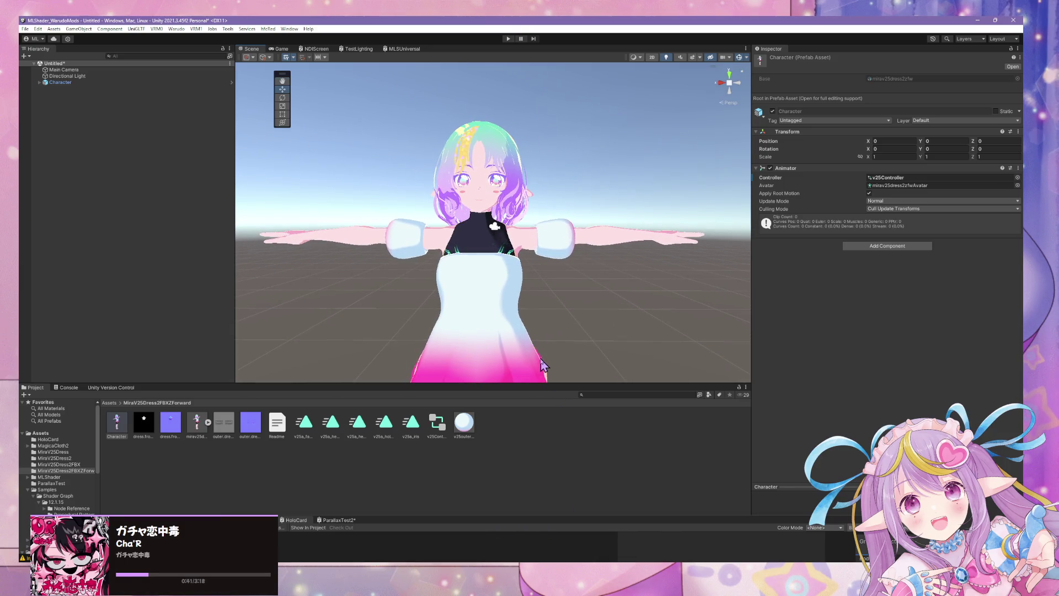
Rotate the upper-arm cage's UVs 180° and save the blend file.
{"action": "mouse_move", "coordinate": [557, 557]}
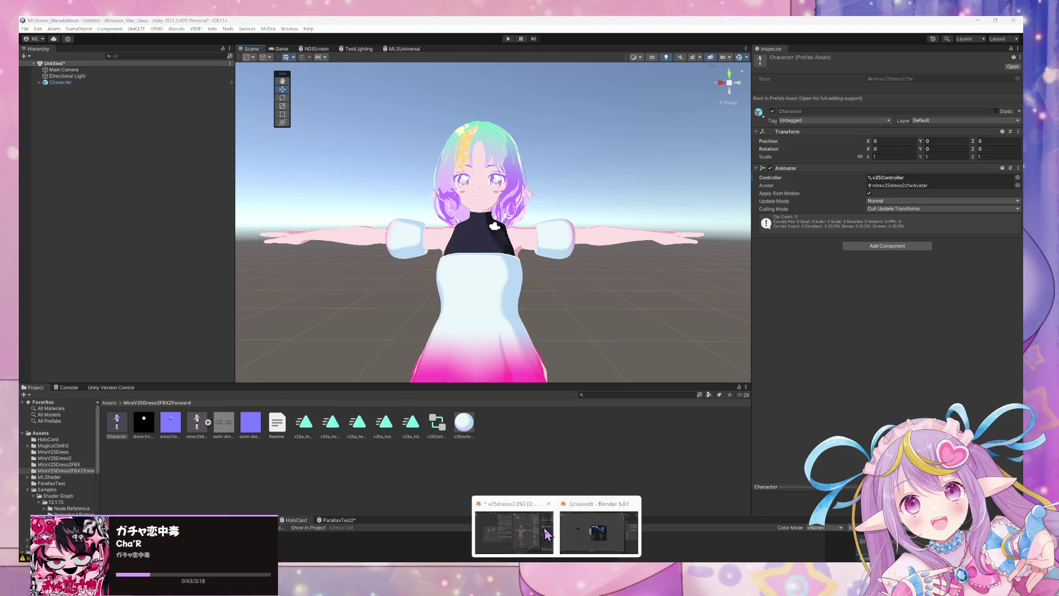
{"action": "left_click", "coordinate": [511, 529]}
{"action": "key", "text": "KP_Decimal"}
{"action": "key", "text": "Tab"}
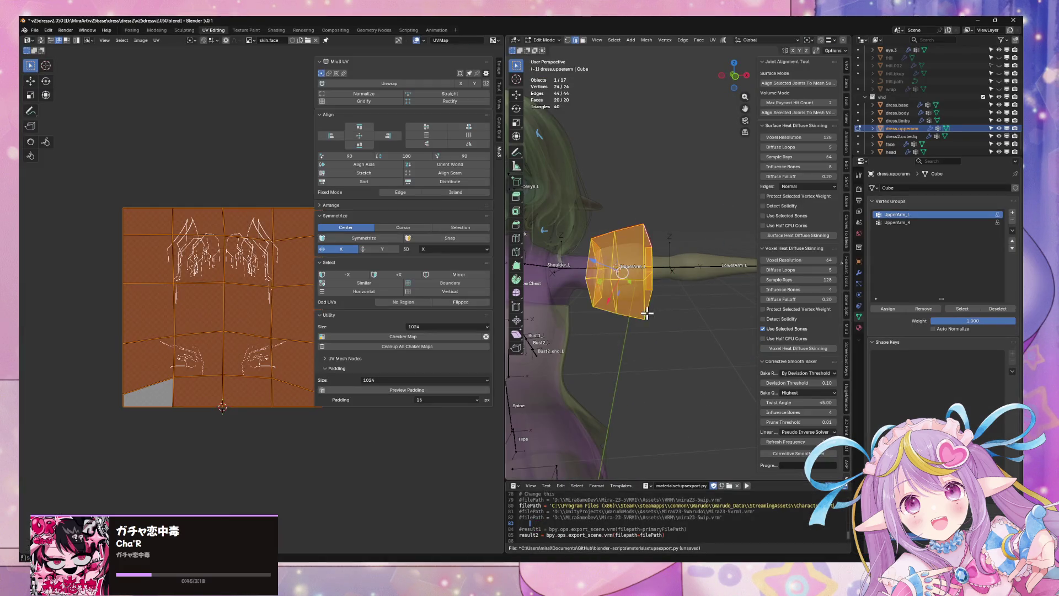
{"action": "key", "text": "KP_Decimal"}
{"action": "type", "text": "r"}
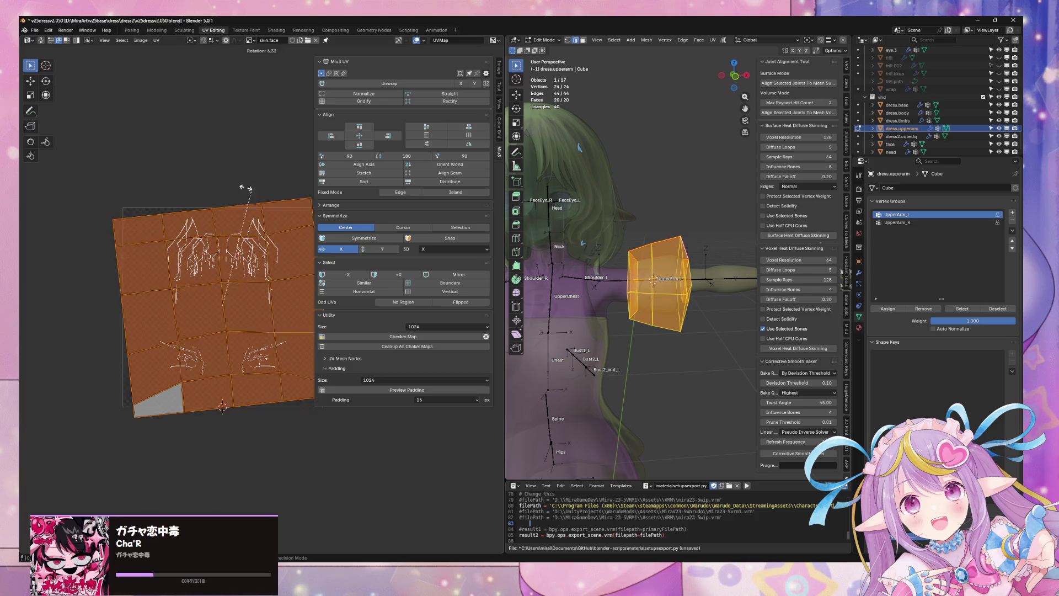
{"action": "type", "text": "180"}
{"action": "key", "text": "Return"}
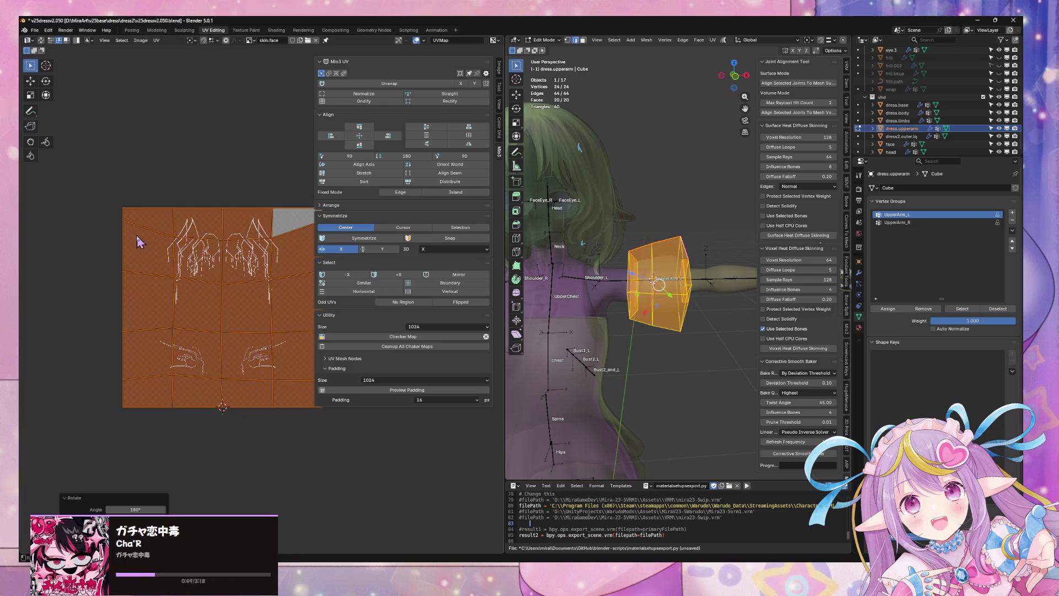
{"action": "key", "text": "ctrl+s"}
In front view, raise one end edge loop of the cage slightly along Z.
{"action": "key", "text": "KP_Decimal"}
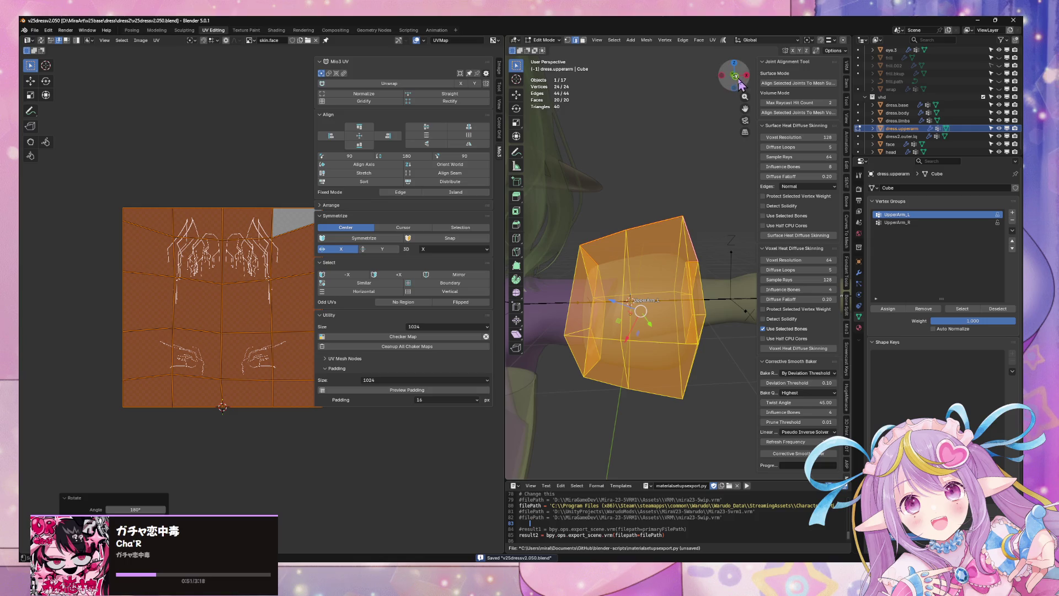
{"action": "left_click", "coordinate": [738, 80]}
{"action": "left_click", "coordinate": [685, 223], "text": "alt"}
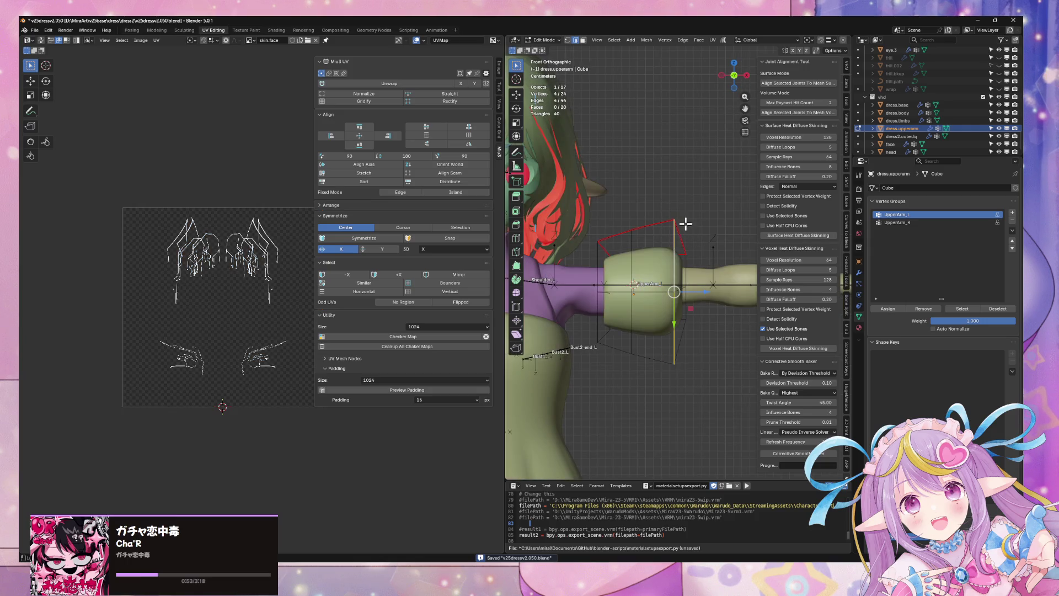
{"action": "scroll", "coordinate": [688, 187], "scroll_direction": "up", "scroll_amount": 2}
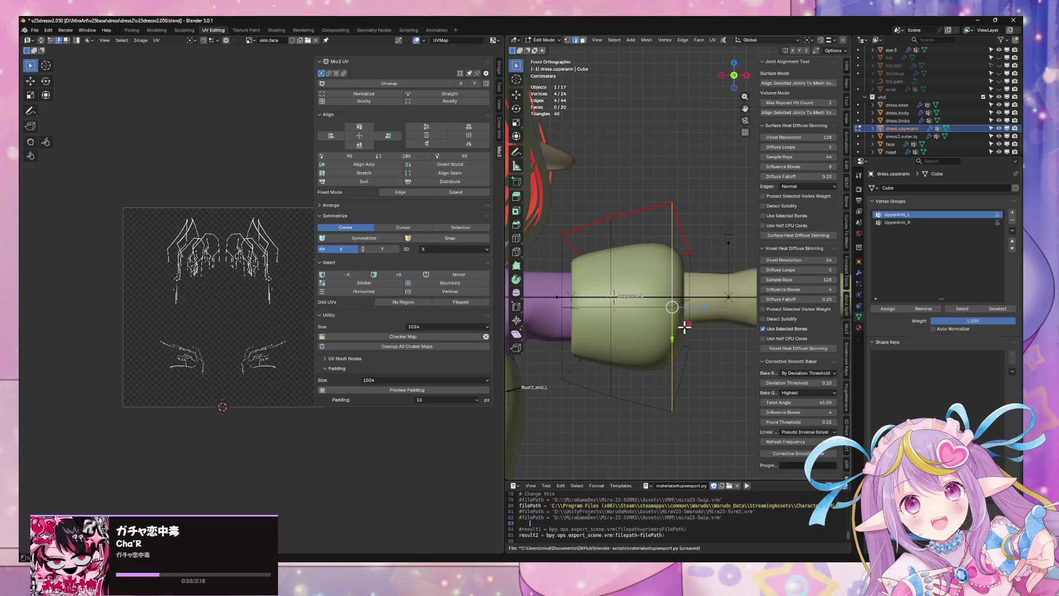
{"action": "left_click", "coordinate": [587, 235]}
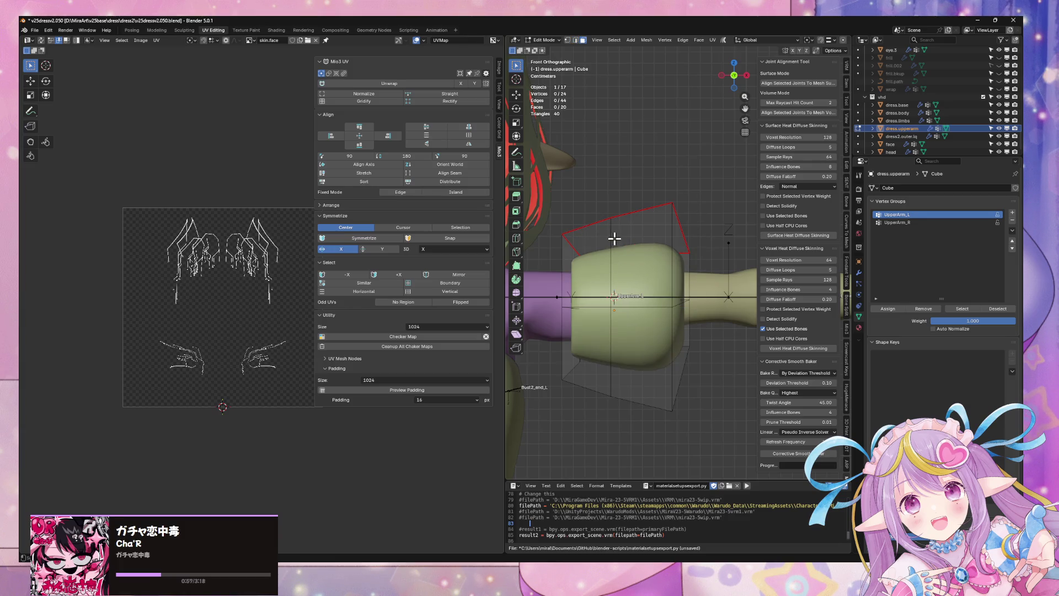
{"action": "left_click", "coordinate": [614, 238], "text": "alt"}
{"action": "key", "text": "g"}
{"action": "key", "text": "z"}
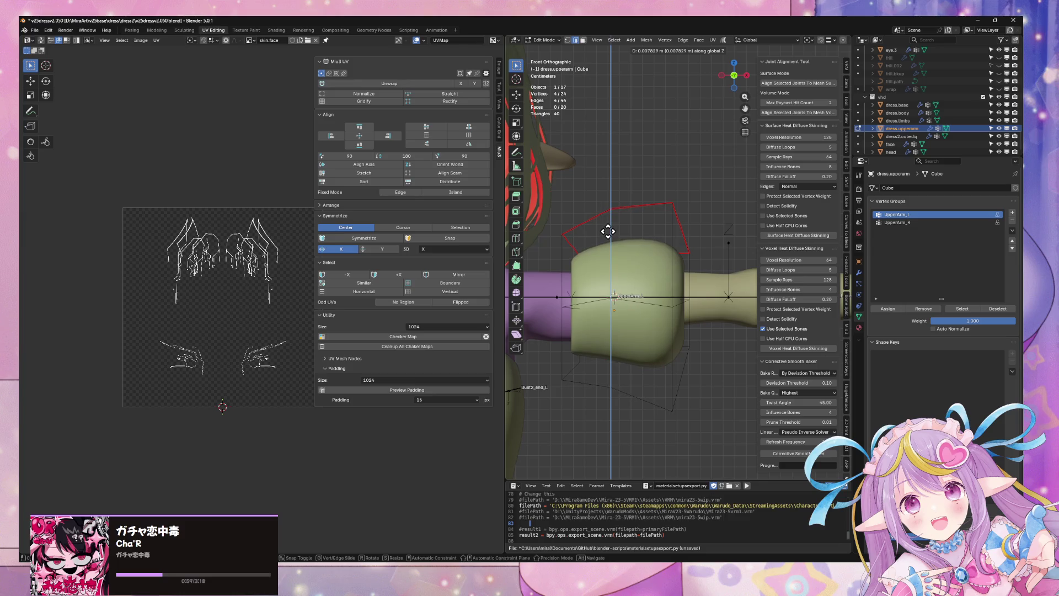
{"action": "left_click", "coordinate": [607, 229]}
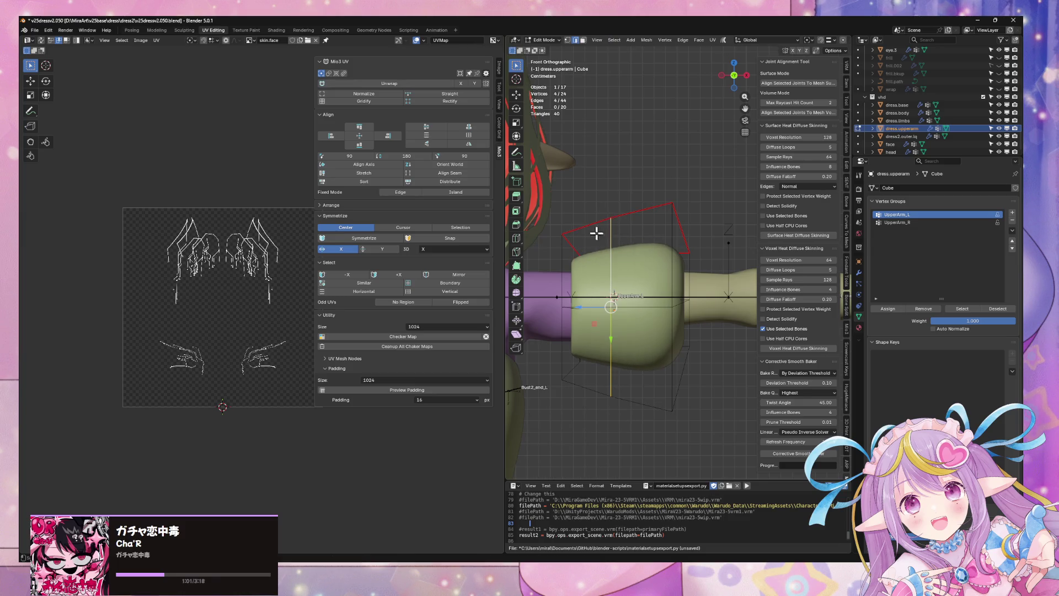
Turn on X-ray and box-select the vertices on one side of the cage.
{"action": "left_click", "coordinate": [598, 232]}
{"action": "key", "text": "alt+z"}
{"action": "left_click_drag", "start_coordinate": [545, 202], "coordinate": [621, 410]}
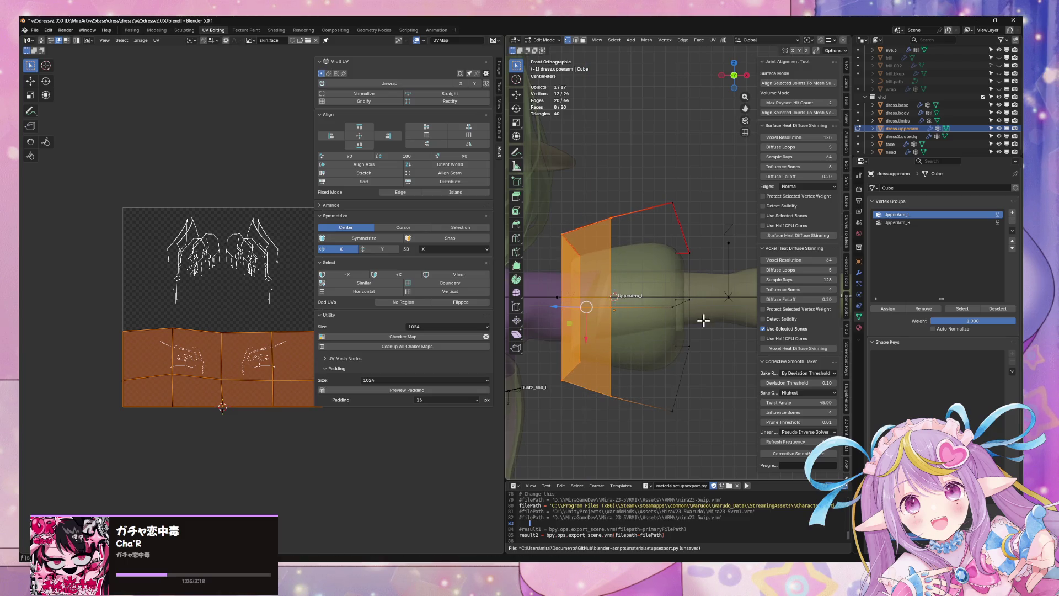
Shift the whole cage along X toward the shoulder.
{"action": "key", "text": "a"}
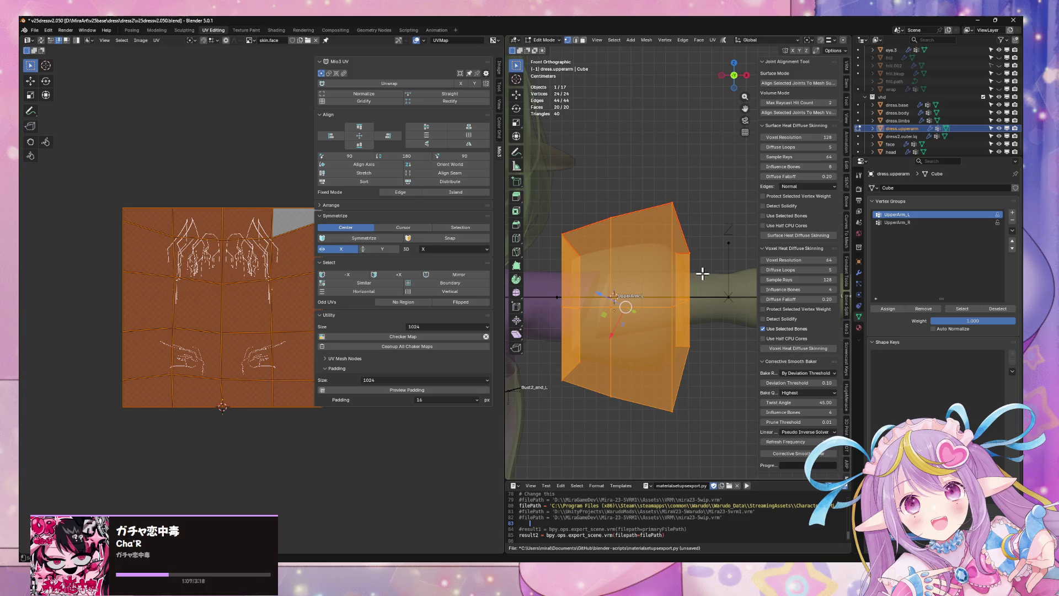
{"action": "key", "text": "g"}
{"action": "key", "text": "x"}
{"action": "left_click", "coordinate": [682, 290]}
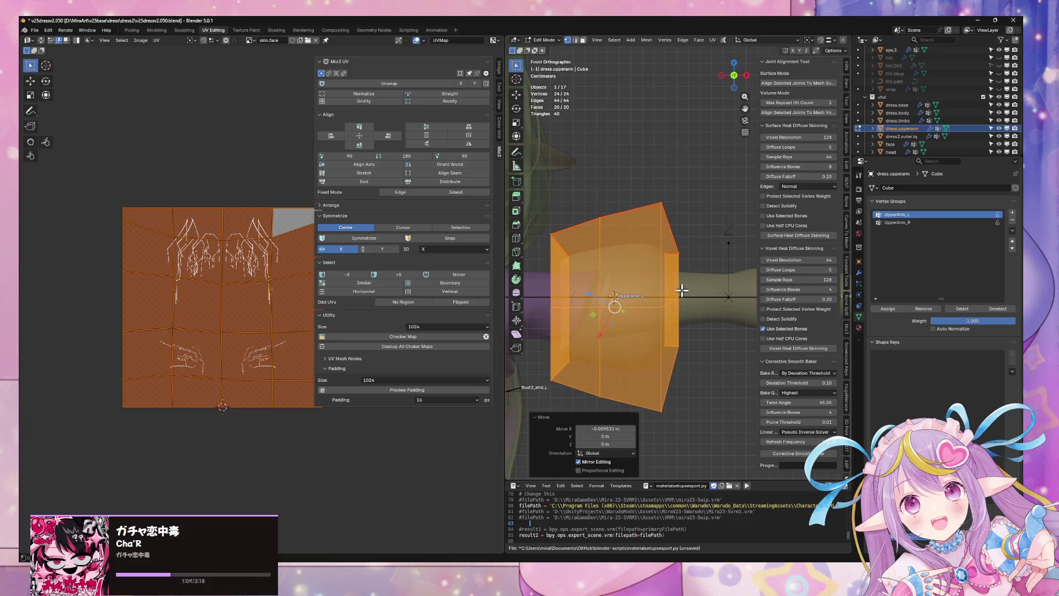
{"action": "key", "text": "alt+z"}
{"action": "middle_click_drag", "start_coordinate": [682, 291], "coordinate": [699, 287], "text": "shift"}
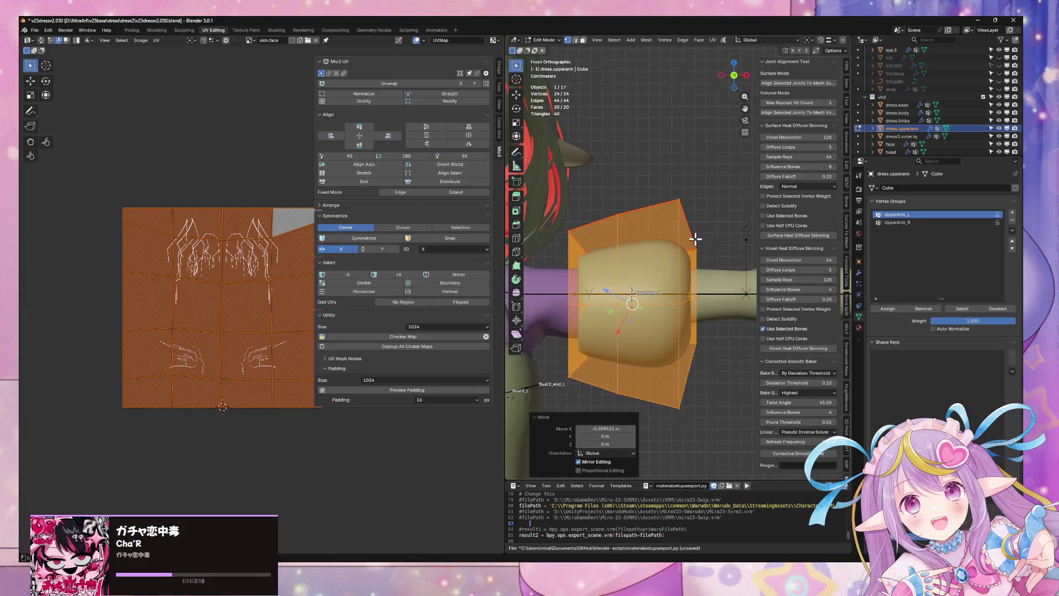
Select the two outer-end face loops of the cage, then check the sleeve in Object Mode.
{"action": "key", "text": "3"}
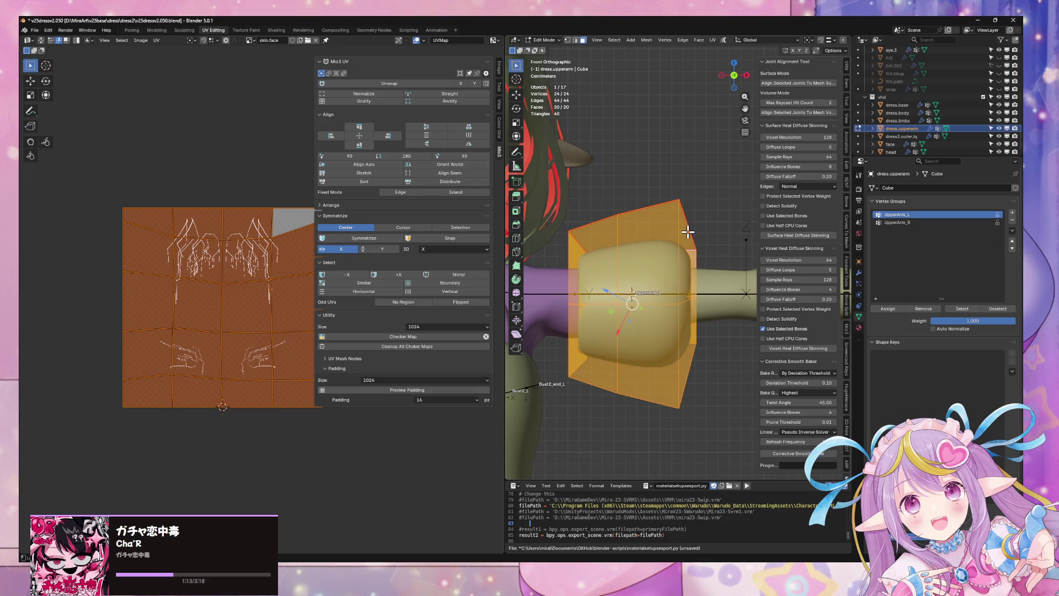
{"action": "key", "text": "alt+z"}
{"action": "key", "text": "alt+z"}
{"action": "key", "text": "alt+z"}
{"action": "key", "text": "alt+z"}
{"action": "key", "text": "alt+z"}
{"action": "left_click", "coordinate": [692, 257], "text": "alt"}
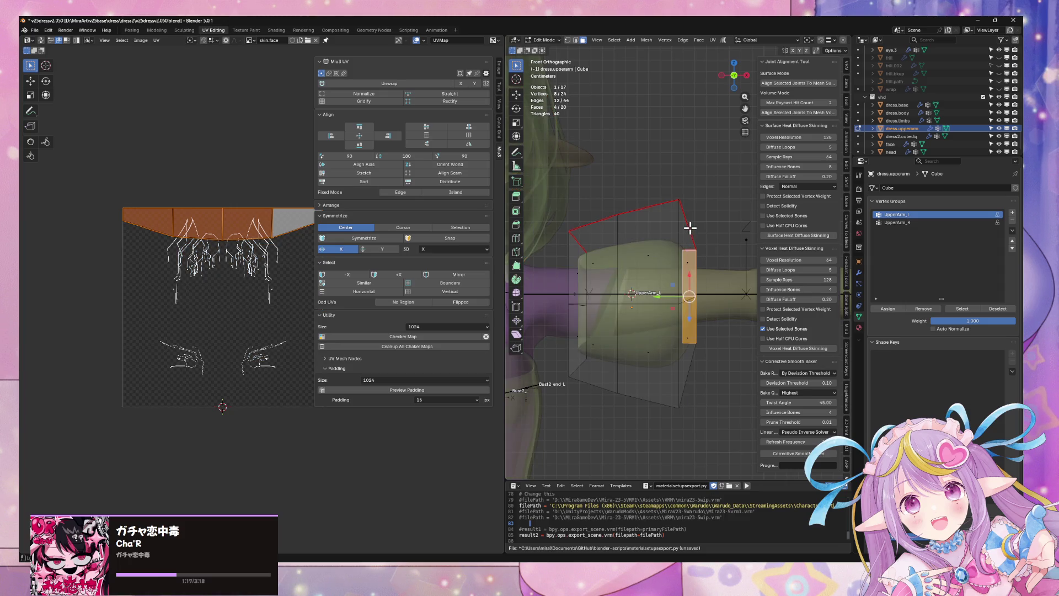
{"action": "left_click", "coordinate": [689, 228], "text": "alt+shift"}
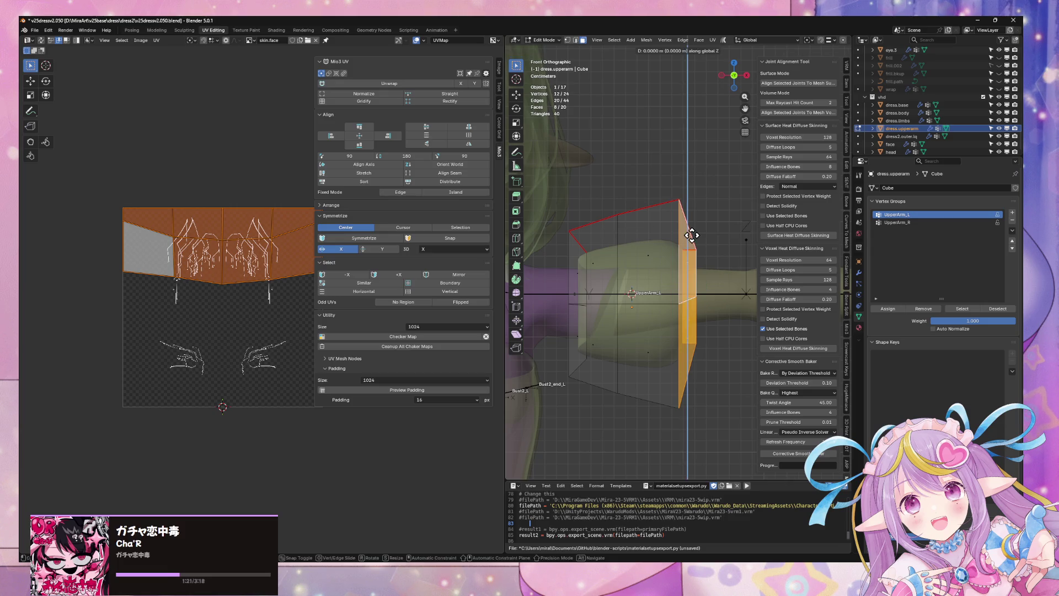
{"action": "mouse_move", "coordinate": [688, 230]}
{"action": "middle_mouse_down"}
{"action": "mouse_move", "coordinate": [676, 241]}
{"action": "mouse_move", "coordinate": [647, 237]}
{"action": "mouse_move", "coordinate": [671, 241]}
{"action": "middle_mouse_up"}
{"action": "key", "text": "Tab"}
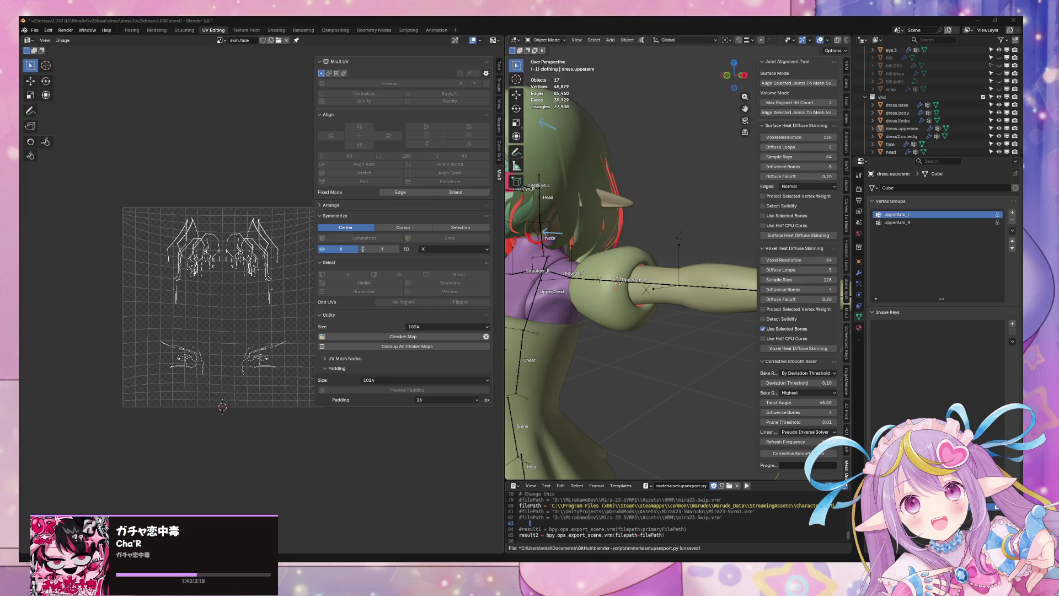
In Edit Mode, select three sleeve-cage vertices and raise them slightly along Z.
{"action": "mouse_move", "coordinate": [540, 287]}
{"action": "middle_mouse_down"}
{"action": "mouse_move", "coordinate": [624, 295]}
{"action": "mouse_move", "coordinate": [687, 248]}
{"action": "middle_mouse_up"}
{"action": "key", "text": "Tab"}
{"action": "mouse_move", "coordinate": [678, 355]}
{"action": "middle_mouse_down"}
{"action": "mouse_move", "coordinate": [702, 358]}
{"action": "mouse_move", "coordinate": [728, 438]}
{"action": "middle_mouse_up"}
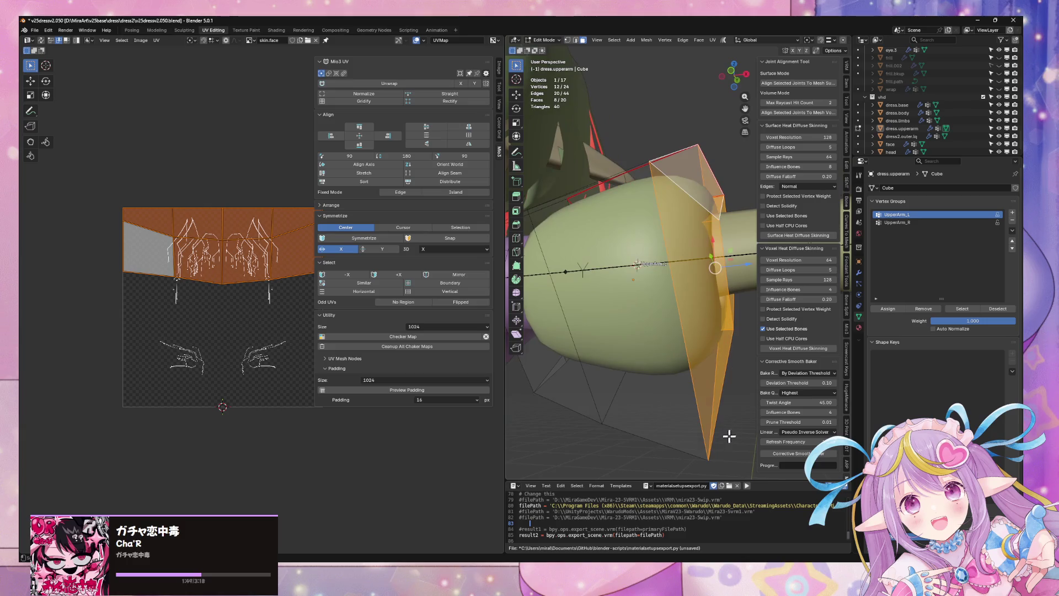
{"action": "left_click", "coordinate": [708, 461]}
{"action": "left_click", "coordinate": [604, 427], "text": "shift"}
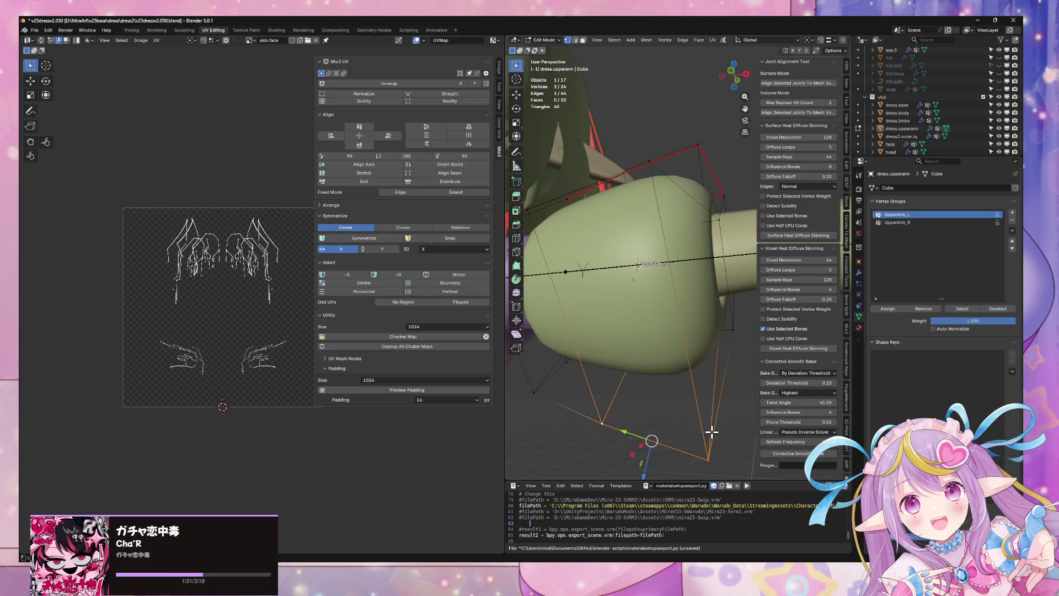
{"action": "key", "text": "g"}
{"action": "right_click", "coordinate": [682, 400]}
{"action": "left_click", "coordinate": [537, 393], "text": "shift"}
{"action": "key", "text": "g"}
{"action": "key", "text": "z"}
{"action": "left_click", "coordinate": [631, 373]}
Deselect one cage vertex and move the rest vertically.
{"action": "mouse_move", "coordinate": [631, 373]}
{"action": "middle_mouse_down"}
{"action": "mouse_move", "coordinate": [692, 407]}
{"action": "mouse_move", "coordinate": [684, 392]}
{"action": "middle_mouse_up"}
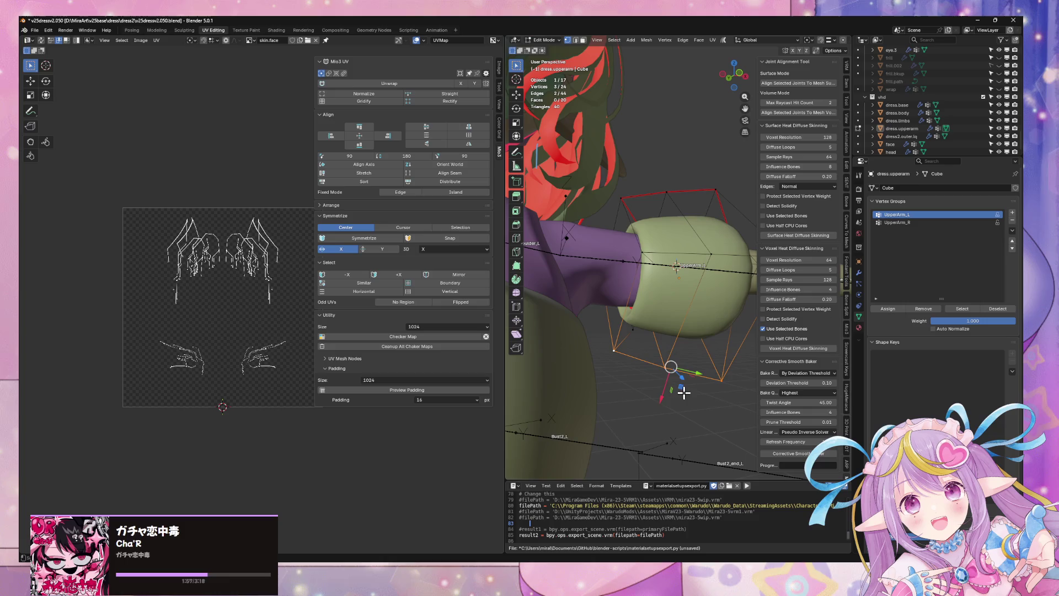
{"action": "middle_click_drag", "start_coordinate": [634, 345], "coordinate": [644, 345]}
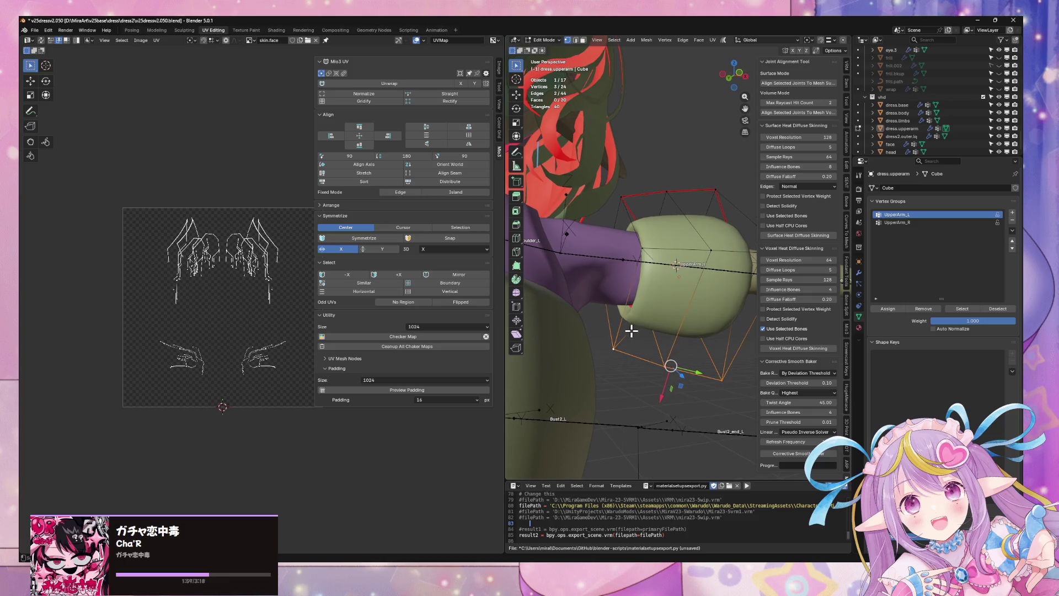
{"action": "left_click", "coordinate": [668, 362], "text": "shift"}
{"action": "key", "text": "g"}
{"action": "key", "text": "z"}
{"action": "left_click", "coordinate": [668, 345]}
Squash the selected cage vertices along Z to 0.896 and return to Object Mode.
{"action": "mouse_move", "coordinate": [667, 345]}
{"action": "middle_mouse_down"}
{"action": "mouse_move", "coordinate": [693, 338]}
{"action": "mouse_move", "coordinate": [661, 359]}
{"action": "mouse_move", "coordinate": [718, 253]}
{"action": "middle_mouse_up"}
{"action": "key", "text": "s"}
{"action": "key", "text": "z"}
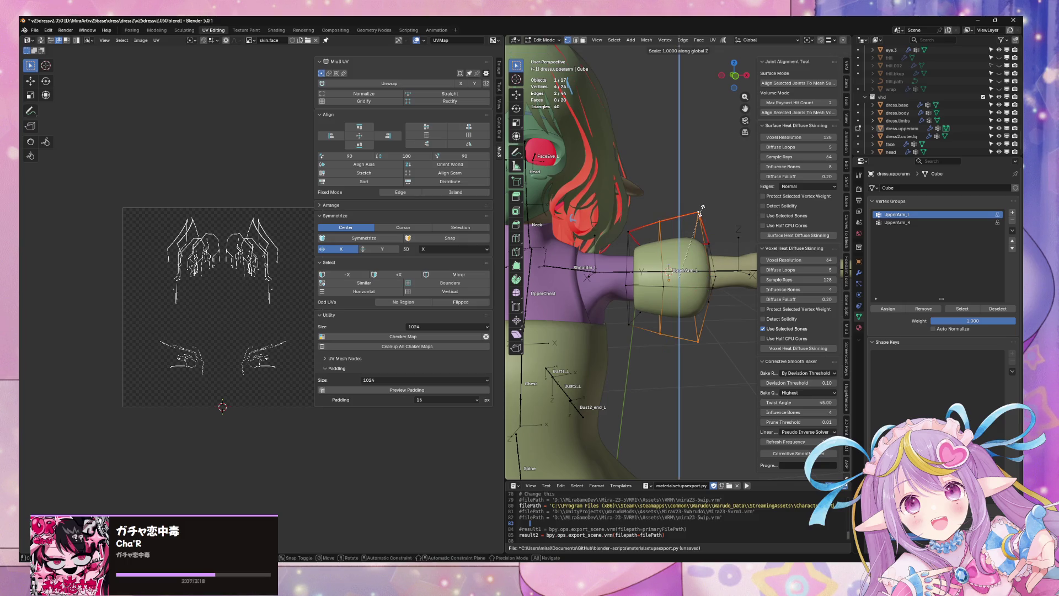
{"action": "left_click", "coordinate": [695, 215]}
{"action": "mouse_move", "coordinate": [651, 247]}
{"action": "middle_mouse_down"}
{"action": "mouse_move", "coordinate": [629, 260]}
{"action": "mouse_move", "coordinate": [689, 280]}
{"action": "mouse_move", "coordinate": [537, 277]}
{"action": "mouse_move", "coordinate": [714, 298]}
{"action": "mouse_move", "coordinate": [705, 310]}
{"action": "middle_mouse_up"}
{"action": "key", "text": "Tab"}
{"action": "key", "text": "Tab"}
Switch to front view and nudge a single cage vertex vertically.
{"action": "mouse_move", "coordinate": [665, 262]}
{"action": "middle_mouse_down"}
{"action": "mouse_move", "coordinate": [693, 345]}
{"action": "mouse_move", "coordinate": [726, 293]}
{"action": "mouse_move", "coordinate": [731, 318]}
{"action": "mouse_move", "coordinate": [709, 287]}
{"action": "middle_mouse_up"}
{"action": "key", "text": "KP_1"}
{"action": "left_click", "coordinate": [710, 230]}
{"action": "key", "text": "g"}
{"action": "key", "text": "z"}
{"action": "left_click", "coordinate": [710, 222]}
Move another cage vertex up along Z and refine its height.
{"action": "left_click", "coordinate": [686, 238]}
{"action": "key", "text": "g"}
{"action": "key", "text": "z"}
{"action": "left_click", "coordinate": [686, 230]}
{"action": "key", "text": "g"}
{"action": "key", "text": "z"}
{"action": "left_click", "coordinate": [687, 231]}
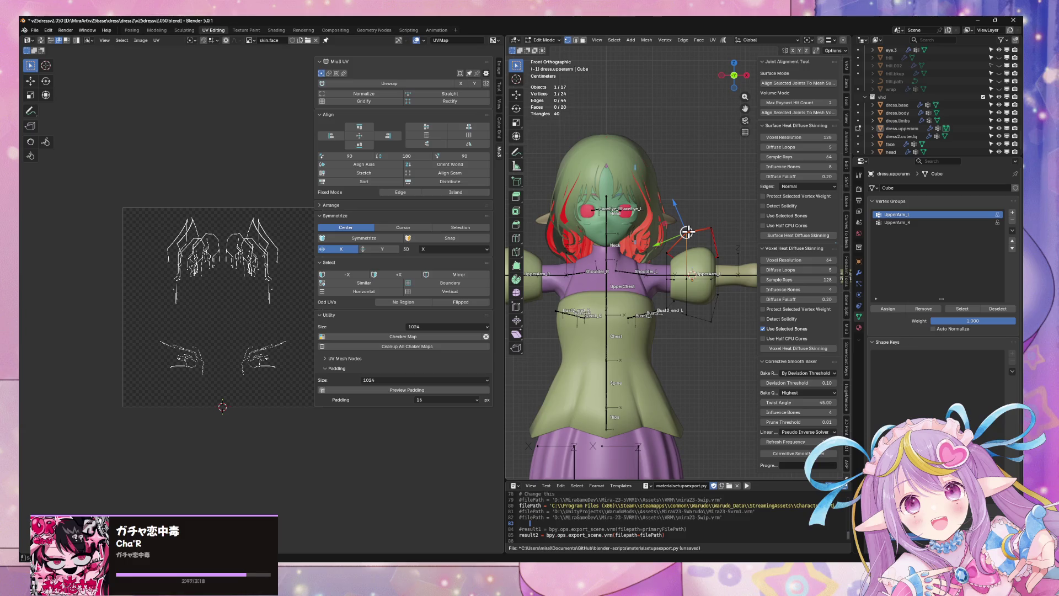
Lower the next cage vertex 0.010164 m along Z, then adjust it vertically again.
{"action": "left_click", "coordinate": [715, 230]}
{"action": "key", "text": "g"}
{"action": "key", "text": "z"}
{"action": "left_click", "coordinate": [715, 232]}
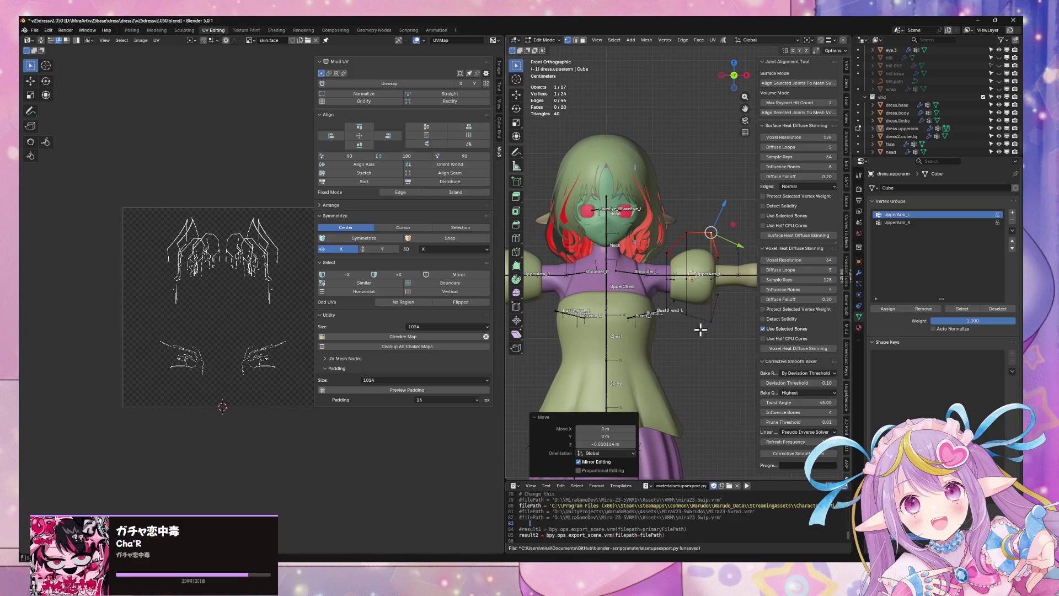
{"action": "key", "text": "g"}
{"action": "key", "text": "z"}
{"action": "left_click", "coordinate": [685, 312]}
Lower another cage vertex 0.017786 m, then raise it 0.011011 m along Z.
{"action": "left_click", "coordinate": [686, 312]}
{"action": "key", "text": "g"}
{"action": "key", "text": "z"}
{"action": "left_click", "coordinate": [685, 322]}
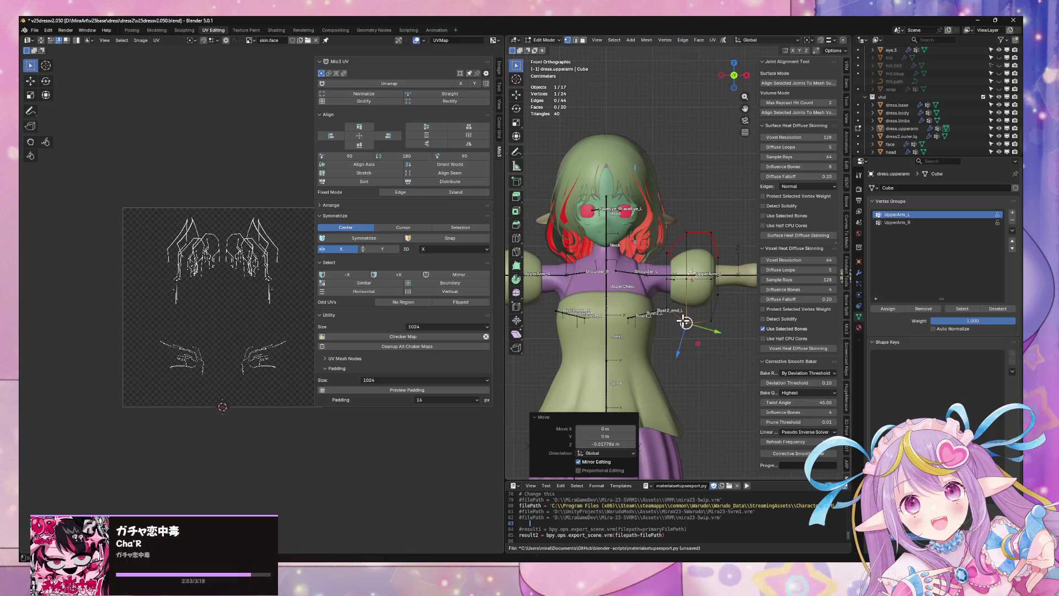
{"action": "key", "text": "g"}
{"action": "key", "text": "z"}
{"action": "left_click", "coordinate": [667, 302]}
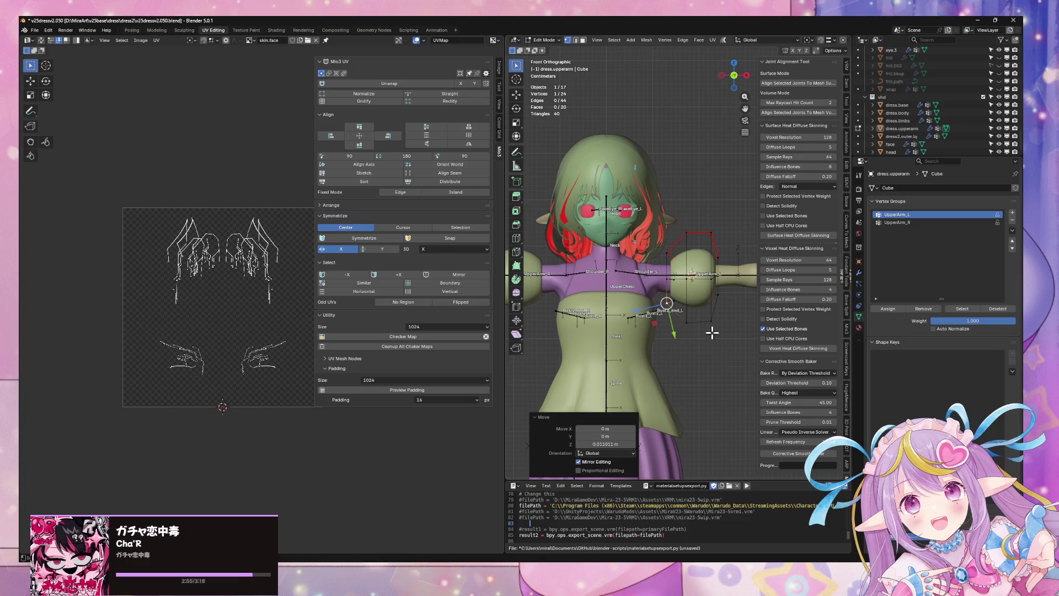
{"action": "mouse_move", "coordinate": [732, 319]}
{"action": "middle_mouse_down"}
{"action": "mouse_move", "coordinate": [761, 310]}
{"action": "mouse_move", "coordinate": [688, 337]}
{"action": "mouse_move", "coordinate": [700, 326]}
{"action": "mouse_move", "coordinate": [697, 303]}
{"action": "mouse_move", "coordinate": [697, 326]}
{"action": "mouse_move", "coordinate": [648, 311]}
{"action": "mouse_move", "coordinate": [710, 300]}
{"action": "mouse_move", "coordinate": [719, 162]}
{"action": "middle_mouse_up"}
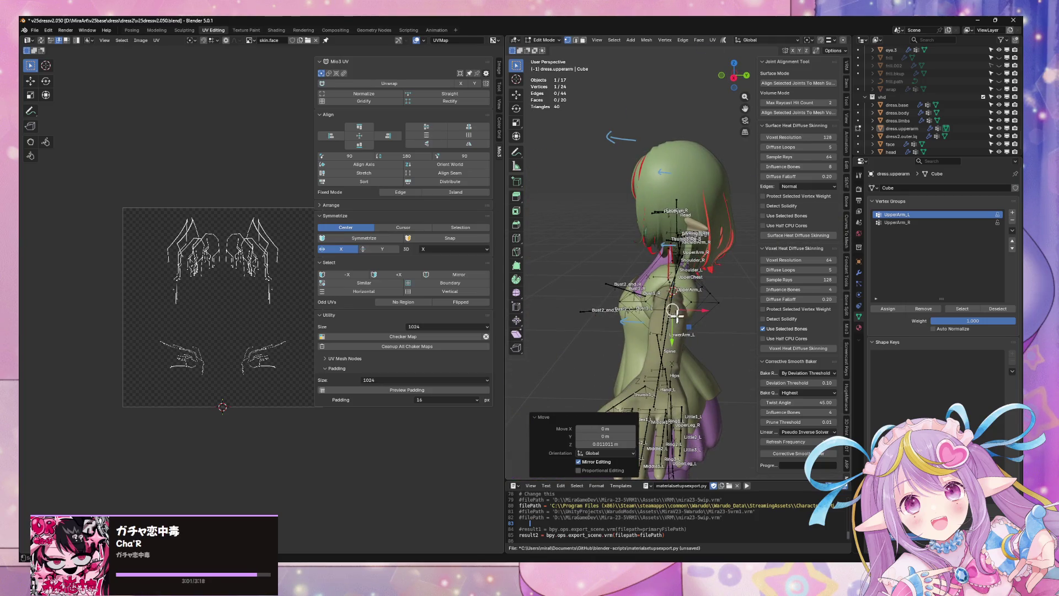
Add dress.limbs to the selection, isolate both in local view, and enter Edit Mode.
{"action": "key", "text": "Tab"}
{"action": "left_click", "coordinate": [728, 315], "text": "shift"}
{"action": "key", "text": "KP_Divide"}
{"action": "mouse_move", "coordinate": [724, 301]}
{"action": "middle_mouse_down"}
{"action": "mouse_move", "coordinate": [589, 284]}
{"action": "mouse_move", "coordinate": [699, 276]}
{"action": "middle_mouse_up"}
{"action": "mouse_move", "coordinate": [579, 318]}
{"action": "middle_mouse_down"}
{"action": "mouse_move", "coordinate": [666, 288]}
{"action": "mouse_move", "coordinate": [684, 309]}
{"action": "middle_mouse_up"}
{"action": "scroll", "coordinate": [695, 315], "scroll_direction": "up", "scroll_amount": 8}
{"action": "key", "text": "Tab"}
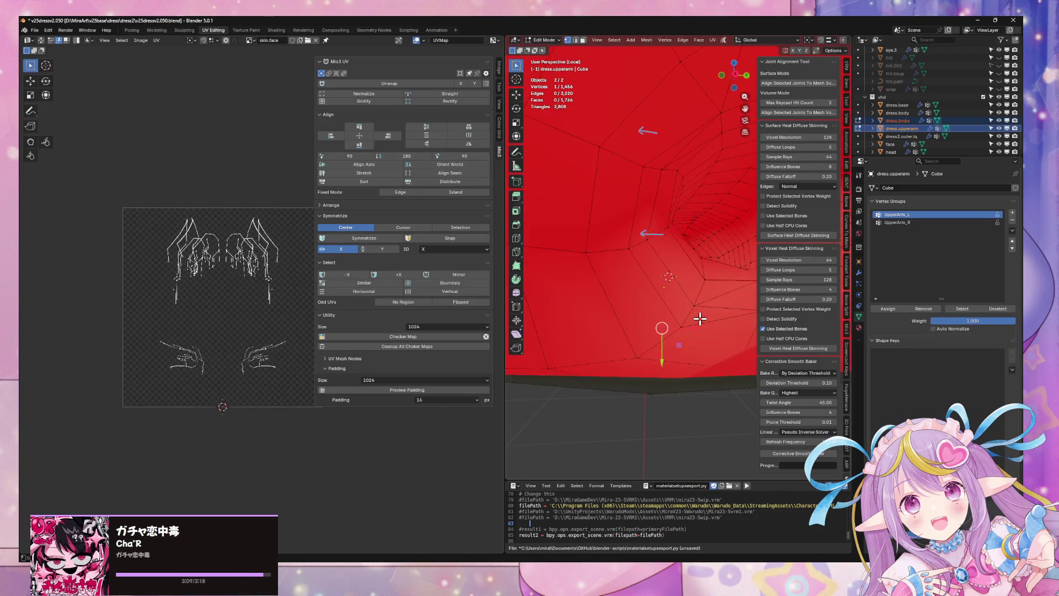
{"action": "scroll", "coordinate": [700, 319], "scroll_direction": "down", "scroll_amount": 8}
{"action": "mouse_move", "coordinate": [700, 355]}
{"action": "middle_mouse_down"}
{"action": "mouse_move", "coordinate": [709, 359]}
{"action": "mouse_move", "coordinate": [629, 338]}
{"action": "mouse_move", "coordinate": [718, 280]}
{"action": "middle_mouse_up"}
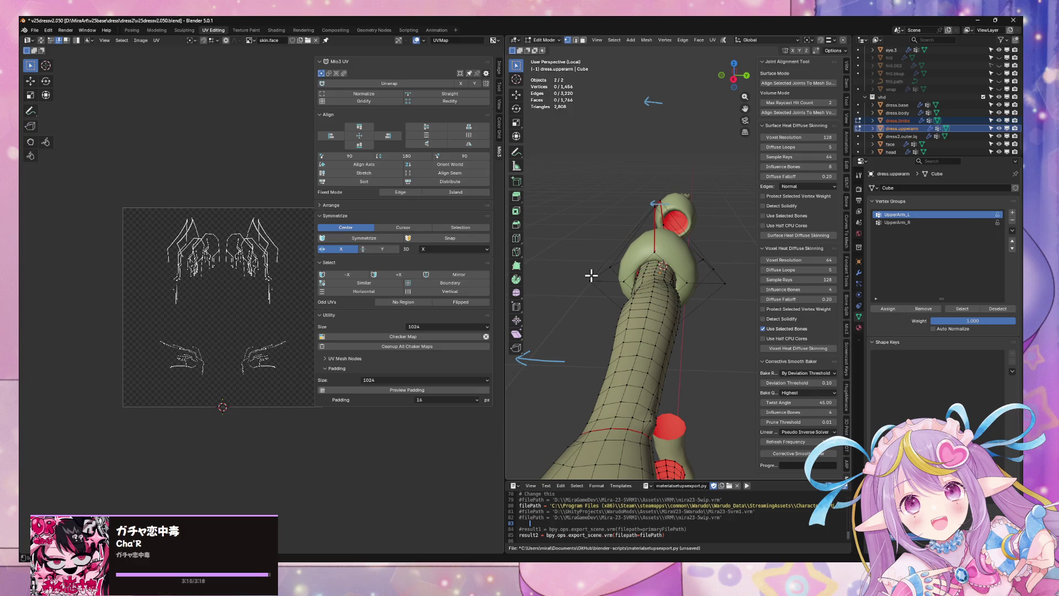
With X-ray on, add a fourth vertex and widen the selection slightly along X.
{"action": "key", "text": "alt+z"}
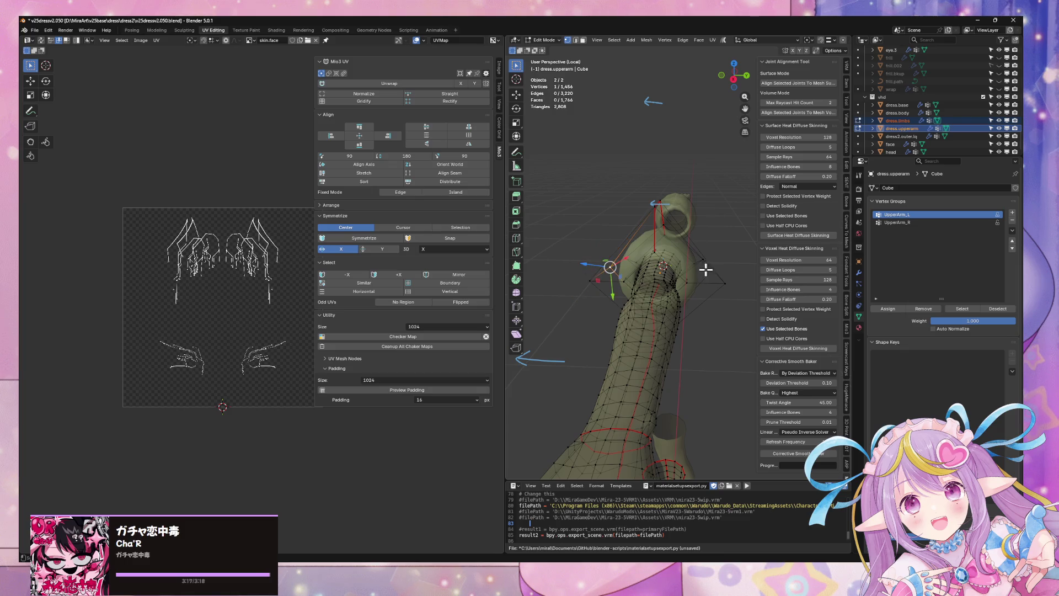
{"action": "left_click", "coordinate": [664, 267], "text": "shift"}
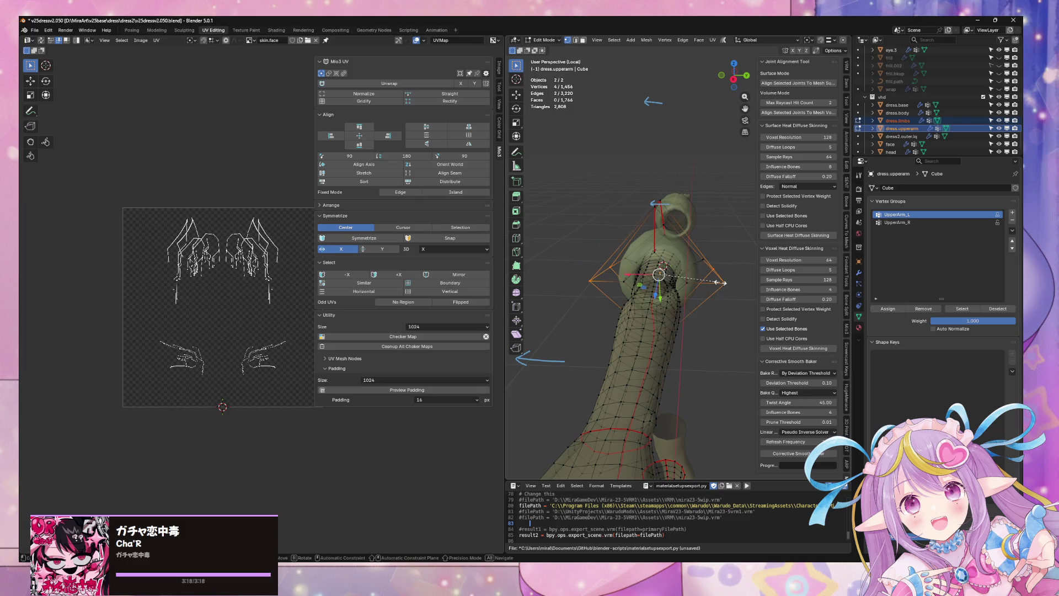
{"action": "key", "text": "s"}
{"action": "key", "text": "x"}
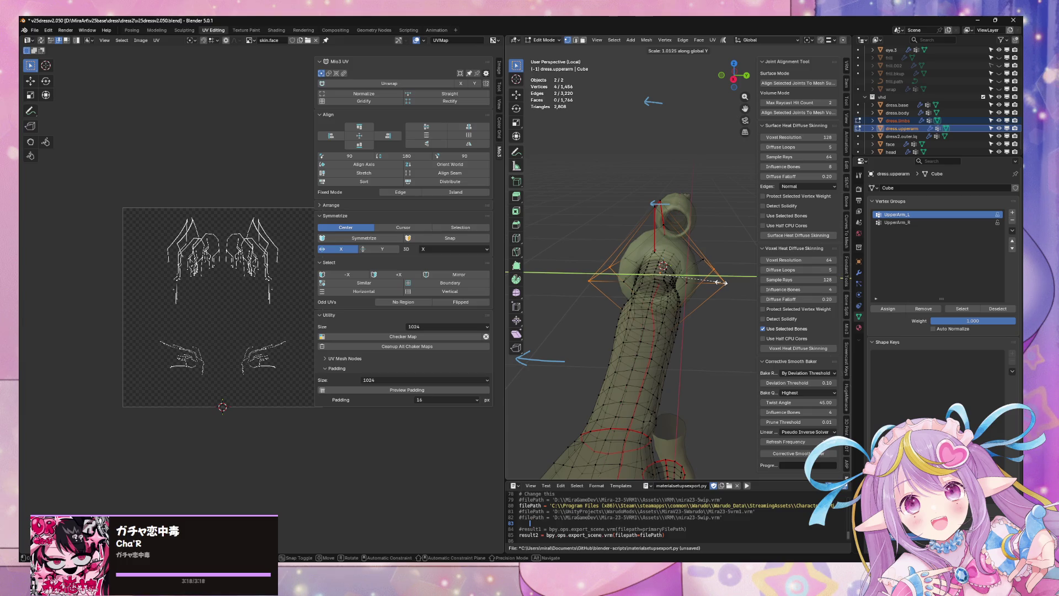
{"action": "left_click", "coordinate": [728, 280]}
{"action": "key", "text": "Tab"}
{"action": "mouse_move", "coordinate": [728, 279]}
{"action": "middle_mouse_down"}
{"action": "mouse_move", "coordinate": [690, 289]}
{"action": "mouse_move", "coordinate": [704, 296]}
{"action": "mouse_move", "coordinate": [680, 307]}
{"action": "mouse_move", "coordinate": [697, 320]}
{"action": "mouse_move", "coordinate": [700, 279]}
{"action": "mouse_move", "coordinate": [681, 353]}
{"action": "mouse_move", "coordinate": [704, 342]}
{"action": "mouse_move", "coordinate": [671, 322]}
{"action": "mouse_move", "coordinate": [676, 353]}
{"action": "mouse_move", "coordinate": [664, 366]}
{"action": "middle_mouse_up"}
Exit local view and move a shoulder vertex vertically.
{"action": "key", "text": "Tab"}
{"action": "key", "text": "KP_Divide"}
{"action": "left_click", "coordinate": [677, 357]}
{"action": "key", "text": "g"}
{"action": "key", "text": "z"}
{"action": "left_click", "coordinate": [675, 353]}
Lower the shoulder vertex 0.004547 m along Z, then return to Object Mode and deselect.
{"action": "key", "text": "g"}
{"action": "key", "text": "z"}
{"action": "left_click", "coordinate": [656, 368]}
{"action": "scroll", "coordinate": [661, 369], "scroll_direction": "down", "scroll_amount": 3}
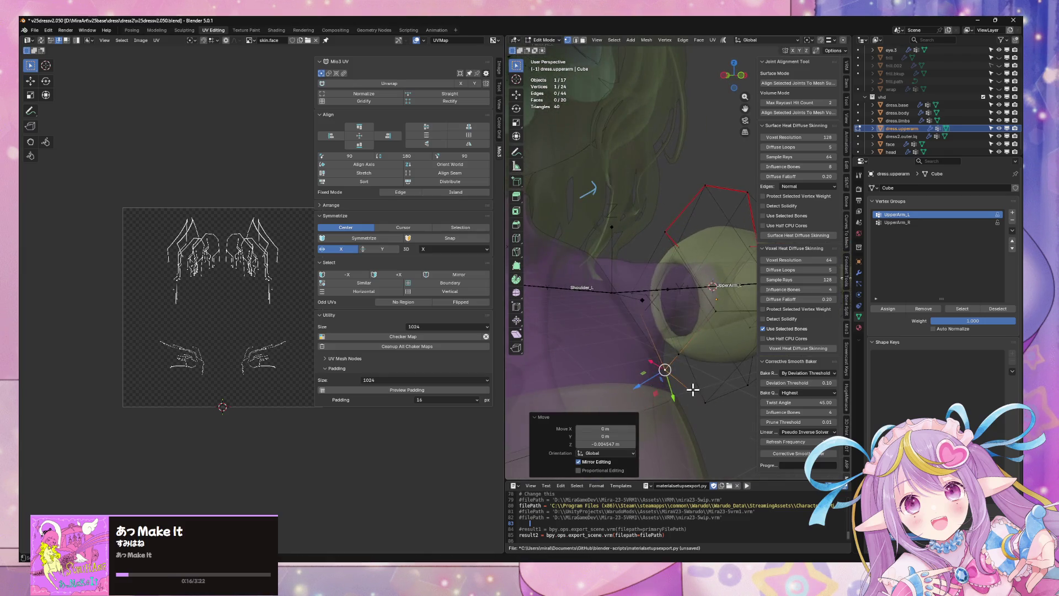
{"action": "key", "text": "Tab"}
{"action": "left_click", "coordinate": [710, 367]}
{"action": "middle_click_drag", "start_coordinate": [709, 366], "coordinate": [632, 456]}
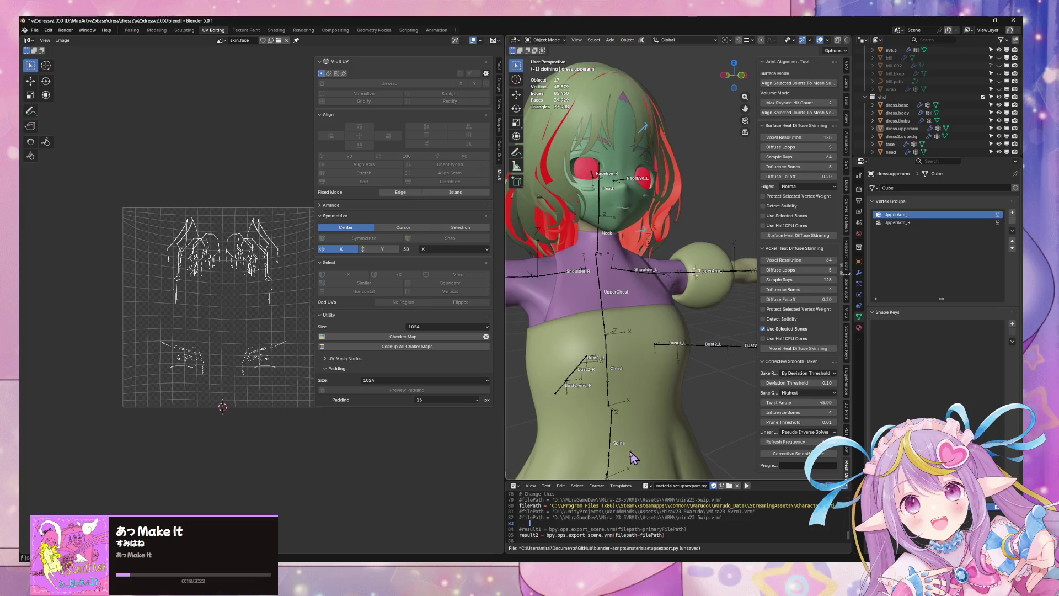
Scroll the artist page in Spotify, then return to Blender and save v25dressv2.050.blend.
{"action": "key", "text": "alt+Tab"}
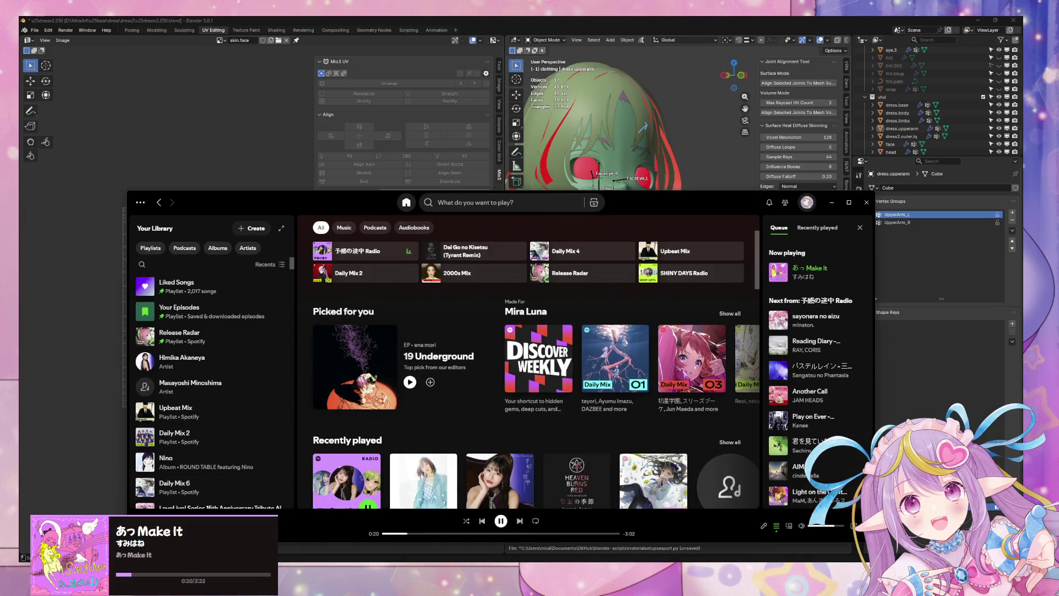
{"action": "scroll", "coordinate": [429, 282], "scroll_direction": "down", "scroll_amount": 5}
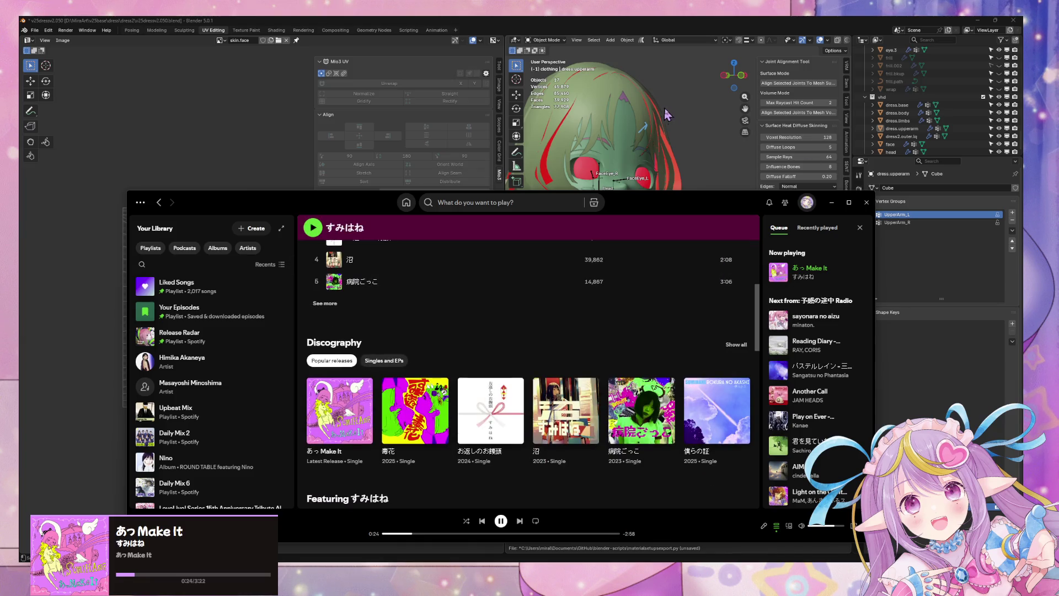
{"action": "key", "text": "alt+Tab"}
{"action": "mouse_move", "coordinate": [640, 254]}
{"action": "middle_mouse_down"}
{"action": "mouse_move", "coordinate": [613, 184]}
{"action": "mouse_move", "coordinate": [645, 165]}
{"action": "mouse_move", "coordinate": [626, 113]}
{"action": "mouse_move", "coordinate": [675, 178]}
{"action": "mouse_move", "coordinate": [630, 234]}
{"action": "middle_mouse_up"}
{"action": "key", "text": "ctrl+s"}
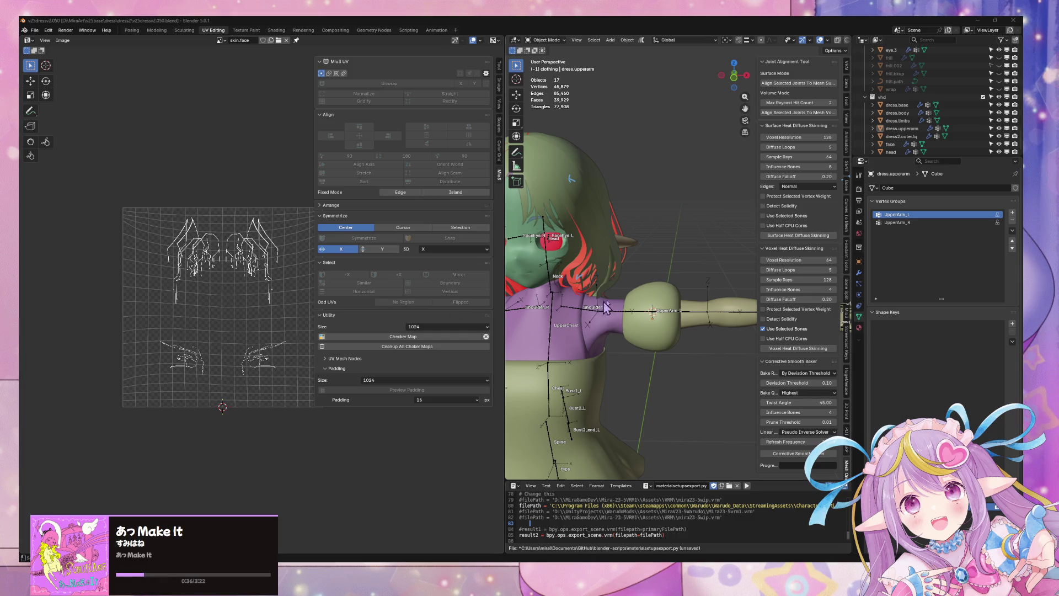
Enter Edit Mode on dress.upperarm and clear the vertex selection.
{"action": "scroll", "coordinate": [606, 307], "scroll_direction": "up", "scroll_amount": 5}
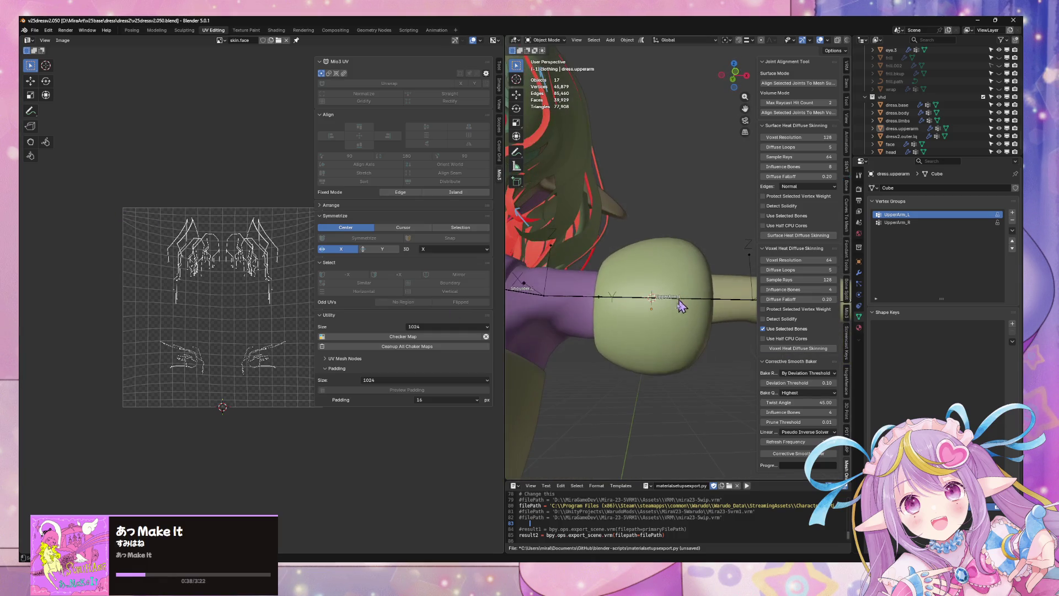
{"action": "key", "text": "Tab"}
{"action": "mouse_move", "coordinate": [676, 314]}
{"action": "middle_mouse_down"}
{"action": "mouse_move", "coordinate": [667, 397]}
{"action": "mouse_move", "coordinate": [634, 385]}
{"action": "mouse_move", "coordinate": [645, 381]}
{"action": "mouse_move", "coordinate": [598, 373]}
{"action": "middle_mouse_up"}
{"action": "key", "text": "g"}
{"action": "key", "text": "z"}
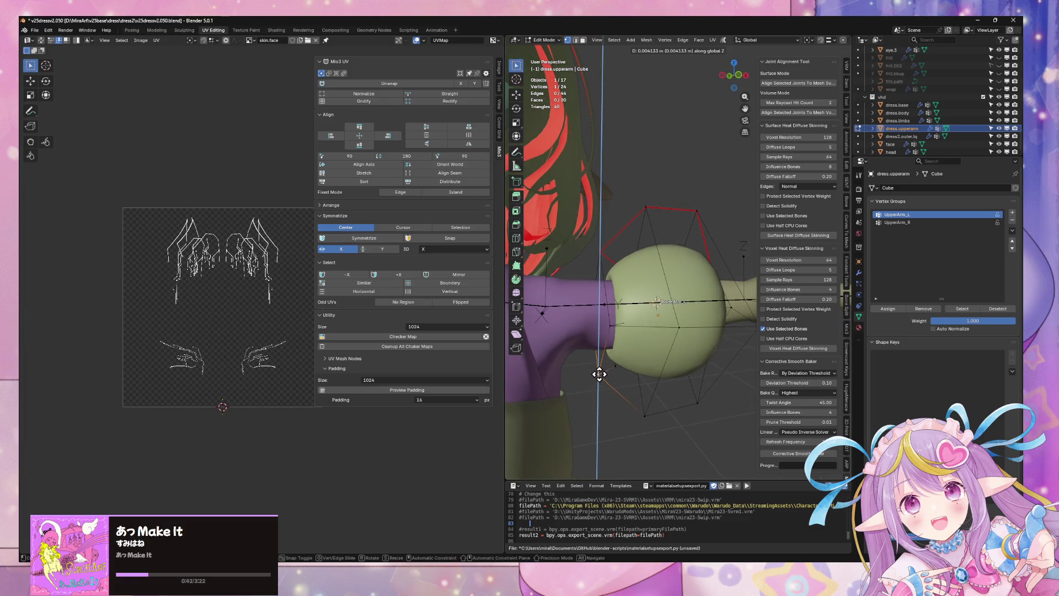
{"action": "right_click", "coordinate": [599, 375]}
{"action": "left_click", "coordinate": [623, 366]}
Select a lower sleeve-cage vertex and shift it along Z.
{"action": "left_click", "coordinate": [596, 382]}
{"action": "key", "text": "g"}
{"action": "key", "text": "z"}
{"action": "right_click", "coordinate": [595, 377]}
{"action": "left_click", "coordinate": [644, 415]}
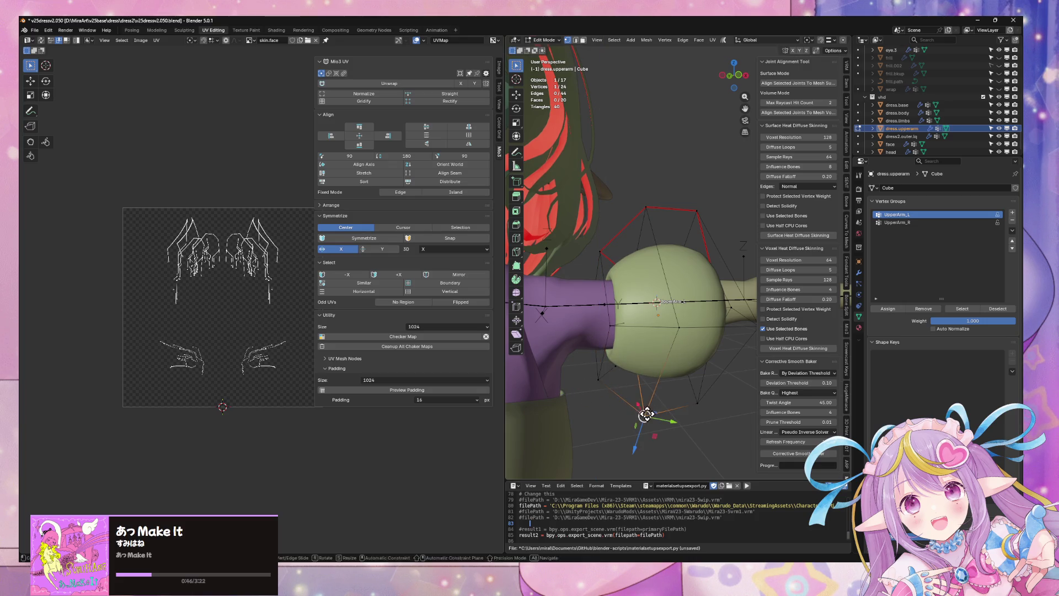
{"action": "key", "text": "g"}
{"action": "key", "text": "z"}
{"action": "middle_click_drag", "start_coordinate": [643, 421], "coordinate": [680, 402], "text": "alt"}
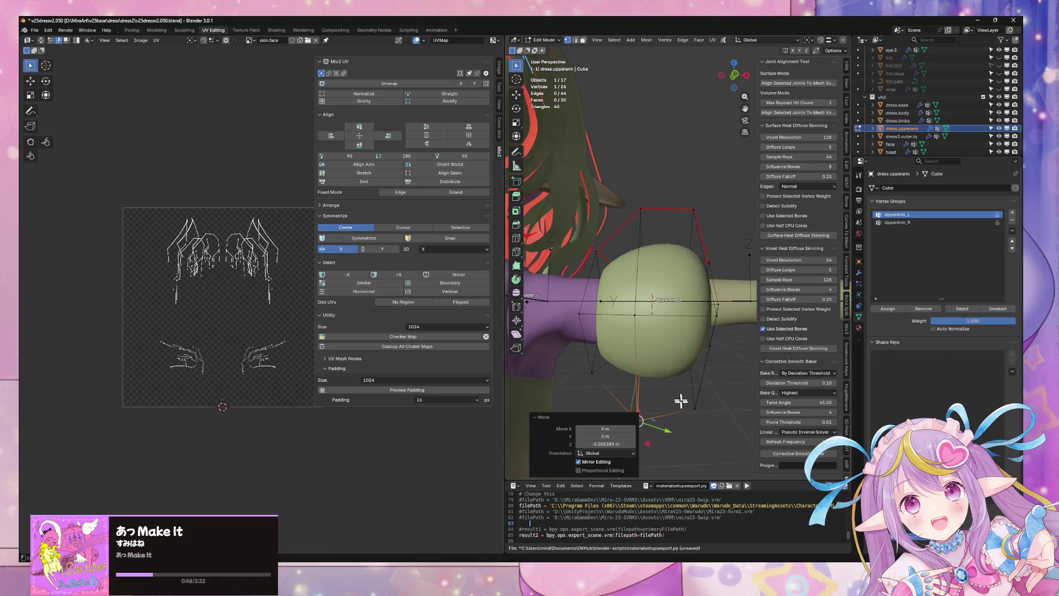
{"action": "left_click", "coordinate": [699, 426]}
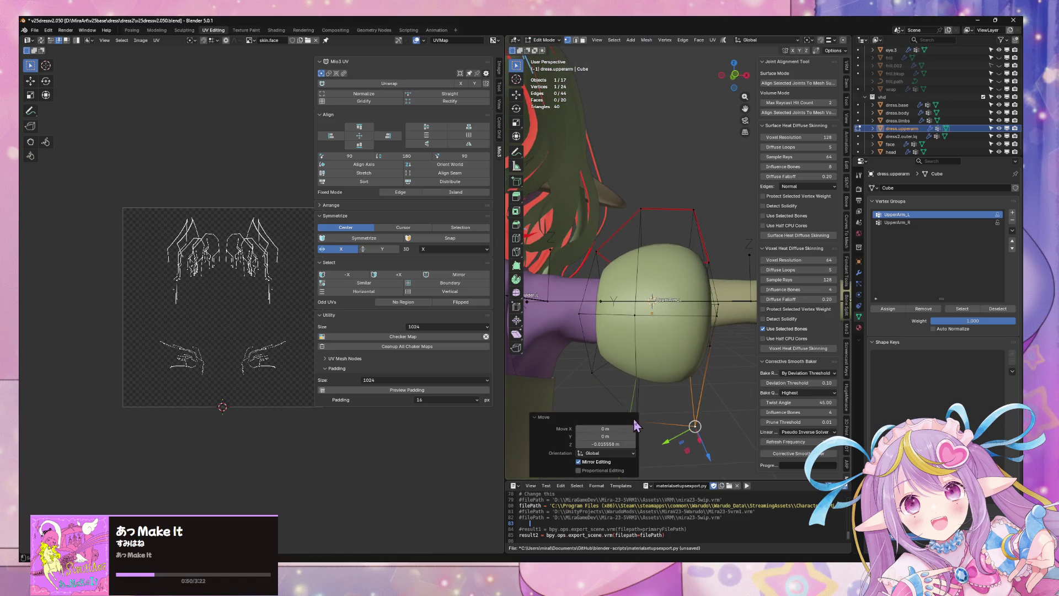
Raise the vertex 0.005873 m along Z and check the whole body in Object Mode.
{"action": "middle_click_drag", "start_coordinate": [649, 416], "coordinate": [643, 386]}
{"action": "key", "text": "g"}
{"action": "key", "text": "z"}
{"action": "left_click", "coordinate": [649, 362]}
{"action": "key", "text": "Tab"}
{"action": "scroll", "coordinate": [649, 362], "scroll_direction": "down", "scroll_amount": 5}
{"action": "mouse_move", "coordinate": [649, 362]}
{"action": "middle_mouse_down"}
{"action": "mouse_move", "coordinate": [765, 292]}
{"action": "mouse_move", "coordinate": [699, 332]}
{"action": "middle_mouse_up"}
{"action": "scroll", "coordinate": [700, 332], "scroll_direction": "up", "scroll_amount": 5}
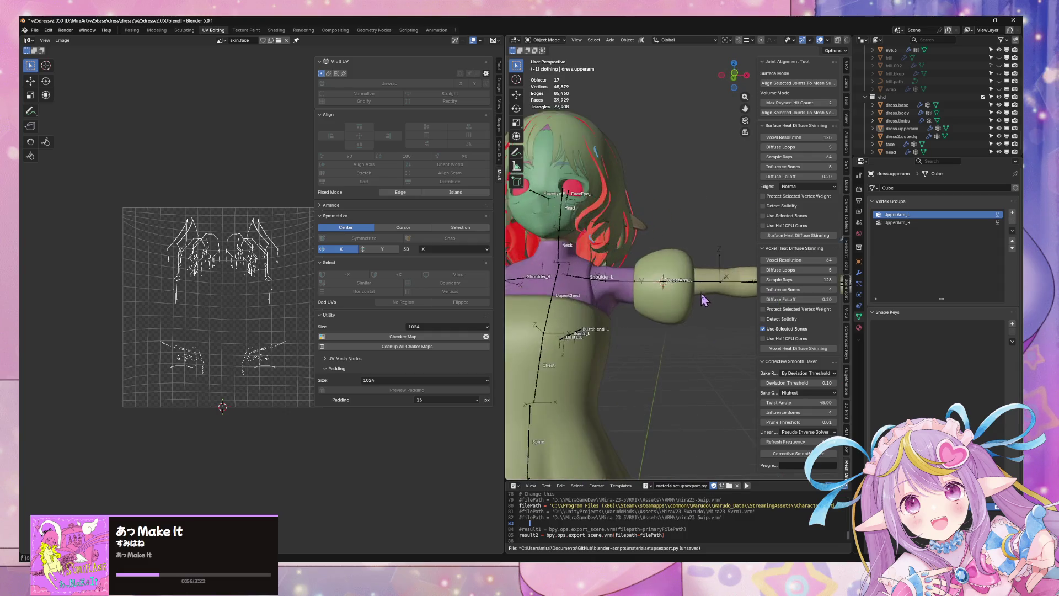
Back in Edit Mode, raise the selection 0.007817 m along Z.
{"action": "key", "text": "Tab"}
{"action": "key", "text": "g"}
{"action": "key", "text": "z"}
{"action": "left_click", "coordinate": [687, 367]}
{"action": "mouse_move", "coordinate": [686, 366]}
{"action": "middle_mouse_down"}
{"action": "mouse_move", "coordinate": [732, 390]}
{"action": "mouse_move", "coordinate": [747, 372]}
{"action": "mouse_move", "coordinate": [700, 336]}
{"action": "middle_mouse_up"}
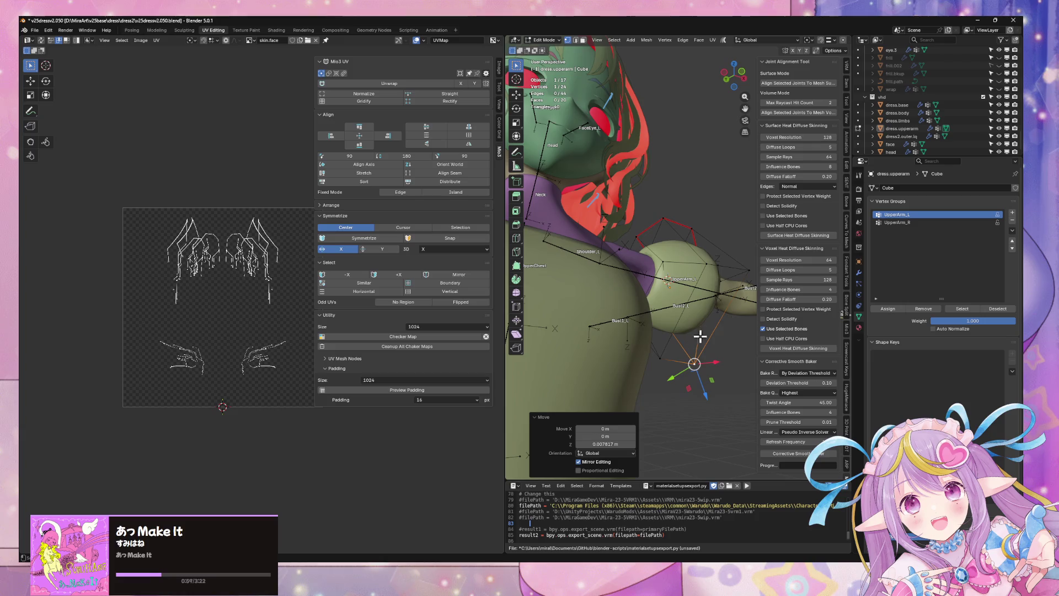
Show the sleeve's modifier stack and vertex-slide the top vertices twice.
{"action": "left_click", "coordinate": [860, 274]}
{"action": "mouse_move", "coordinate": [740, 237]}
{"action": "middle_mouse_down"}
{"action": "mouse_move", "coordinate": [689, 259]}
{"action": "mouse_move", "coordinate": [588, 269]}
{"action": "mouse_move", "coordinate": [606, 287]}
{"action": "mouse_move", "coordinate": [651, 237]}
{"action": "mouse_move", "coordinate": [599, 308]}
{"action": "mouse_move", "coordinate": [620, 272]}
{"action": "middle_mouse_up"}
{"action": "mouse_move", "coordinate": [676, 317]}
{"action": "middle_mouse_down"}
{"action": "mouse_move", "coordinate": [648, 388]}
{"action": "mouse_move", "coordinate": [640, 366]}
{"action": "mouse_move", "coordinate": [630, 378]}
{"action": "mouse_move", "coordinate": [718, 347]}
{"action": "mouse_move", "coordinate": [629, 366]}
{"action": "middle_mouse_up"}
{"action": "key", "text": "shift+v"}
{"action": "left_click", "coordinate": [650, 354]}
{"action": "key", "text": "shift+v"}
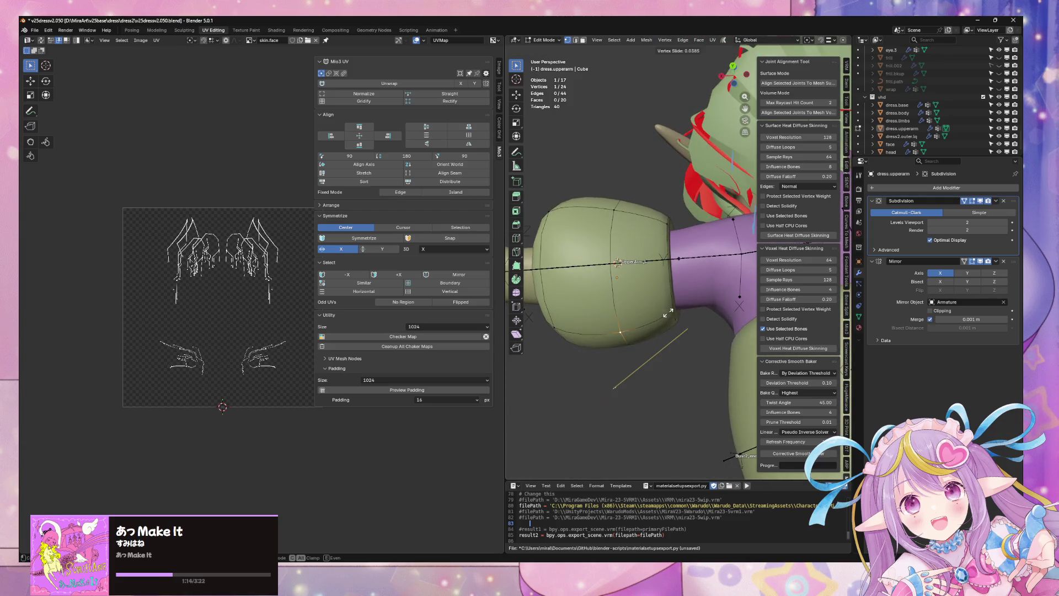
{"action": "left_click", "coordinate": [671, 310]}
{"action": "key", "text": "Tab"}
In front view, select the upper-arm cube's top vertex and vertex-slide it.
{"action": "scroll", "coordinate": [678, 331], "scroll_direction": "down", "scroll_amount": 5}
{"action": "middle_click_drag", "start_coordinate": [690, 352], "coordinate": [710, 339]}
{"action": "scroll", "coordinate": [710, 339], "scroll_direction": "up", "scroll_amount": 3}
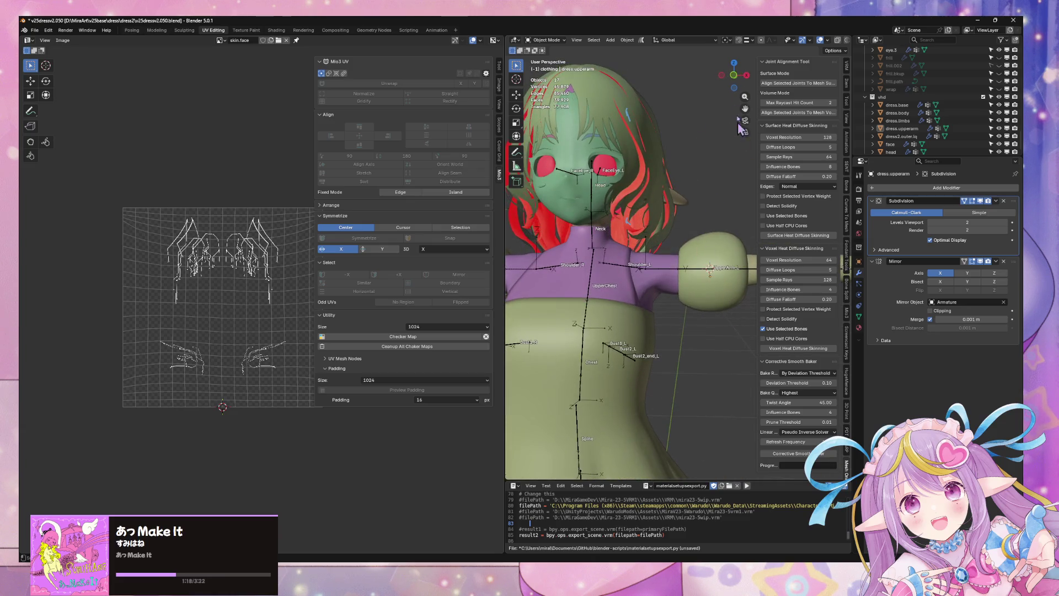
{"action": "left_click", "coordinate": [733, 76]}
{"action": "left_click", "coordinate": [716, 289]}
{"action": "key", "text": "Tab"}
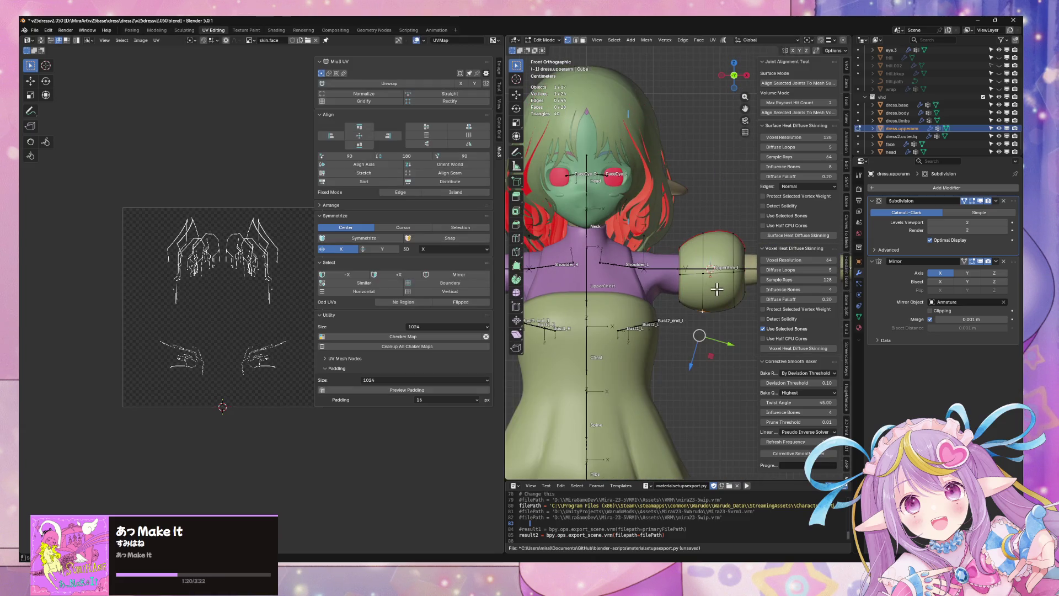
{"action": "left_click", "coordinate": [702, 234]}
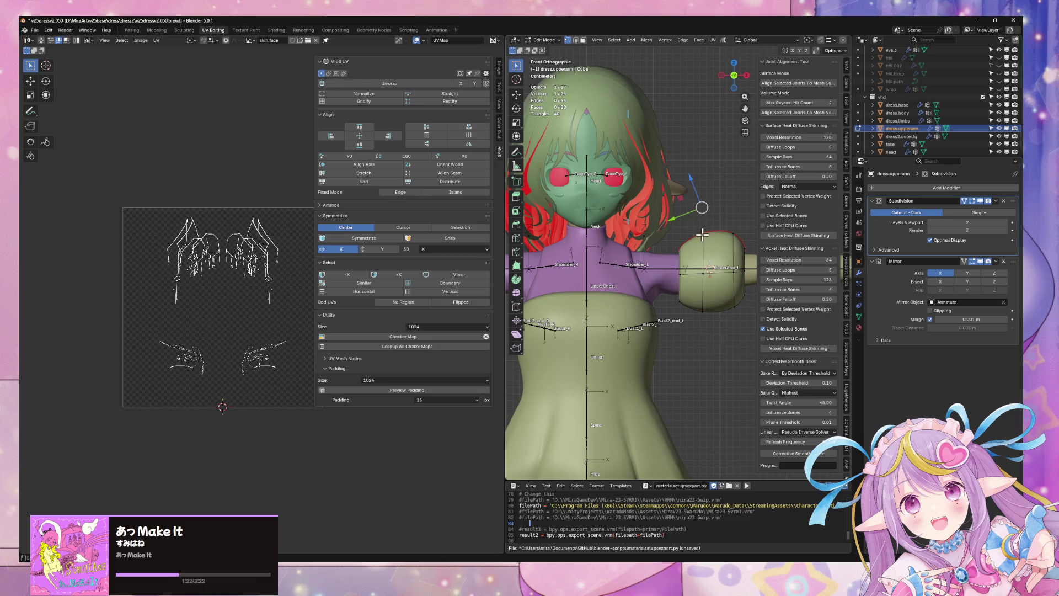
{"action": "key", "text": "shift+v"}
{"action": "left_click", "coordinate": [697, 236]}
Slide the vertex twice more to factor 0.261 and return to Object Mode.
{"action": "key", "text": "shift+v"}
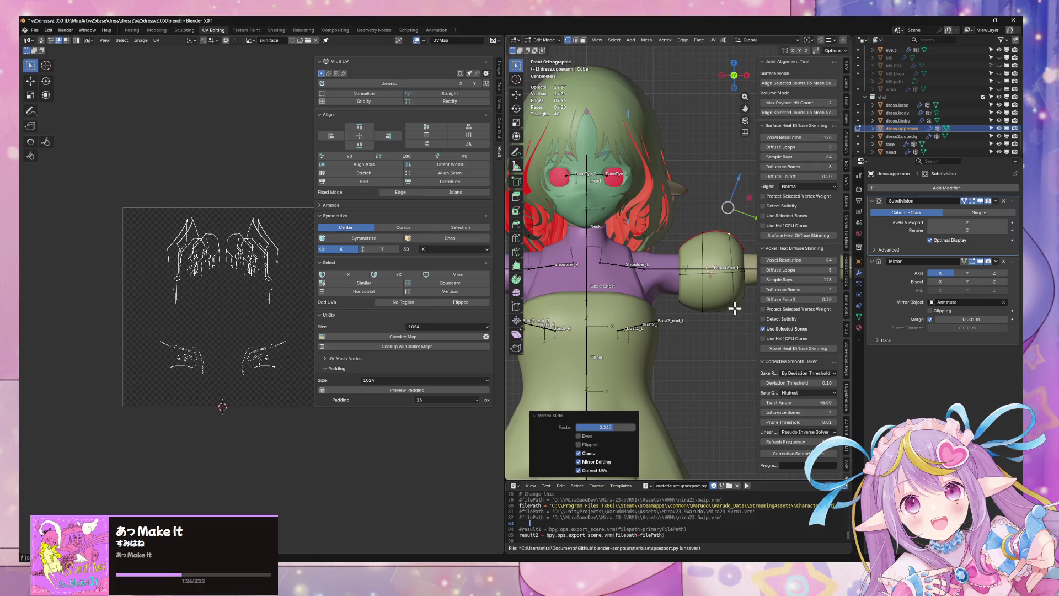
{"action": "left_click", "coordinate": [714, 314]}
{"action": "key", "text": "shift+v"}
{"action": "left_click", "coordinate": [723, 321]}
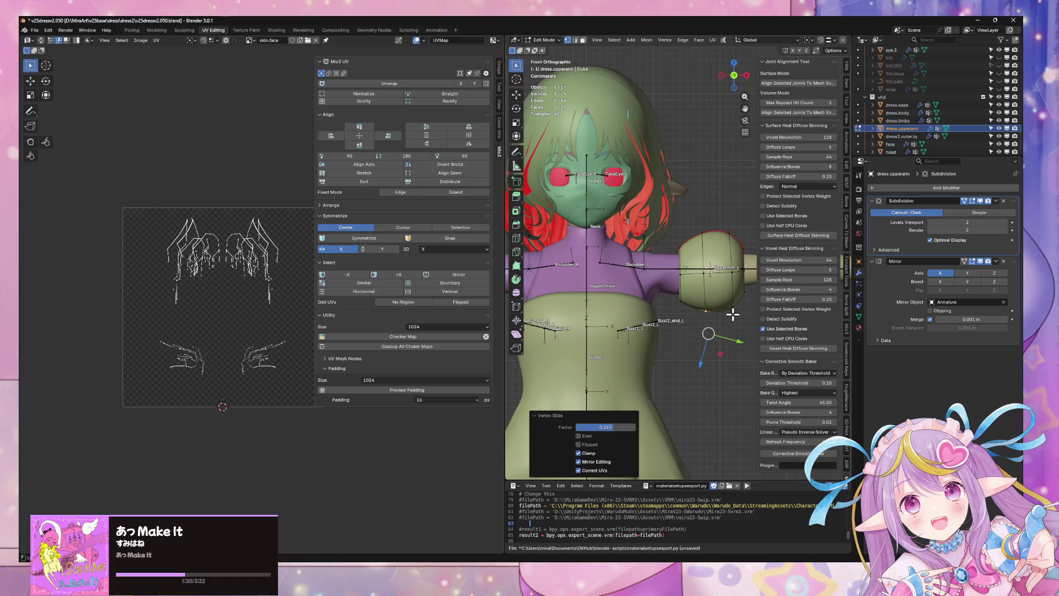
{"action": "key", "text": "Tab"}
{"action": "scroll", "coordinate": [733, 314], "scroll_direction": "down", "scroll_amount": 3}
{"action": "middle_click_drag", "start_coordinate": [732, 314], "coordinate": [623, 347]}
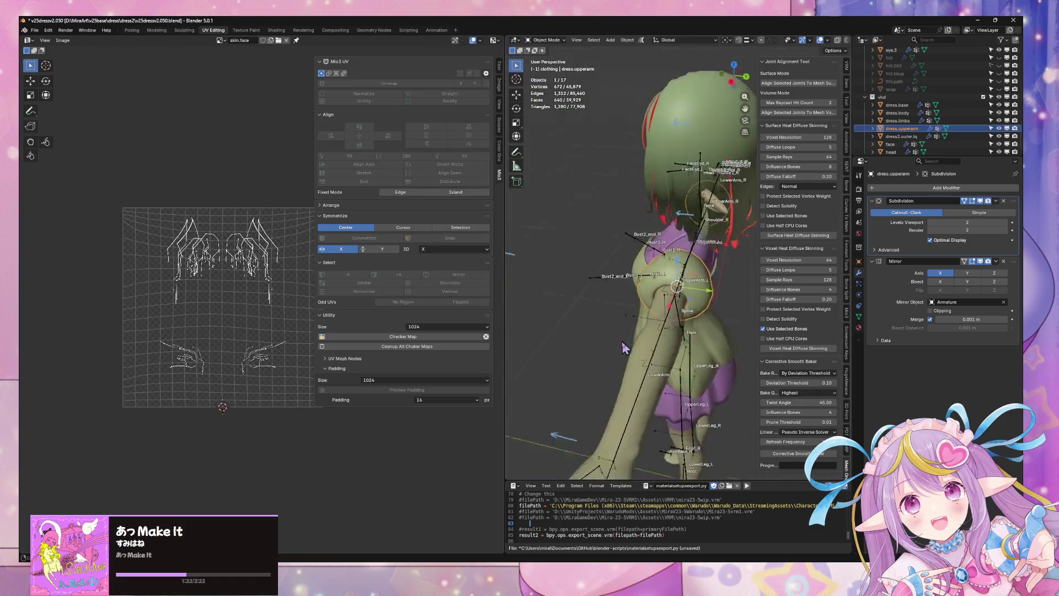
Inspect the puffed sleeve from a close left-shoulder angle, ending on a straight front view.
{"action": "scroll", "coordinate": [634, 390], "scroll_direction": "up", "scroll_amount": 5}
{"action": "mouse_move", "coordinate": [634, 386]}
{"action": "middle_mouse_down"}
{"action": "mouse_move", "coordinate": [641, 291]}
{"action": "mouse_move", "coordinate": [730, 255]}
{"action": "middle_mouse_up"}
{"action": "key", "text": "Tab"}
{"action": "scroll", "coordinate": [730, 256], "scroll_direction": "down", "scroll_amount": 3}
{"action": "key", "text": "Tab"}
{"action": "mouse_move", "coordinate": [726, 310]}
{"action": "middle_mouse_down"}
{"action": "mouse_move", "coordinate": [554, 221]}
{"action": "mouse_move", "coordinate": [677, 276]}
{"action": "mouse_move", "coordinate": [723, 265]}
{"action": "middle_mouse_up"}
{"action": "scroll", "coordinate": [684, 287], "scroll_direction": "up", "scroll_amount": 4}
{"action": "scroll", "coordinate": [677, 275], "scroll_direction": "down", "scroll_amount": 3}
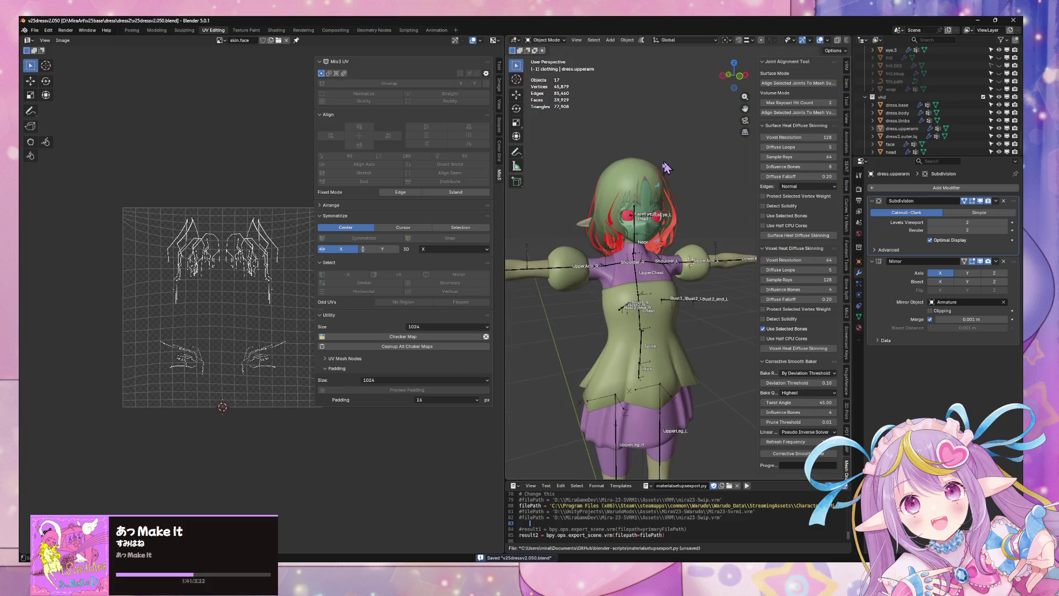
{"action": "left_click", "coordinate": [740, 76]}
Export the dressed avatar to FBX and switch over to Unity.
{"action": "left_click", "coordinate": [34, 30]}
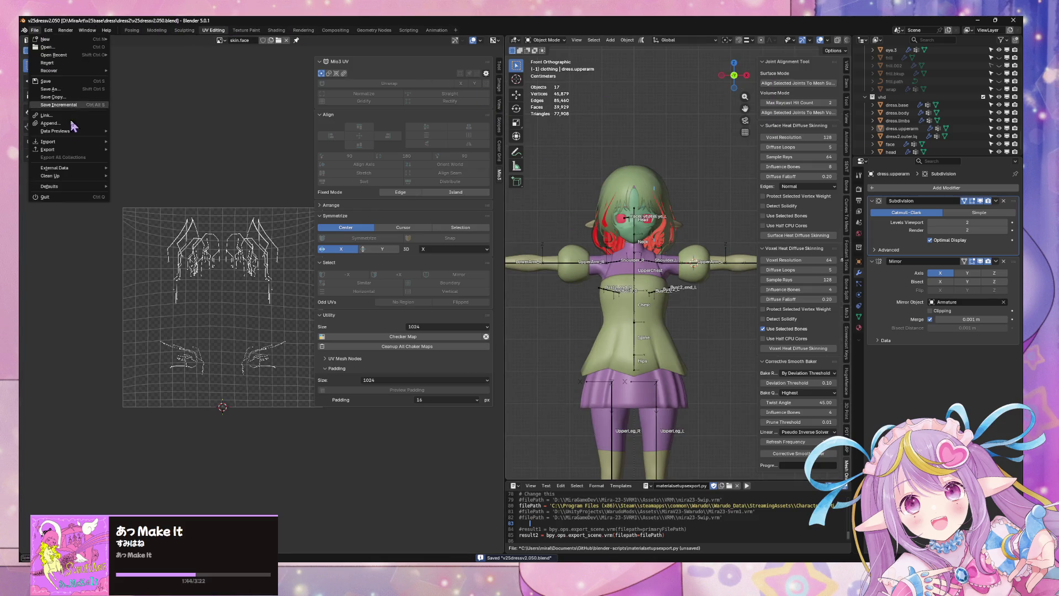
{"action": "mouse_move", "coordinate": [87, 149]}
{"action": "left_click", "coordinate": [180, 213]}
{"action": "key", "text": "Escape"}
{"action": "key", "text": "alt+Tab"}
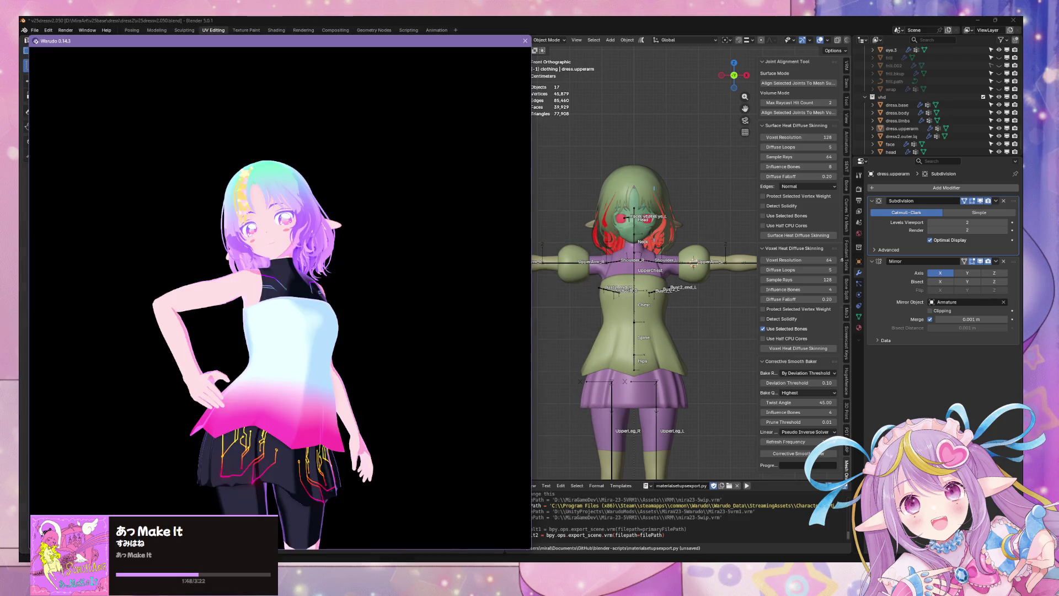
{"action": "key", "text": "alt+Tab"}
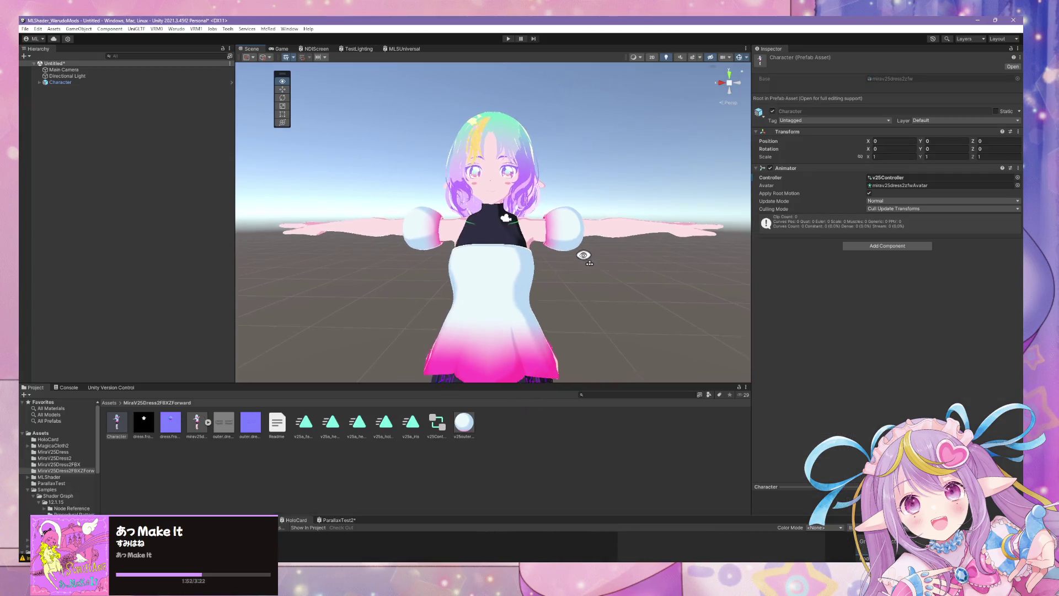
{"action": "mouse_move", "coordinate": [505, 241]}
{"action": "right_mouse_down"}
{"action": "mouse_move", "coordinate": [439, 225]}
{"action": "mouse_move", "coordinate": [651, 223]}
{"action": "mouse_move", "coordinate": [615, 204]}
{"action": "mouse_move", "coordinate": [615, 266]}
{"action": "mouse_move", "coordinate": [597, 252]}
{"action": "mouse_move", "coordinate": [461, 230]}
{"action": "mouse_move", "coordinate": [607, 230]}
{"action": "mouse_move", "coordinate": [612, 218]}
{"action": "mouse_move", "coordinate": [615, 256]}
{"action": "mouse_move", "coordinate": [626, 263]}
{"action": "right_mouse_up"}
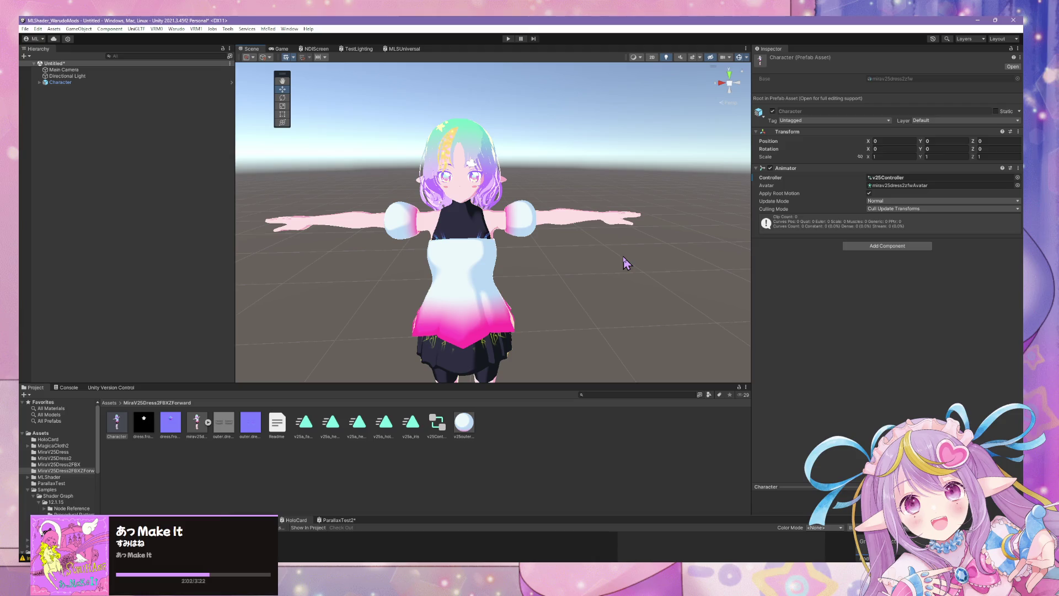
{"action": "left_click", "coordinate": [568, 388]}
{"action": "left_click", "coordinate": [537, 513]}
Select the sleeve-end edge loop and annotate '4 x 2 - 16' beside the sleeve, then leave Edit Mode.
{"action": "scroll", "coordinate": [656, 314], "scroll_direction": "up", "scroll_amount": 5}
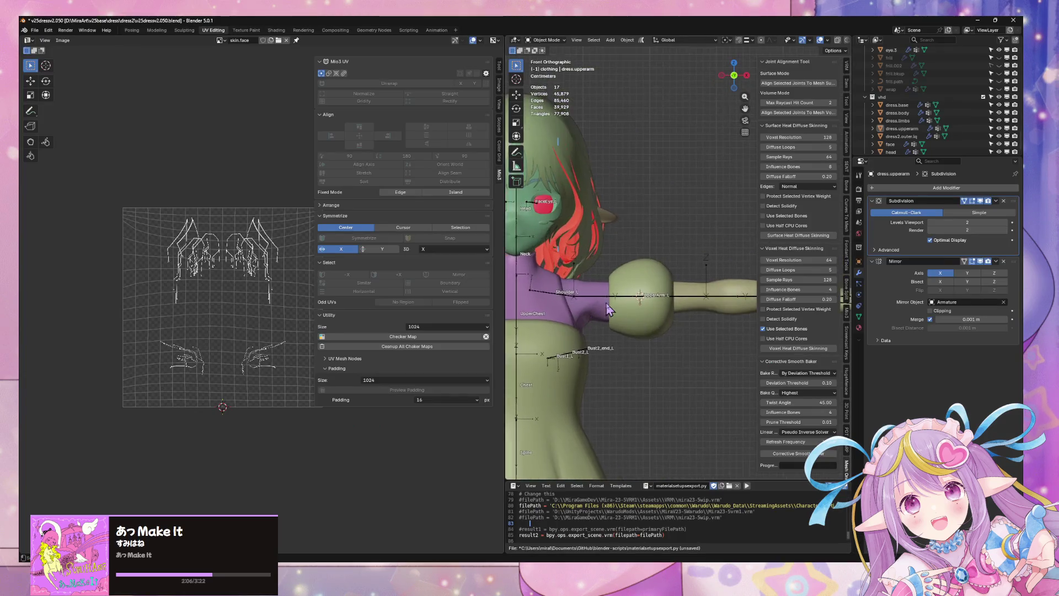
{"action": "key", "text": "Tab"}
{"action": "left_click", "coordinate": [612, 299], "text": "alt"}
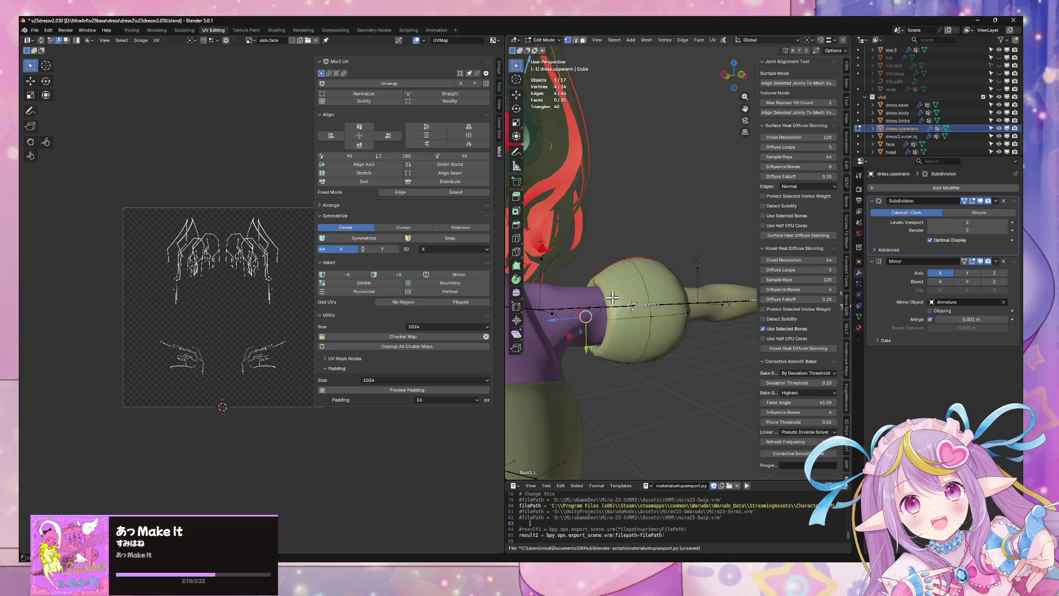
{"action": "mouse_move", "coordinate": [634, 170]}
{"action": "left_mouse_down"}
{"action": "mouse_move", "coordinate": [650, 187]}
{"action": "mouse_move", "coordinate": [643, 193]}
{"action": "left_mouse_up"}
{"action": "mouse_move", "coordinate": [668, 178]}
{"action": "left_mouse_down"}
{"action": "mouse_move", "coordinate": [699, 192]}
{"action": "mouse_move", "coordinate": [673, 190]}
{"action": "left_mouse_up"}
{"action": "middle_click_drag", "start_coordinate": [706, 184], "coordinate": [653, 192], "text": "shift"}
{"action": "mouse_move", "coordinate": [657, 182]}
{"action": "left_mouse_down"}
{"action": "mouse_move", "coordinate": [664, 197]}
{"action": "mouse_move", "coordinate": [694, 178]}
{"action": "mouse_move", "coordinate": [704, 248]}
{"action": "left_mouse_up"}
{"action": "left_click_drag", "start_coordinate": [718, 223], "coordinate": [716, 243]}
{"action": "mouse_move", "coordinate": [638, 284]}
{"action": "middle_mouse_down"}
{"action": "mouse_move", "coordinate": [664, 241]}
{"action": "mouse_move", "coordinate": [669, 267]}
{"action": "mouse_move", "coordinate": [638, 307]}
{"action": "mouse_move", "coordinate": [697, 338]}
{"action": "mouse_move", "coordinate": [648, 257]}
{"action": "mouse_move", "coordinate": [713, 243]}
{"action": "middle_mouse_up"}
{"action": "key", "text": "Tab"}
Re-export the avatar as FBX, overwriting the existing file.
{"action": "scroll", "coordinate": [661, 259], "scroll_direction": "down", "scroll_amount": 3}
{"action": "scroll", "coordinate": [714, 243], "scroll_direction": "up", "scroll_amount": 3}
{"action": "mouse_move", "coordinate": [664, 272]}
{"action": "middle_mouse_down"}
{"action": "mouse_move", "coordinate": [627, 274]}
{"action": "mouse_move", "coordinate": [686, 284]}
{"action": "mouse_move", "coordinate": [717, 264]}
{"action": "mouse_move", "coordinate": [656, 259]}
{"action": "middle_mouse_up"}
{"action": "scroll", "coordinate": [686, 283], "scroll_direction": "down", "scroll_amount": 3}
{"action": "scroll", "coordinate": [662, 264], "scroll_direction": "up", "scroll_amount": 2}
{"action": "left_click", "coordinate": [35, 30]}
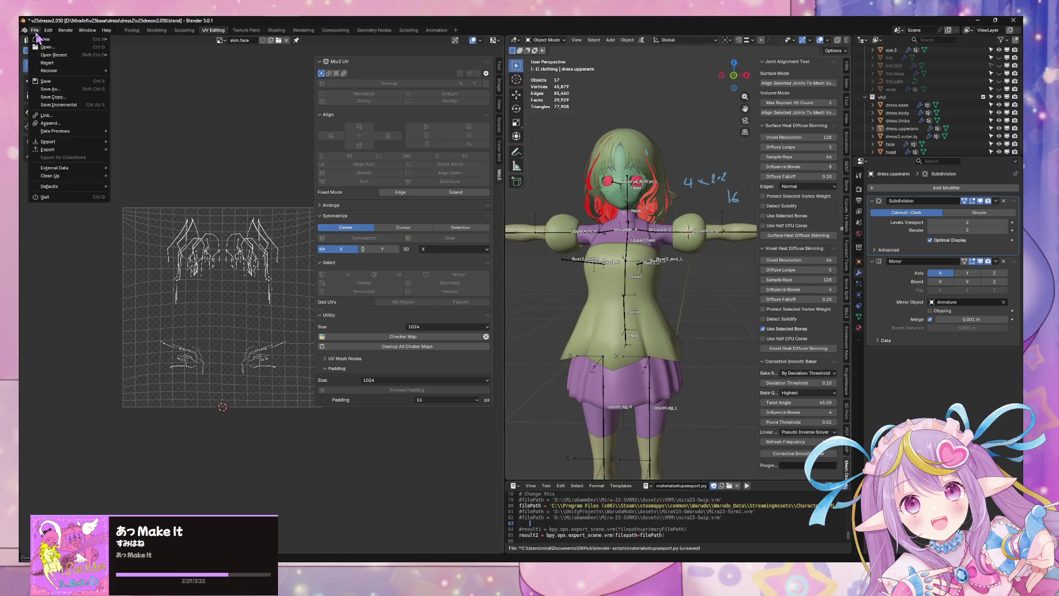
{"action": "mouse_move", "coordinate": [75, 151]}
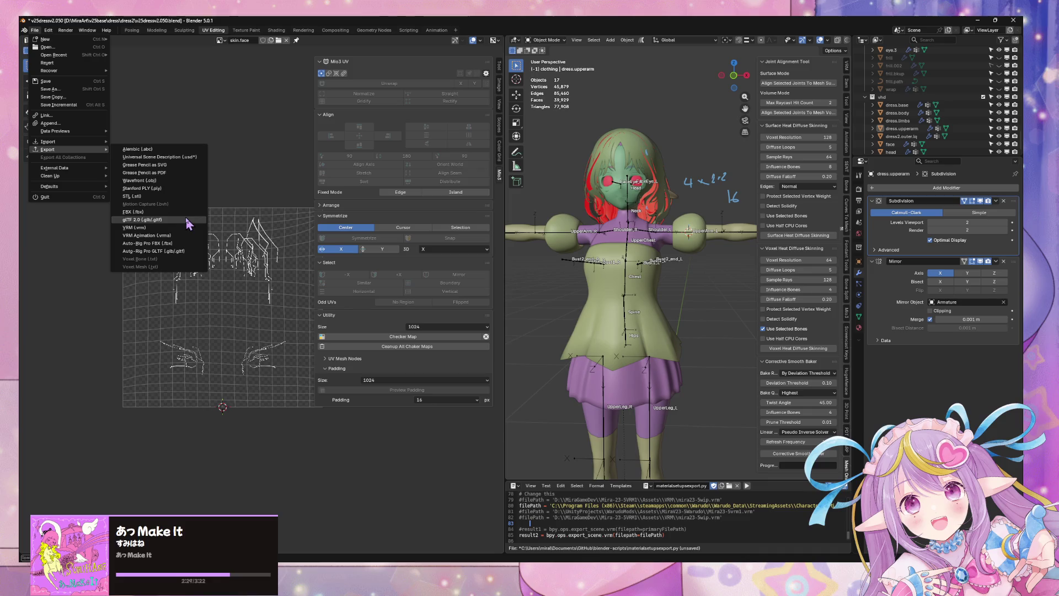
{"action": "left_click", "coordinate": [187, 212]}
{"action": "double_click", "coordinate": [347, 229]}
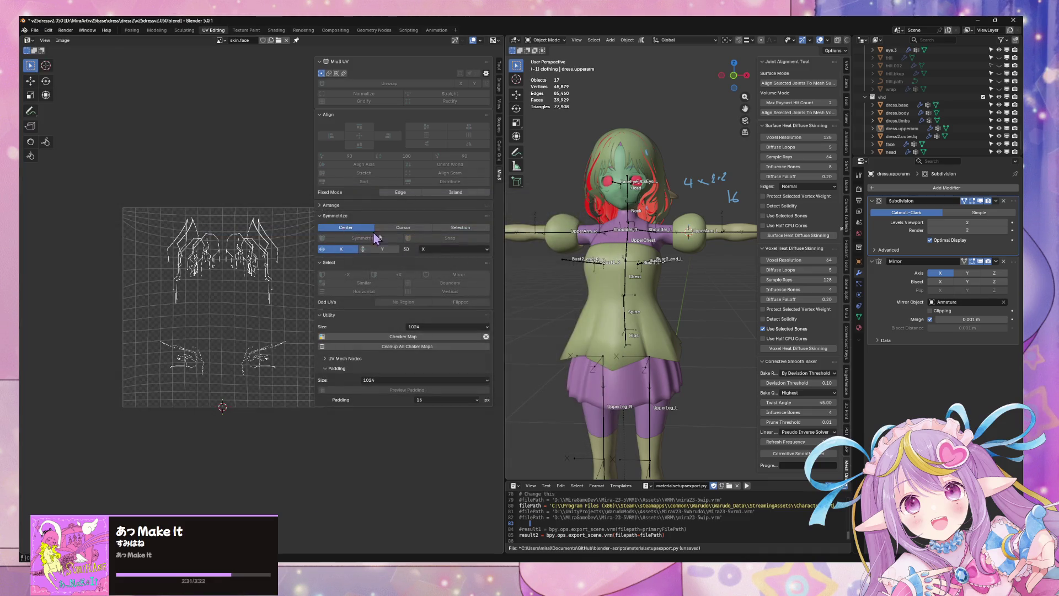
In Unity, orbit and zoom around the reimported puff-sleeved character.
{"action": "mouse_move", "coordinate": [557, 560]}
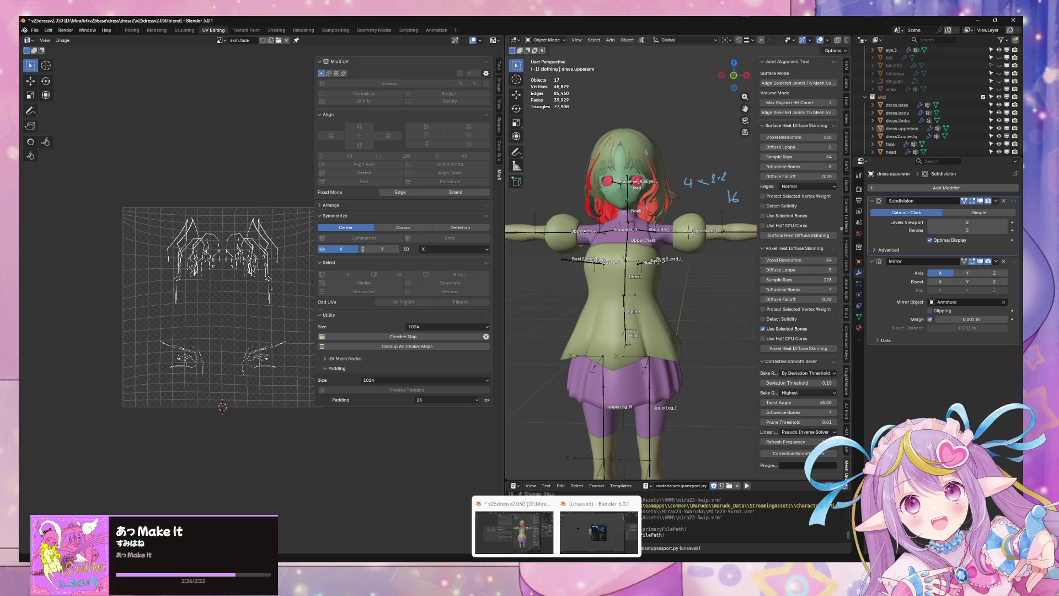
{"action": "left_click", "coordinate": [584, 560]}
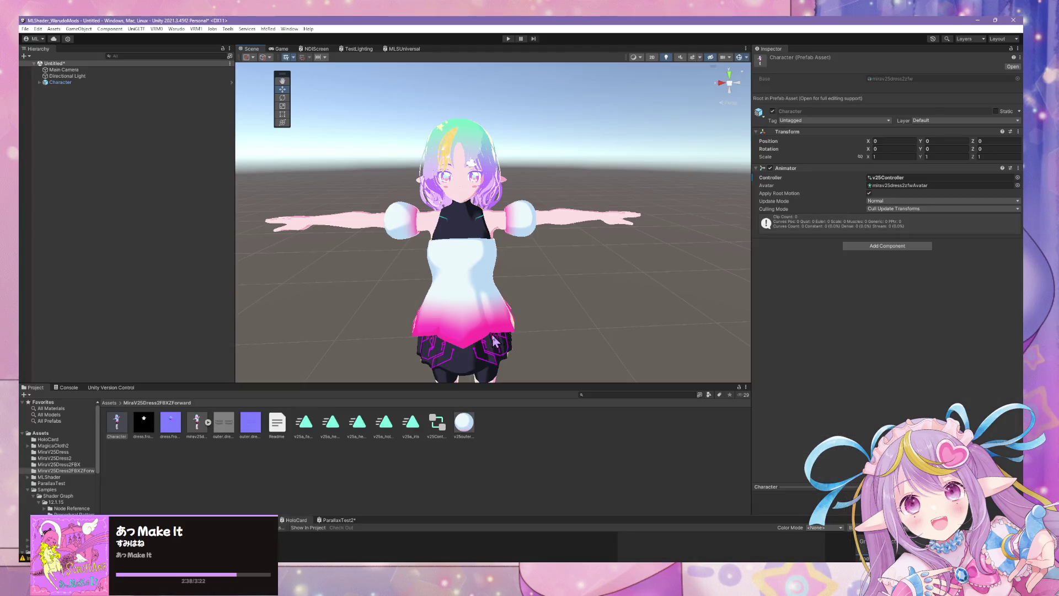
{"action": "scroll", "coordinate": [499, 342], "scroll_direction": "down", "scroll_amount": 5}
{"action": "mouse_move", "coordinate": [501, 346]}
{"action": "left_mouse_down", "text": "alt"}
{"action": "mouse_move", "coordinate": [558, 337]}
{"action": "mouse_move", "coordinate": [633, 350]}
{"action": "mouse_move", "coordinate": [496, 314]}
{"action": "mouse_move", "coordinate": [562, 329]}
{"action": "left_mouse_up", "text": "alt"}
{"action": "scroll", "coordinate": [579, 336], "scroll_direction": "up", "scroll_amount": 5}
{"action": "scroll", "coordinate": [635, 347], "scroll_direction": "up", "scroll_amount": 3}
{"action": "scroll", "coordinate": [636, 347], "scroll_direction": "down", "scroll_amount": 5}
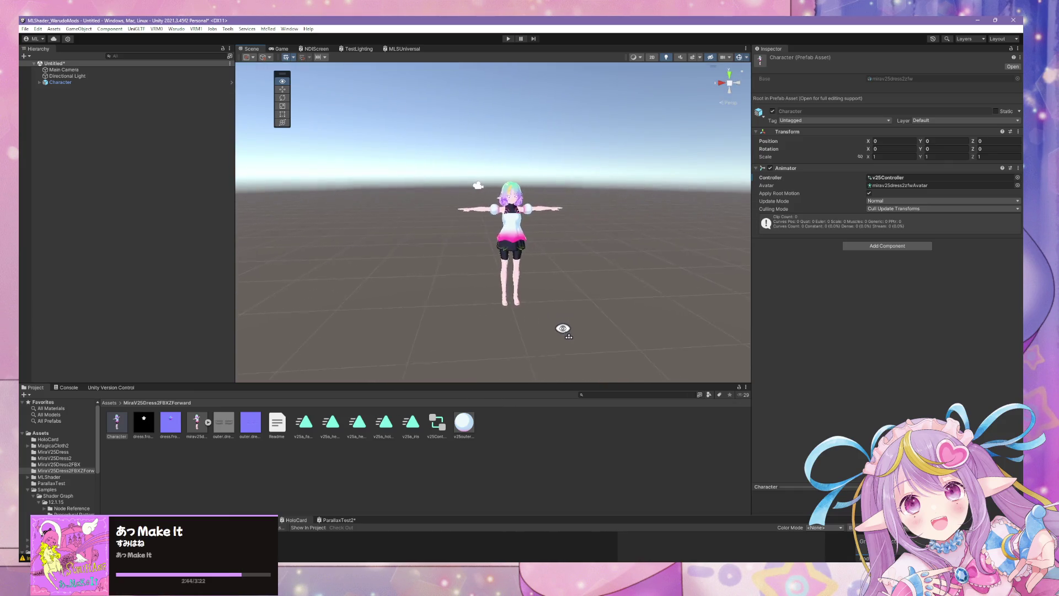
{"action": "scroll", "coordinate": [563, 329], "scroll_direction": "up", "scroll_amount": 6}
{"action": "scroll", "coordinate": [572, 286], "scroll_direction": "down", "scroll_amount": 5}
{"action": "scroll", "coordinate": [562, 292], "scroll_direction": "up", "scroll_amount": 4}
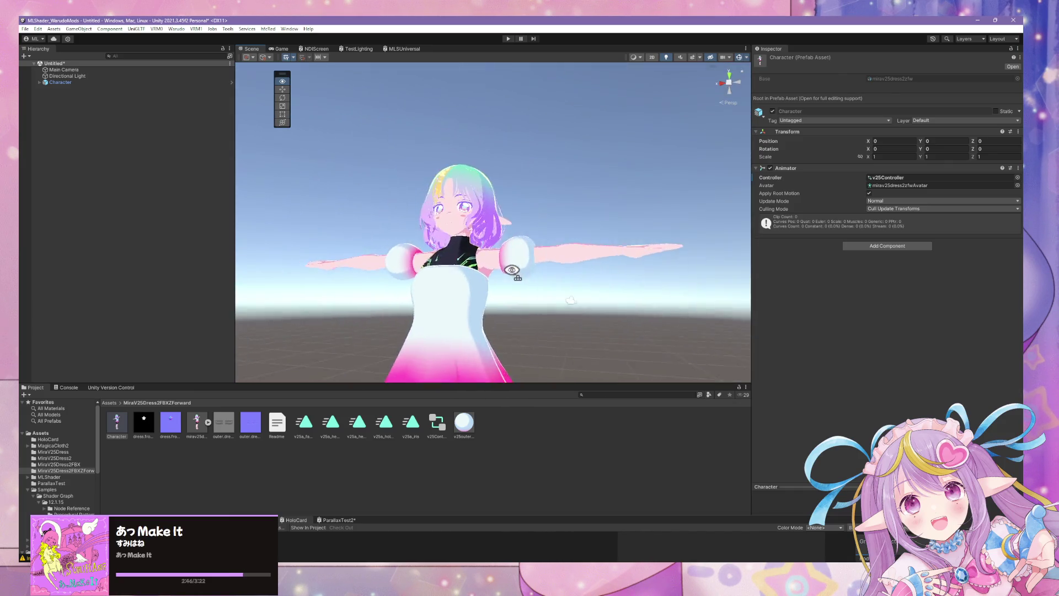
{"action": "scroll", "coordinate": [576, 307], "scroll_direction": "down", "scroll_amount": 3}
Run Warudo > Build Mod and dismiss the prefab restructure warning.
{"action": "left_click", "coordinate": [177, 29]}
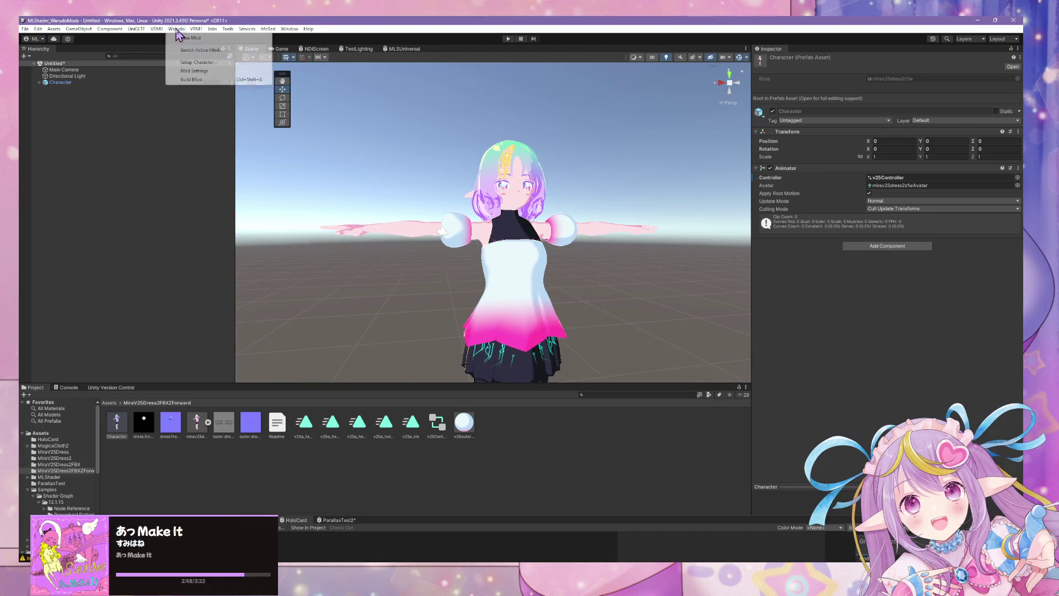
{"action": "left_click", "coordinate": [198, 82]}
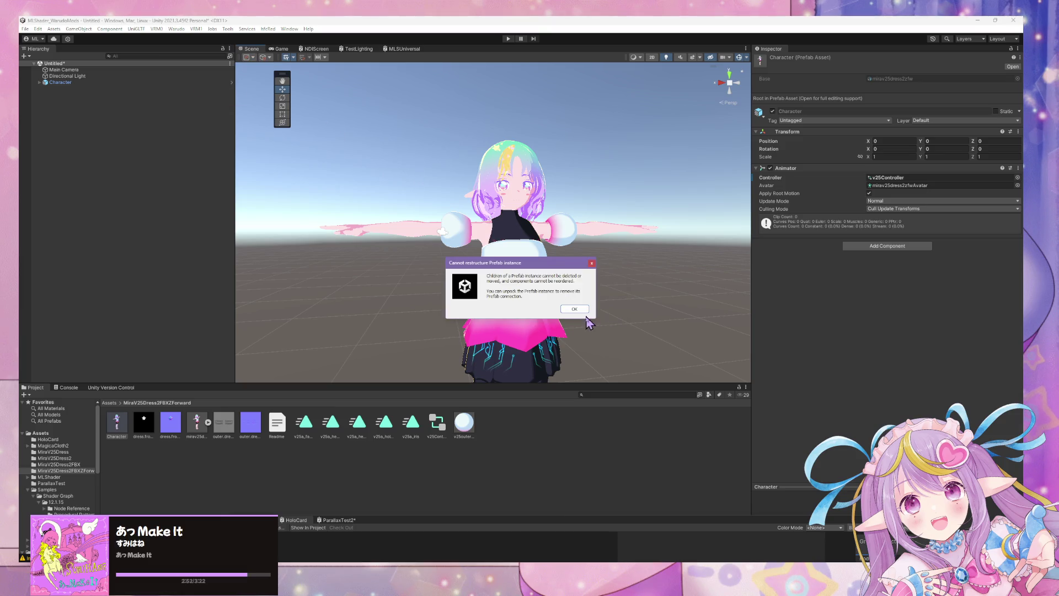
{"action": "left_click", "coordinate": [579, 311]}
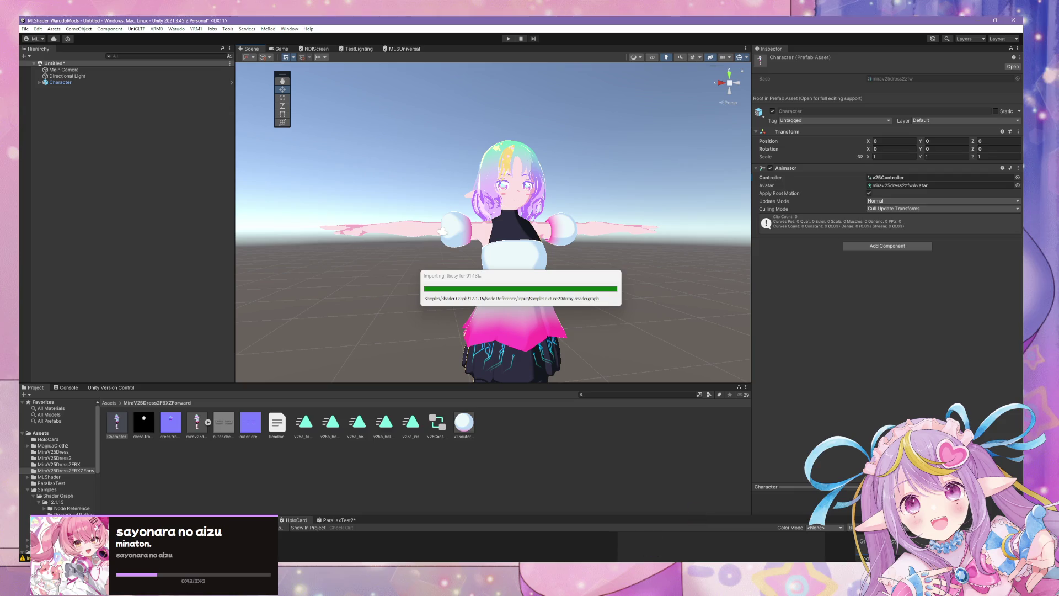
Return to Blender and select the upper-arm sleeve piece.
{"action": "mouse_move", "coordinate": [625, 579]}
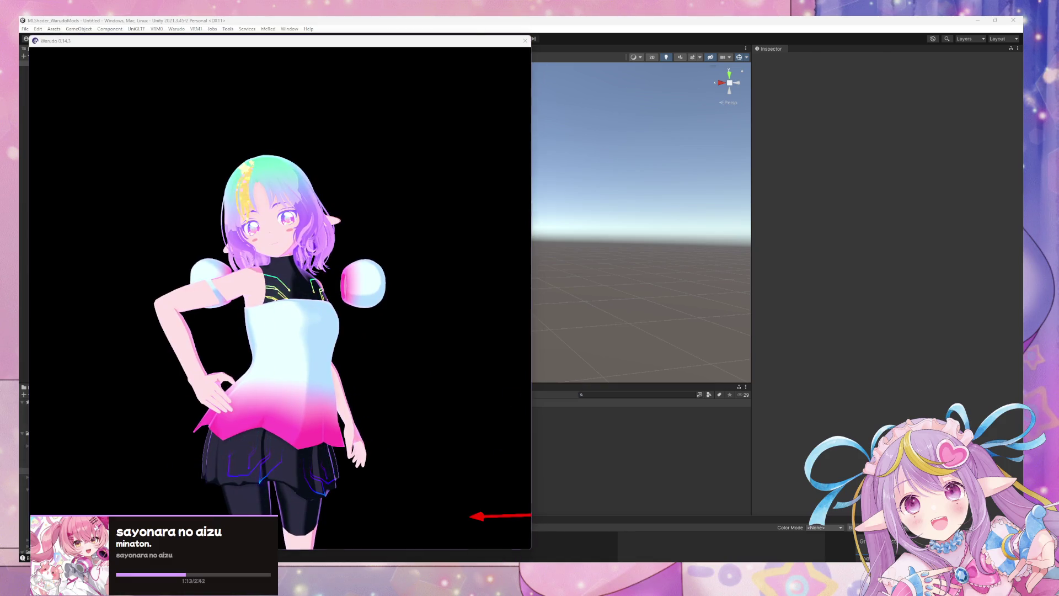
{"action": "left_click", "coordinate": [526, 513]}
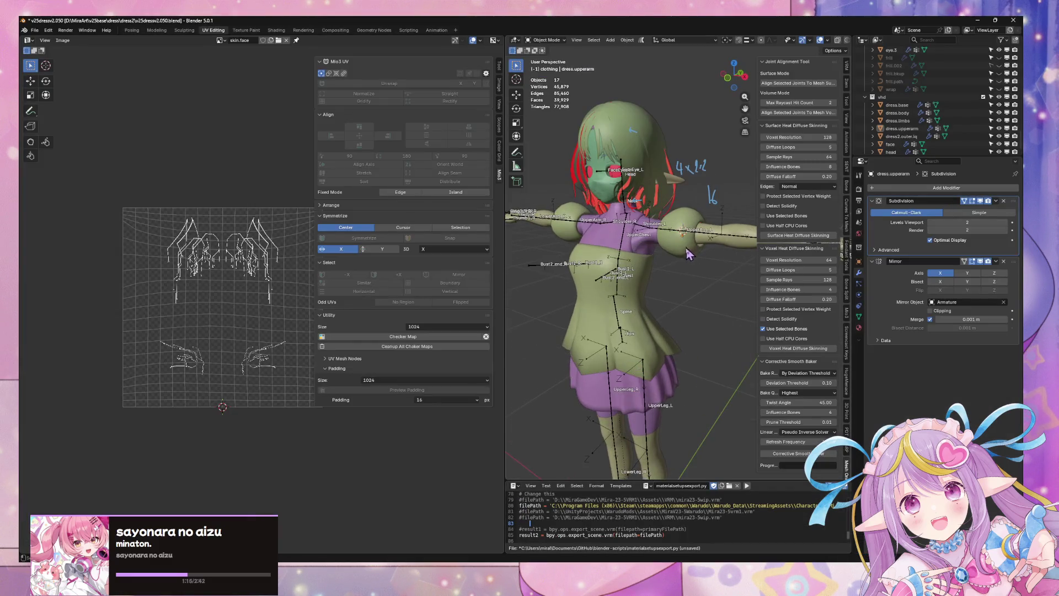
{"action": "left_click", "coordinate": [690, 254]}
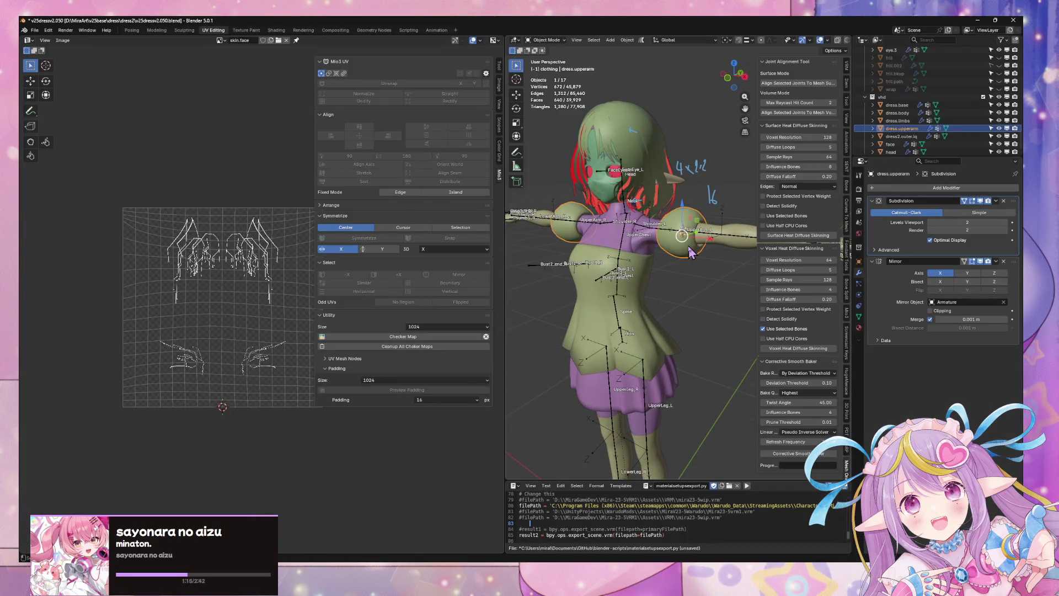
Add an Armature modifier to the sleeve piece and save the blend file.
{"action": "left_click", "coordinate": [916, 188]}
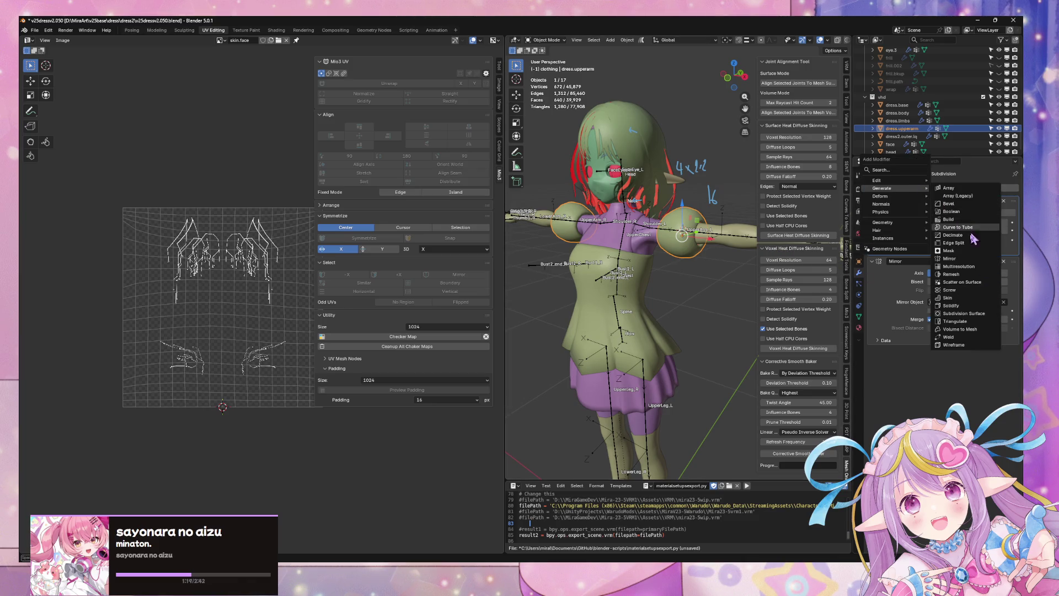
{"action": "mouse_move", "coordinate": [913, 197]}
{"action": "left_click", "coordinate": [953, 196]}
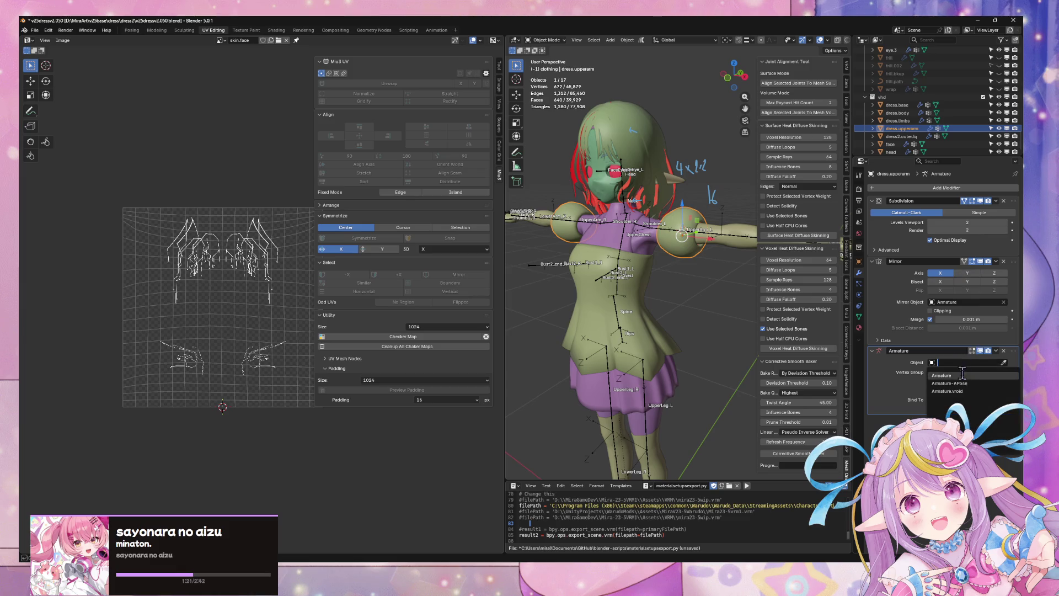
{"action": "key", "text": "ctrl+s"}
Re-export the FBX, switch to Unity, and start another Warudo mod build.
{"action": "left_click", "coordinate": [35, 30]}
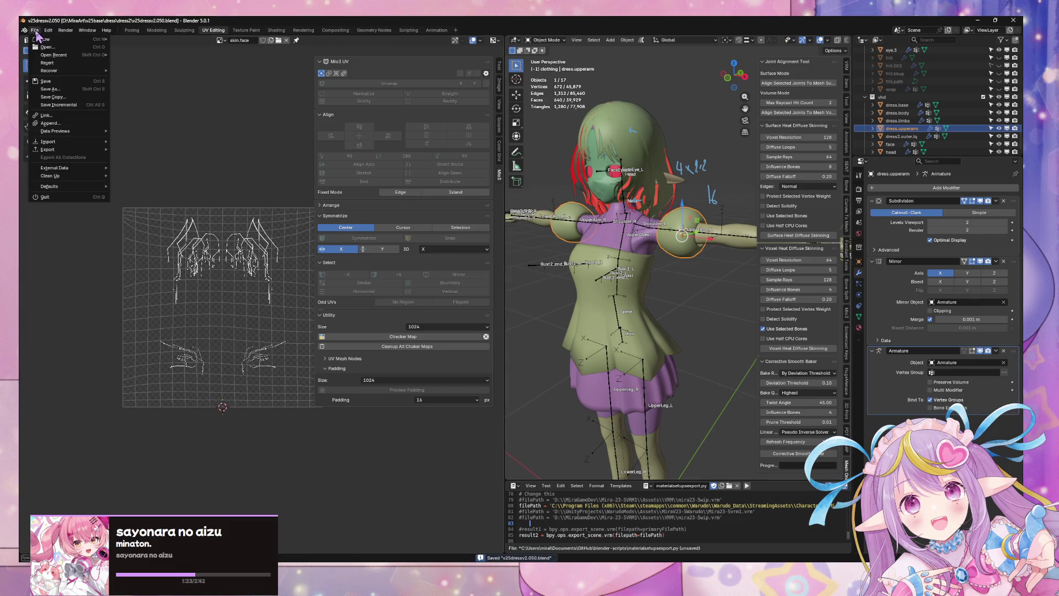
{"action": "mouse_move", "coordinate": [66, 149]}
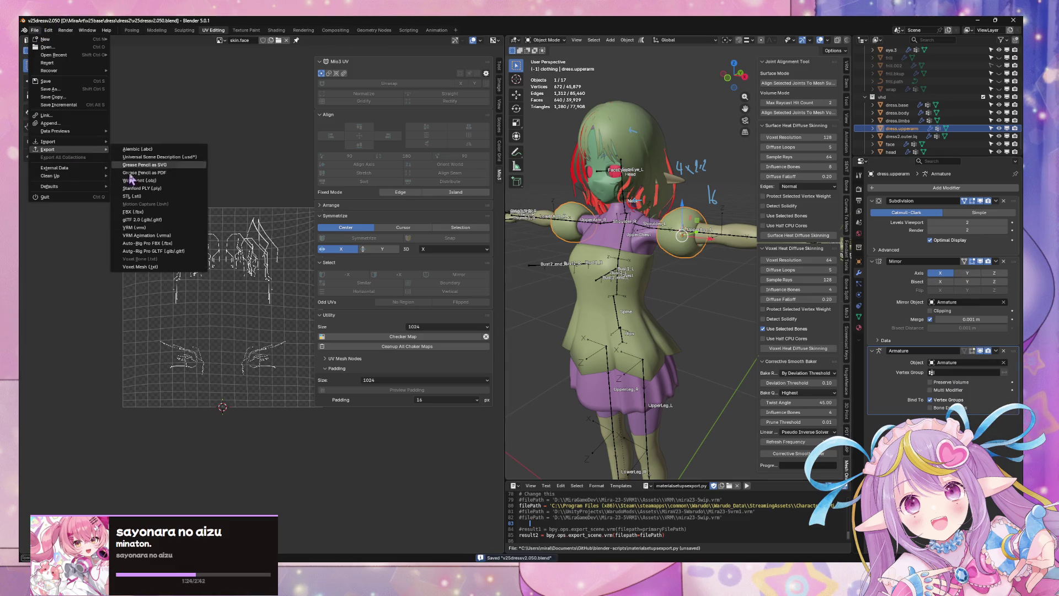
{"action": "left_click", "coordinate": [164, 221]}
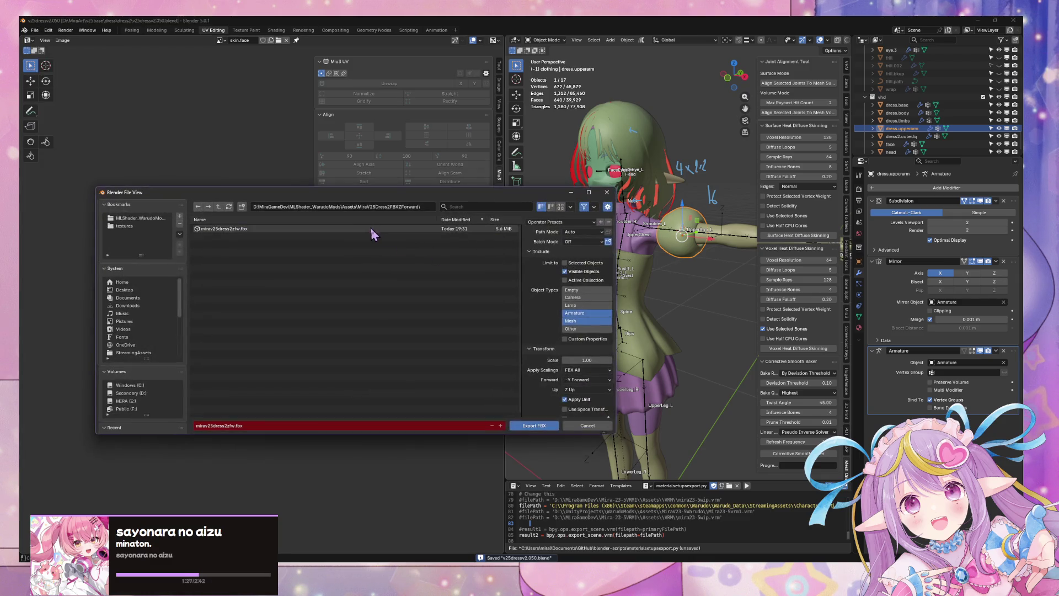
{"action": "key", "text": "Escape"}
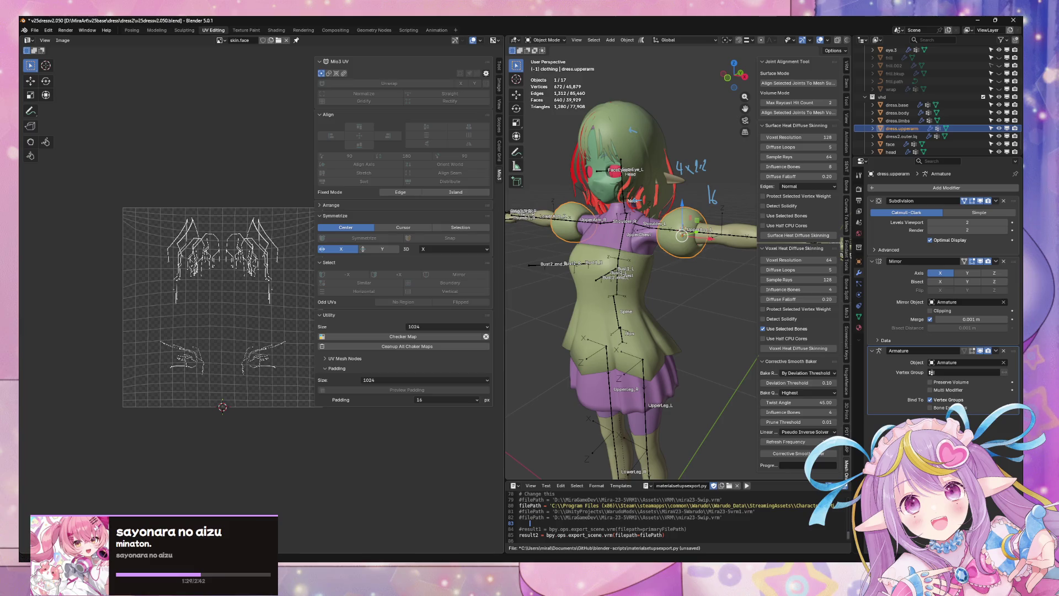
{"action": "key", "text": "alt+Tab"}
{"action": "left_click", "coordinate": [177, 29]}
{"action": "left_click", "coordinate": [191, 78]}
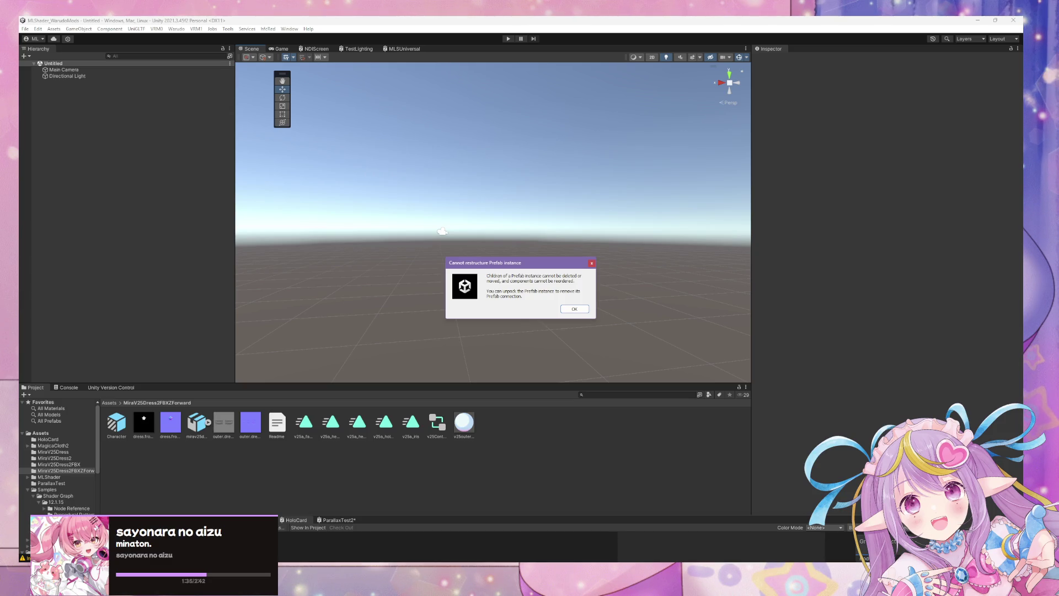
Dismiss the Cannot restructure Prefab instance warning so the mod rebuild completes.
{"action": "left_click", "coordinate": [574, 310]}
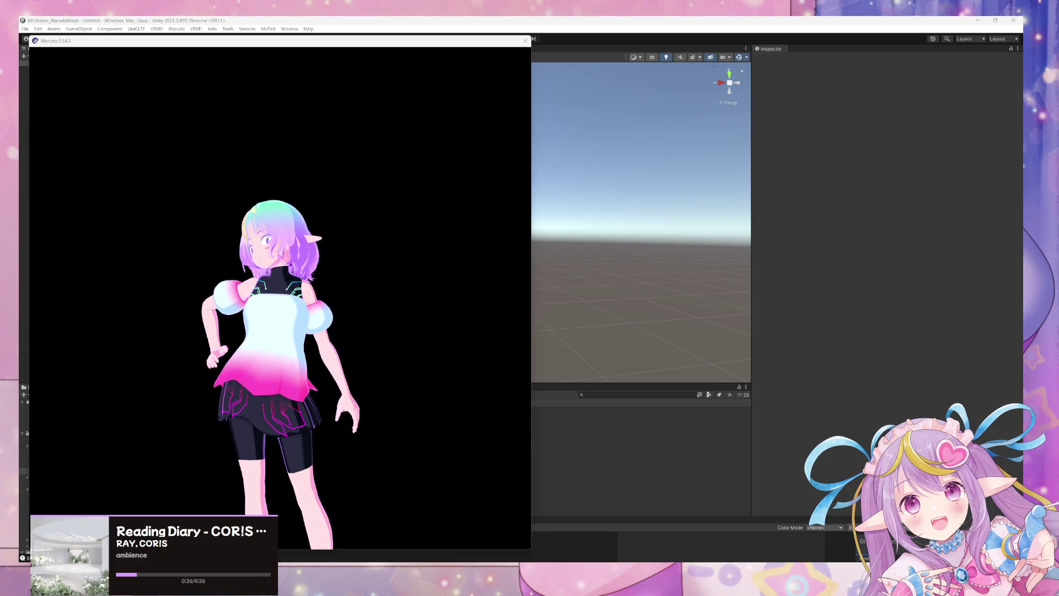
Orbit the Warudo camera around the avatar's side to check the sleeves.
{"action": "left_click", "coordinate": [350, 284]}
{"action": "scroll", "coordinate": [247, 265], "scroll_direction": "up", "scroll_amount": 5}
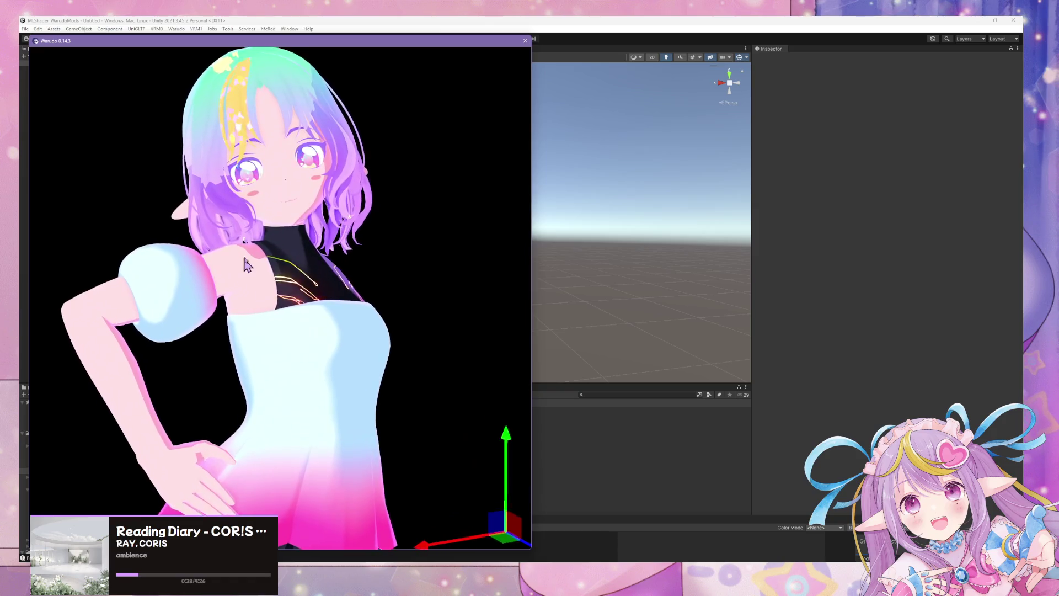
{"action": "mouse_move", "coordinate": [247, 265]}
{"action": "left_mouse_down"}
{"action": "mouse_move", "coordinate": [97, 220]}
{"action": "mouse_move", "coordinate": [347, 303]}
{"action": "left_mouse_up"}
{"action": "scroll", "coordinate": [347, 302], "scroll_direction": "down", "scroll_amount": 5}
{"action": "scroll", "coordinate": [276, 314], "scroll_direction": "up", "scroll_amount": 5}
{"action": "mouse_move", "coordinate": [275, 315]}
{"action": "left_mouse_down"}
{"action": "mouse_move", "coordinate": [241, 329]}
{"action": "mouse_move", "coordinate": [435, 368]}
{"action": "mouse_move", "coordinate": [625, 470]}
{"action": "left_mouse_up"}
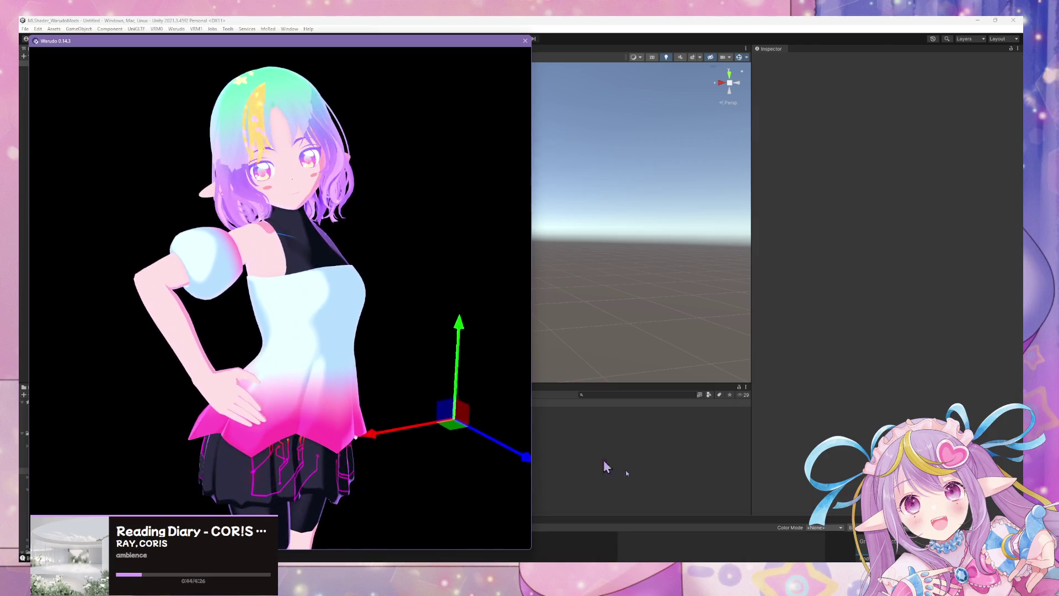
Try idle animations 010_0041, 010_0042, 010_0061, 010_0070, then 010_0042 again.
{"action": "key", "text": "alt+Tab"}
{"action": "left_click", "coordinate": [577, 270]}
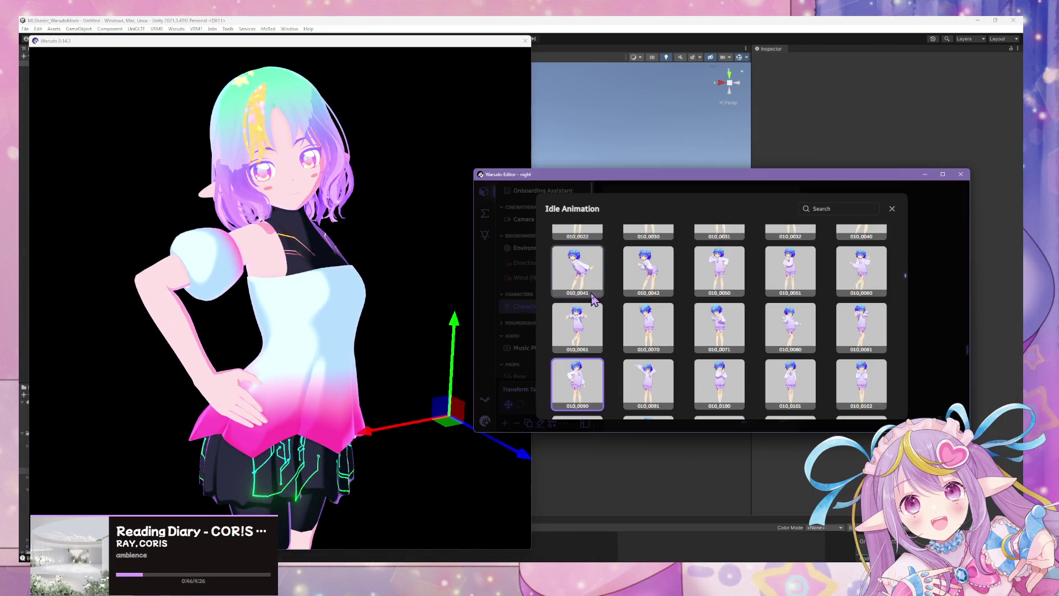
{"action": "left_click", "coordinate": [642, 286]}
{"action": "left_click", "coordinate": [572, 344]}
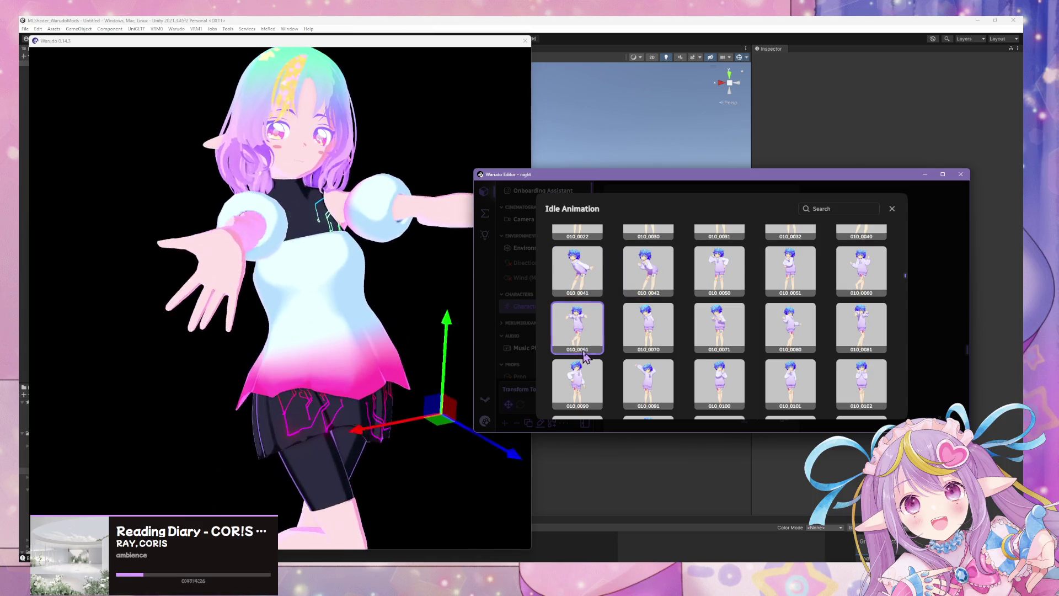
{"action": "left_click", "coordinate": [646, 330]}
{"action": "left_click", "coordinate": [646, 270]}
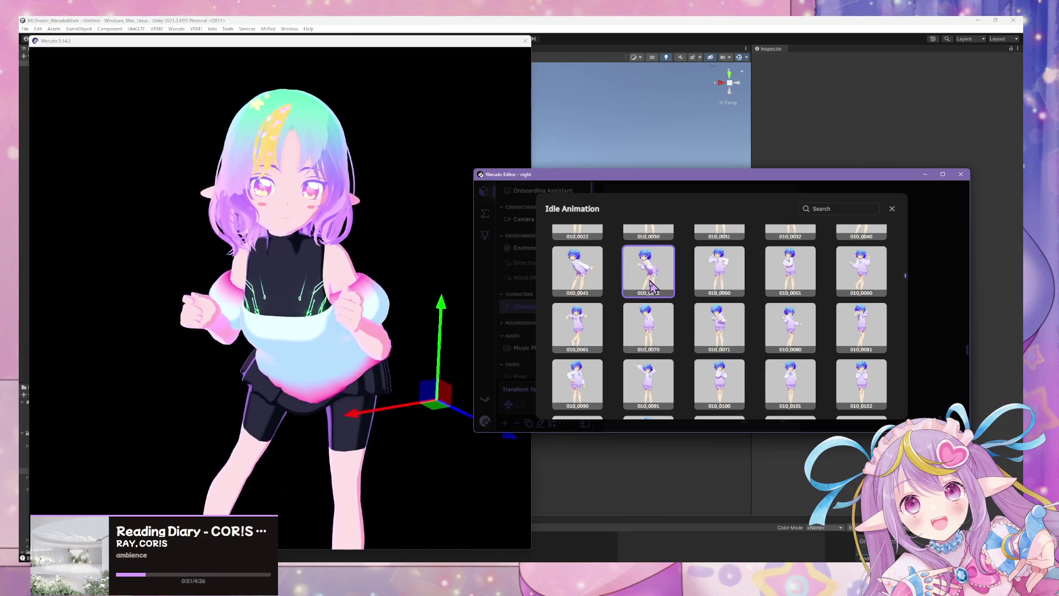
Try idle animations 010_0050 and 010_0090, viewing the chest close-up and from the front.
{"action": "left_click", "coordinate": [385, 261]}
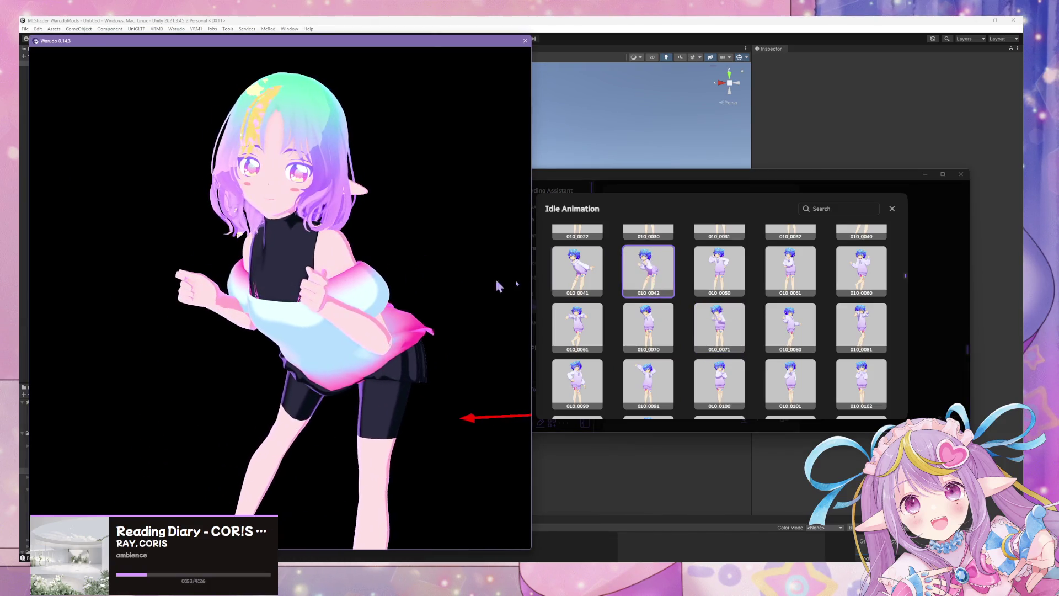
{"action": "left_click", "coordinate": [717, 279]}
{"action": "left_click", "coordinate": [414, 279]}
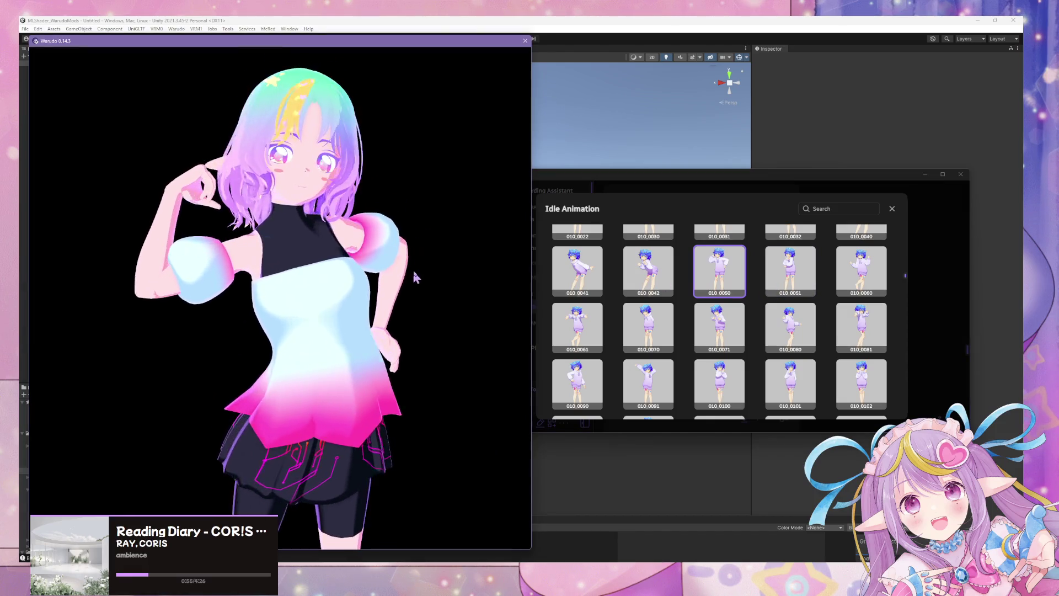
{"action": "left_click", "coordinate": [580, 381]}
{"action": "left_click", "coordinate": [366, 288]}
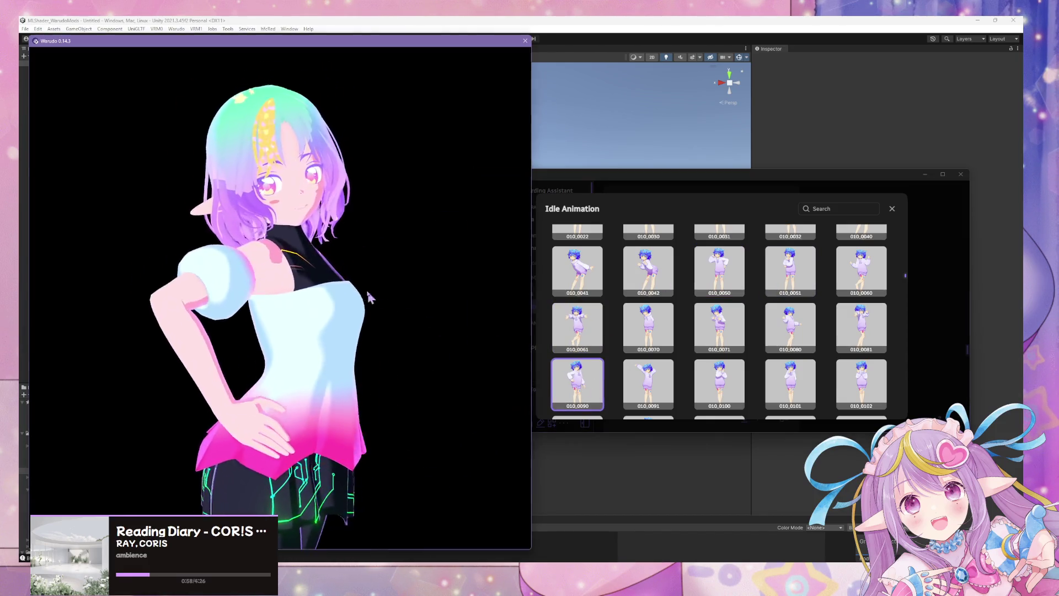
{"action": "scroll", "coordinate": [331, 276], "scroll_direction": "down", "scroll_amount": 5}
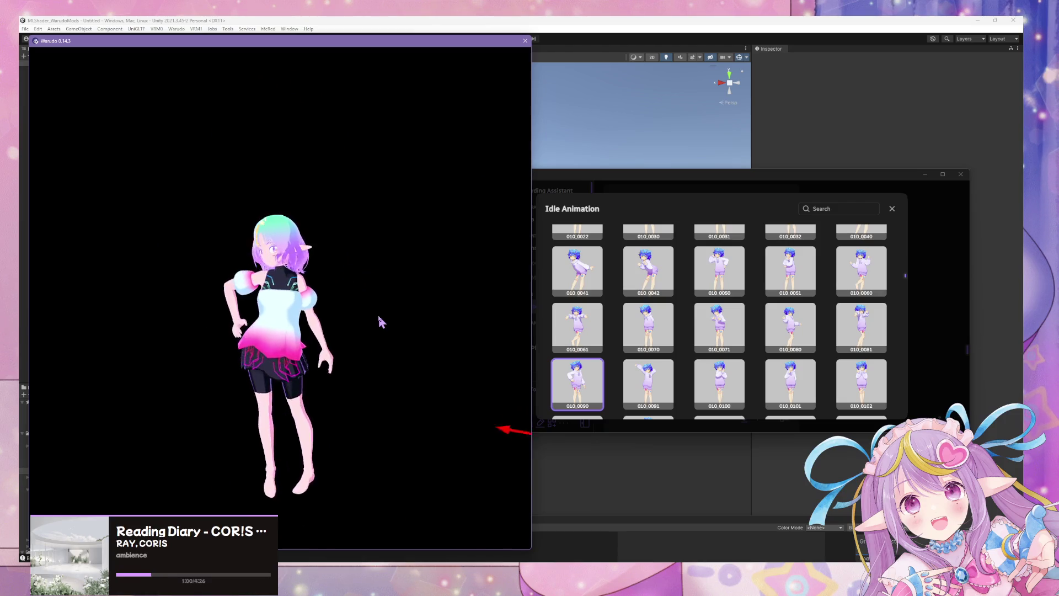
{"action": "scroll", "coordinate": [379, 319], "scroll_direction": "up", "scroll_amount": 6}
{"action": "left_click_drag", "start_coordinate": [381, 320], "coordinate": [131, 299]}
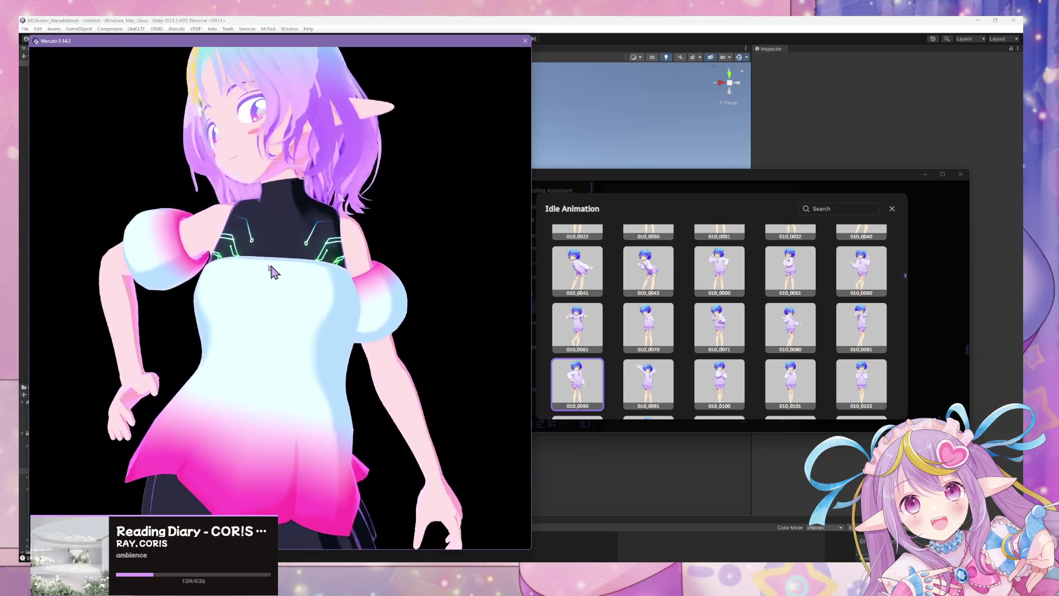
{"action": "mouse_move", "coordinate": [340, 307]}
{"action": "left_mouse_down"}
{"action": "mouse_move", "coordinate": [513, 336]}
{"action": "mouse_move", "coordinate": [407, 303]}
{"action": "mouse_move", "coordinate": [493, 313]}
{"action": "mouse_move", "coordinate": [323, 324]}
{"action": "mouse_move", "coordinate": [417, 394]}
{"action": "mouse_move", "coordinate": [494, 345]}
{"action": "mouse_move", "coordinate": [407, 237]}
{"action": "mouse_move", "coordinate": [331, 248]}
{"action": "mouse_move", "coordinate": [386, 286]}
{"action": "left_mouse_up"}
Cycle through 010_0071 and 010_0090, settle on 010_0080, then return to Blender.
{"action": "left_click", "coordinate": [703, 337]}
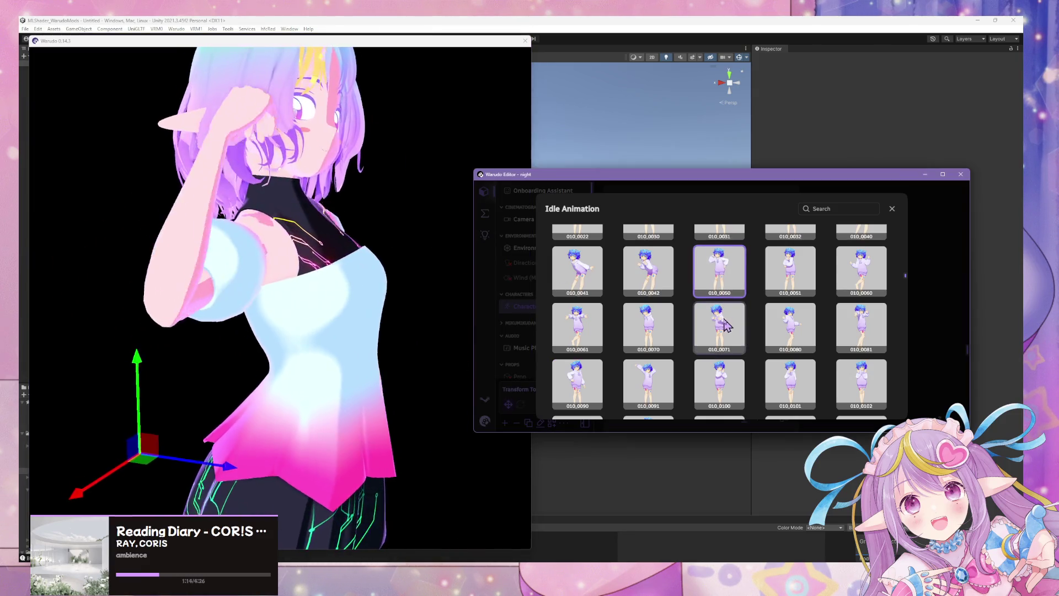
{"action": "mouse_move", "coordinate": [523, 257]}
{"action": "left_mouse_down"}
{"action": "mouse_move", "coordinate": [452, 261]}
{"action": "mouse_move", "coordinate": [524, 257]}
{"action": "left_mouse_up"}
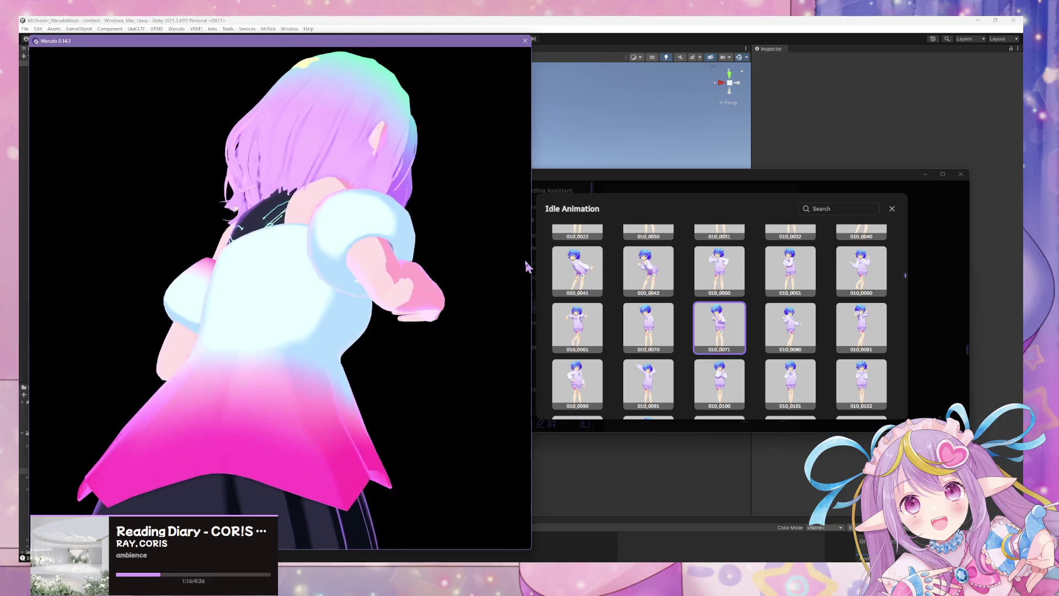
{"action": "left_click", "coordinate": [560, 383]}
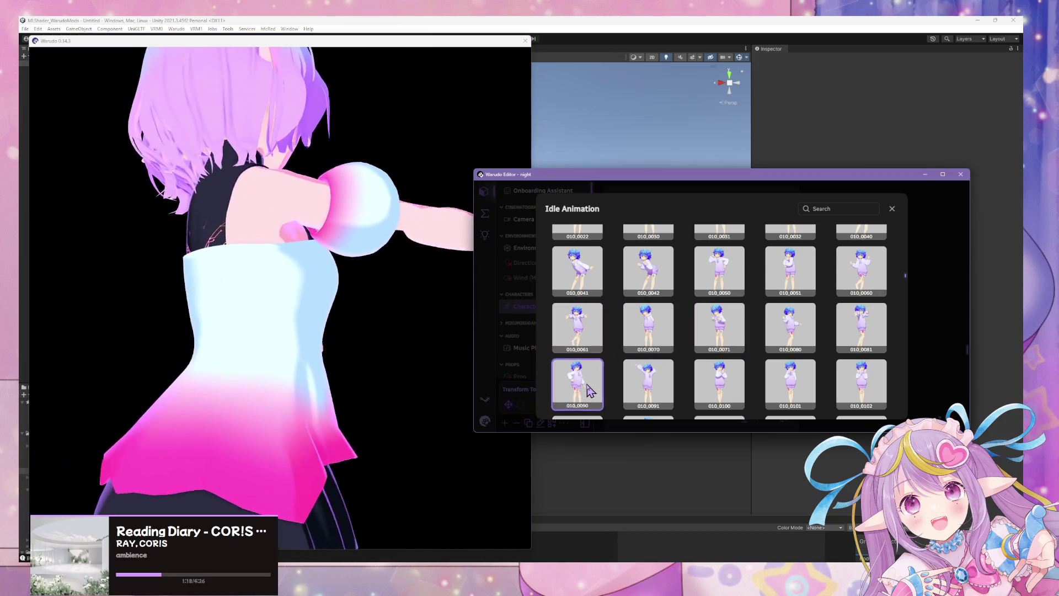
{"action": "left_click", "coordinate": [728, 336]}
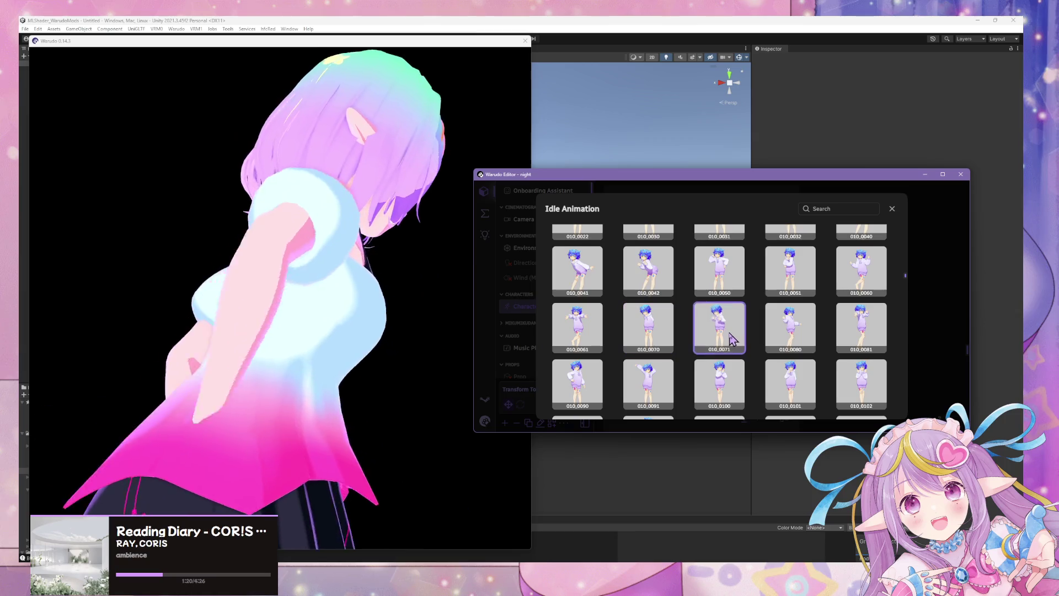
{"action": "left_click", "coordinate": [771, 335]}
{"action": "mouse_move", "coordinate": [452, 293]}
{"action": "left_mouse_down"}
{"action": "mouse_move", "coordinate": [274, 277]}
{"action": "mouse_move", "coordinate": [70, 296]}
{"action": "mouse_move", "coordinate": [319, 324]}
{"action": "mouse_move", "coordinate": [474, 322]}
{"action": "left_mouse_up"}
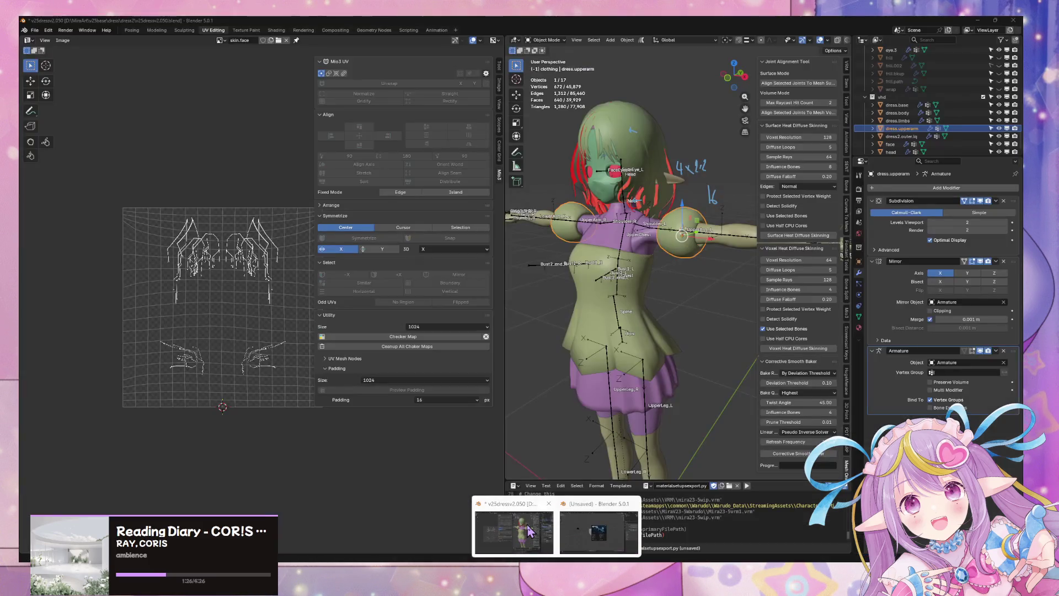
{"action": "left_click", "coordinate": [529, 531]}
Select the dress.body mesh and its sleeve-end edge loop in Edit Mode.
{"action": "scroll", "coordinate": [599, 358], "scroll_direction": "up", "scroll_amount": 5}
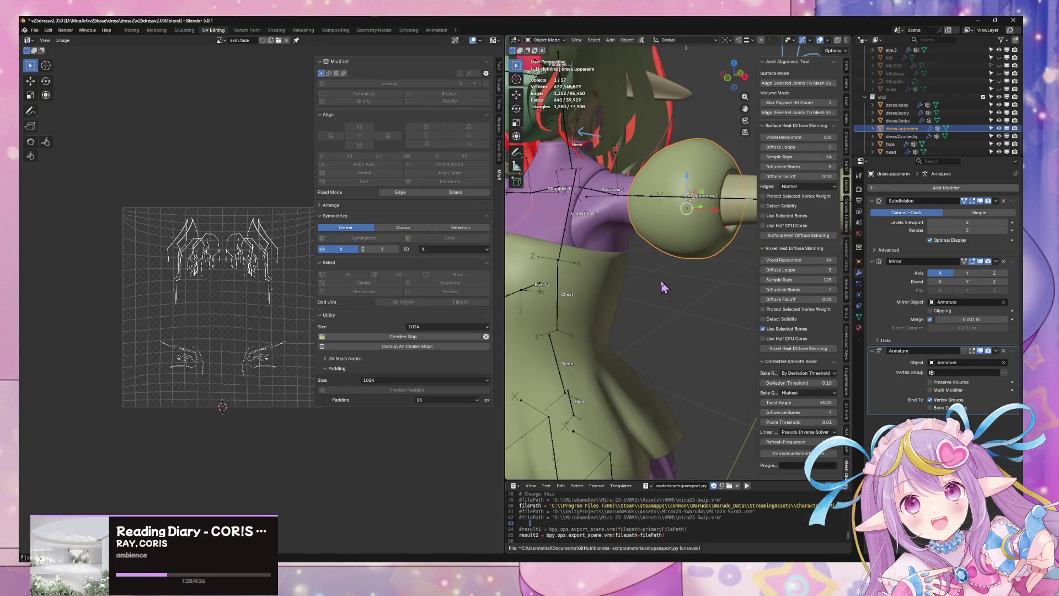
{"action": "middle_click_drag", "start_coordinate": [600, 358], "coordinate": [713, 292]}
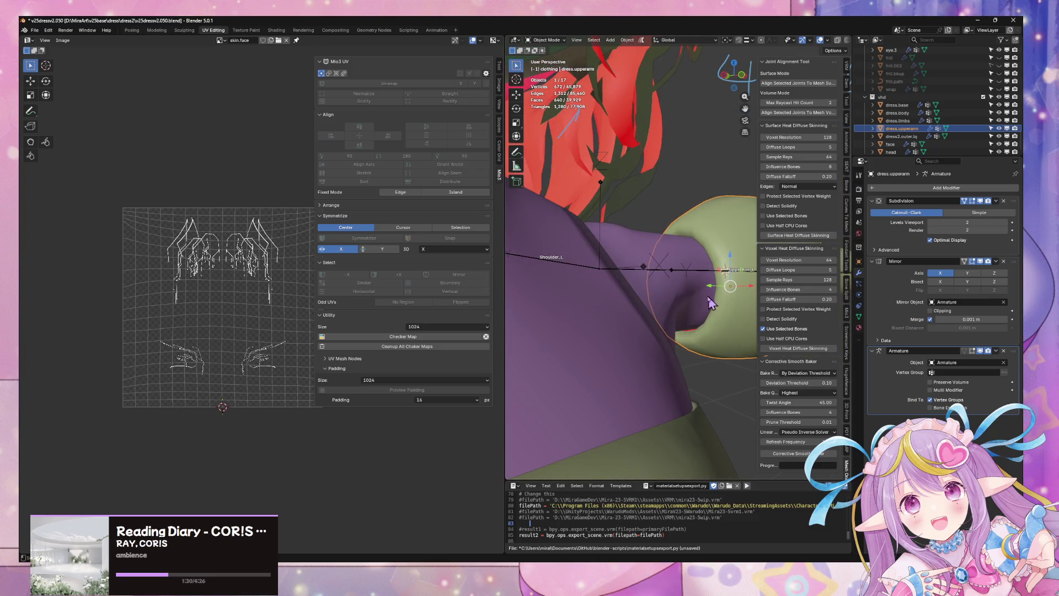
{"action": "left_click", "coordinate": [712, 303]}
{"action": "key", "text": "Tab"}
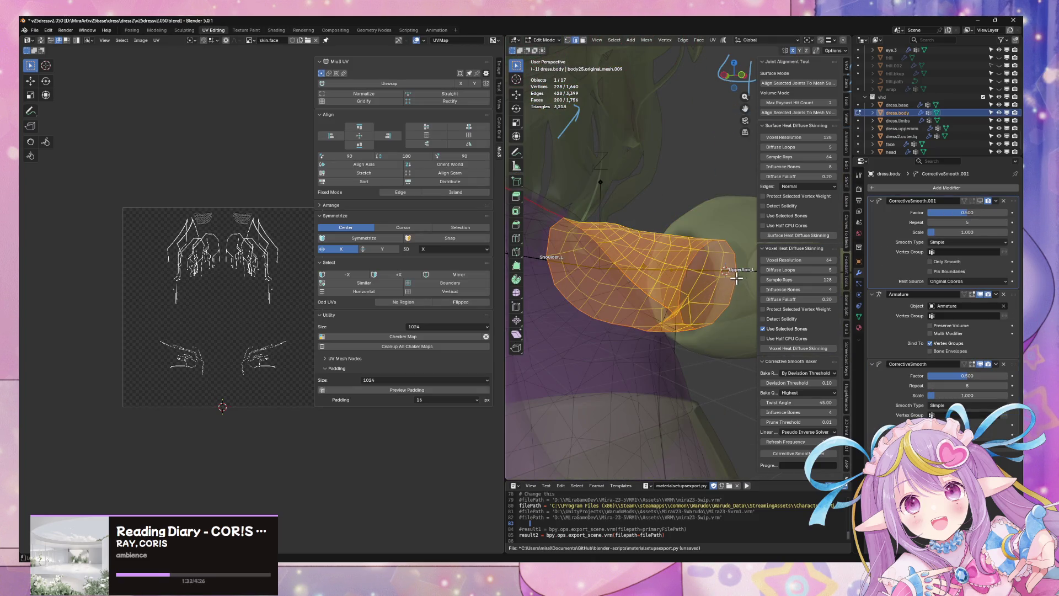
{"action": "left_click", "coordinate": [736, 279], "text": "alt"}
Examine the sleeve end along the arm, leave Edit Mode, and switch back to Warudo.
{"action": "middle_click_drag", "start_coordinate": [733, 289], "coordinate": [663, 366]}
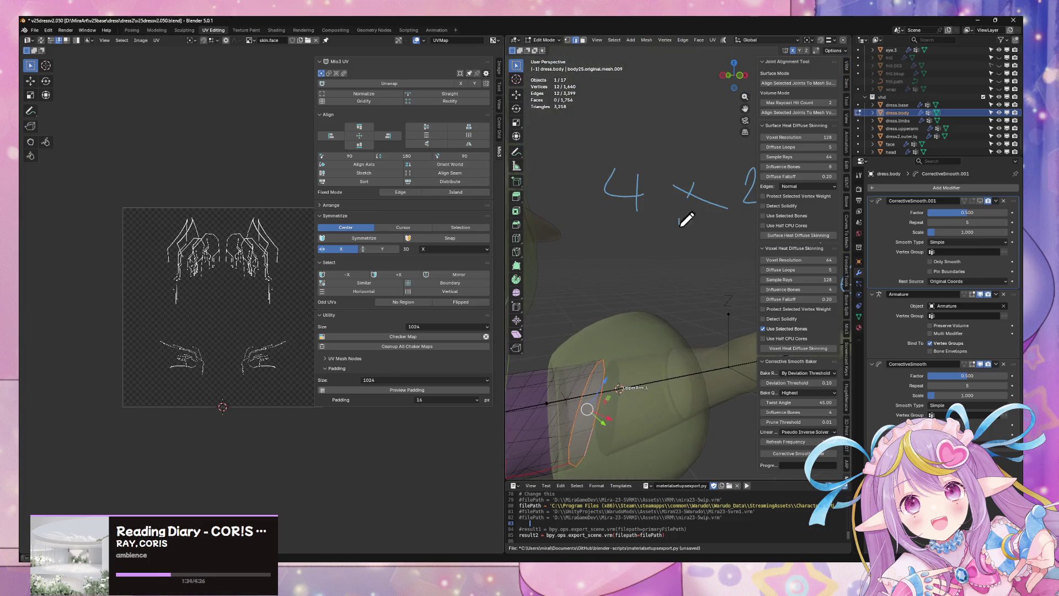
{"action": "mouse_move", "coordinate": [695, 288]}
{"action": "middle_mouse_down", "text": "shift"}
{"action": "mouse_move", "coordinate": [629, 286]}
{"action": "mouse_move", "coordinate": [680, 274]}
{"action": "mouse_move", "coordinate": [690, 237]}
{"action": "middle_mouse_up", "text": "shift"}
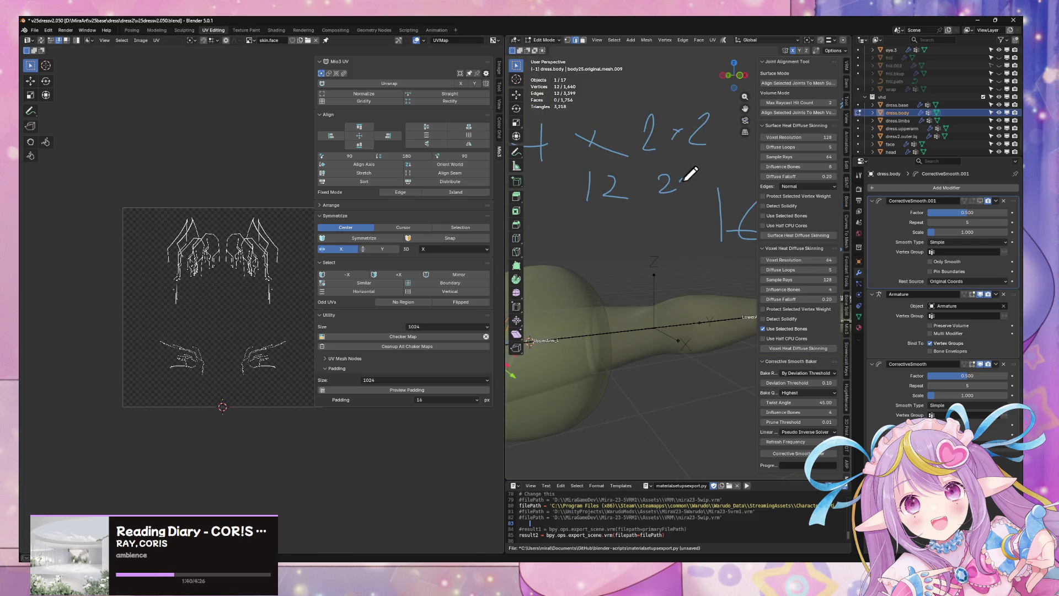
{"action": "middle_click_drag", "start_coordinate": [710, 211], "coordinate": [645, 192], "text": "shift"}
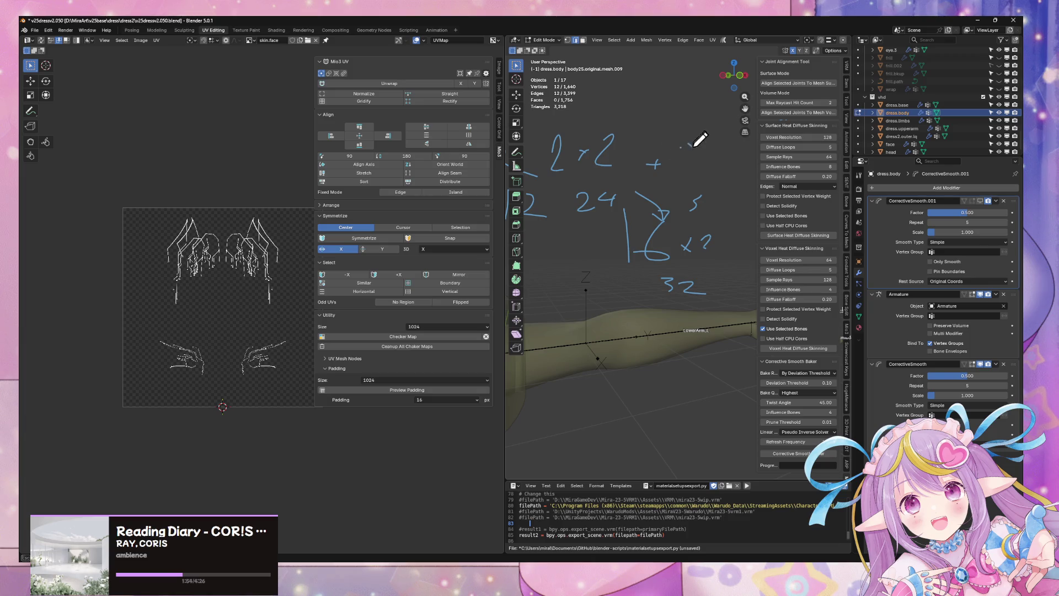
{"action": "mouse_move", "coordinate": [546, 359]}
{"action": "middle_mouse_down"}
{"action": "mouse_move", "coordinate": [633, 317]}
{"action": "mouse_move", "coordinate": [679, 272]}
{"action": "mouse_move", "coordinate": [648, 314]}
{"action": "mouse_move", "coordinate": [632, 300]}
{"action": "middle_mouse_up"}
{"action": "key", "text": "Tab"}
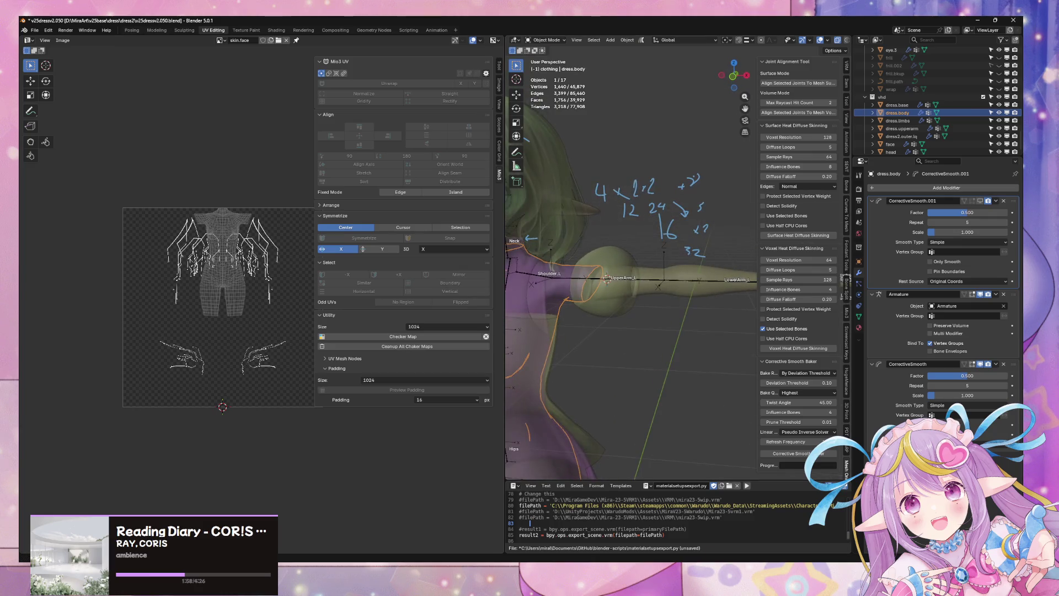
{"action": "key", "text": "alt+Tab"}
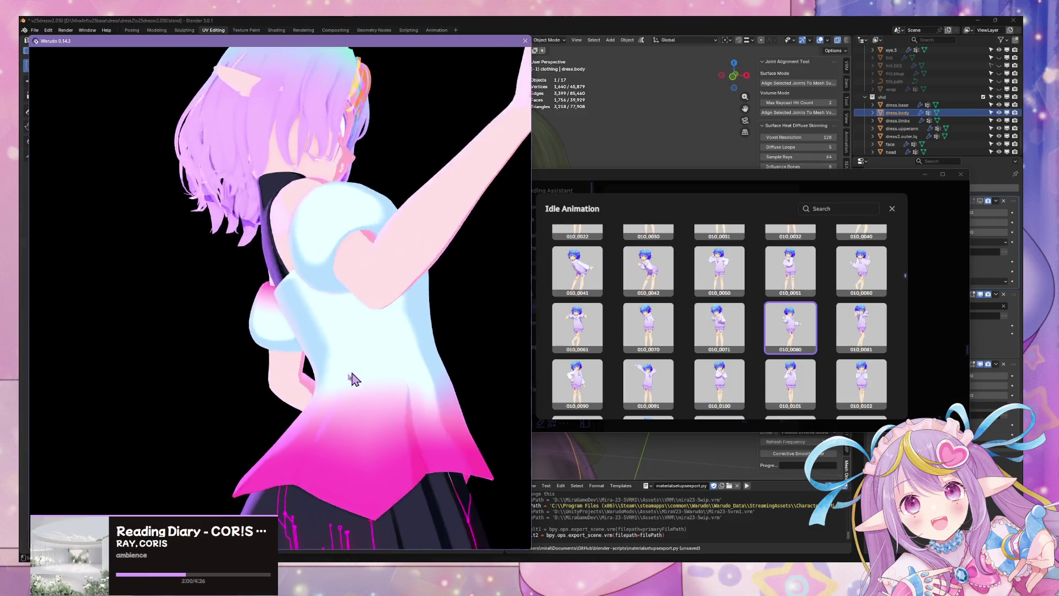
Try idle animation 010_0042, settle on 010_0090, and close the gallery.
{"action": "scroll", "coordinate": [291, 435], "scroll_direction": "down", "scroll_amount": 5}
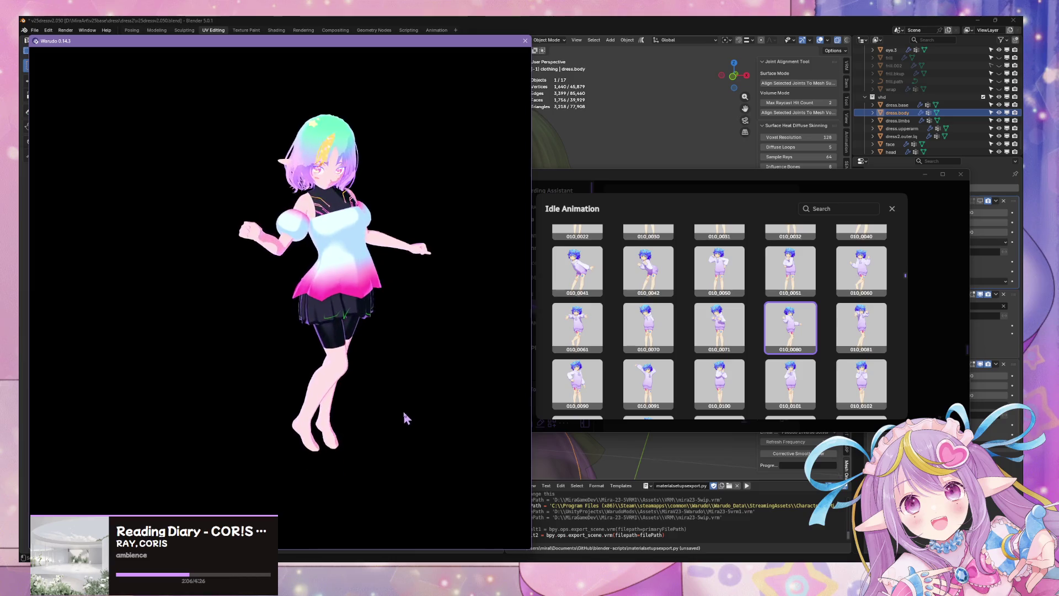
{"action": "scroll", "coordinate": [391, 370], "scroll_direction": "up", "scroll_amount": 5}
{"action": "scroll", "coordinate": [390, 370], "scroll_direction": "down", "scroll_amount": 3}
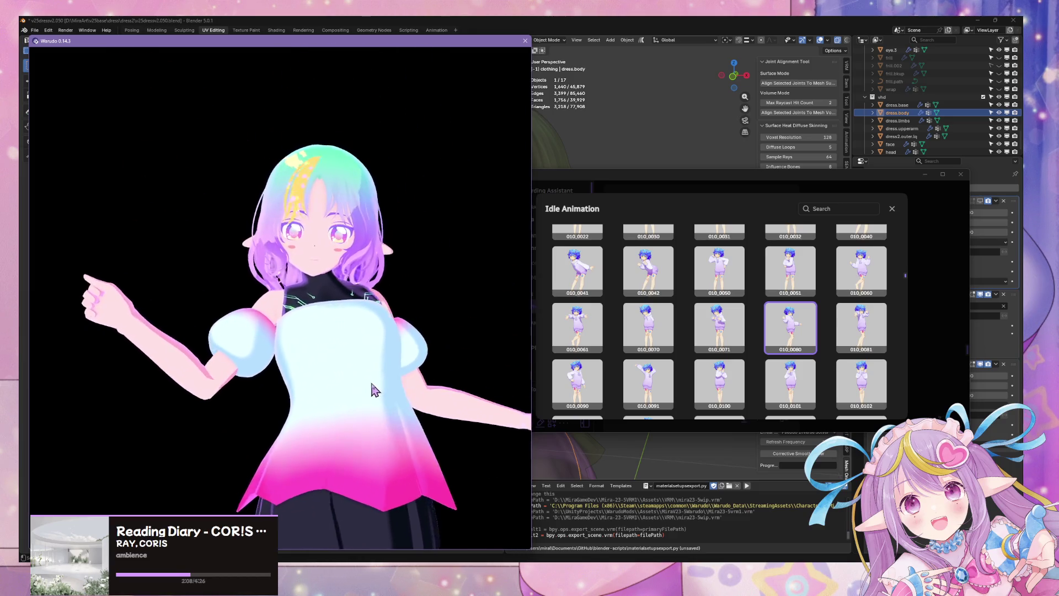
{"action": "left_click", "coordinate": [648, 270]}
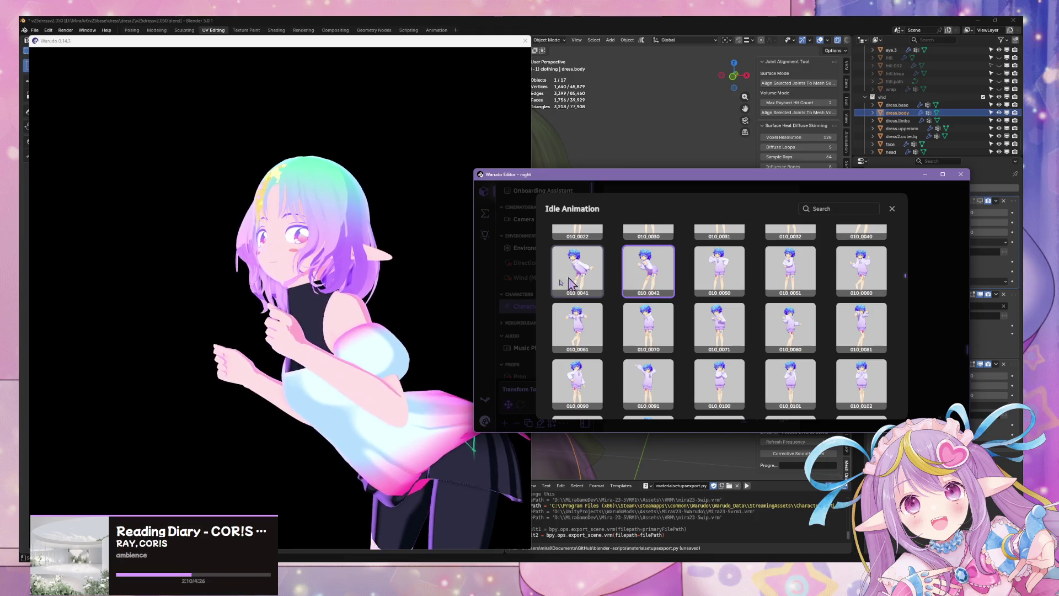
{"action": "scroll", "coordinate": [415, 329], "scroll_direction": "down", "scroll_amount": 3}
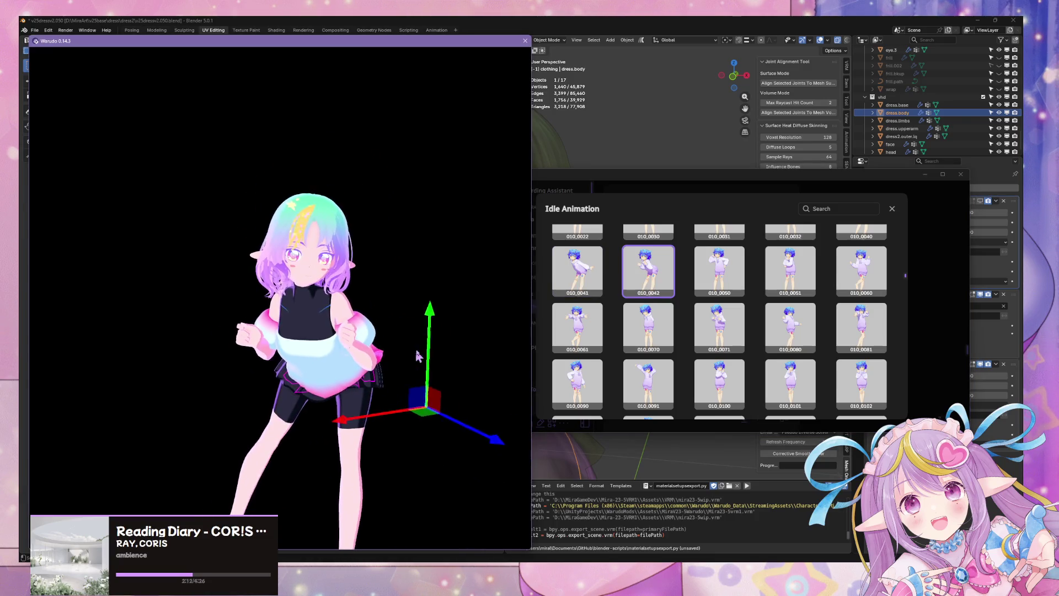
{"action": "left_click", "coordinate": [573, 382]}
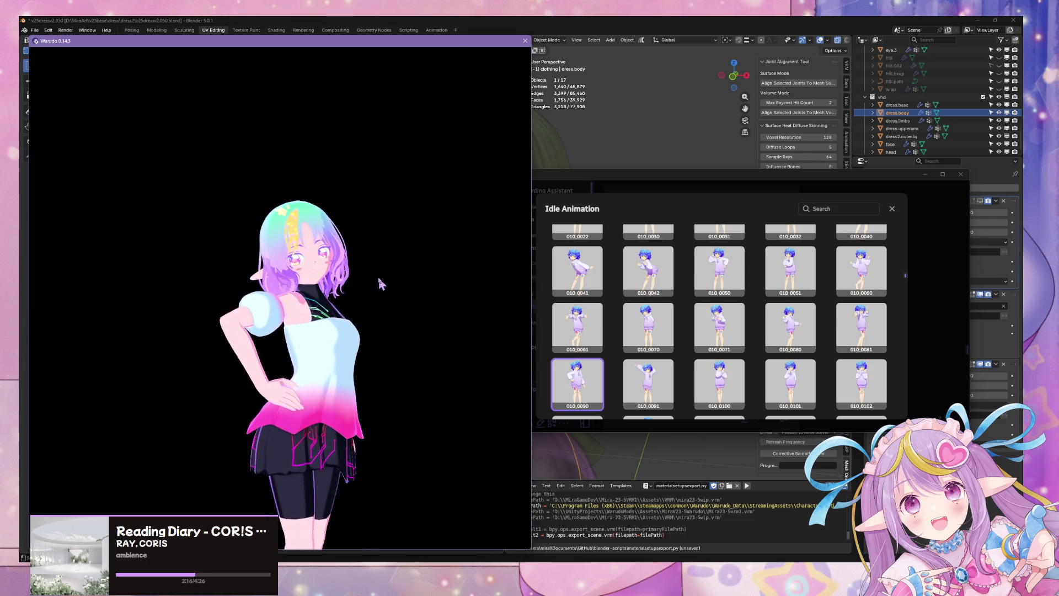
{"action": "scroll", "coordinate": [380, 284], "scroll_direction": "up", "scroll_amount": 3}
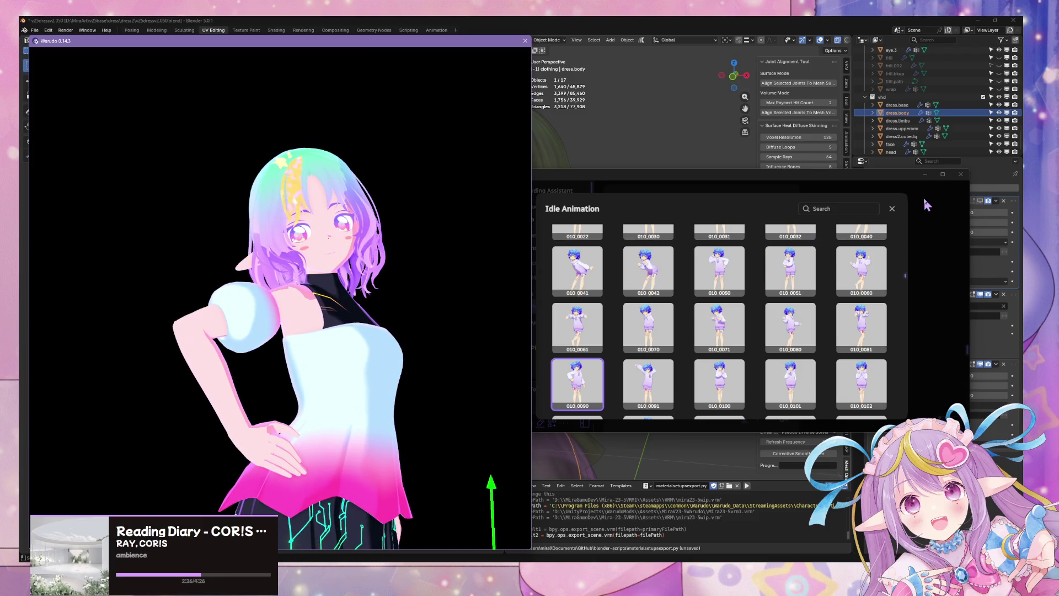
{"action": "left_click", "coordinate": [892, 209]}
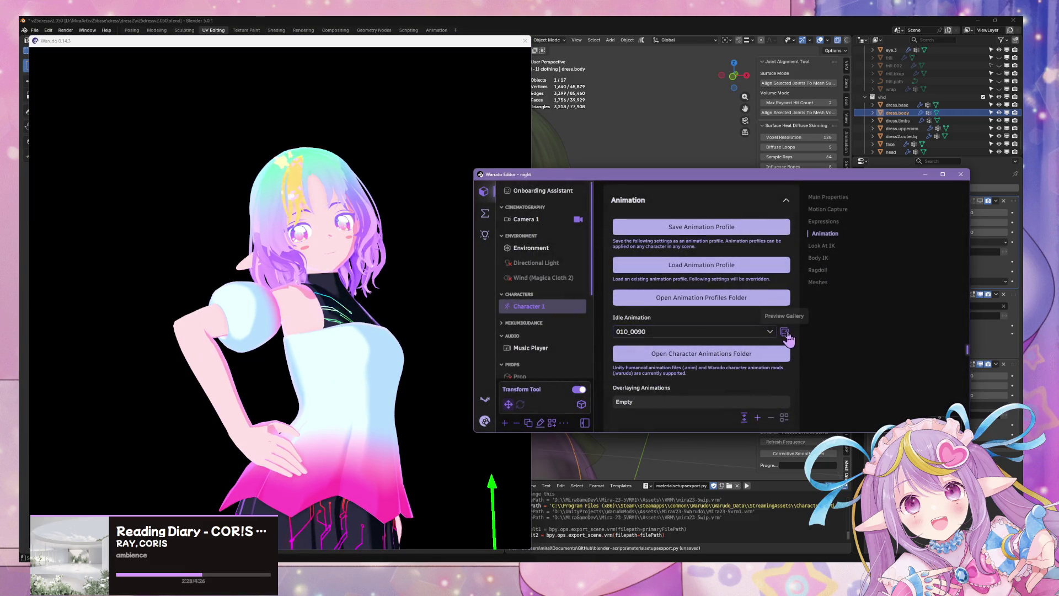
Orbit around the character, then bring up the Expression5 settings.
{"action": "left_click", "coordinate": [298, 226]}
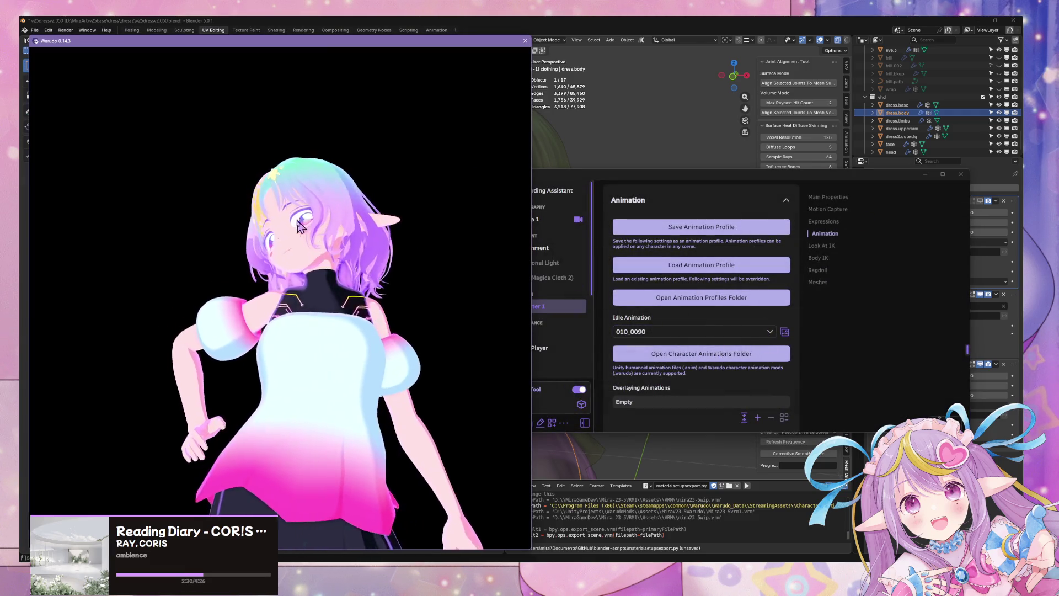
{"action": "scroll", "coordinate": [425, 234], "scroll_direction": "down", "scroll_amount": 5}
{"action": "scroll", "coordinate": [424, 238], "scroll_direction": "up", "scroll_amount": 3}
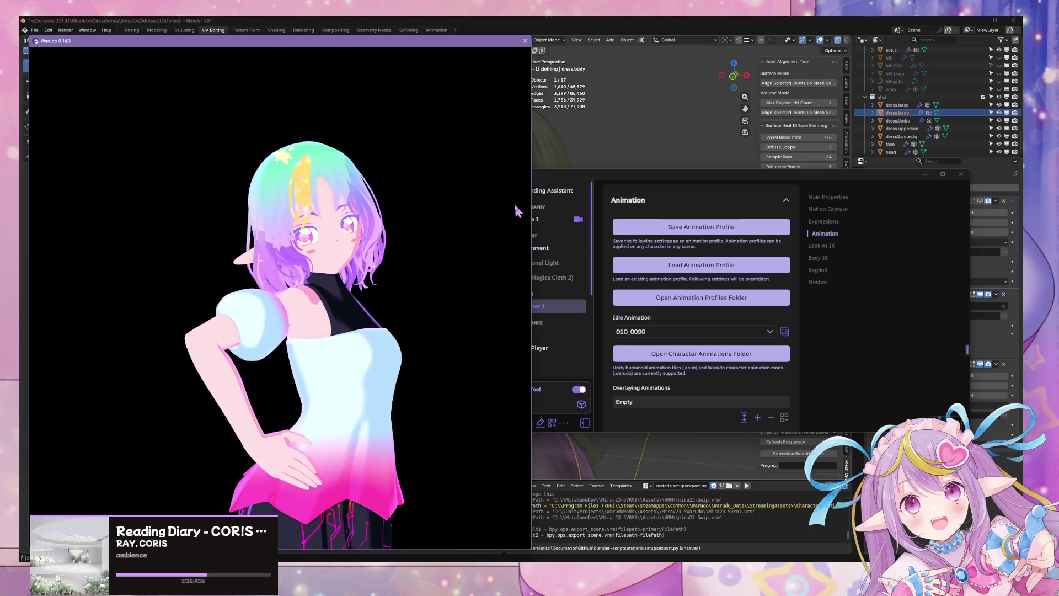
{"action": "mouse_move", "coordinate": [517, 212]}
{"action": "left_mouse_down"}
{"action": "mouse_move", "coordinate": [492, 208]}
{"action": "mouse_move", "coordinate": [470, 342]}
{"action": "mouse_move", "coordinate": [492, 248]}
{"action": "left_mouse_up"}
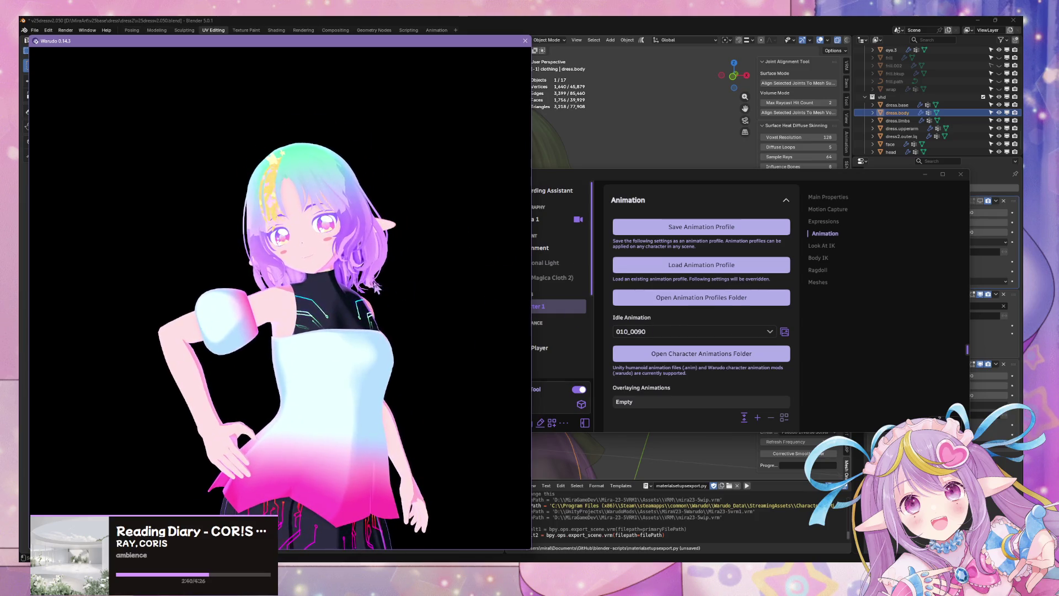
{"action": "left_click", "coordinate": [823, 221]}
{"action": "scroll", "coordinate": [711, 287], "scroll_direction": "down", "scroll_amount": 3}
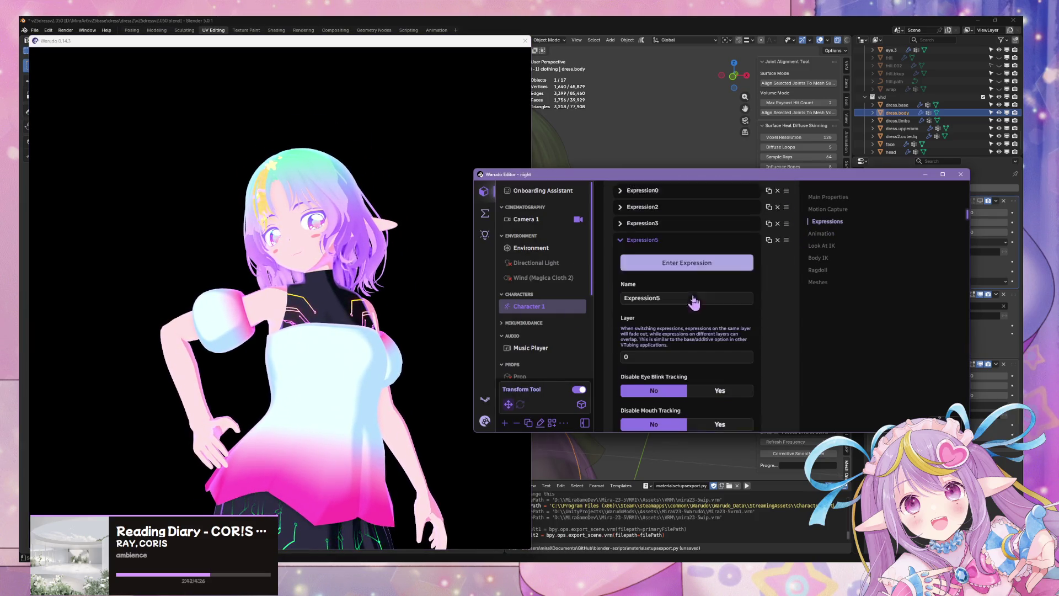
Preview Expression5 and the Expression2 wink, collapse the entries, and activate openmouthsmile.
{"action": "left_click", "coordinate": [700, 249]}
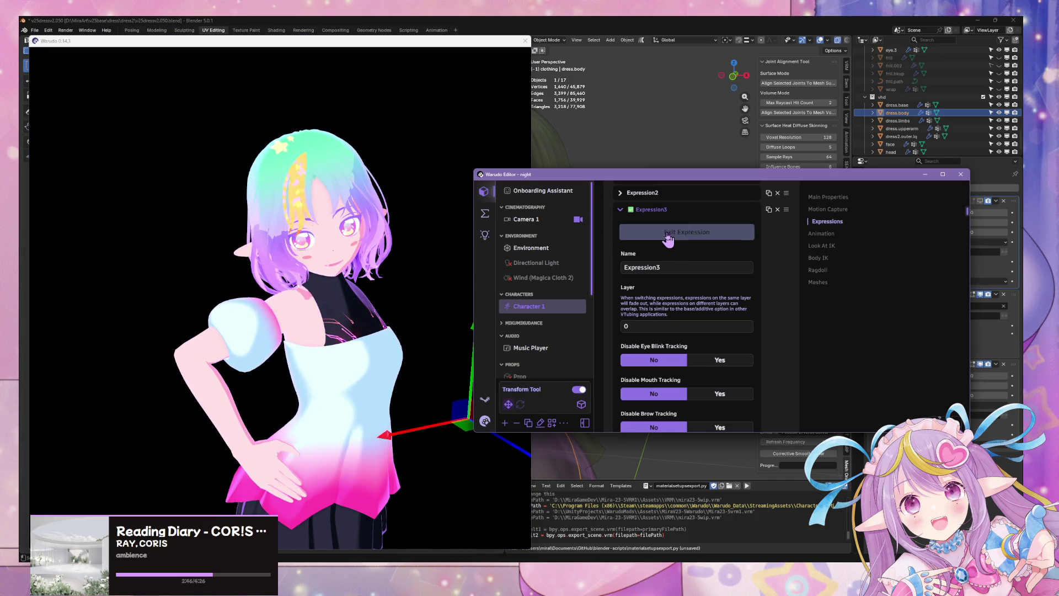
{"action": "left_click", "coordinate": [667, 243]}
{"action": "left_click", "coordinate": [645, 193]}
{"action": "left_click", "coordinate": [650, 216]}
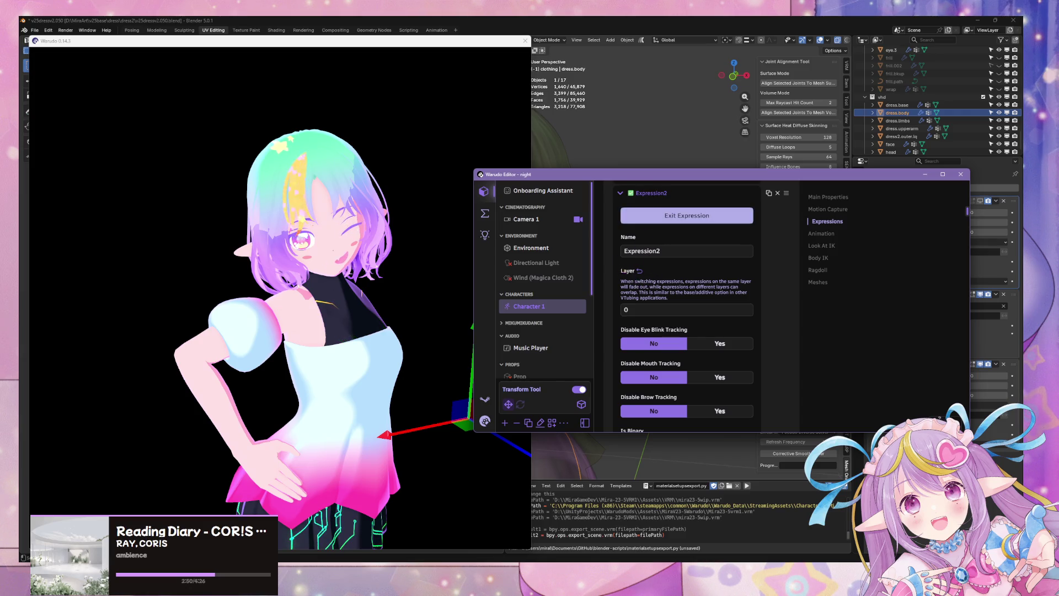
{"action": "left_click", "coordinate": [640, 194]}
{"action": "left_click", "coordinate": [643, 211]}
{"action": "left_click", "coordinate": [641, 226]}
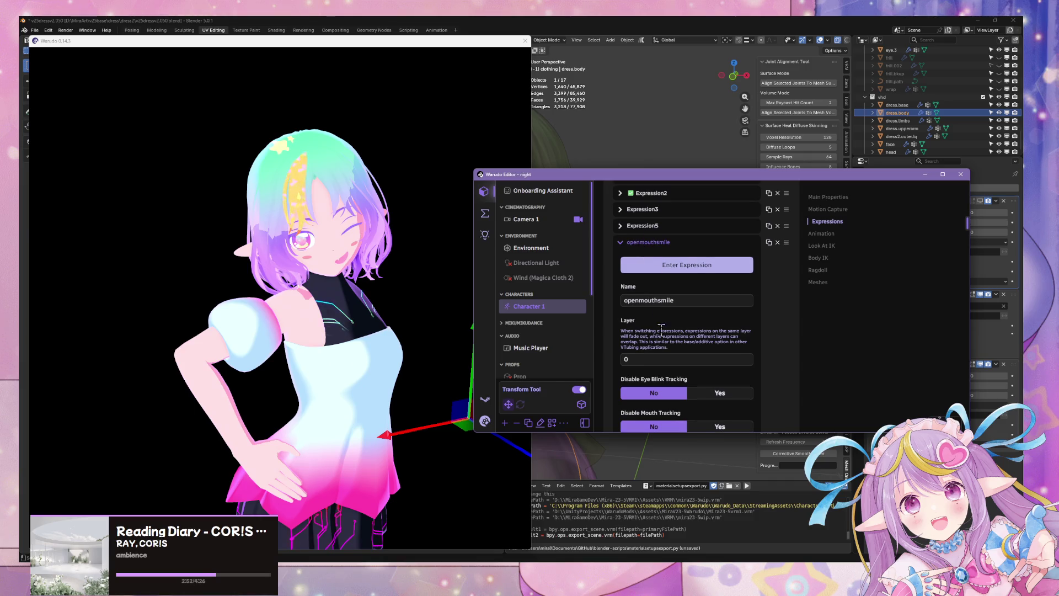
{"action": "left_click", "coordinate": [687, 264]}
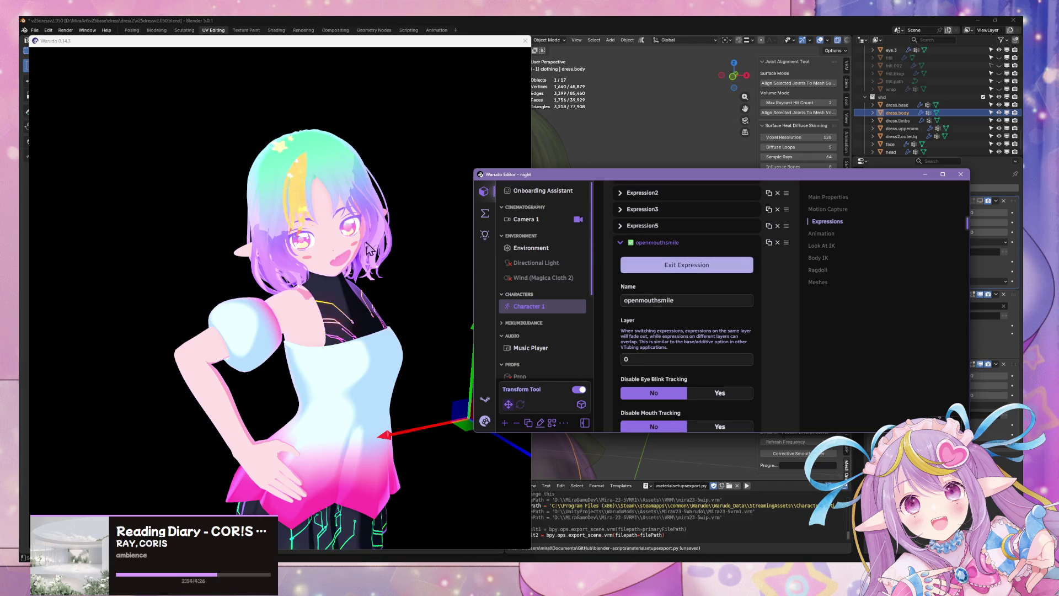
Set the openmouthsmile face/left blendshape weight to 0.
{"action": "left_click", "coordinate": [368, 249]}
{"action": "scroll", "coordinate": [439, 236], "scroll_direction": "down", "scroll_amount": 3}
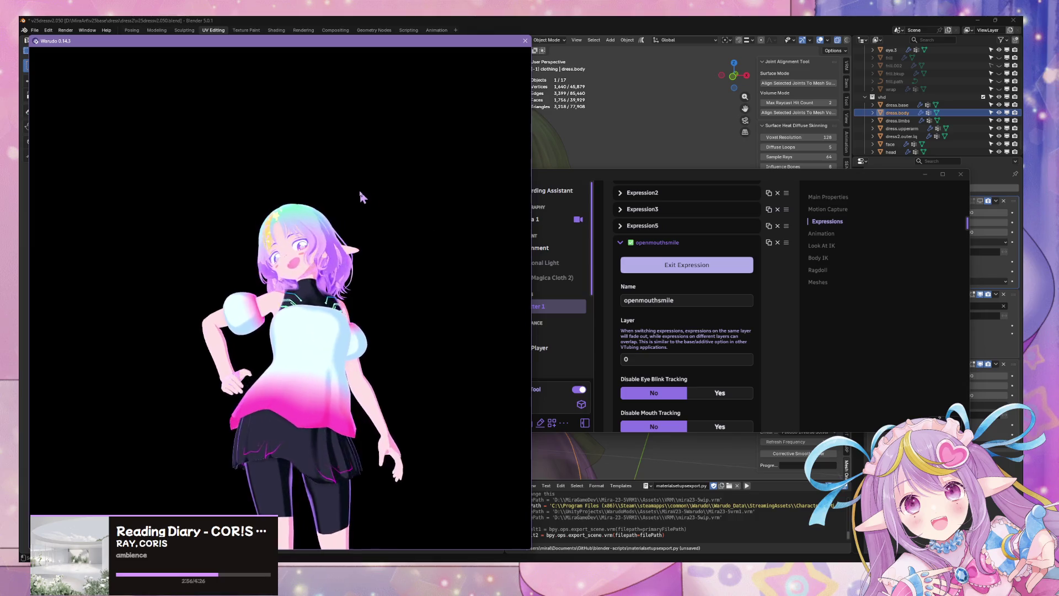
{"action": "scroll", "coordinate": [445, 248], "scroll_direction": "up", "scroll_amount": 5}
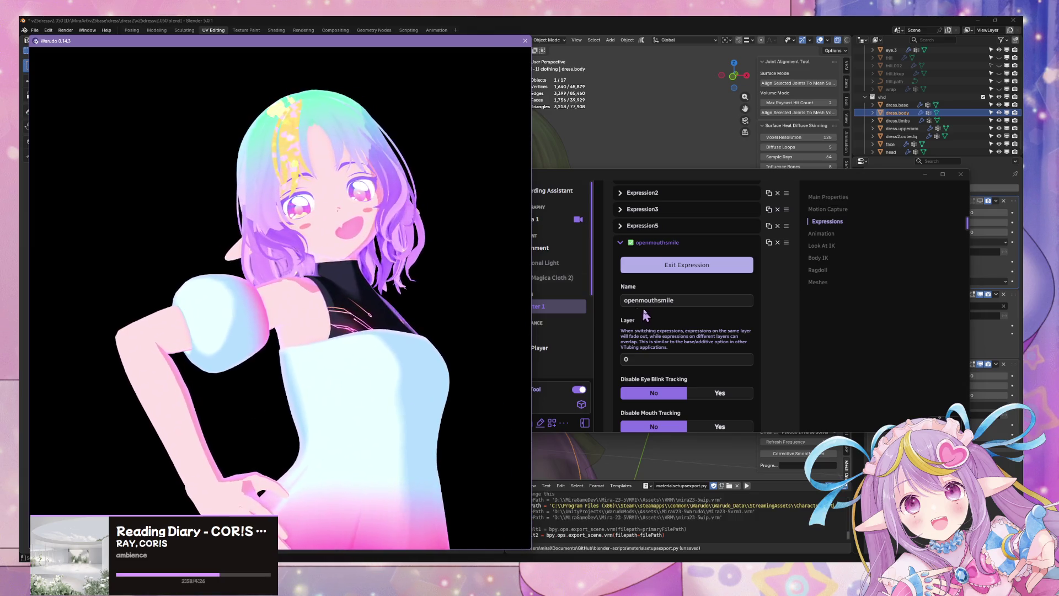
{"action": "scroll", "coordinate": [645, 314], "scroll_direction": "down", "scroll_amount": 10}
{"action": "left_click", "coordinate": [648, 308]}
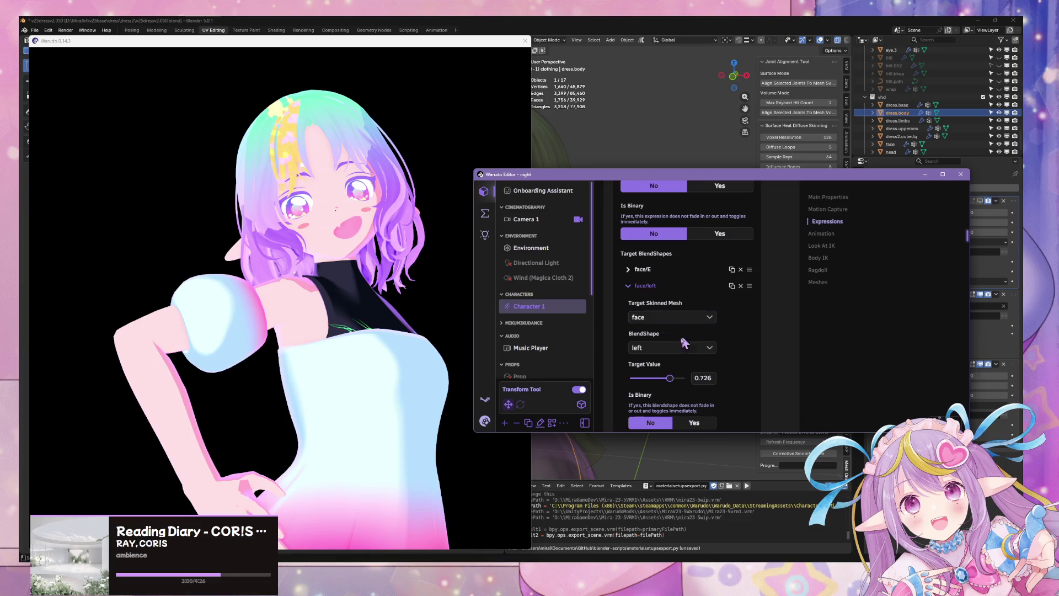
{"action": "mouse_move", "coordinate": [669, 378]}
{"action": "left_mouse_down"}
{"action": "mouse_move", "coordinate": [629, 380]}
{"action": "mouse_move", "coordinate": [687, 377]}
{"action": "mouse_move", "coordinate": [630, 378]}
{"action": "left_mouse_up"}
{"action": "left_click", "coordinate": [466, 300]}
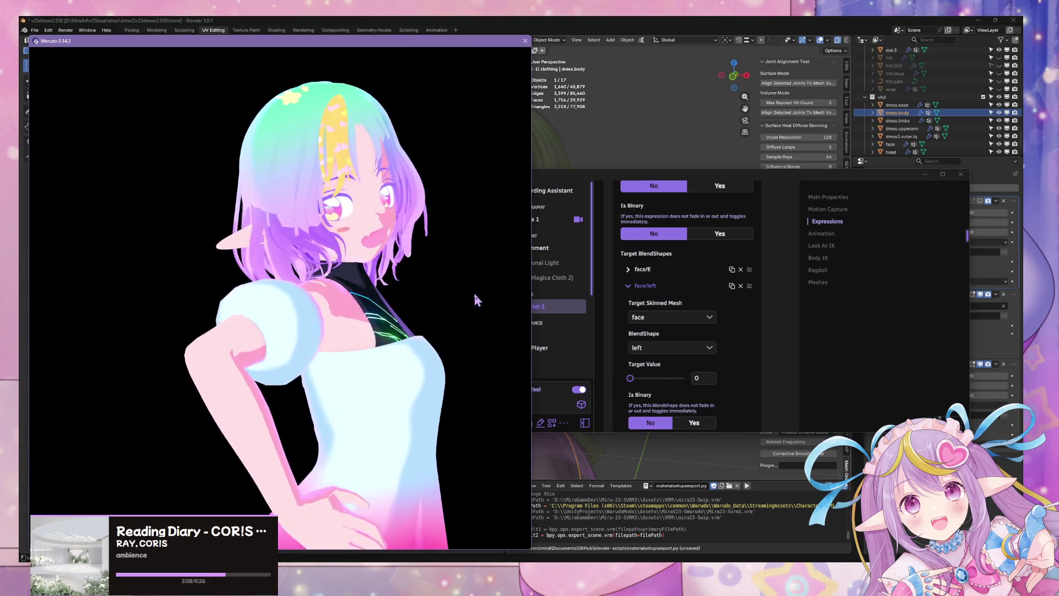
{"action": "left_click", "coordinate": [653, 287]}
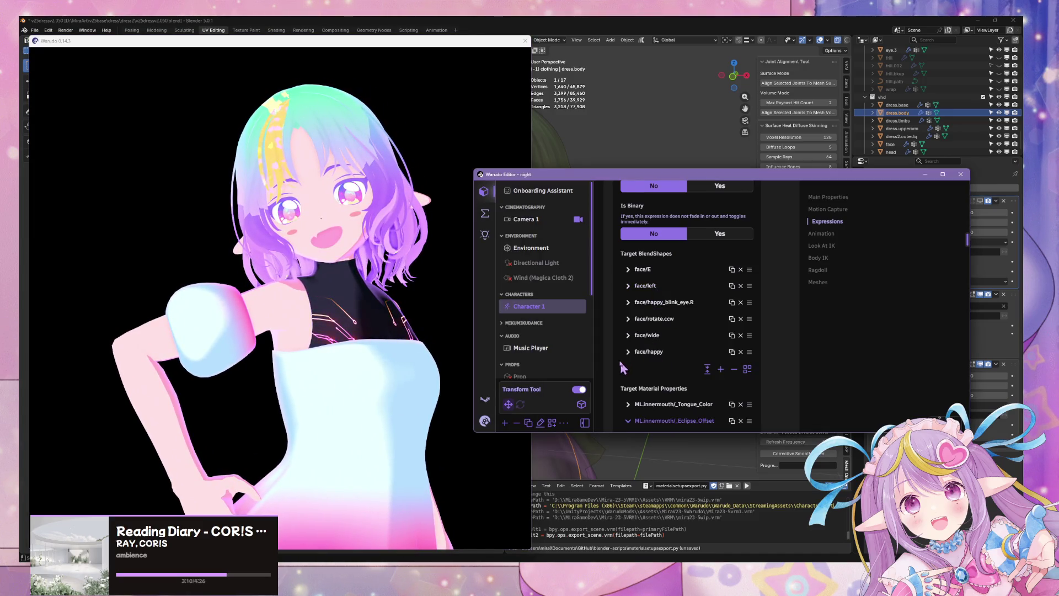
Raise the face/rotate.ccw weight to 0.136 and orbit the camera to inspect the expression.
{"action": "left_click", "coordinate": [669, 320]}
{"action": "left_click_drag", "start_coordinate": [631, 411], "coordinate": [637, 411]}
{"action": "left_click", "coordinate": [432, 260]}
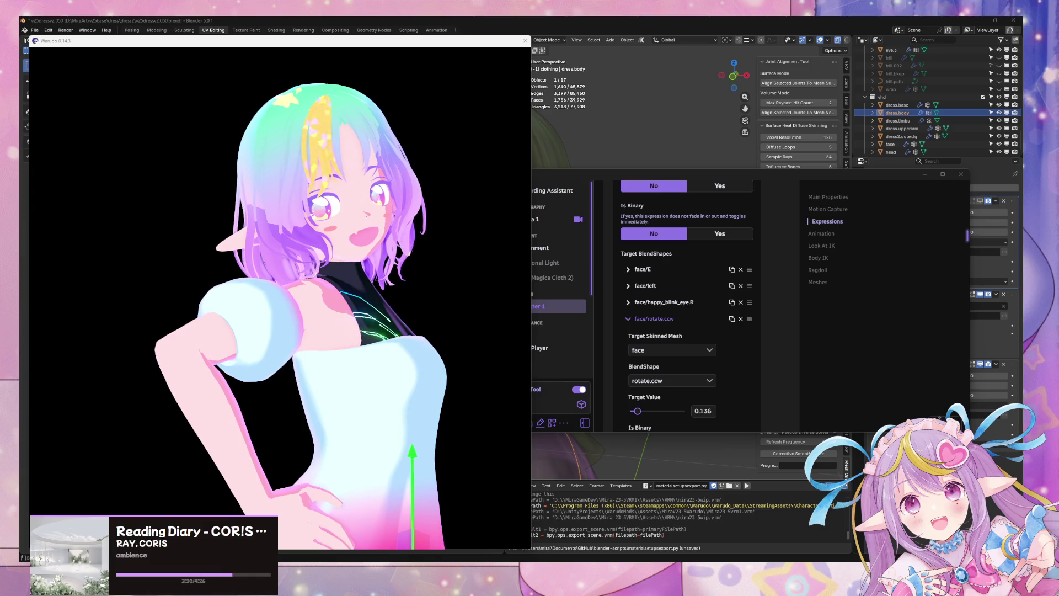
{"action": "left_click", "coordinate": [350, 247]}
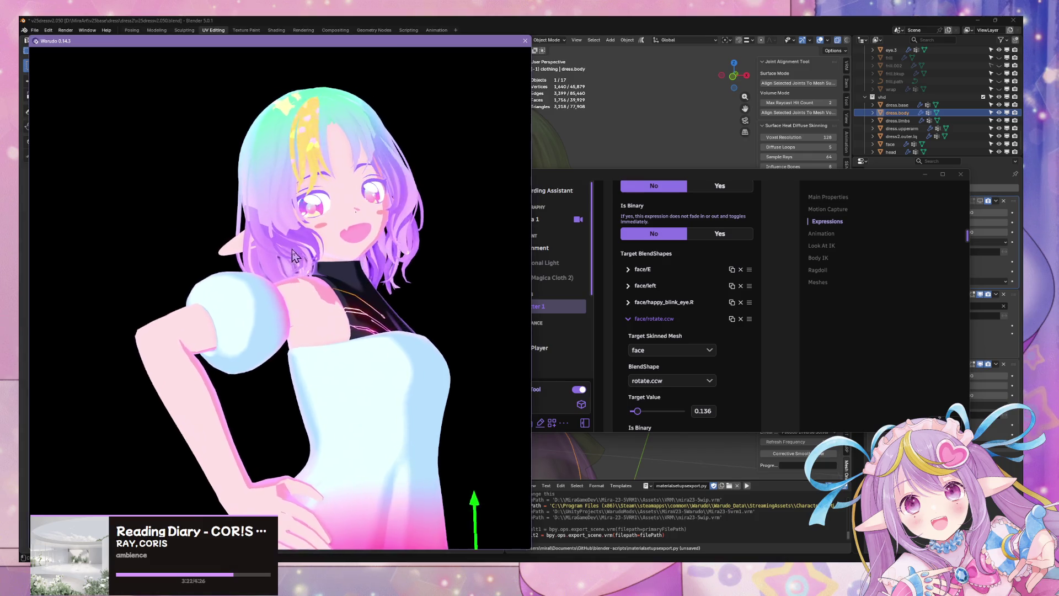
{"action": "mouse_move", "coordinate": [350, 247]}
{"action": "middle_mouse_down"}
{"action": "mouse_move", "coordinate": [390, 264]}
{"action": "mouse_move", "coordinate": [319, 279]}
{"action": "mouse_move", "coordinate": [114, 275]}
{"action": "middle_mouse_up"}
{"action": "mouse_move", "coordinate": [114, 274]}
{"action": "left_mouse_down"}
{"action": "mouse_move", "coordinate": [342, 284]}
{"action": "mouse_move", "coordinate": [94, 281]}
{"action": "mouse_move", "coordinate": [75, 297]}
{"action": "mouse_move", "coordinate": [263, 305]}
{"action": "left_mouse_up"}
{"action": "mouse_move", "coordinate": [263, 305]}
{"action": "middle_mouse_down"}
{"action": "mouse_move", "coordinate": [136, 276]}
{"action": "mouse_move", "coordinate": [243, 290]}
{"action": "middle_mouse_up"}
{"action": "mouse_move", "coordinate": [243, 289]}
{"action": "left_mouse_down"}
{"action": "mouse_move", "coordinate": [223, 287]}
{"action": "mouse_move", "coordinate": [307, 289]}
{"action": "mouse_move", "coordinate": [281, 246]}
{"action": "mouse_move", "coordinate": [300, 296]}
{"action": "mouse_move", "coordinate": [279, 303]}
{"action": "mouse_move", "coordinate": [236, 274]}
{"action": "left_mouse_up"}
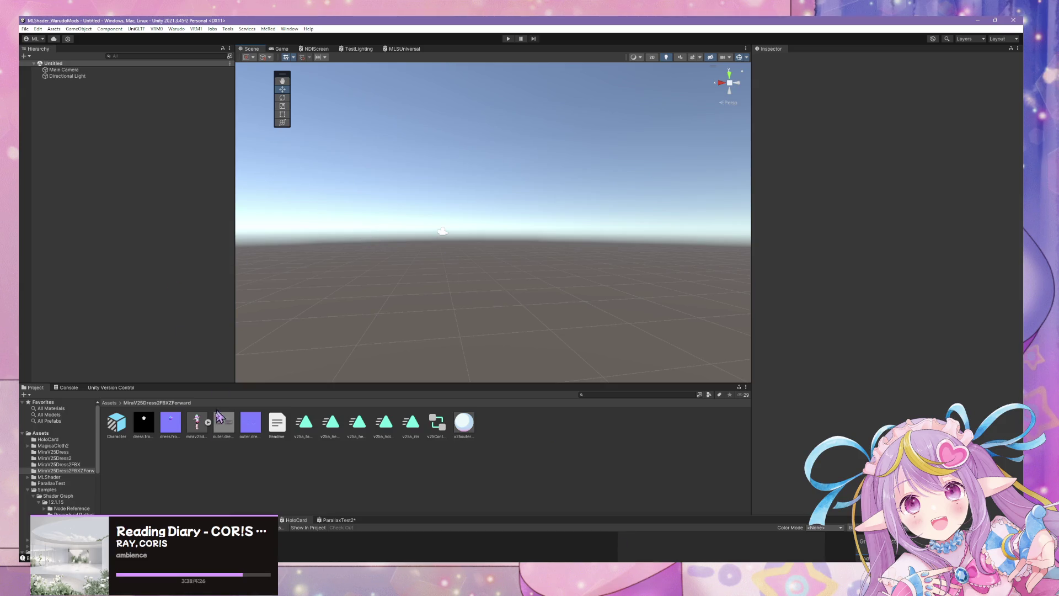
Drag the Character prefab into the scene and select its dress.base mesh.
{"action": "left_click_drag", "start_coordinate": [113, 428], "coordinate": [113, 226]}
{"action": "left_click", "coordinate": [528, 214]}
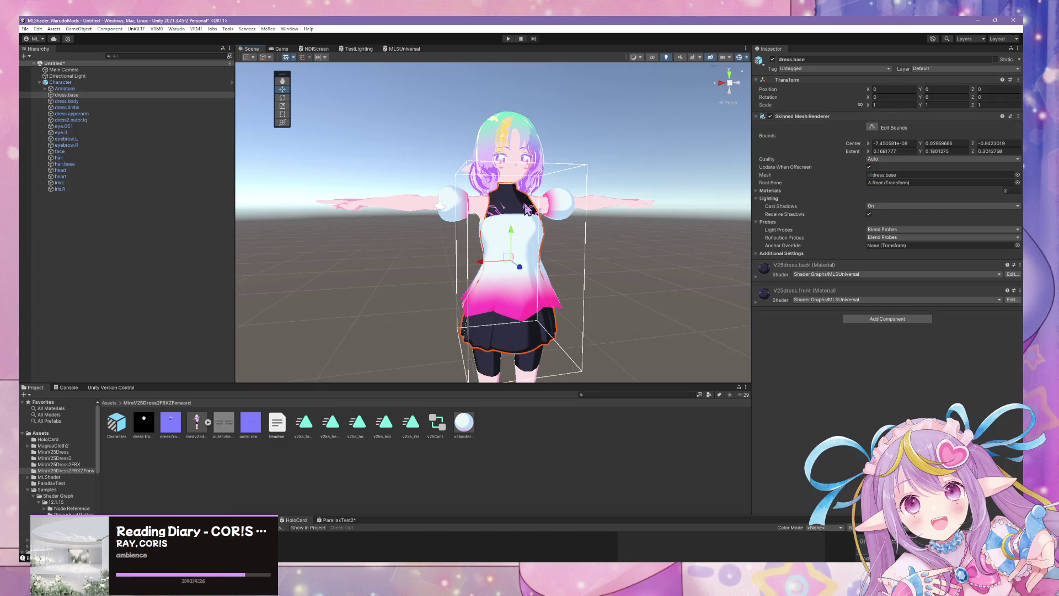
{"action": "left_click", "coordinate": [525, 205]}
{"action": "left_click", "coordinate": [523, 208]}
{"action": "left_click", "coordinate": [523, 212]}
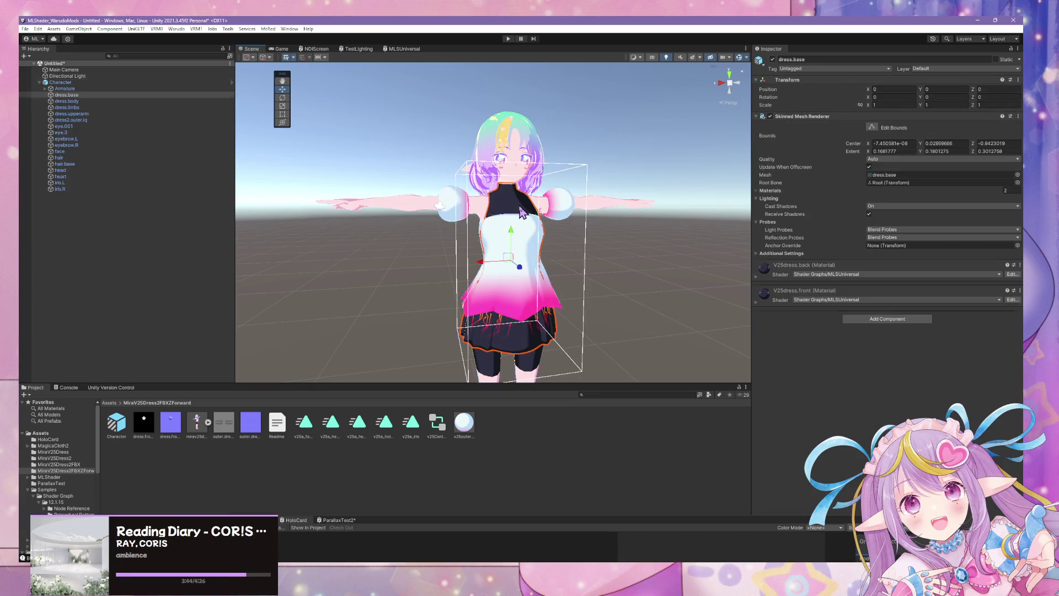
Set the V25dress.front material's Base Lit Color to light lilac (231,189,255).
{"action": "left_click", "coordinate": [760, 278]}
{"action": "left_click", "coordinate": [761, 267]}
{"action": "left_click", "coordinate": [761, 290]}
{"action": "scroll", "coordinate": [904, 392], "scroll_direction": "down", "scroll_amount": 3}
{"action": "scroll", "coordinate": [903, 392], "scroll_direction": "down", "scroll_amount": 6}
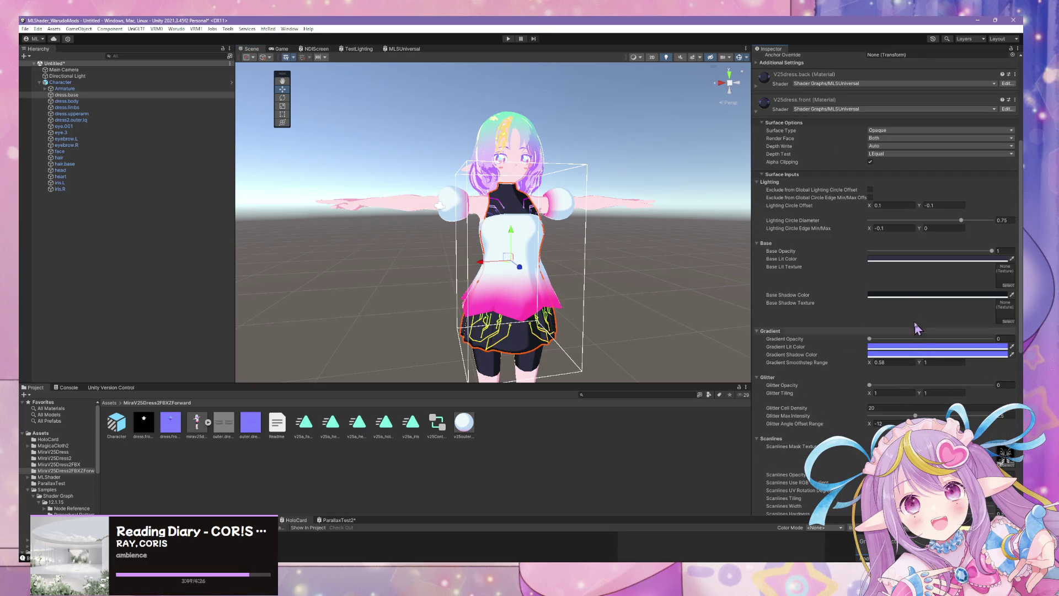
{"action": "left_click", "coordinate": [893, 261]}
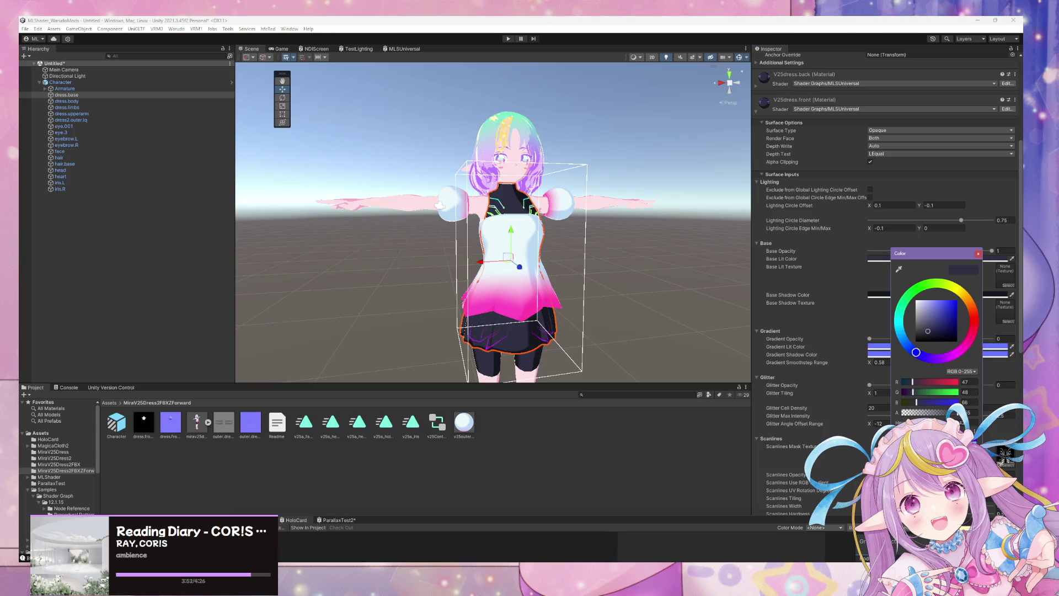
{"action": "key", "text": "ctrl+v"}
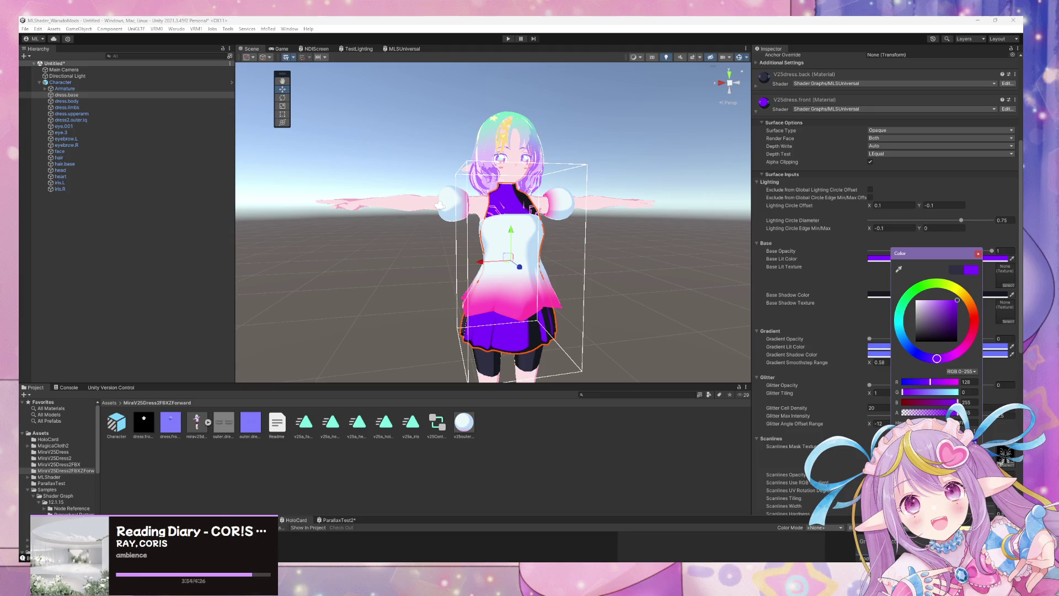
{"action": "key", "text": "ctrl+v"}
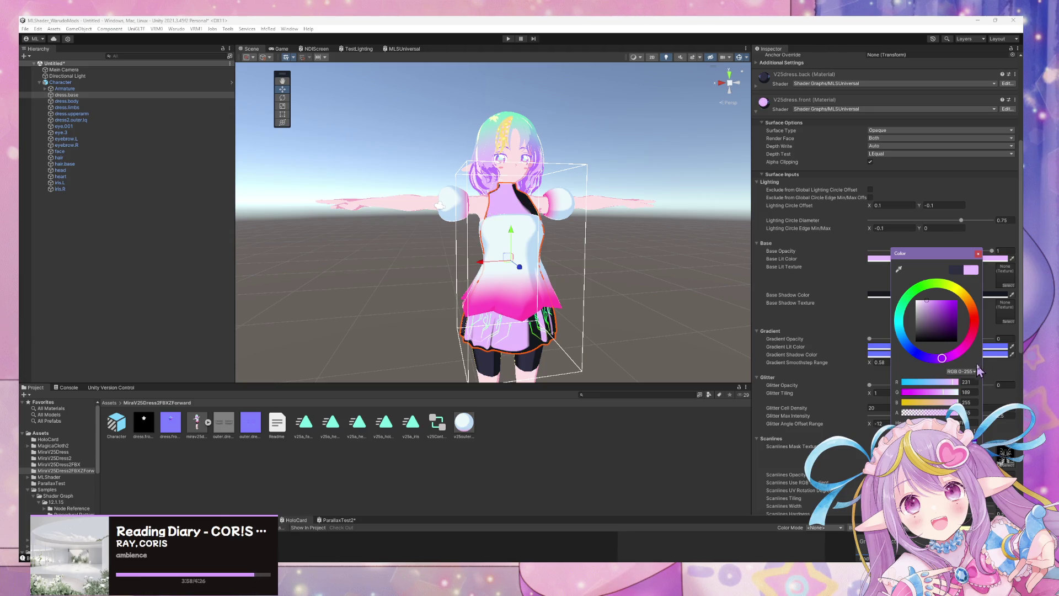
{"action": "left_click", "coordinate": [978, 253]}
Give the front dress material a purple Base Shadow Color and view the result.
{"action": "left_click", "coordinate": [962, 295]}
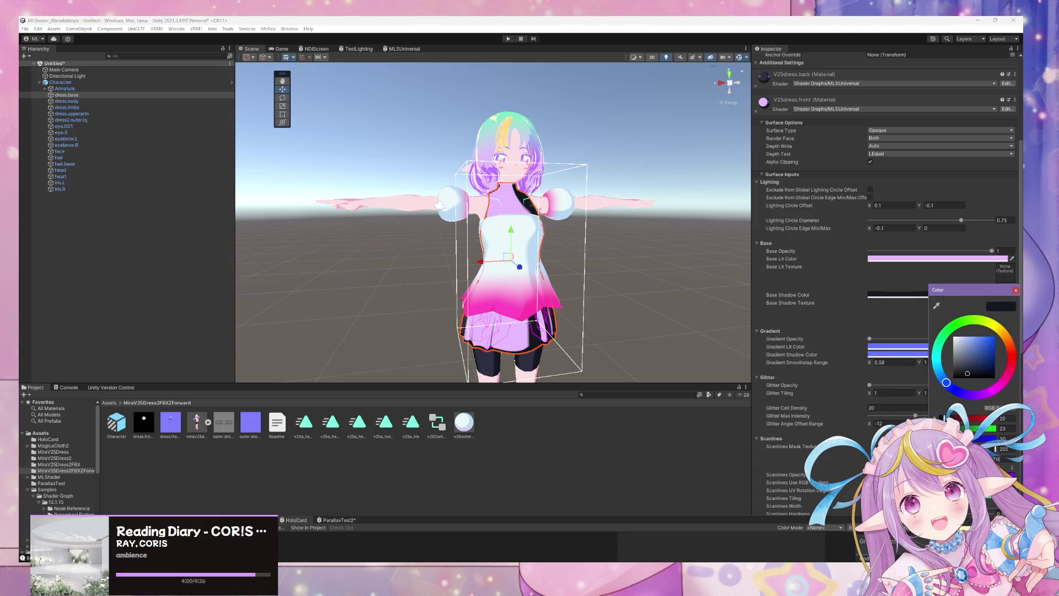
{"action": "key", "text": "ctrl+v"}
{"action": "left_click_drag", "start_coordinate": [610, 303], "coordinate": [499, 270], "text": "alt"}
{"action": "scroll", "coordinate": [500, 270], "scroll_direction": "up", "scroll_amount": 5}
{"action": "scroll", "coordinate": [574, 243], "scroll_direction": "down", "scroll_amount": 3}
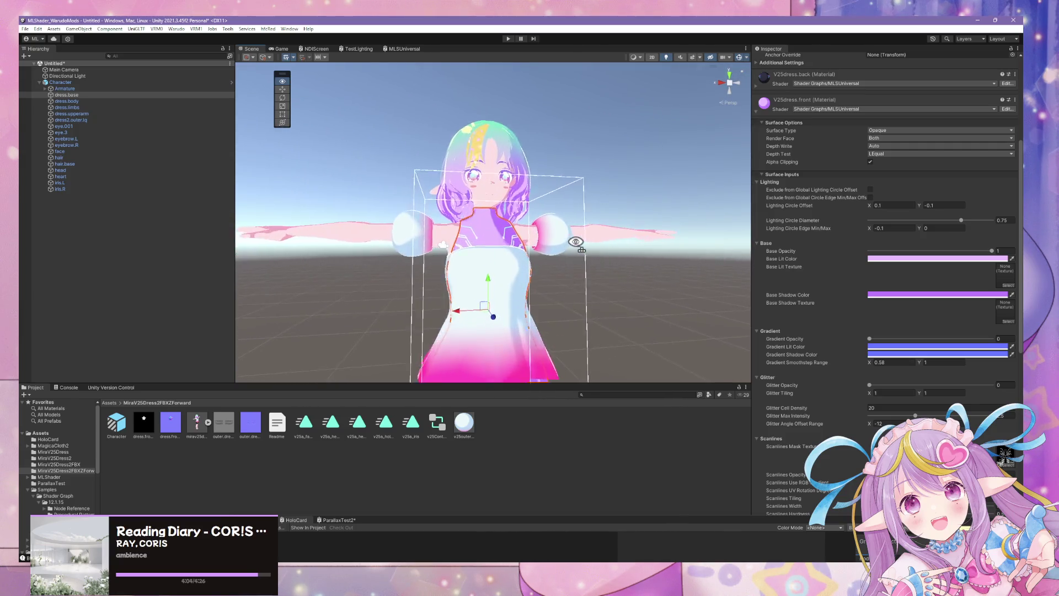
{"action": "scroll", "coordinate": [574, 244], "scroll_direction": "up", "scroll_amount": 4}
{"action": "scroll", "coordinate": [573, 244], "scroll_direction": "down", "scroll_amount": 3}
{"action": "scroll", "coordinate": [573, 245], "scroll_direction": "up", "scroll_amount": 2}
Recheck the Base Lit Color and expand the dress mesh's Materials list.
{"action": "left_click", "coordinate": [960, 258]}
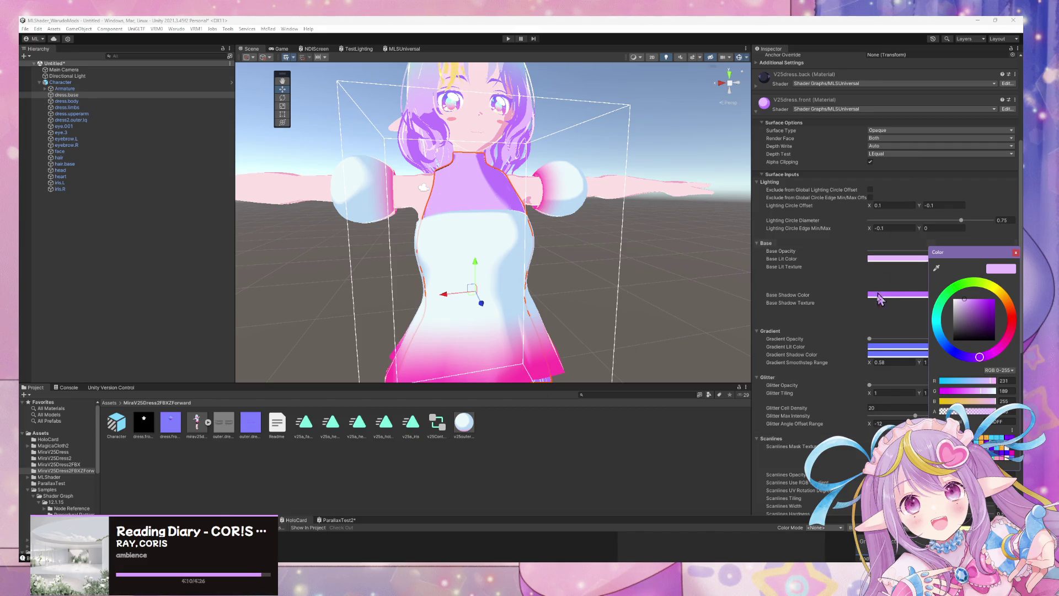
{"action": "left_click", "coordinate": [831, 202]}
{"action": "scroll", "coordinate": [822, 182], "scroll_direction": "up", "scroll_amount": 5}
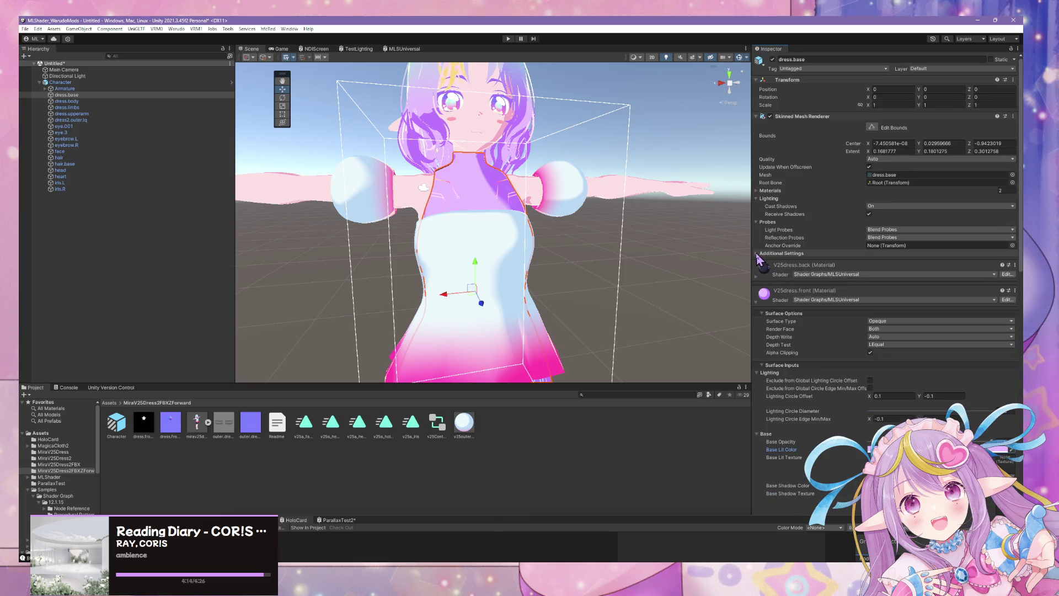
{"action": "left_click", "coordinate": [769, 190]}
Ping v25dress.front from Element 0 and select both v25dress materials in the Project.
{"action": "left_click", "coordinate": [888, 201]}
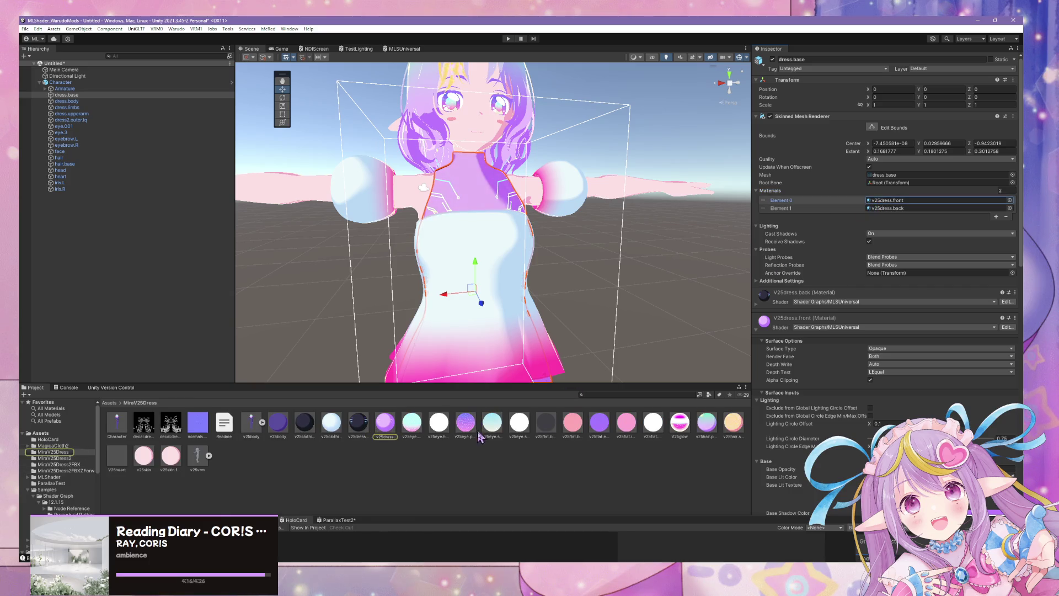
{"action": "left_click", "coordinate": [384, 429], "text": "shift"}
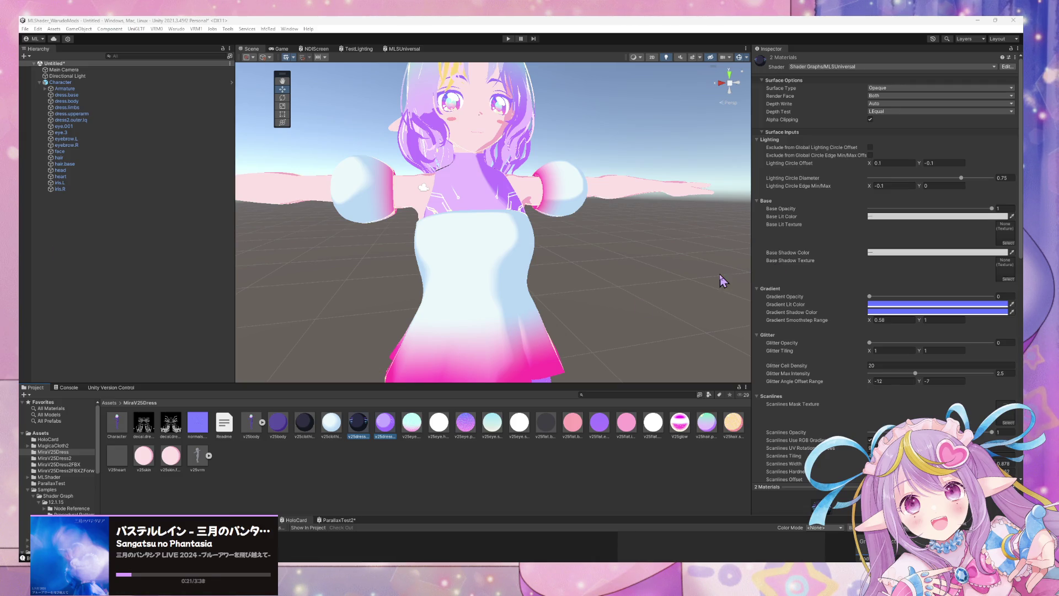
{"action": "left_click", "coordinate": [910, 216]}
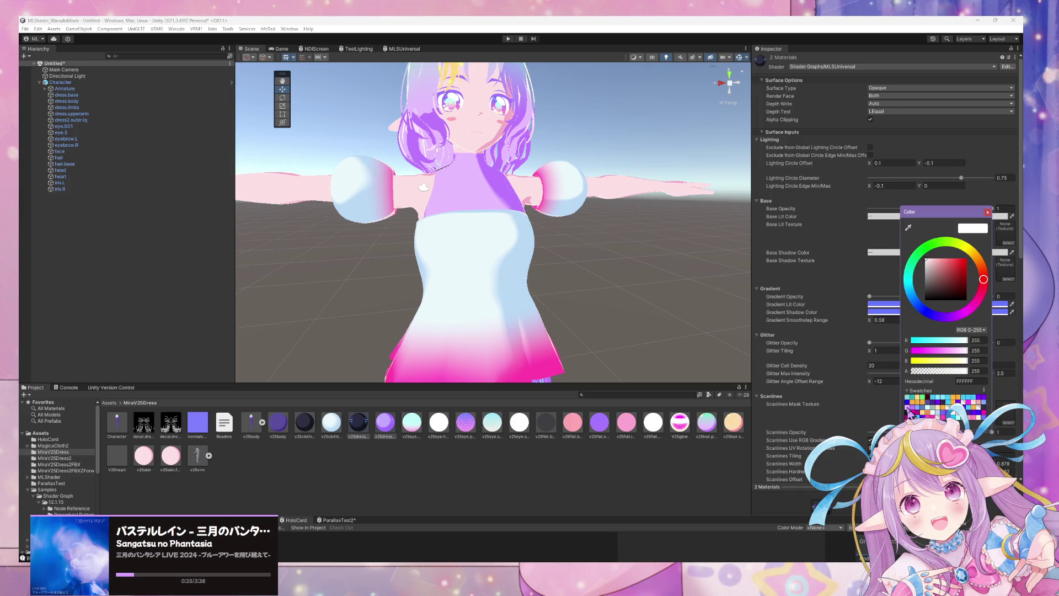
Try light purple E7BDFF as the base colour, then undo it.
{"action": "left_click", "coordinate": [907, 408]}
{"action": "key", "text": "ctrl+z"}
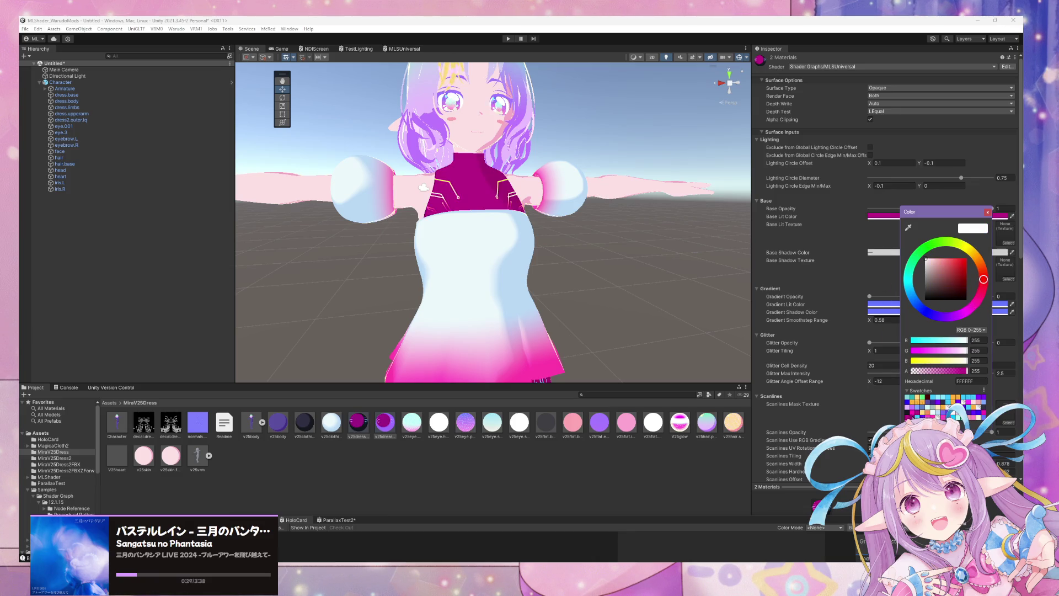
{"action": "mouse_move", "coordinate": [518, 221]}
{"action": "left_mouse_down", "text": "alt"}
{"action": "mouse_move", "coordinate": [539, 310]}
{"action": "mouse_move", "coordinate": [502, 193]}
{"action": "left_mouse_up", "text": "alt"}
{"action": "scroll", "coordinate": [502, 193], "scroll_direction": "up", "scroll_amount": 3}
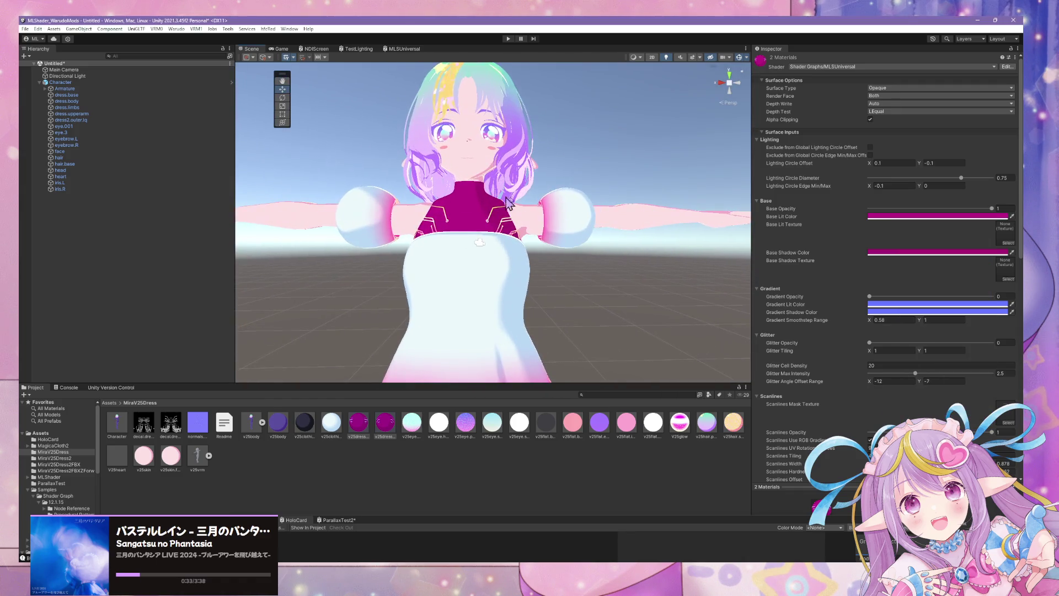
Make the lit colour pink FF4CC2 and the shadow colour bright pink.
{"action": "left_click", "coordinate": [901, 216]}
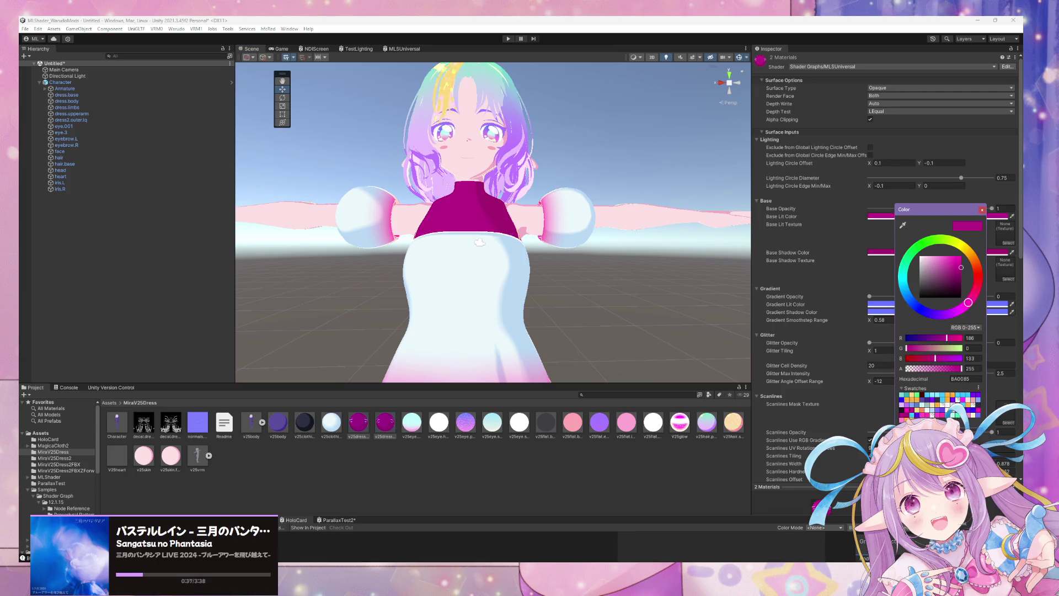
{"action": "left_click", "coordinate": [949, 256]}
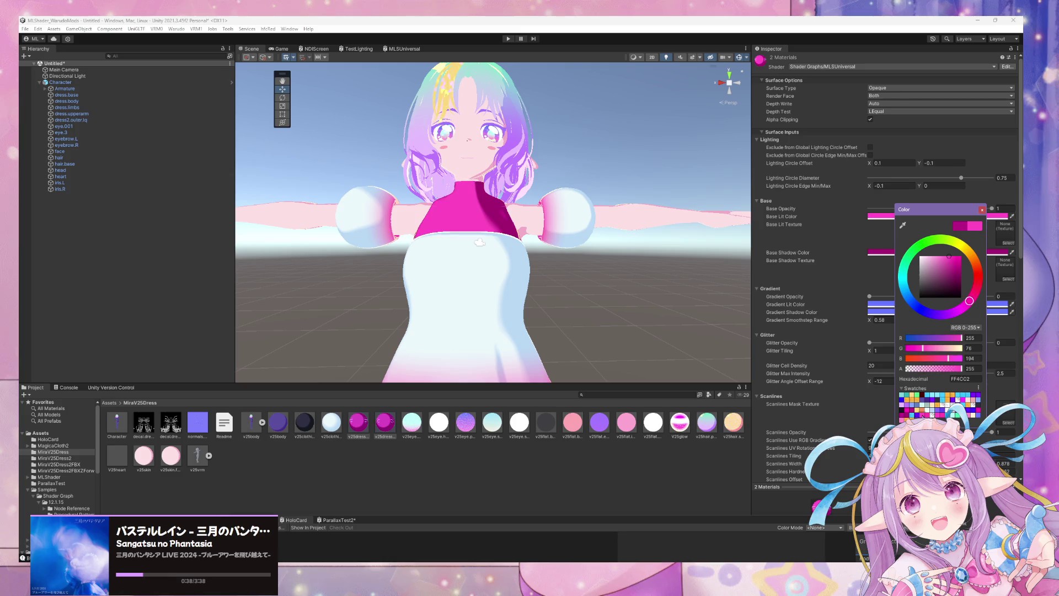
{"action": "left_click", "coordinate": [982, 252]}
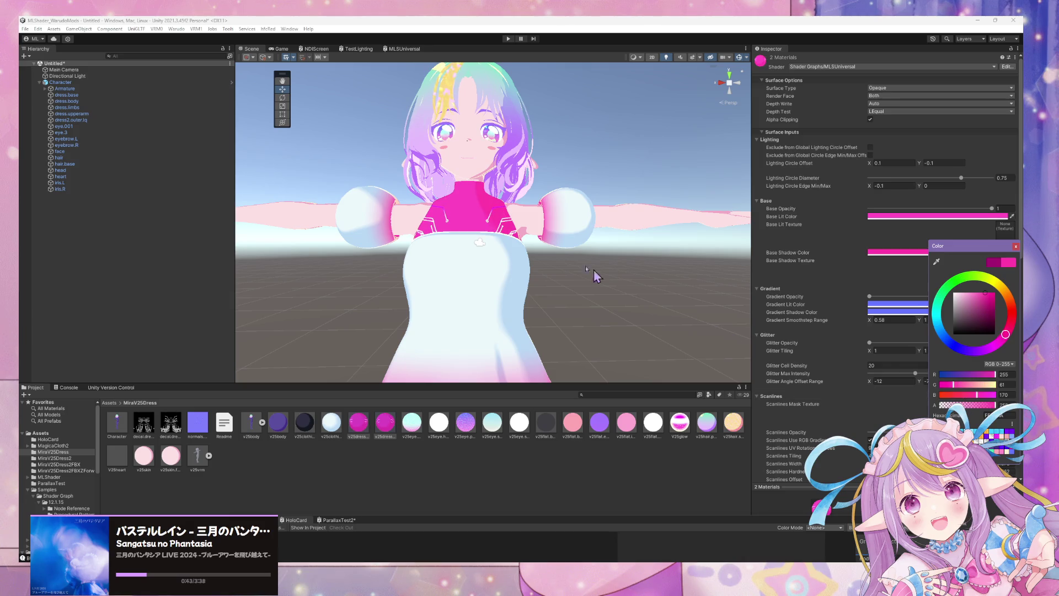
{"action": "left_click", "coordinate": [553, 252]}
{"action": "right_click_drag", "start_coordinate": [554, 252], "coordinate": [546, 287]}
{"action": "key", "text": "f"}
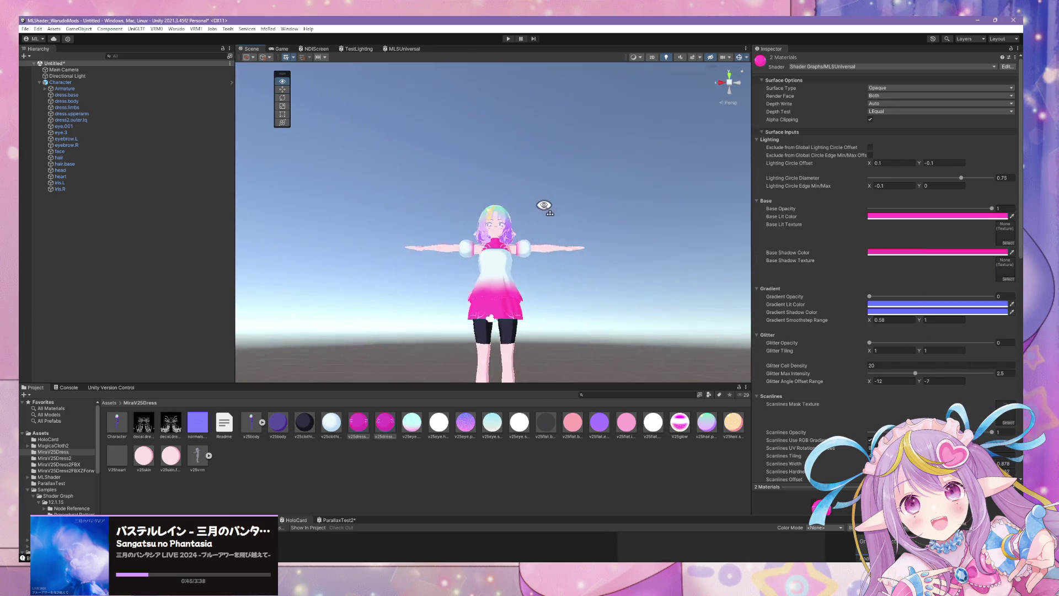
{"action": "scroll", "coordinate": [539, 206], "scroll_direction": "up", "scroll_amount": 5}
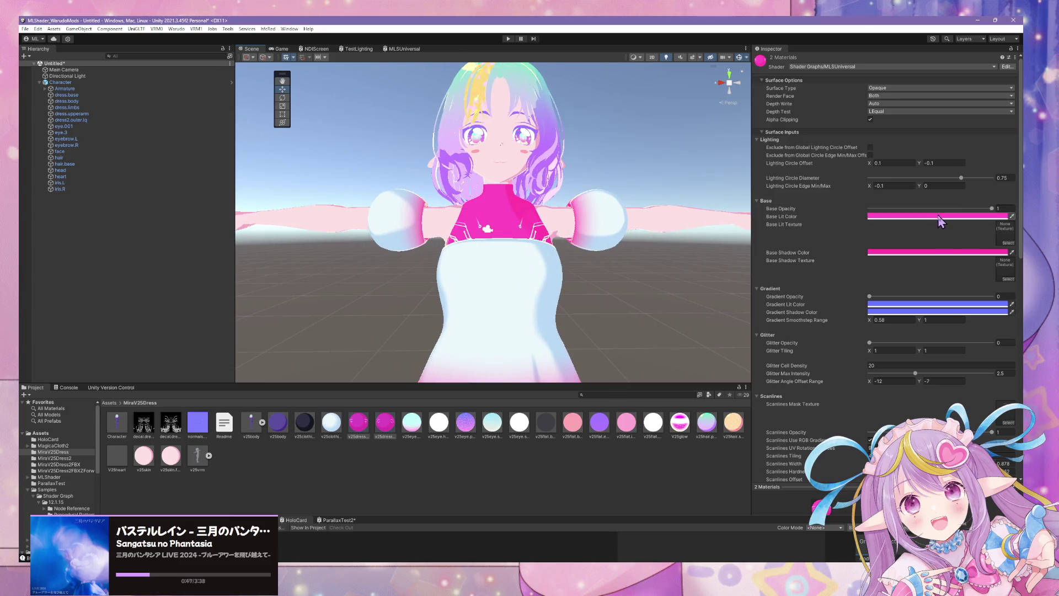
Change the lit colour to mint and the shadow colour to green.
{"action": "left_click", "coordinate": [937, 216]}
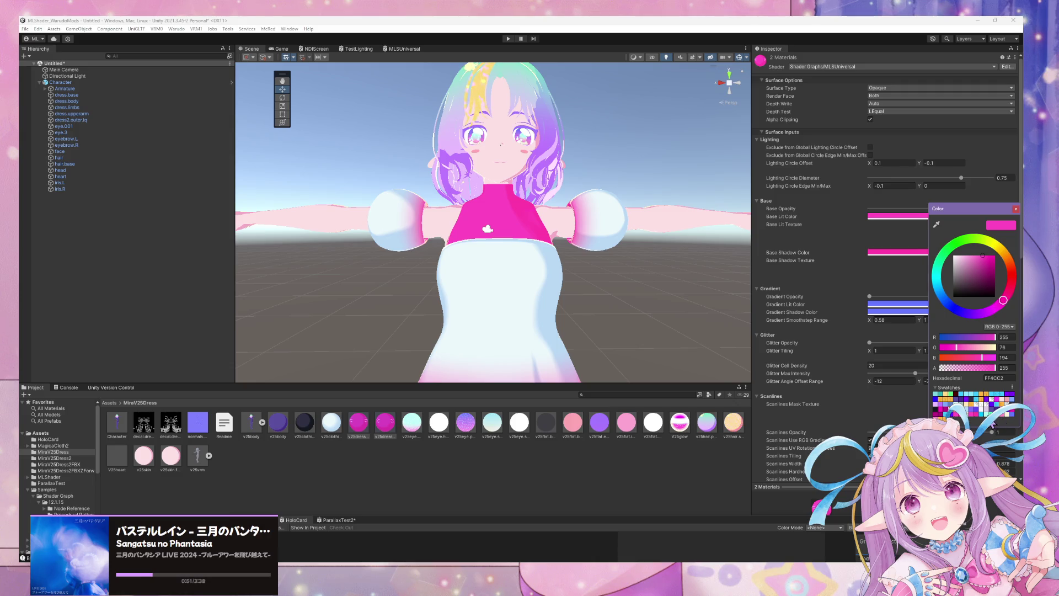
{"action": "left_click", "coordinate": [973, 398]}
{"action": "left_click", "coordinate": [993, 414]}
{"action": "left_click_drag", "start_coordinate": [579, 231], "coordinate": [583, 234], "text": "alt"}
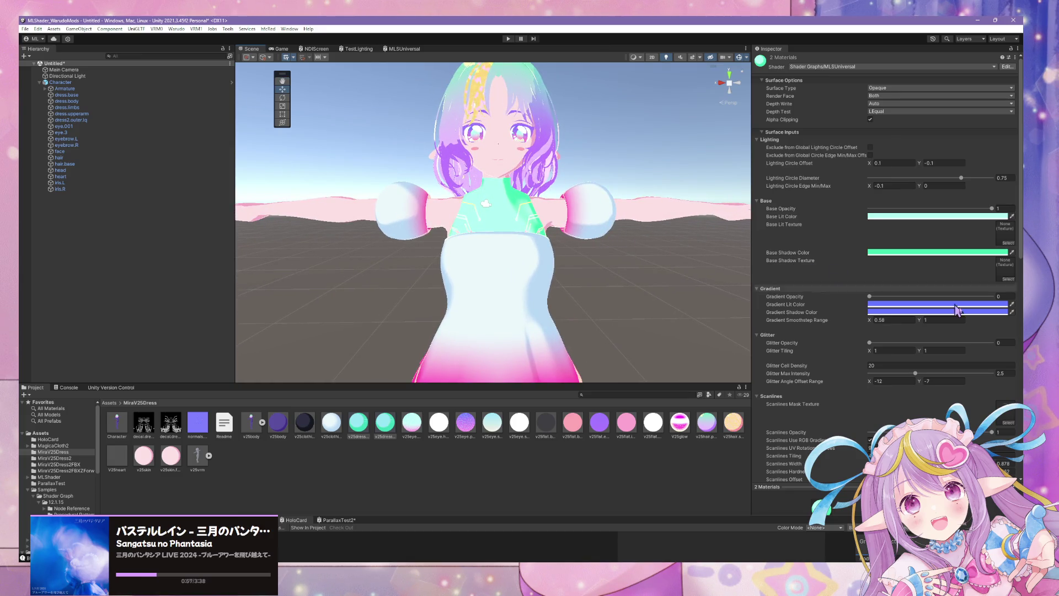
Set the dress lit colour to purple and the shadow colour to dark purple.
{"action": "left_click", "coordinate": [918, 216]}
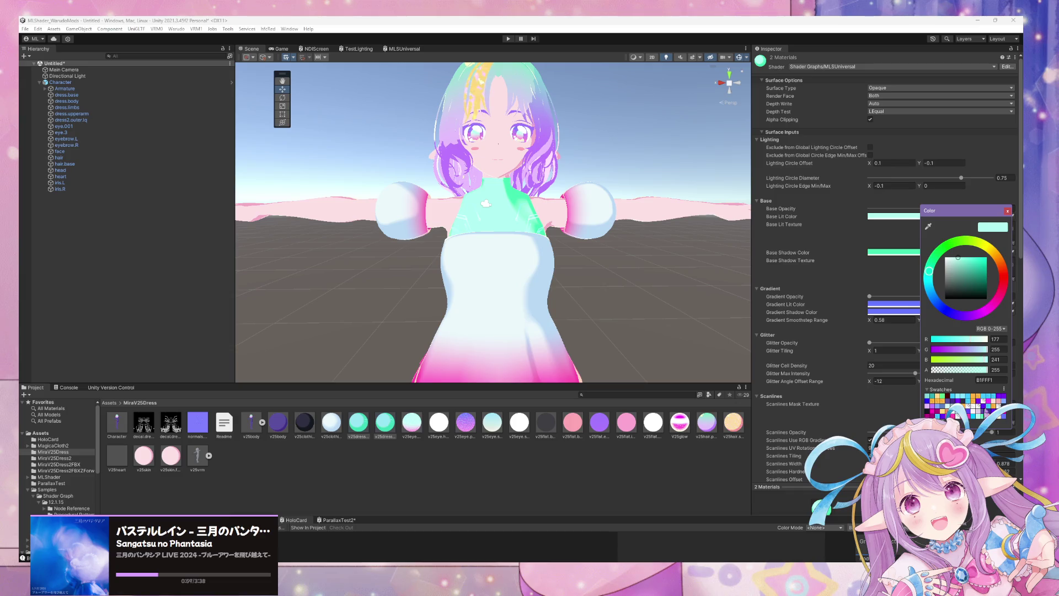
{"action": "left_click", "coordinate": [947, 404]}
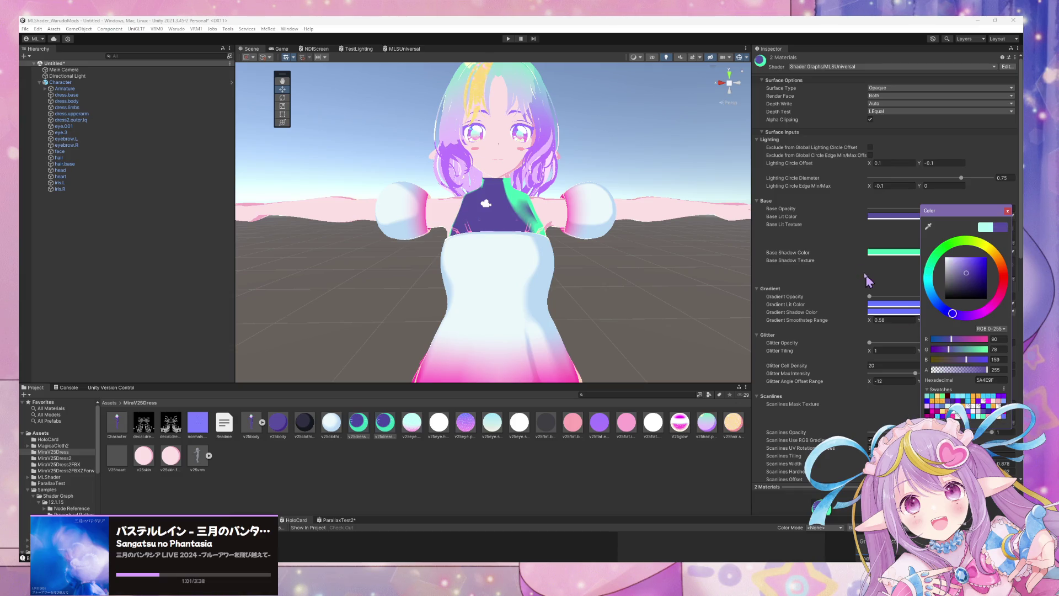
{"action": "left_click", "coordinate": [887, 254]}
{"action": "left_click", "coordinate": [955, 413]}
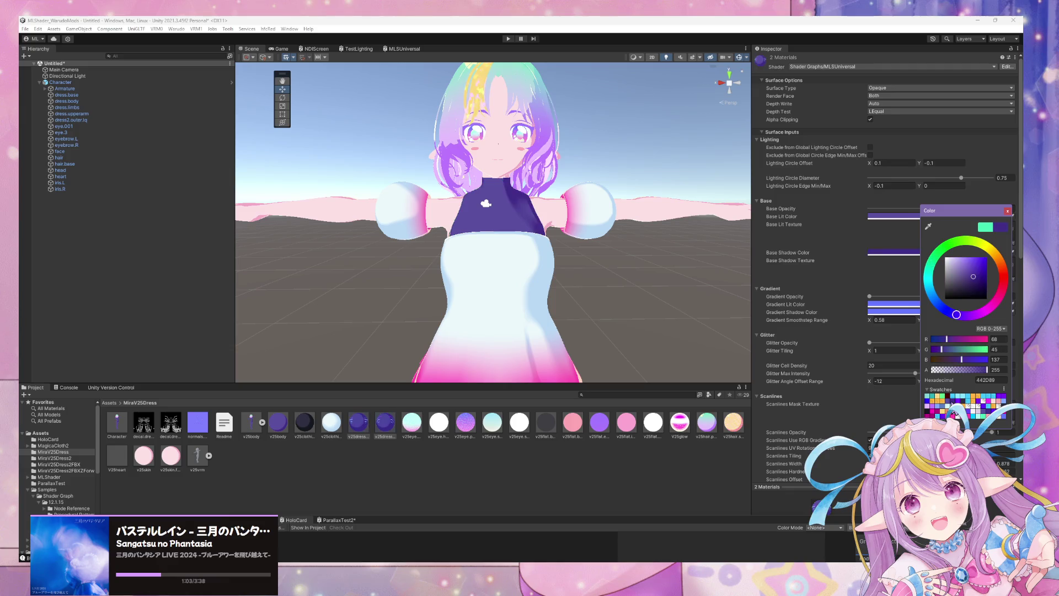
{"action": "scroll", "coordinate": [607, 243], "scroll_direction": "down", "scroll_amount": 5}
{"action": "scroll", "coordinate": [606, 243], "scroll_direction": "up", "scroll_amount": 10}
{"action": "scroll", "coordinate": [607, 242], "scroll_direction": "down", "scroll_amount": 5}
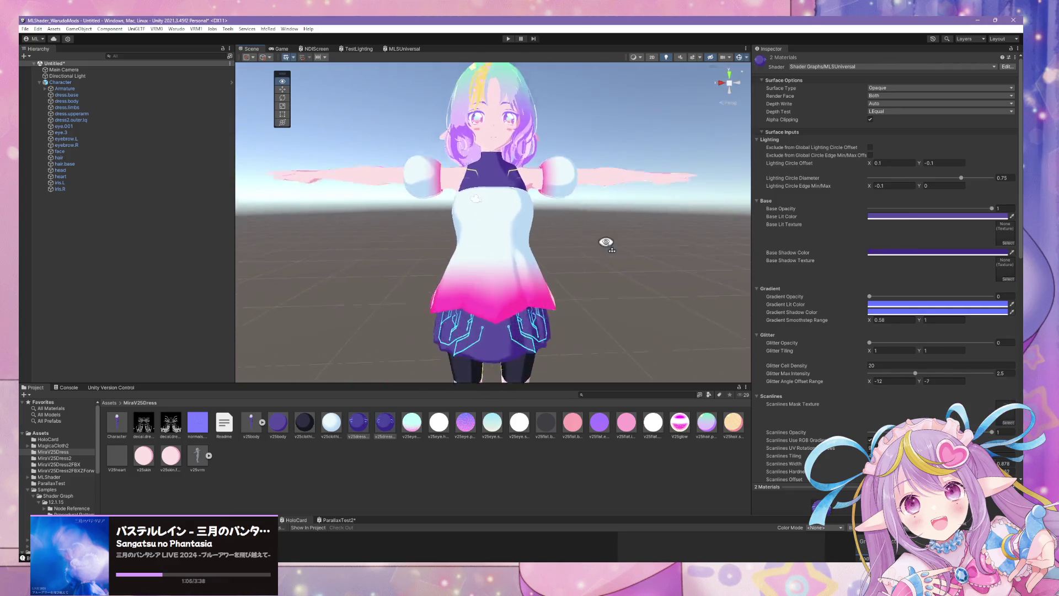
{"action": "scroll", "coordinate": [607, 243], "scroll_direction": "up", "scroll_amount": 4}
{"action": "scroll", "coordinate": [604, 241], "scroll_direction": "down", "scroll_amount": 2}
{"action": "scroll", "coordinate": [604, 241], "scroll_direction": "up", "scroll_amount": 2}
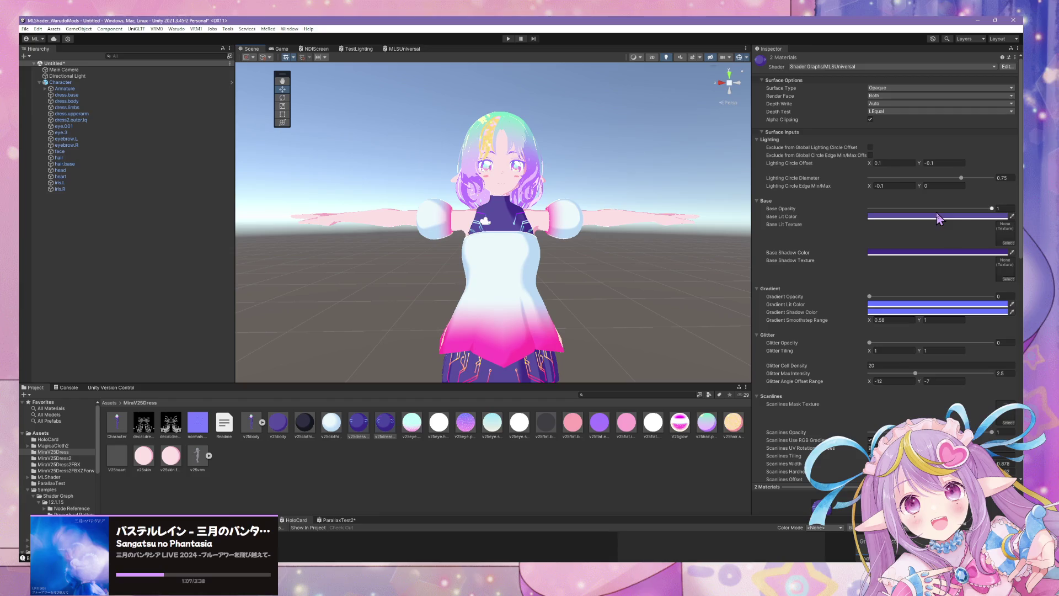
Replace both the lit and shadow colours with the same cyan swatch.
{"action": "left_click", "coordinate": [910, 216]}
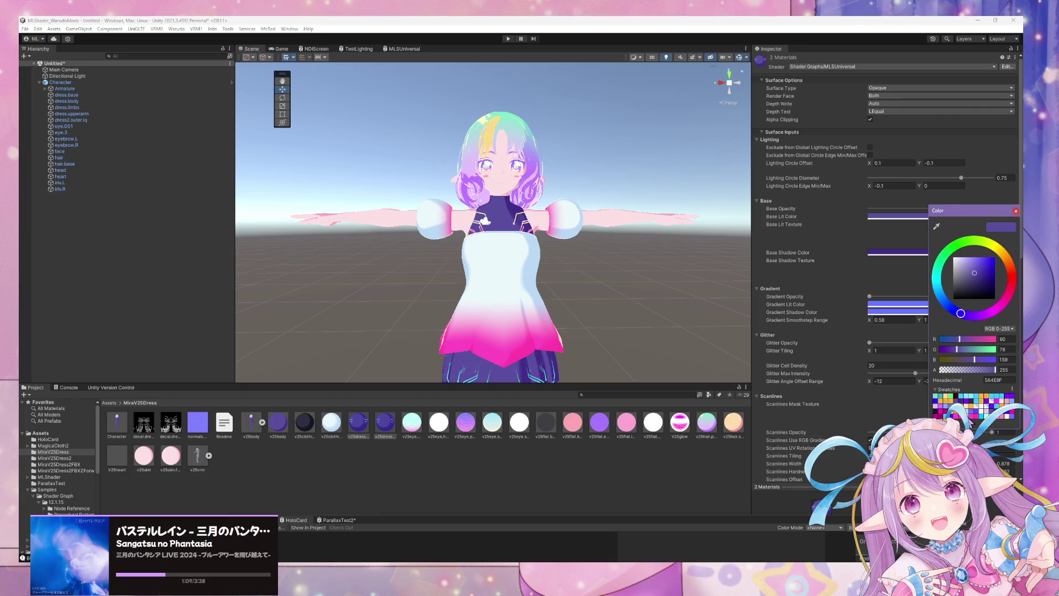
{"action": "left_click", "coordinate": [940, 404]}
{"action": "left_click", "coordinate": [896, 252]}
{"action": "left_click", "coordinate": [940, 405]}
{"action": "mouse_move", "coordinate": [552, 309]}
{"action": "right_mouse_down"}
{"action": "mouse_move", "coordinate": [527, 300]}
{"action": "mouse_move", "coordinate": [584, 277]}
{"action": "mouse_move", "coordinate": [579, 209]}
{"action": "mouse_move", "coordinate": [515, 303]}
{"action": "mouse_move", "coordinate": [515, 322]}
{"action": "mouse_move", "coordinate": [596, 264]}
{"action": "right_mouse_up"}
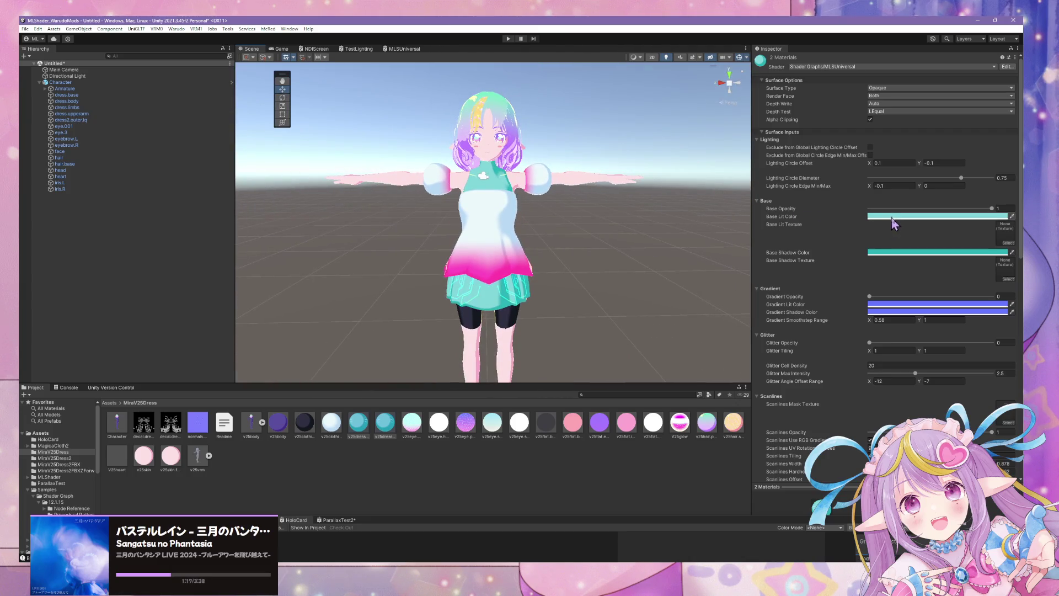
Try pink FF4CC2, then set both lit and shadow colours to magenta BA0085.
{"action": "left_click", "coordinate": [892, 216]}
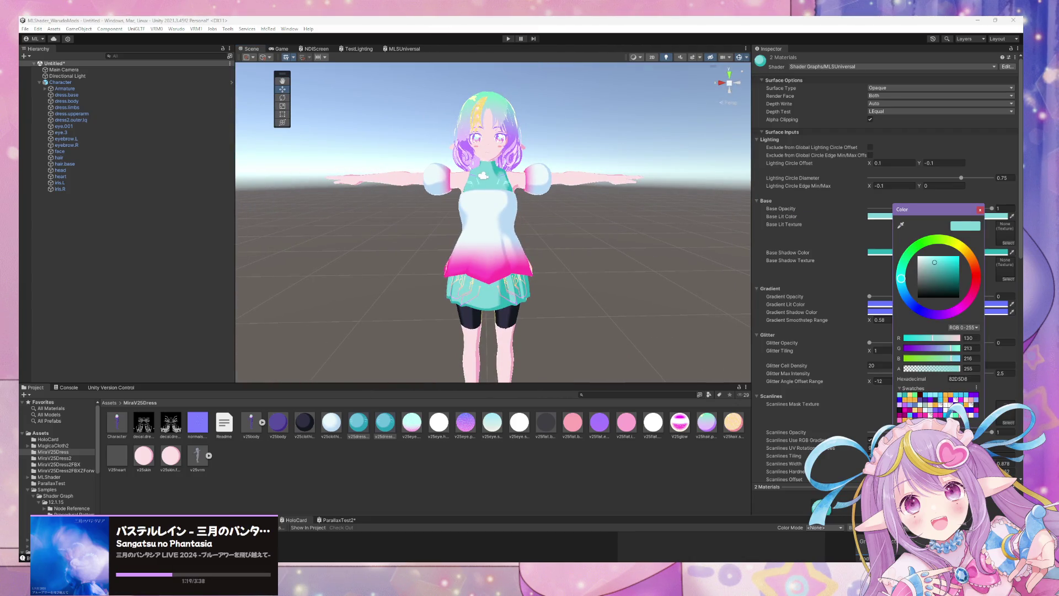
{"action": "left_click", "coordinate": [932, 408]}
{"action": "left_click", "coordinate": [881, 254]}
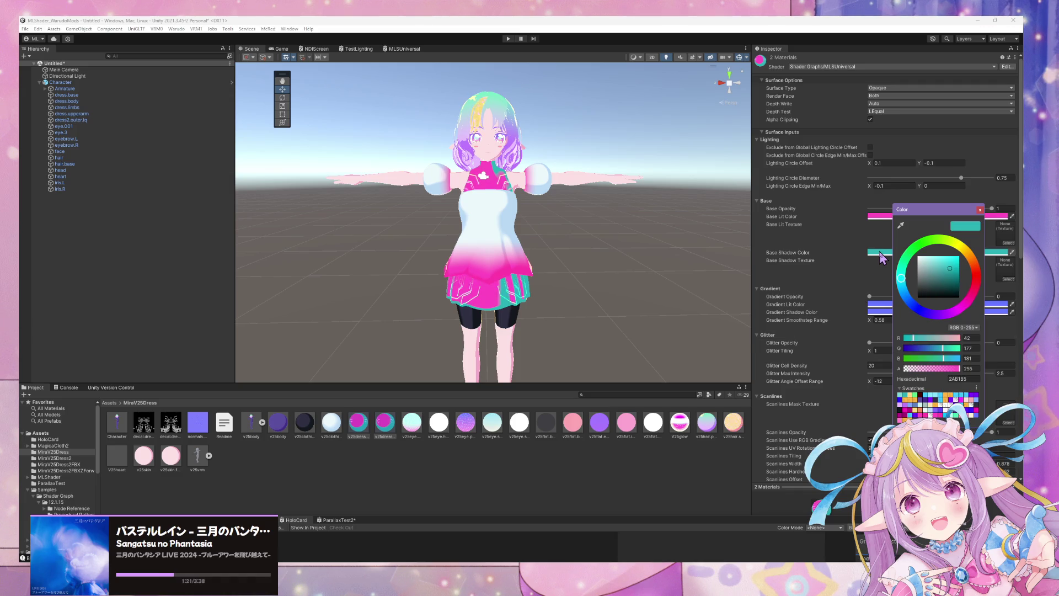
{"action": "left_click", "coordinate": [910, 415]}
{"action": "left_click", "coordinate": [880, 220]}
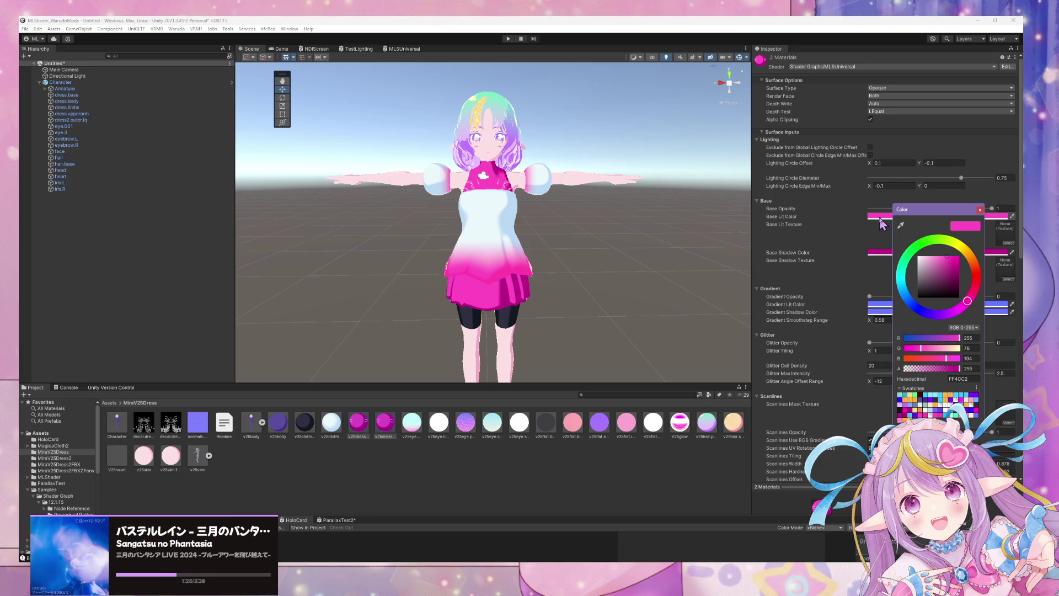
{"action": "left_click", "coordinate": [900, 418]}
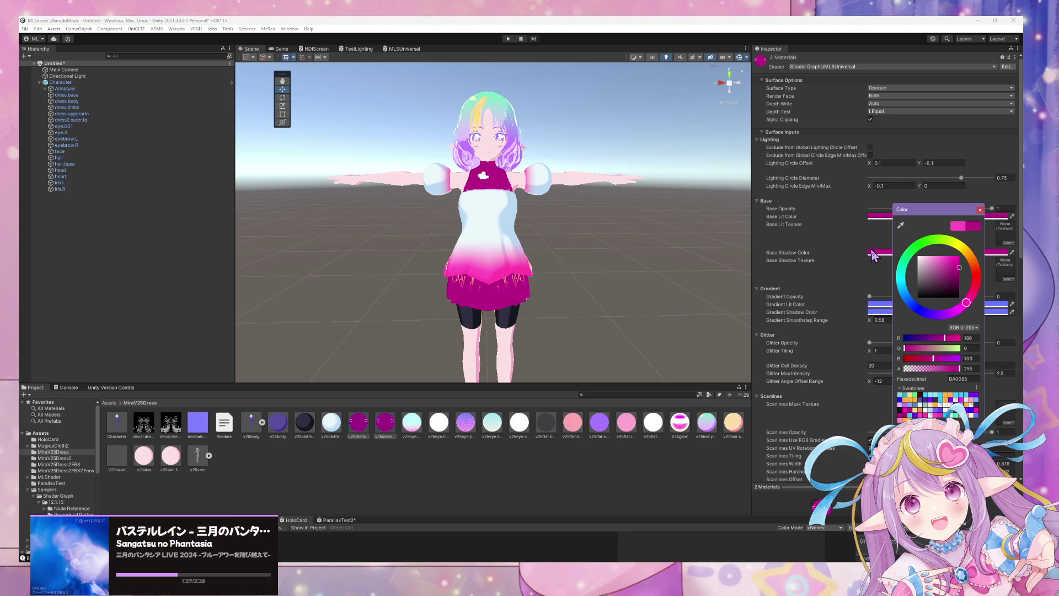
Reframe the character and switch the dress colours to a deep blue-violet swatch.
{"action": "right_click_drag", "start_coordinate": [659, 295], "coordinate": [650, 315]}
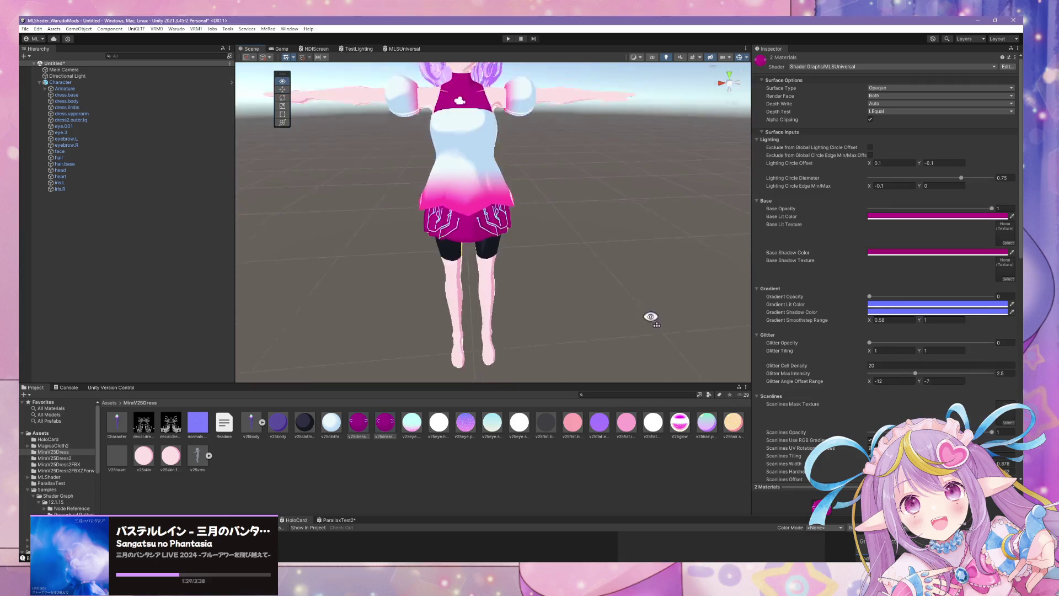
{"action": "scroll", "coordinate": [622, 248], "scroll_direction": "down", "scroll_amount": 5}
{"action": "right_click_drag", "start_coordinate": [621, 229], "coordinate": [623, 255]}
{"action": "scroll", "coordinate": [623, 254], "scroll_direction": "up", "scroll_amount": 8}
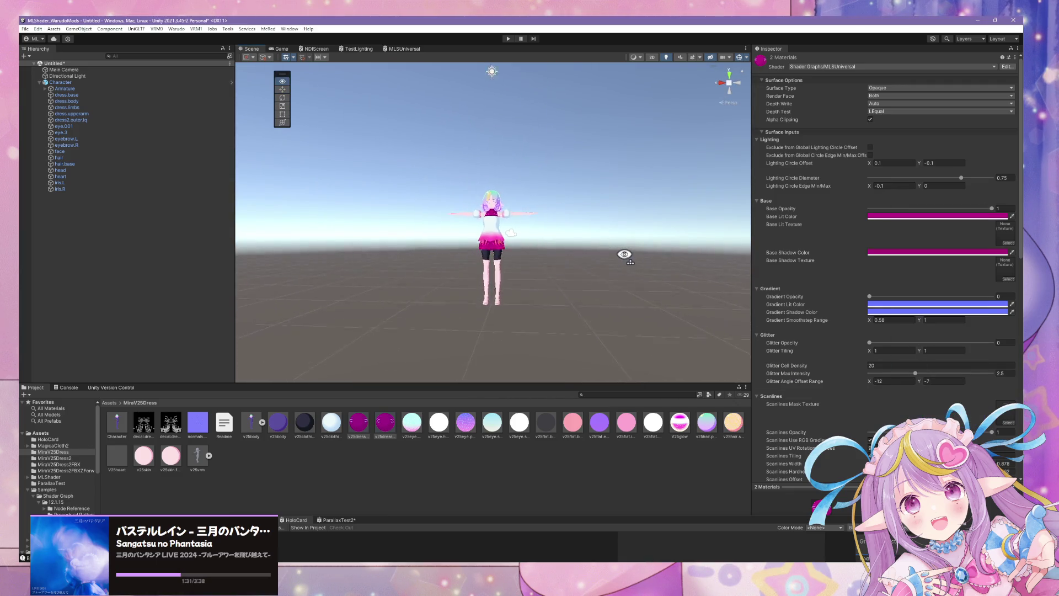
{"action": "left_click", "coordinate": [929, 217]}
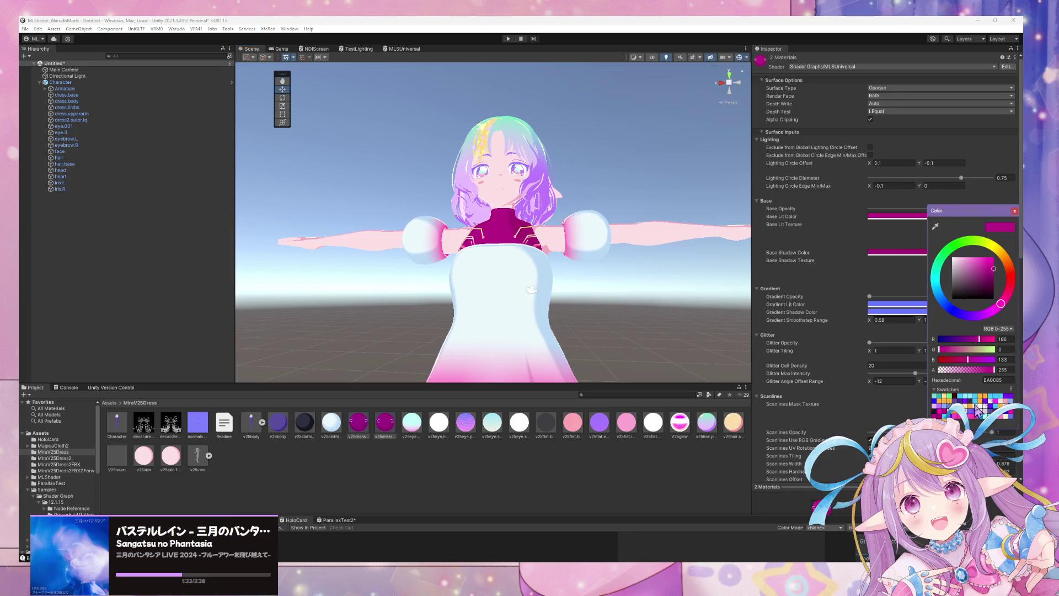
{"action": "left_click", "coordinate": [1002, 420]}
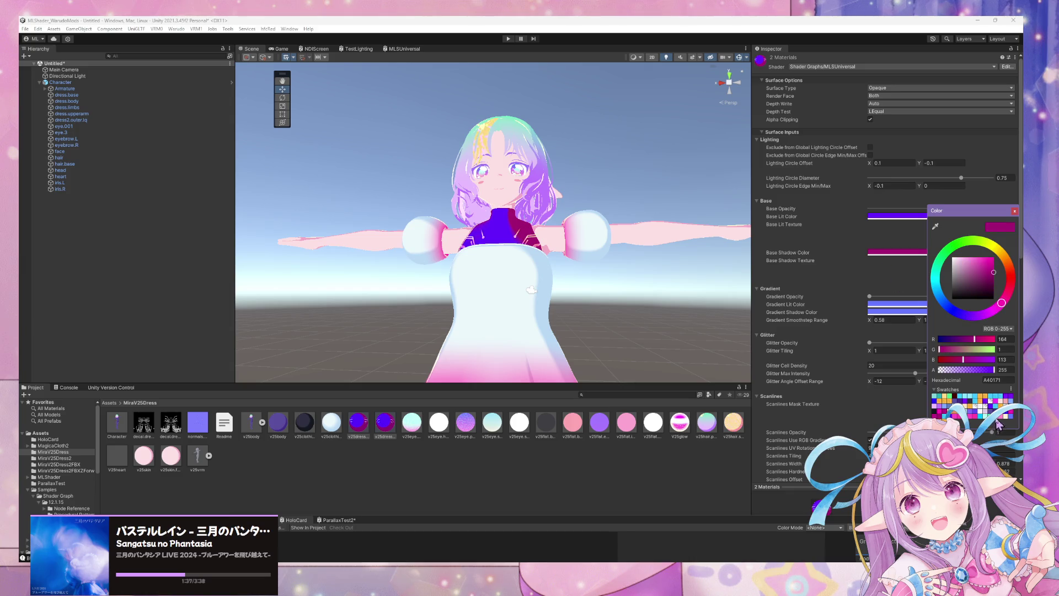
{"action": "scroll", "coordinate": [535, 298], "scroll_direction": "down", "scroll_amount": 10}
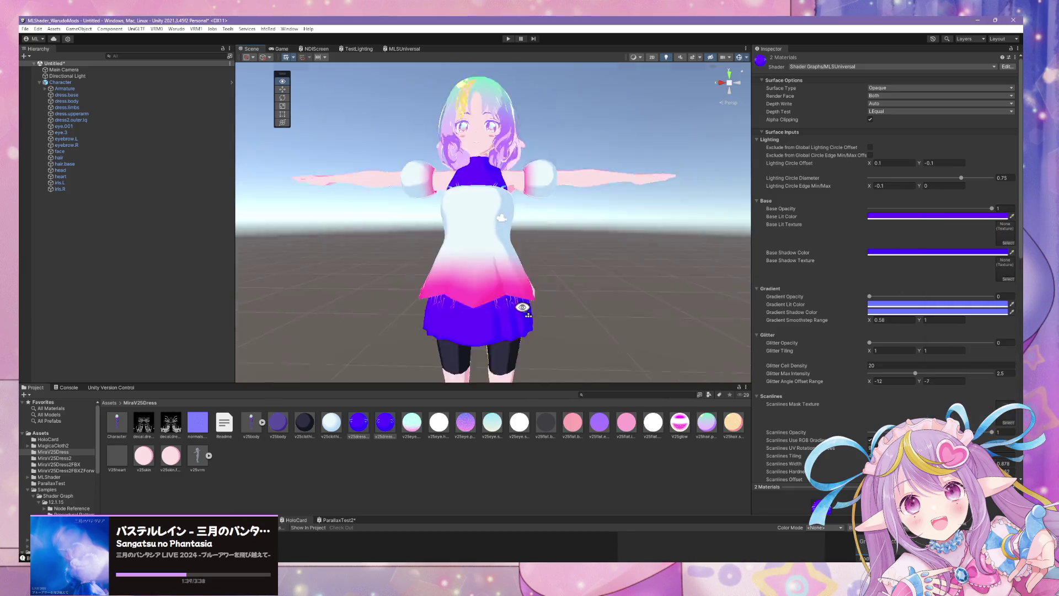
{"action": "scroll", "coordinate": [557, 300], "scroll_direction": "up", "scroll_amount": 10}
{"action": "scroll", "coordinate": [557, 300], "scroll_direction": "down", "scroll_amount": 3}
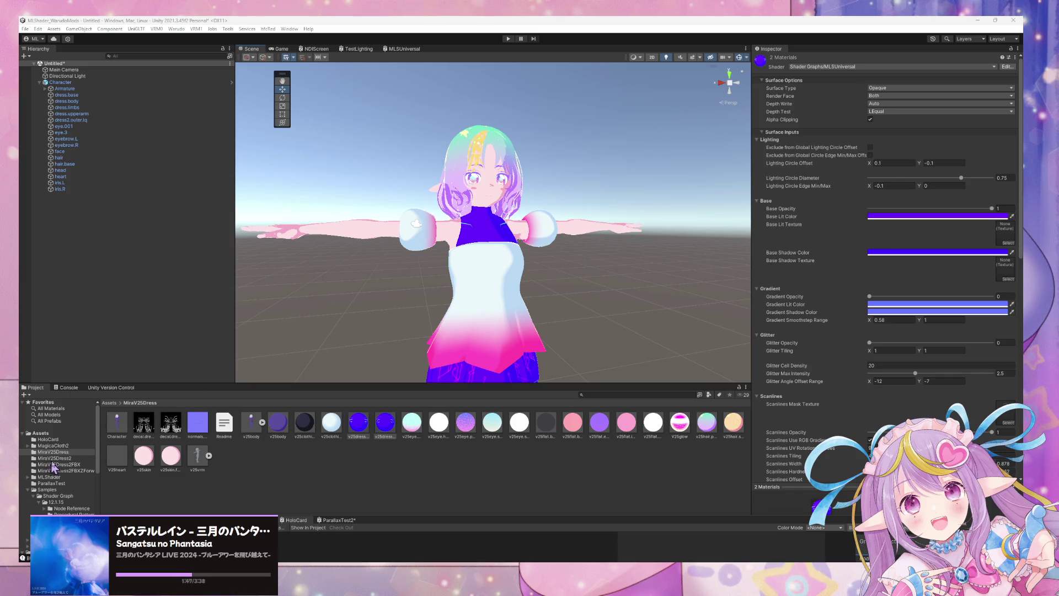
{"action": "left_click", "coordinate": [1007, 67]}
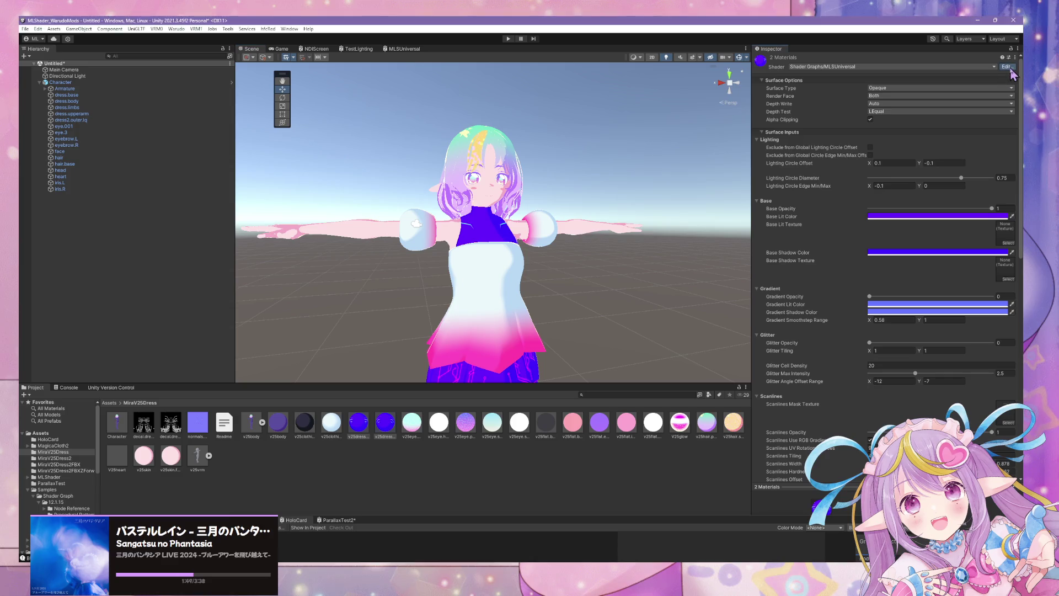
Detach the MLSUniversal graph into a floating window and enlarge it to show the nodes.
{"action": "left_click_drag", "start_coordinate": [424, 519], "coordinate": [414, 348]}
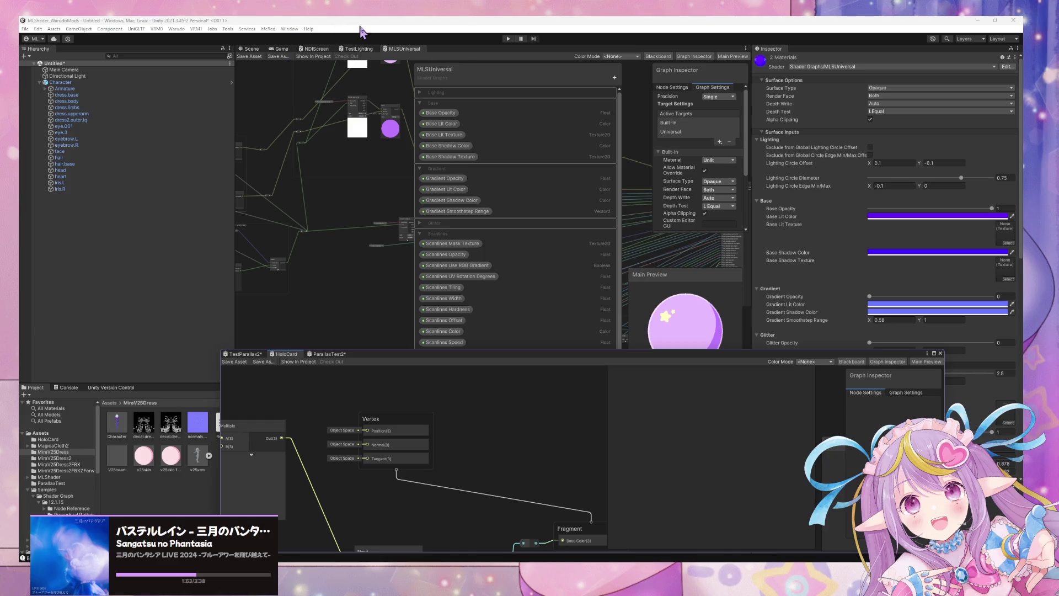
{"action": "mouse_move", "coordinate": [396, 50]}
{"action": "left_mouse_down"}
{"action": "mouse_move", "coordinate": [365, 390]}
{"action": "mouse_move", "coordinate": [375, 367]}
{"action": "mouse_move", "coordinate": [398, 365]}
{"action": "mouse_move", "coordinate": [377, 364]}
{"action": "mouse_move", "coordinate": [386, 151]}
{"action": "mouse_move", "coordinate": [354, 40]}
{"action": "left_mouse_up"}
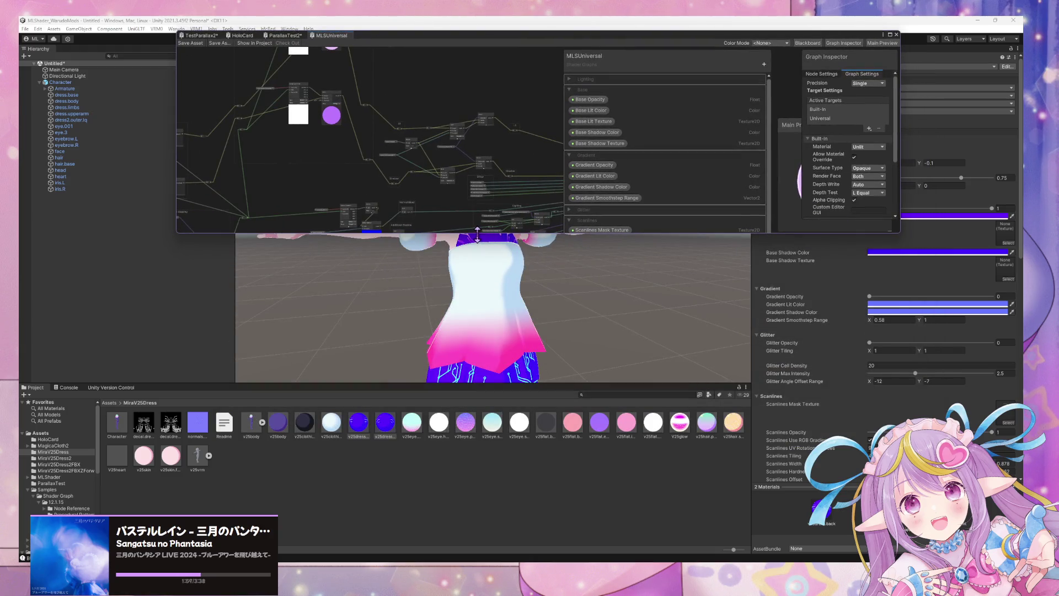
{"action": "left_click_drag", "start_coordinate": [478, 234], "coordinate": [478, 482]}
{"action": "scroll", "coordinate": [451, 305], "scroll_direction": "down", "scroll_amount": 3}
{"action": "scroll", "coordinate": [451, 304], "scroll_direction": "up", "scroll_amount": 2}
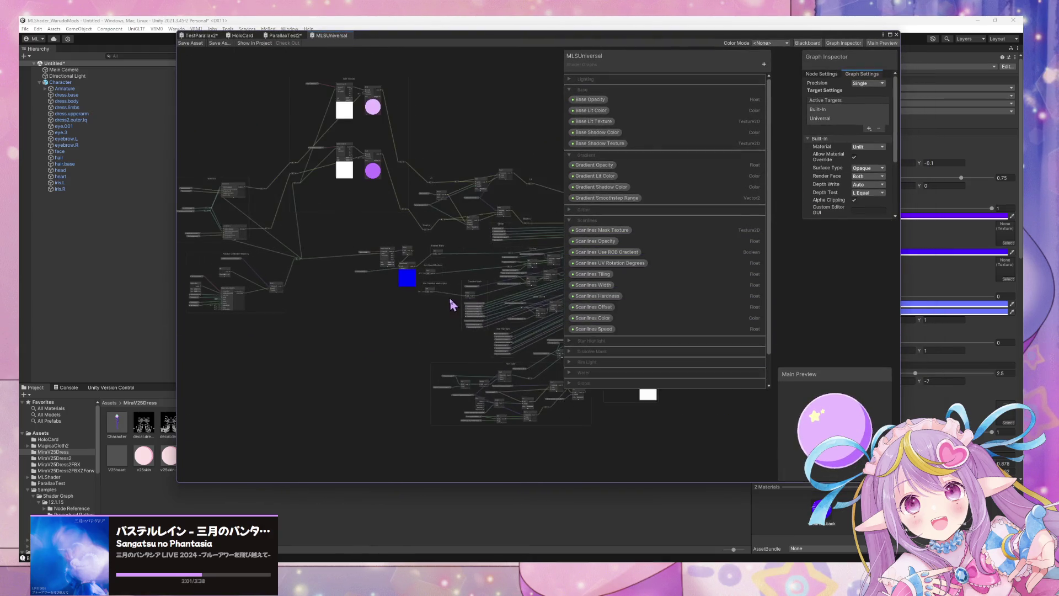
{"action": "scroll", "coordinate": [451, 305], "scroll_direction": "down", "scroll_amount": 2}
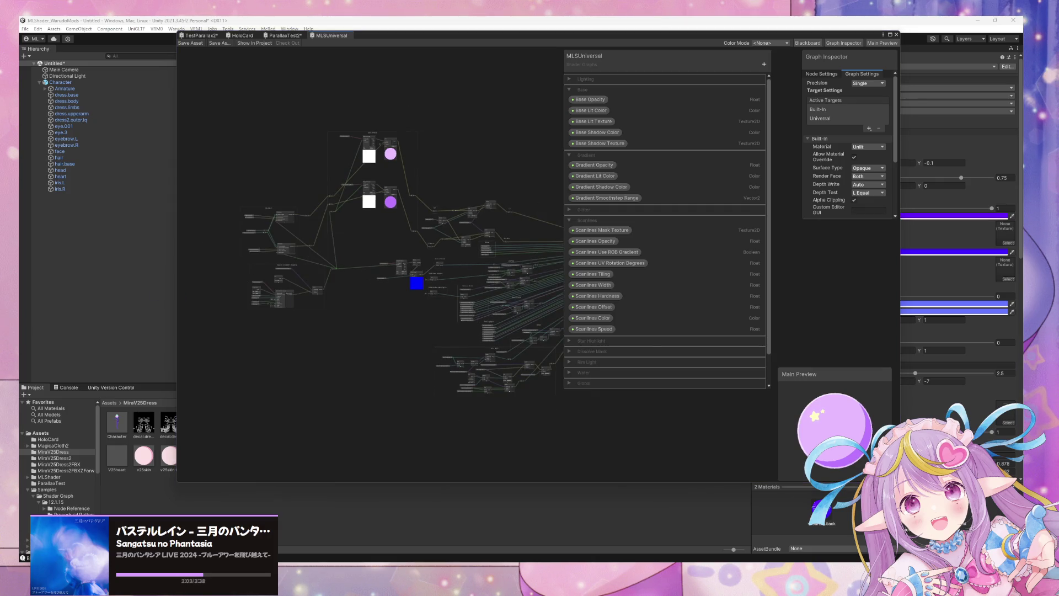